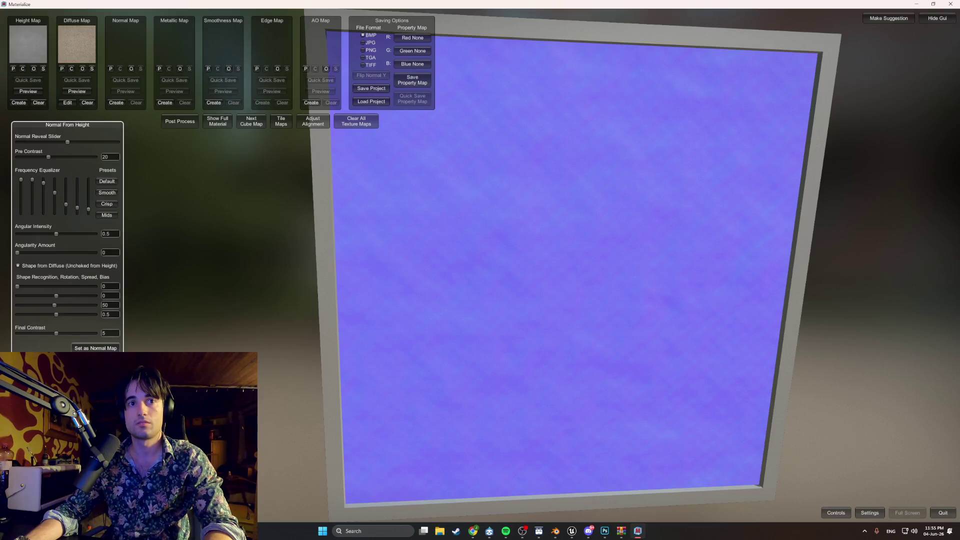
# Use the generated map as the normal map and set Tiling Texture Maker's Texture Tiling to 5.
pyautogui.click(96, 348)
pyautogui.click(274, 125)
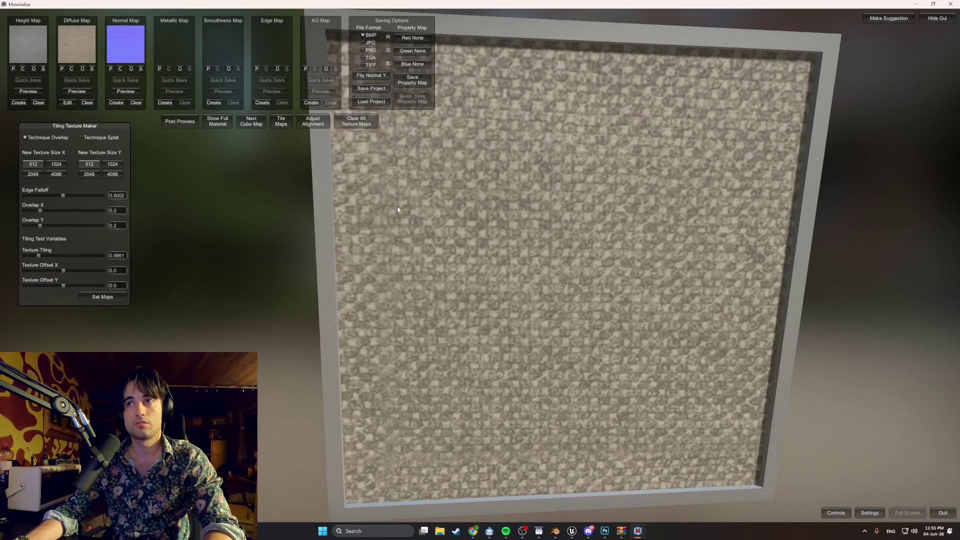
pyautogui.moveTo(40, 256)
pyautogui.mouseDown()
pyautogui.moveTo(102, 263)
pyautogui.moveTo(39, 263)
pyautogui.mouseUp()
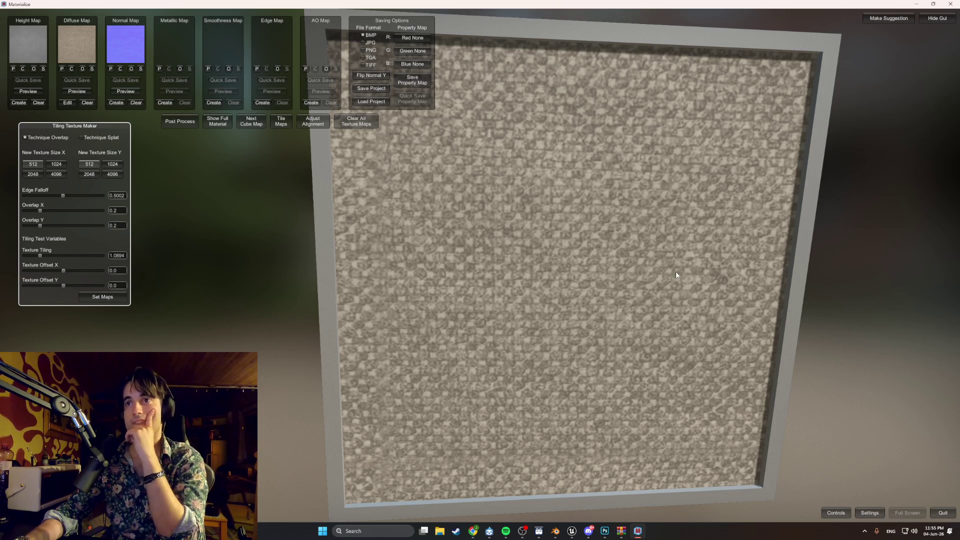
pyautogui.moveTo(676, 271)
pyautogui.mouseDown(button='right')
pyautogui.moveTo(602, 257)
pyautogui.moveTo(604, 208)
pyautogui.moveTo(609, 261)
pyautogui.mouseUp(button='right')
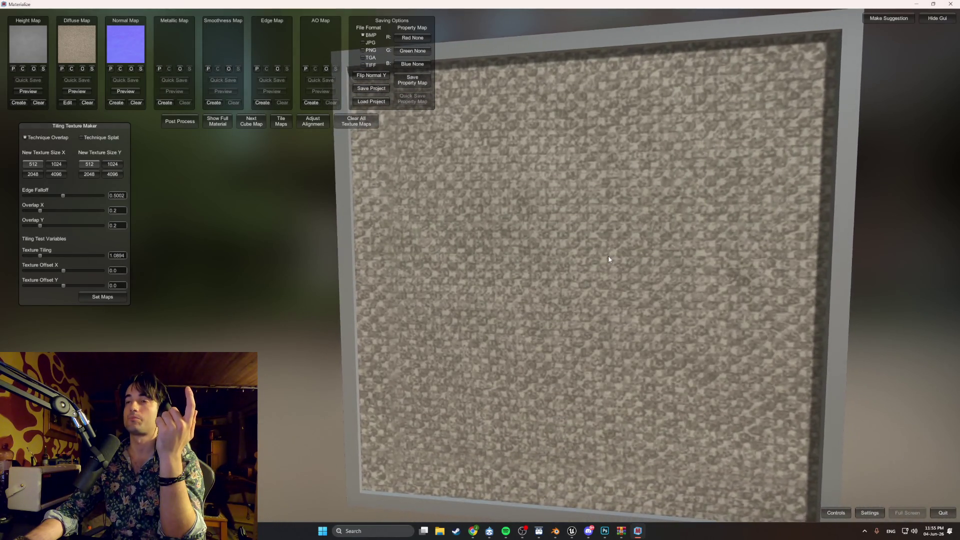
pyautogui.moveTo(40, 255); pyautogui.dragTo(111, 257)
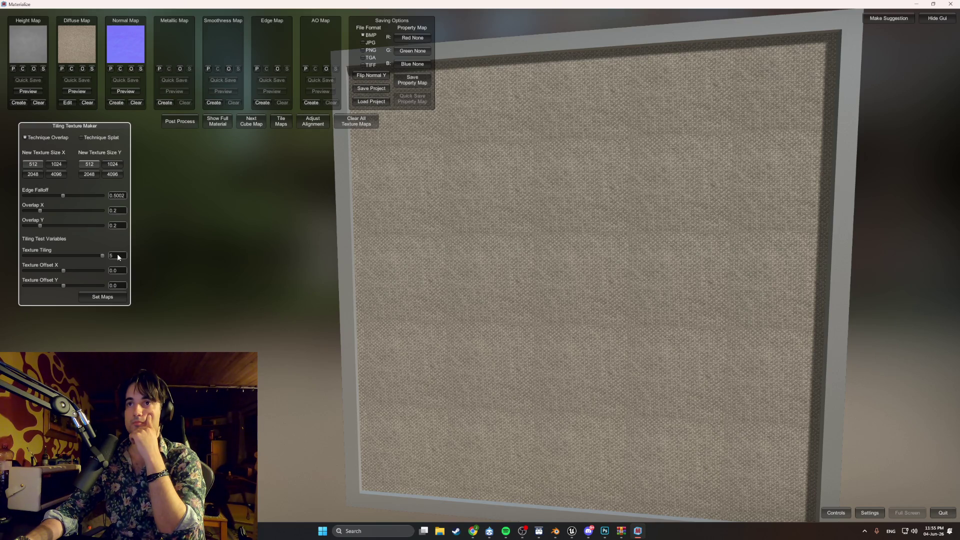
pyautogui.moveTo(103, 256)
pyautogui.mouseDown()
pyautogui.moveTo(46, 256)
pyautogui.moveTo(119, 259)
pyautogui.mouseUp()
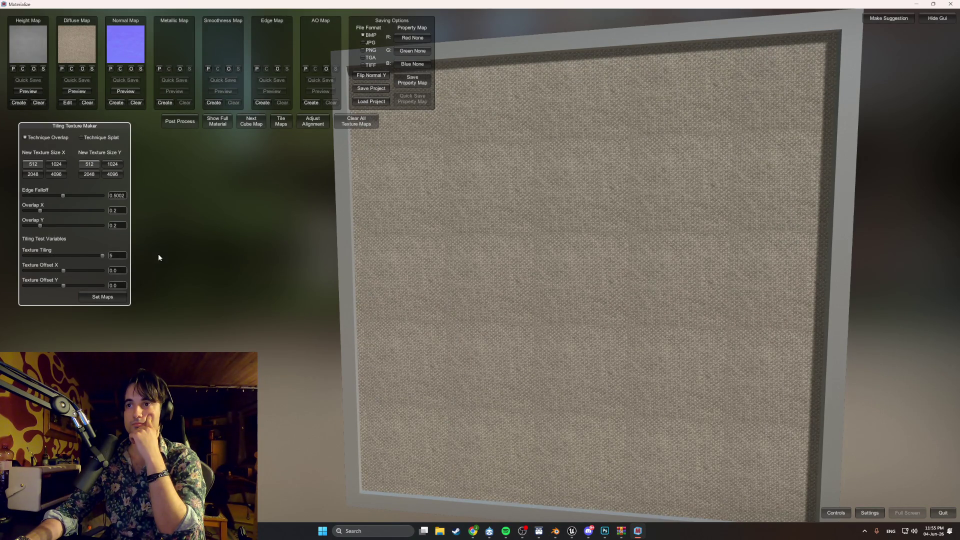
pyautogui.moveTo(380, 253)
pyautogui.mouseDown(button='right')
pyautogui.moveTo(454, 238)
pyautogui.moveTo(461, 264)
pyautogui.moveTo(449, 258)
pyautogui.moveTo(465, 257)
pyautogui.moveTo(461, 242)
pyautogui.moveTo(310, 208)
pyautogui.mouseUp(button='right')
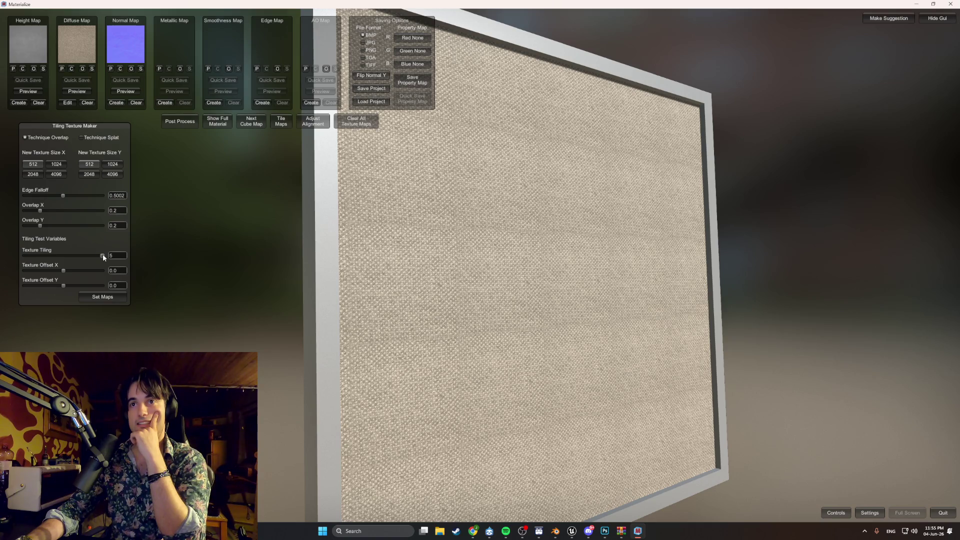
# Set Edge Falloff to 0.5145, Texture Offset to X −0.105 and Y 0.625, and texture width 2048.
pyautogui.moveTo(103, 256)
pyautogui.mouseDown()
pyautogui.moveTo(55, 254)
pyautogui.moveTo(114, 242)
pyautogui.mouseUp()
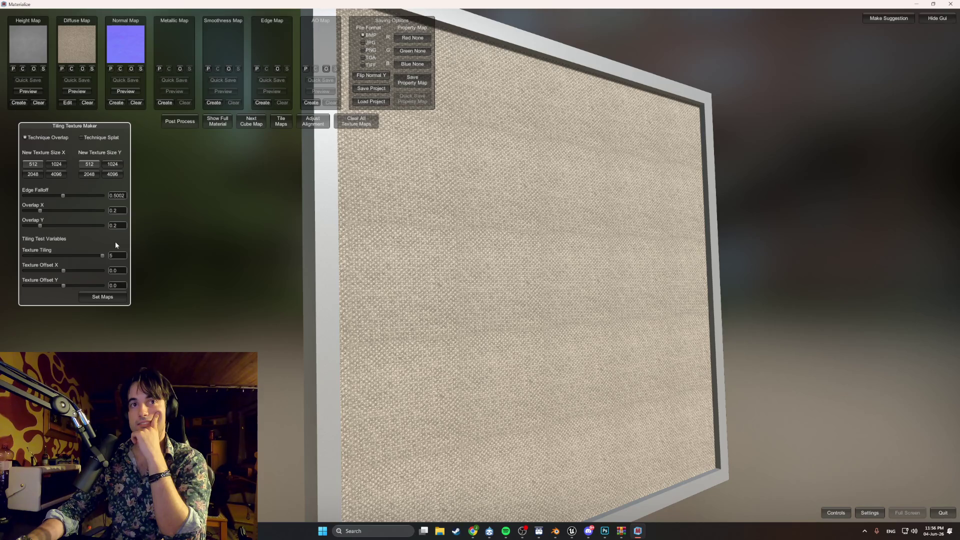
pyautogui.moveTo(67, 195); pyautogui.dragTo(190, 208)
pyautogui.moveTo(32, 194)
pyautogui.mouseDown()
pyautogui.moveTo(197, 203)
pyautogui.moveTo(1, 192)
pyautogui.mouseUp()
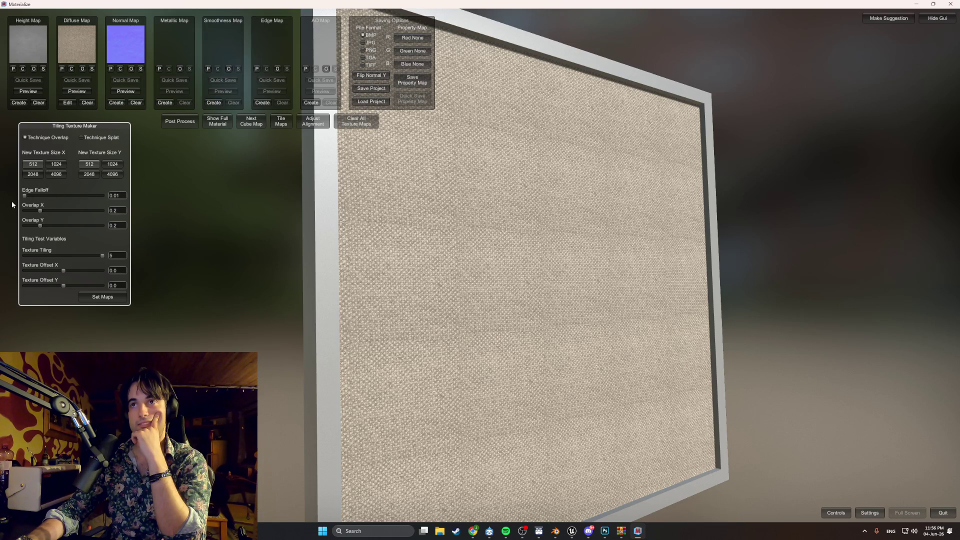
pyautogui.moveTo(73, 201); pyautogui.dragTo(49, 203)
pyautogui.moveTo(155, 205)
pyautogui.mouseDown()
pyautogui.moveTo(41, 183)
pyautogui.moveTo(139, 191)
pyautogui.mouseUp()
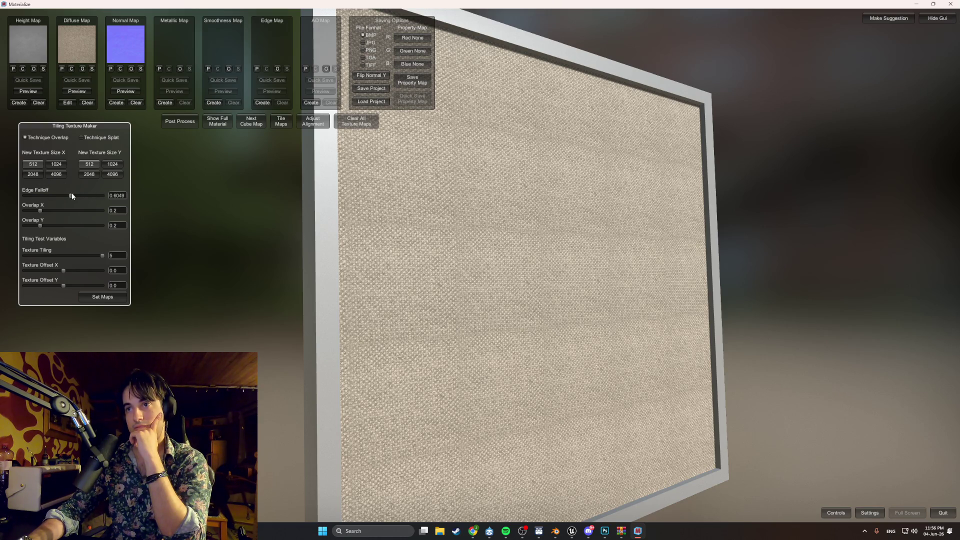
pyautogui.moveTo(71, 193); pyautogui.dragTo(64, 195)
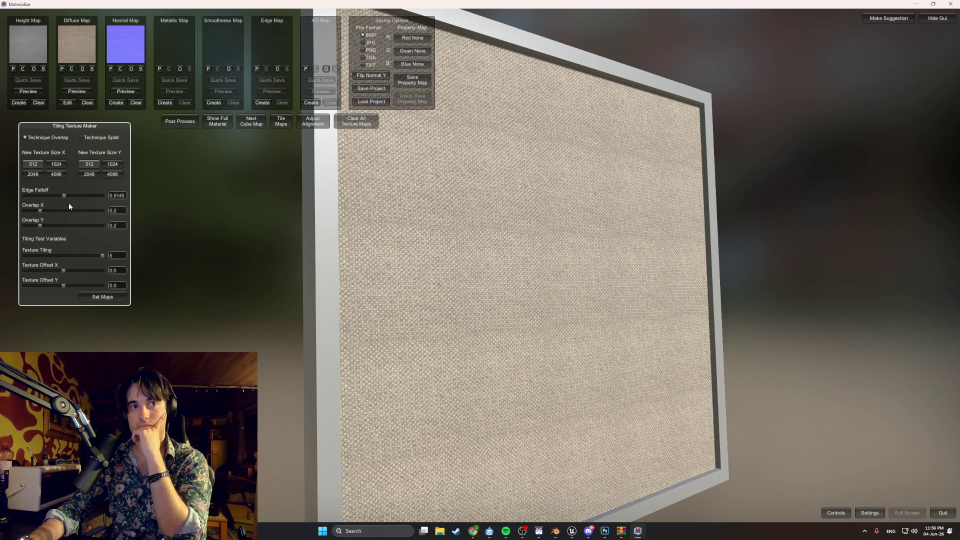
pyautogui.moveTo(63, 272)
pyautogui.mouseDown()
pyautogui.moveTo(119, 274)
pyautogui.moveTo(7, 274)
pyautogui.moveTo(68, 275)
pyautogui.moveTo(59, 277)
pyautogui.moveTo(66, 288)
pyautogui.moveTo(104, 289)
pyautogui.moveTo(89, 286)
pyautogui.mouseUp()
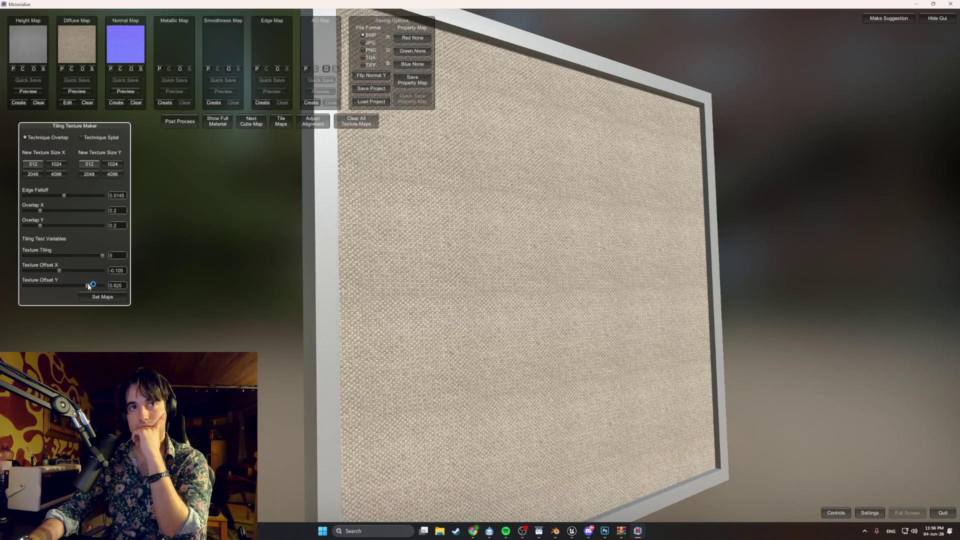
pyautogui.click(34, 175)
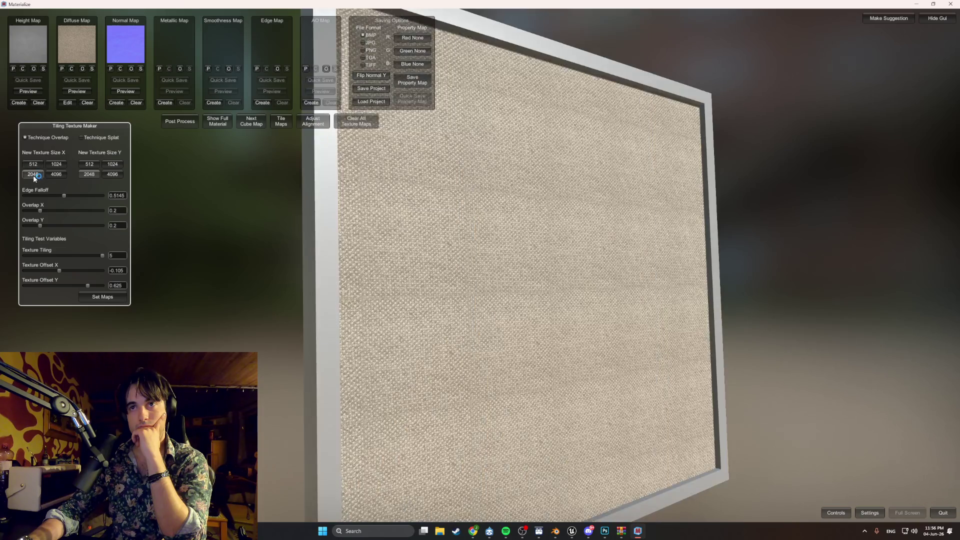
# Return New Texture Size to 512 × 512, then bring the Materialize tutorial video forward.
pyautogui.moveTo(575, 298)
pyautogui.mouseDown()
pyautogui.moveTo(497, 286)
pyautogui.moveTo(474, 260)
pyautogui.moveTo(504, 273)
pyautogui.mouseUp()
pyautogui.click(84, 166)
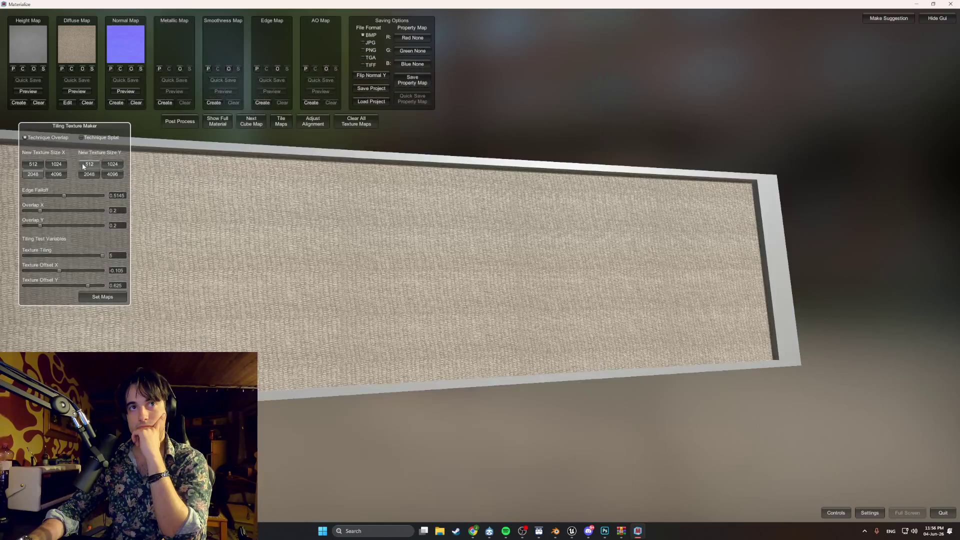
pyautogui.click(38, 168)
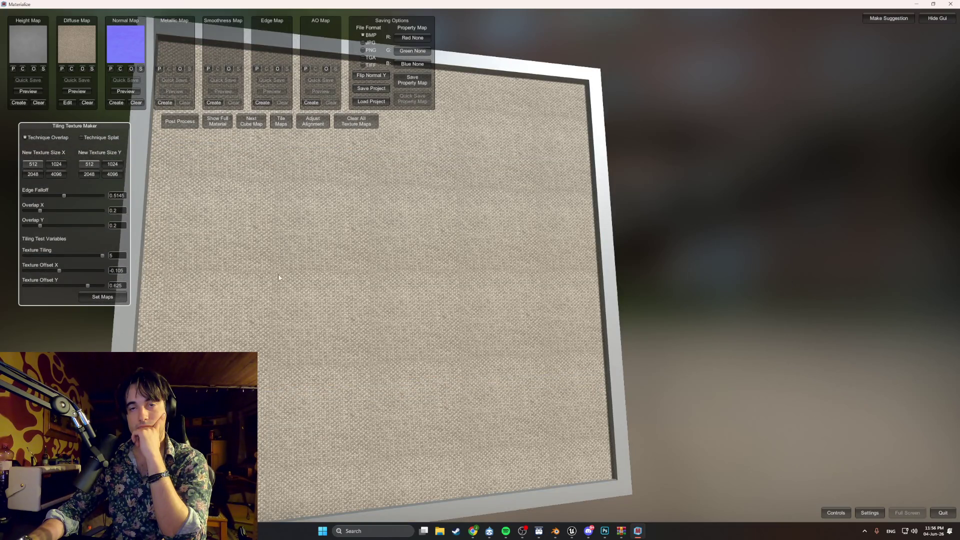
pyautogui.moveTo(192, 269)
pyautogui.mouseDown()
pyautogui.moveTo(314, 270)
pyautogui.moveTo(376, 243)
pyautogui.moveTo(371, 261)
pyautogui.moveTo(358, 255)
pyautogui.moveTo(331, 272)
pyautogui.moveTo(335, 262)
pyautogui.mouseUp()
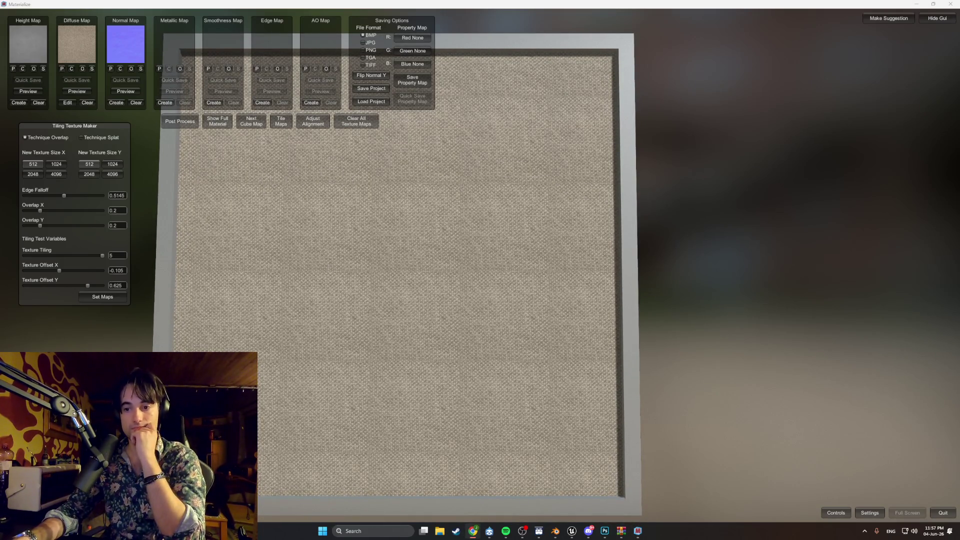
pyautogui.click(473, 531)
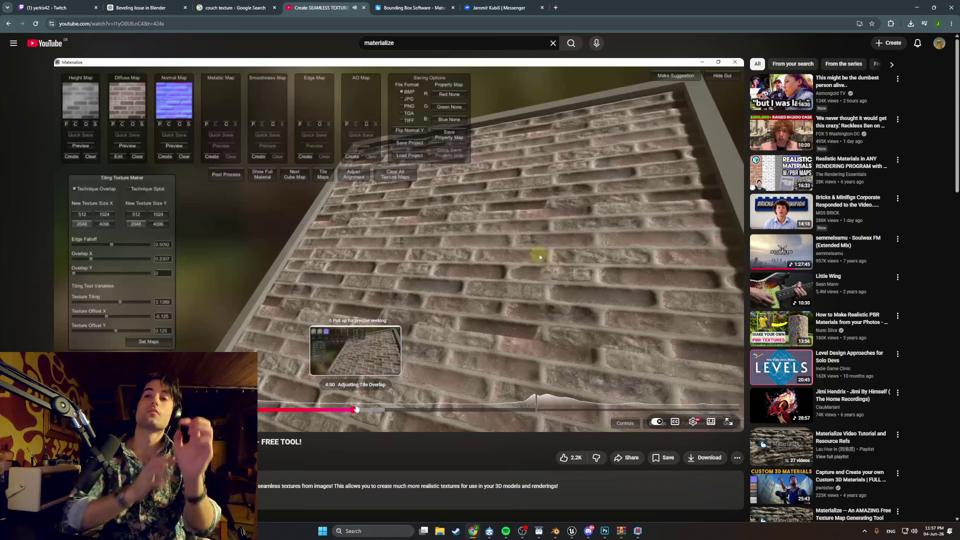
# Skip ahead in the Materialize tutorial to the brick tile-overlap section.
pyautogui.moveTo(355, 408)
pyautogui.mouseDown()
pyautogui.moveTo(415, 414)
pyautogui.moveTo(428, 398)
pyautogui.mouseUp()
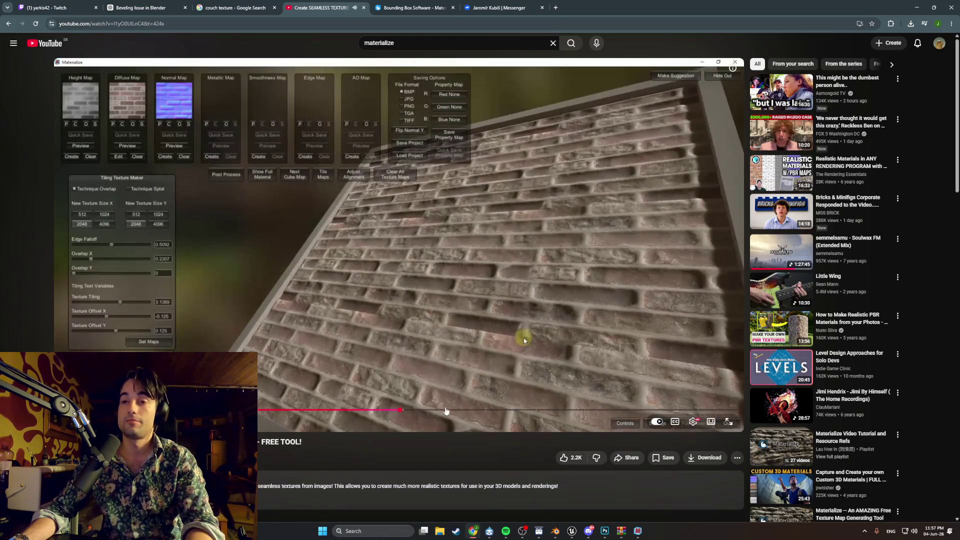
pyautogui.click(427, 411)
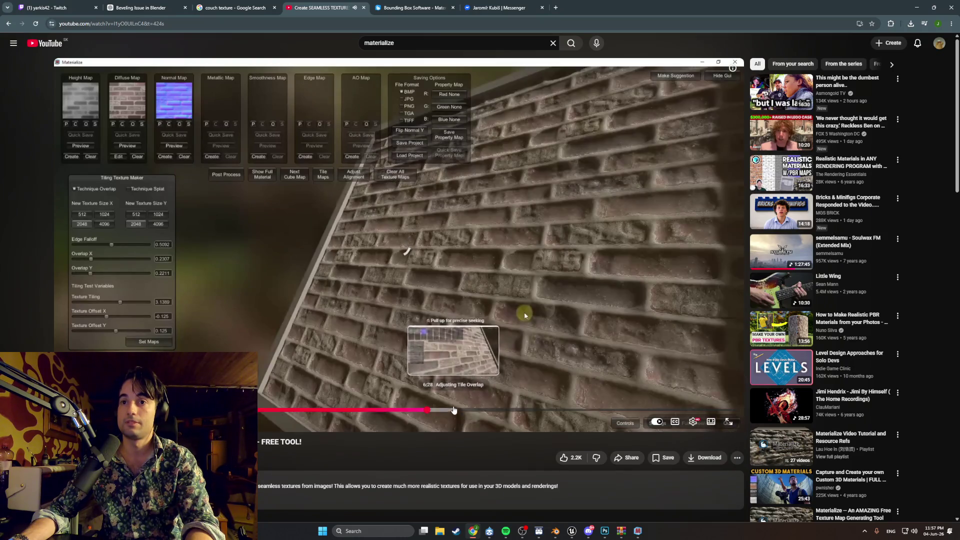
pyautogui.moveTo(454, 410)
pyautogui.mouseDown()
pyautogui.moveTo(472, 410)
pyautogui.moveTo(463, 410)
pyautogui.mouseUp()
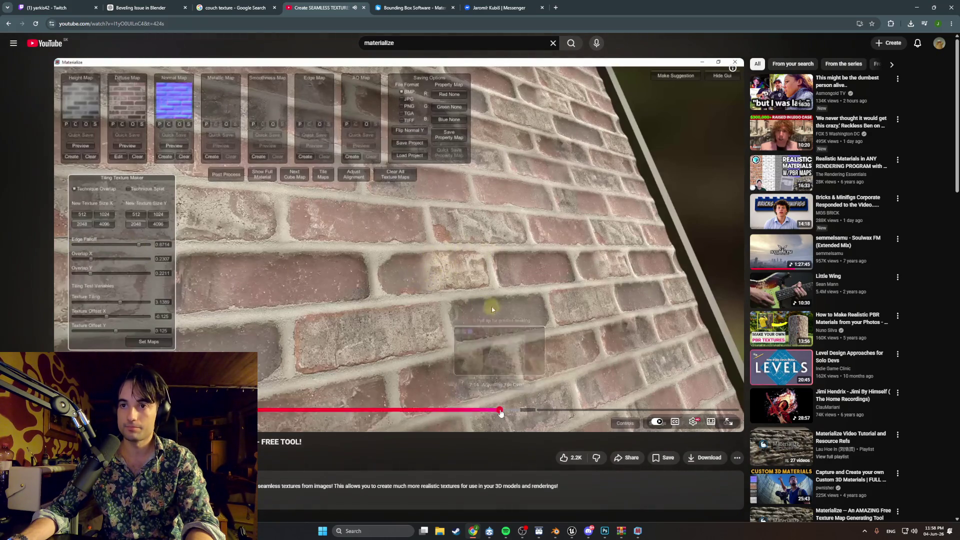
pyautogui.click(500, 411)
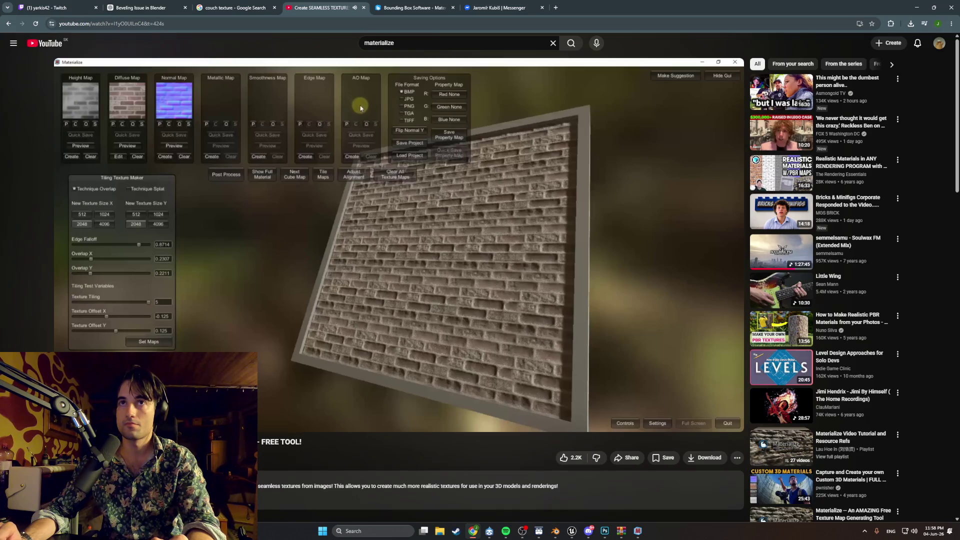
# Restore Materialize as a smaller window and lower Texture Tiling to 2.3379.
pyautogui.click(637, 531)
pyautogui.moveTo(575, 2)
pyautogui.mouseDown()
pyautogui.moveTo(630, 72)
pyautogui.moveTo(733, 92)
pyautogui.mouseUp()
pyautogui.moveTo(495, 342)
pyautogui.mouseDown()
pyautogui.moveTo(413, 343)
pyautogui.moveTo(452, 343)
pyautogui.mouseUp()
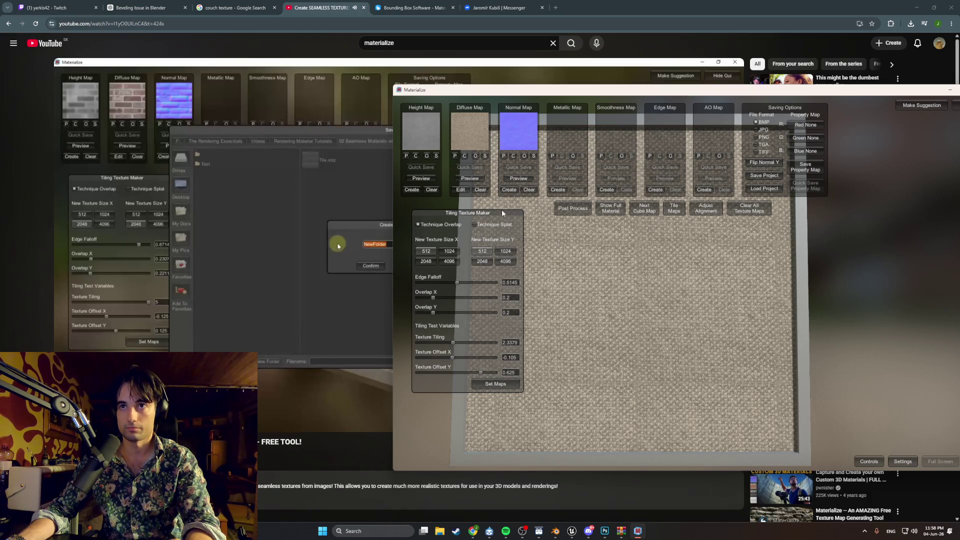
# Preview the fabric diffuse map, rewind the tutorial to project saving, then open the Blender bevelling chat.
pyautogui.click(470, 178)
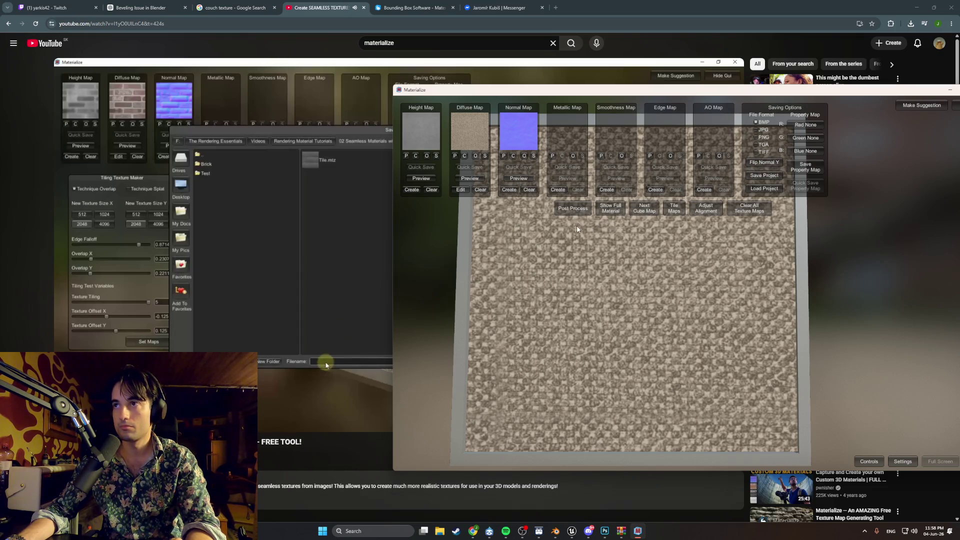
pyautogui.click(310, 309)
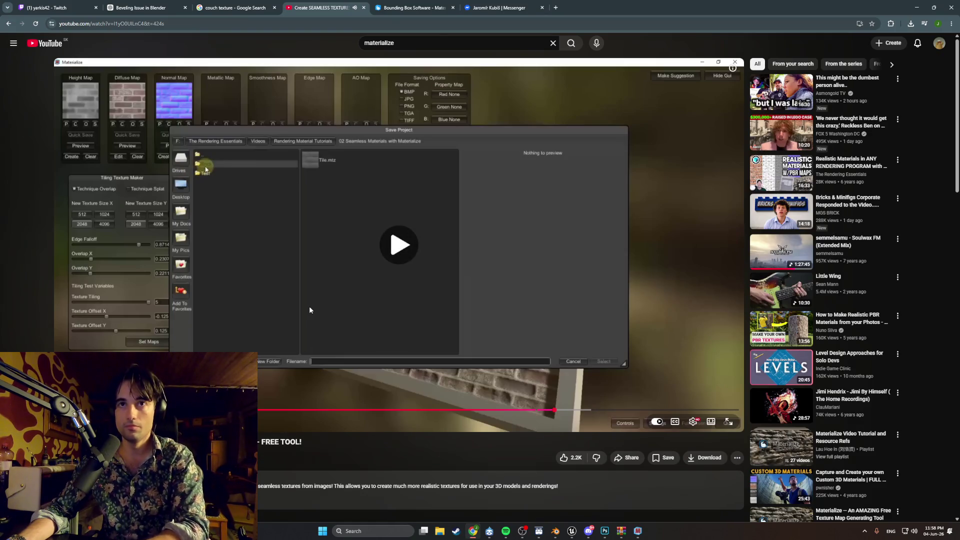
pyautogui.press('Left')
pyautogui.press('Left')
pyautogui.press('Left')
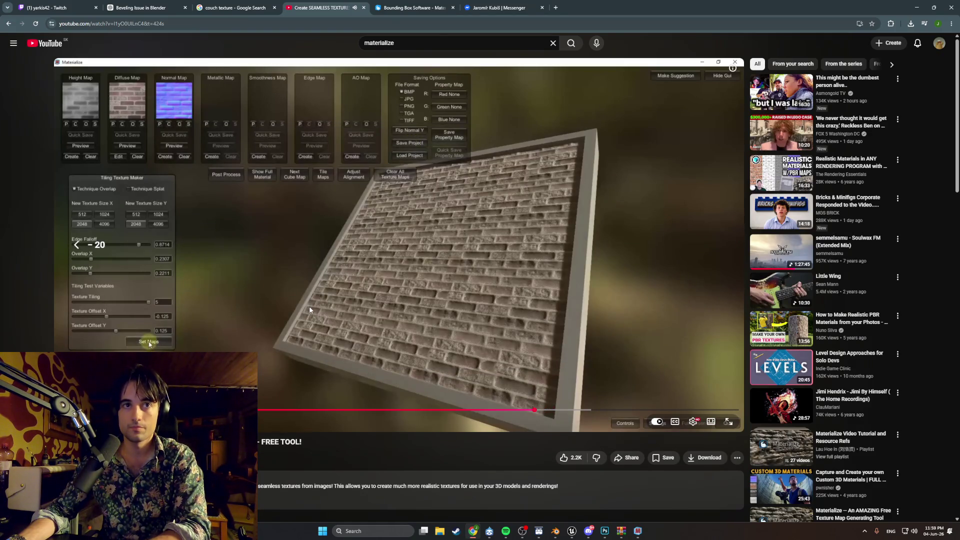
pyautogui.press('Left')
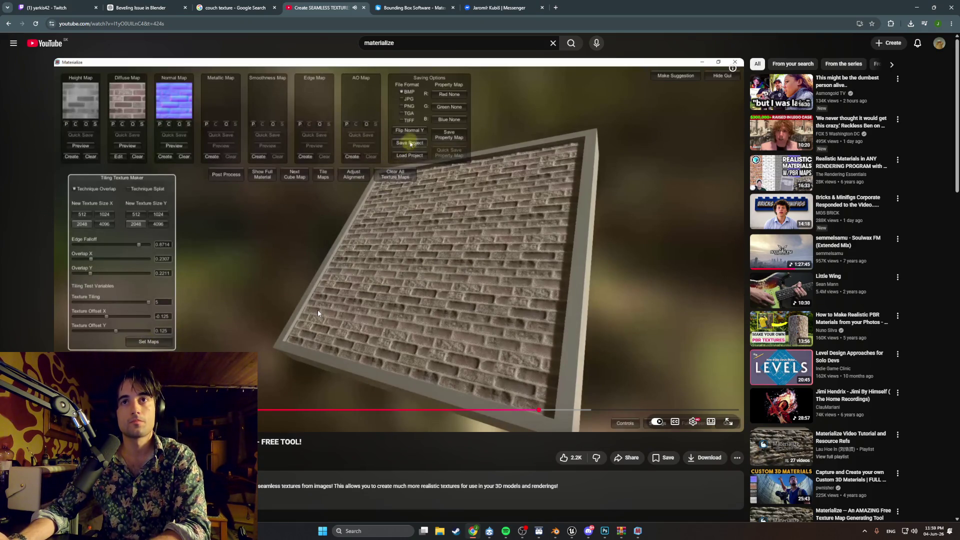
pyautogui.click(408, 262)
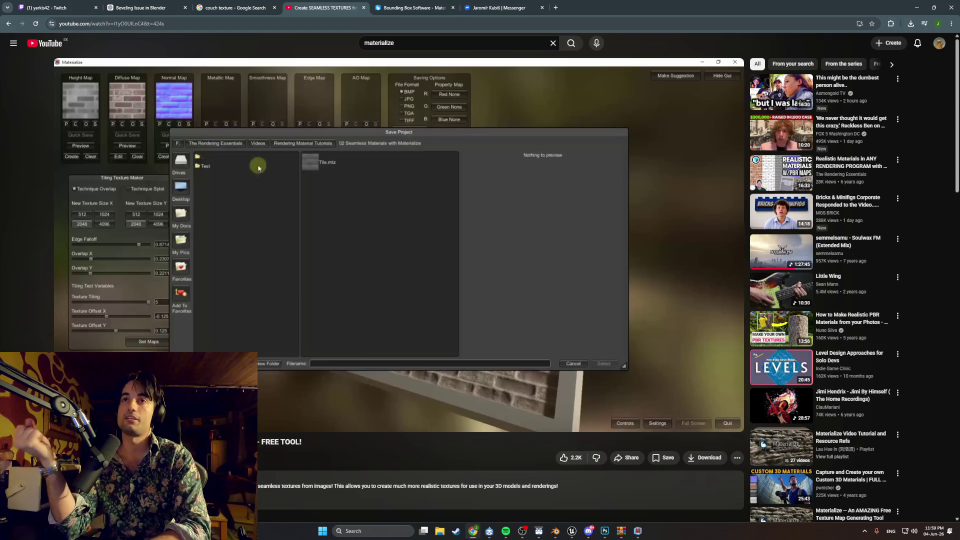
pyautogui.click(140, 7)
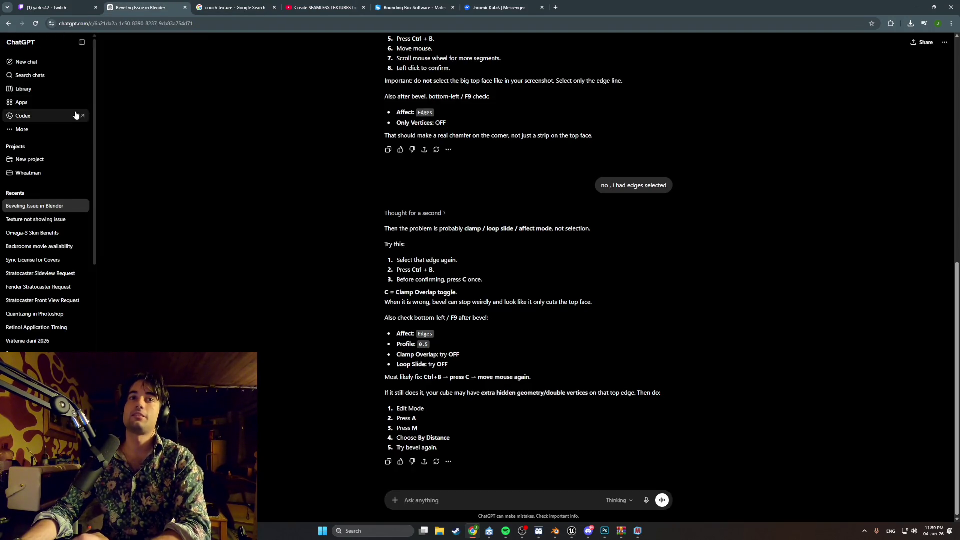
# In a new chat, ask how to add a repeating texture material to huge walls for Unreal.
pyautogui.click(38, 62)
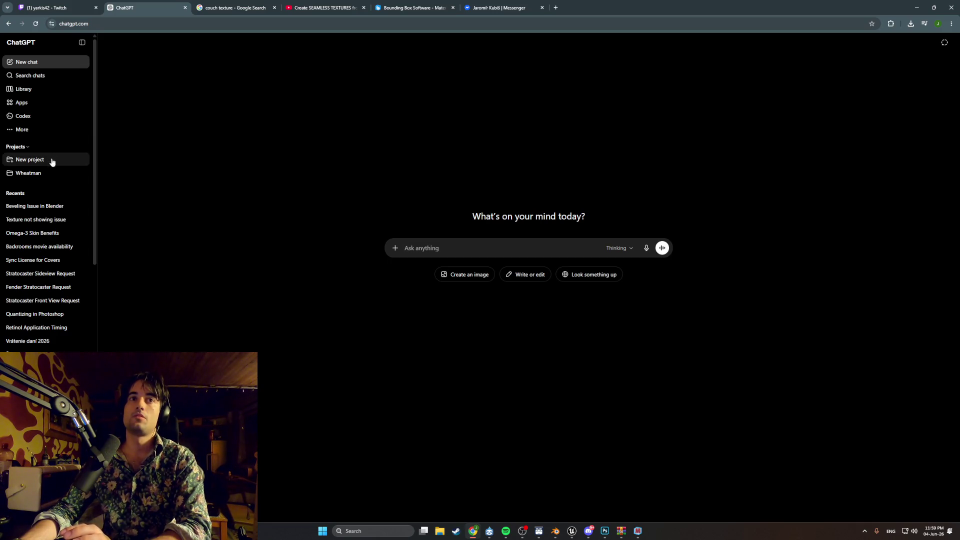
pyautogui.click(82, 42)
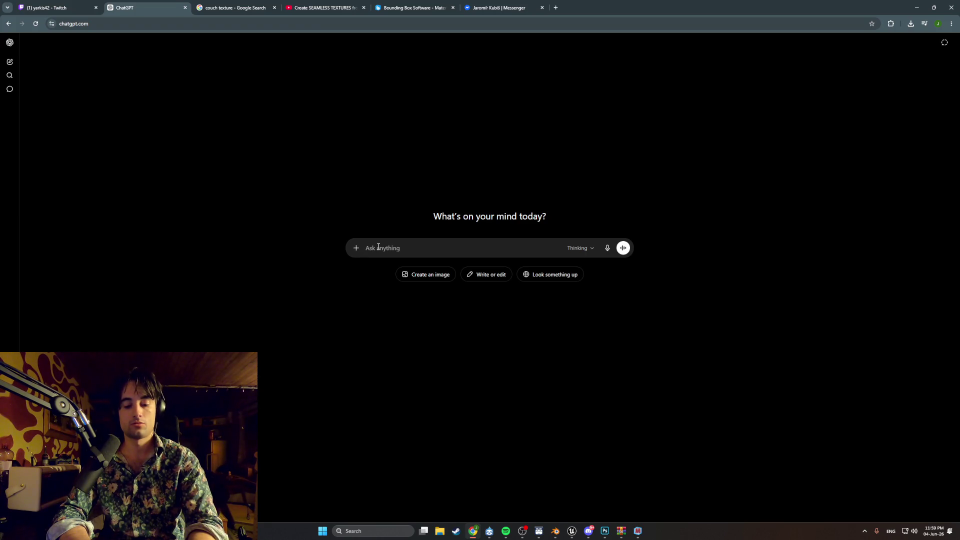
pyautogui.write('so i can uv')
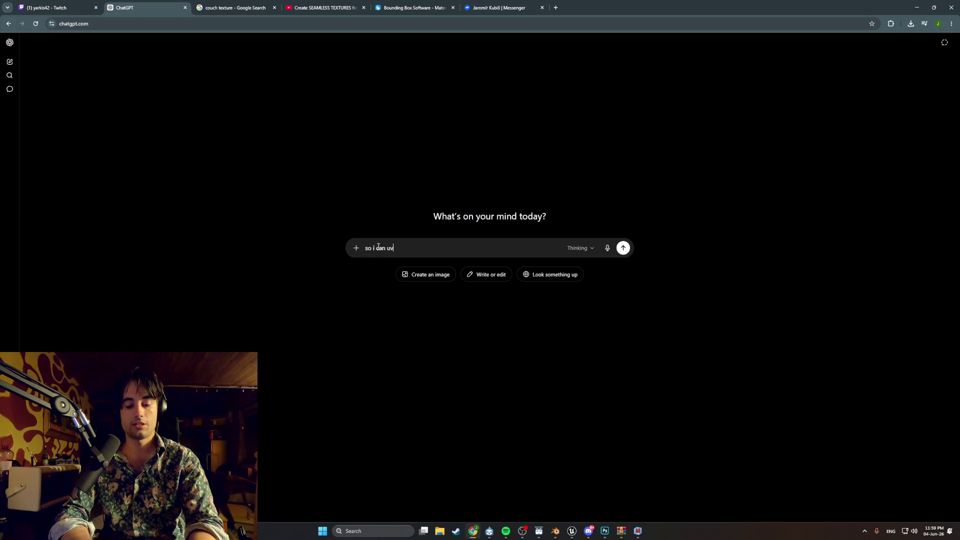
pyautogui.write(' map small ')
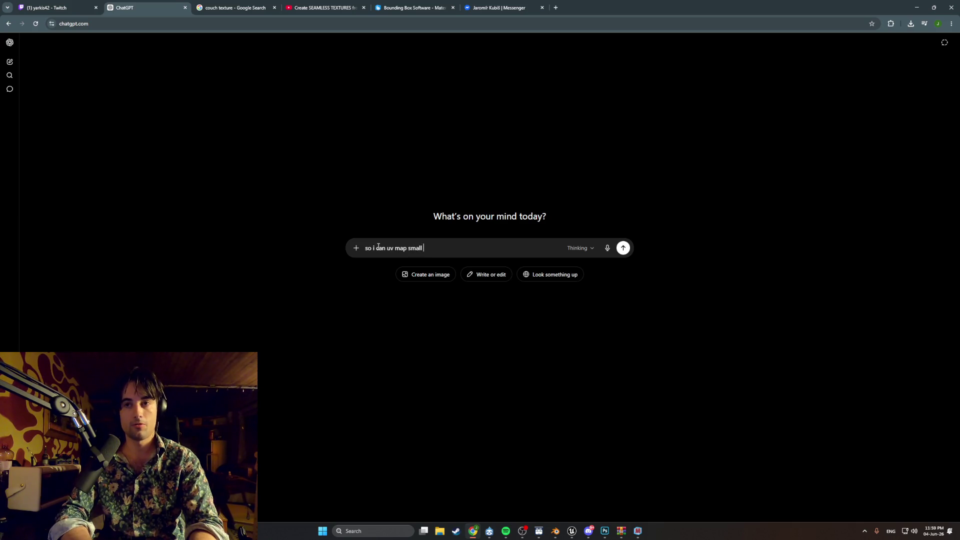
pyautogui.write('things in blender for unr')
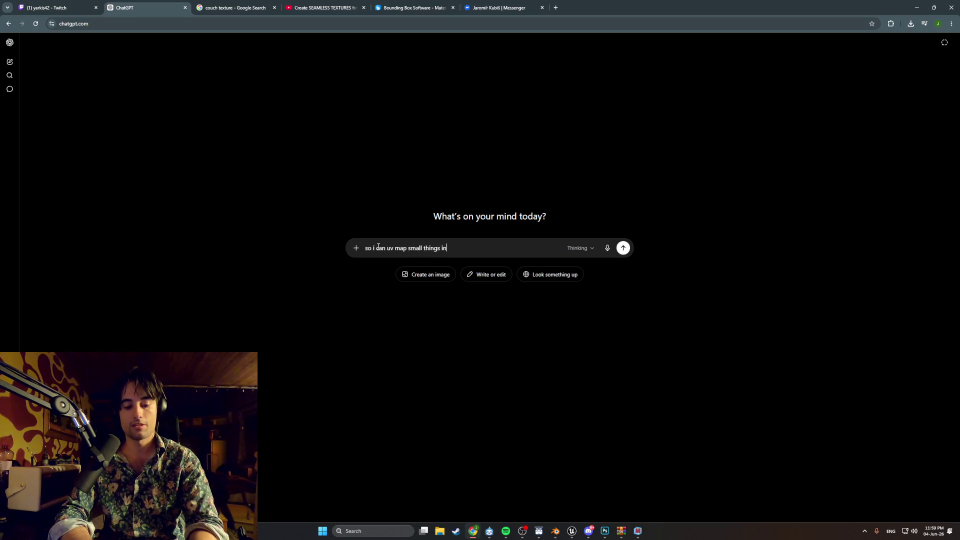
pyautogui.write('eal ')
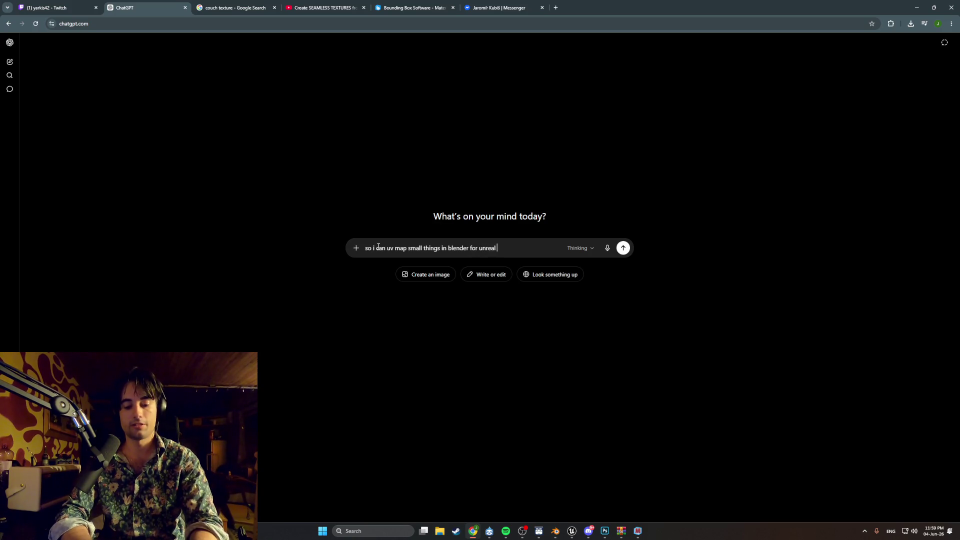
pyautogui.write('but what about hug')
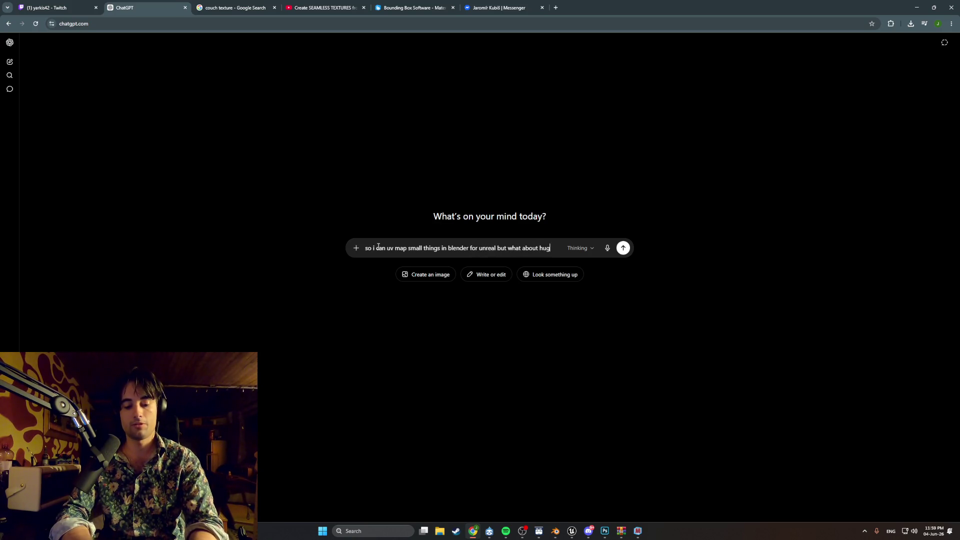
pyautogui.write('e walls tha')
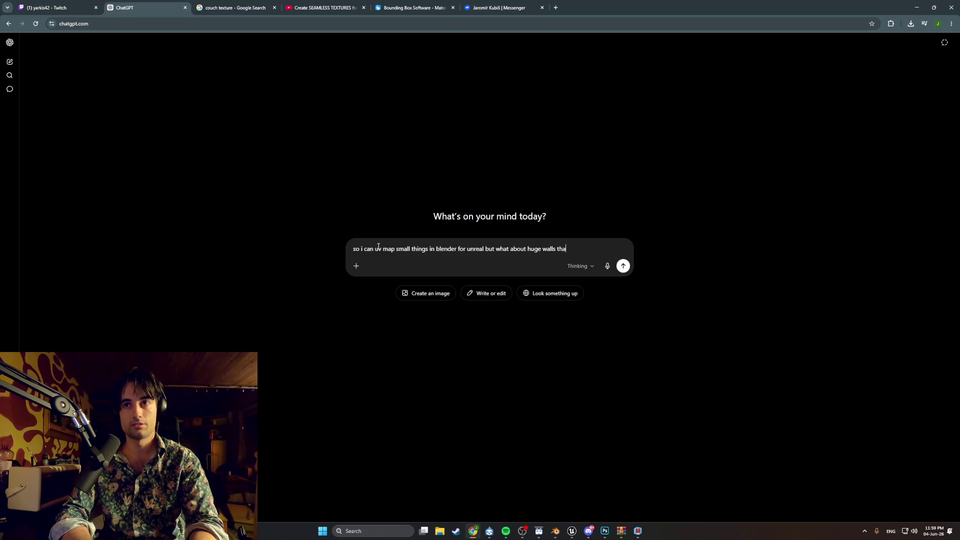
pyautogui.write('t need')
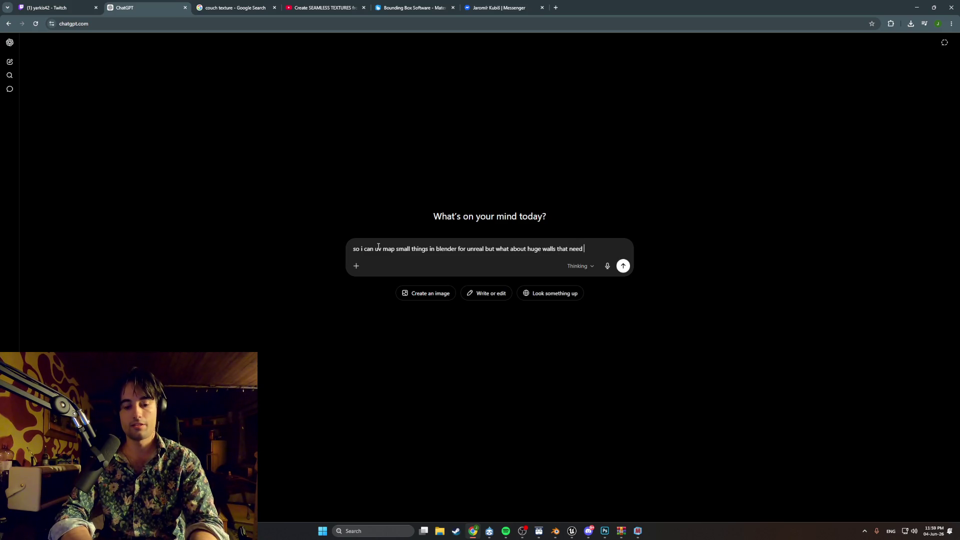
pyautogui.press('BackSpace')
pyautogui.write('s repeating te')
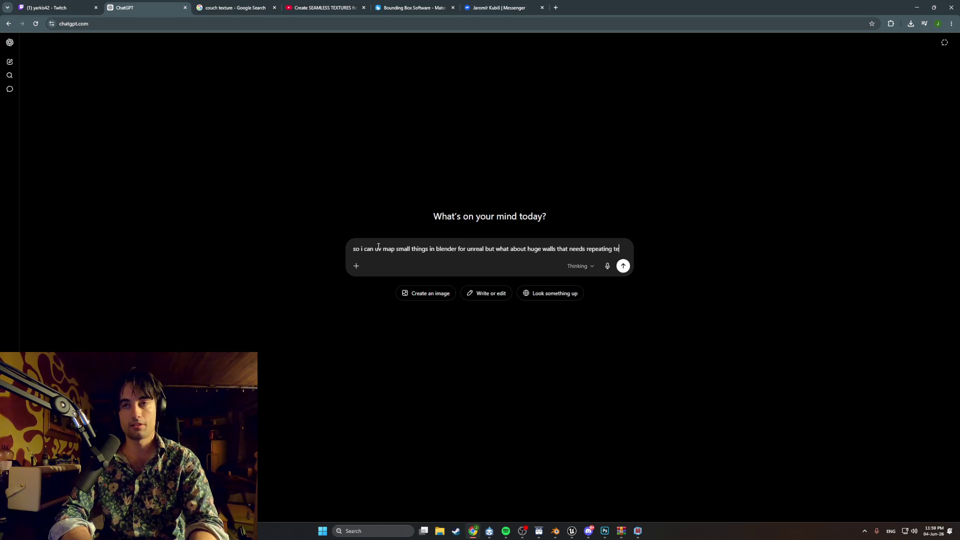
pyautogui.write('xture like ')
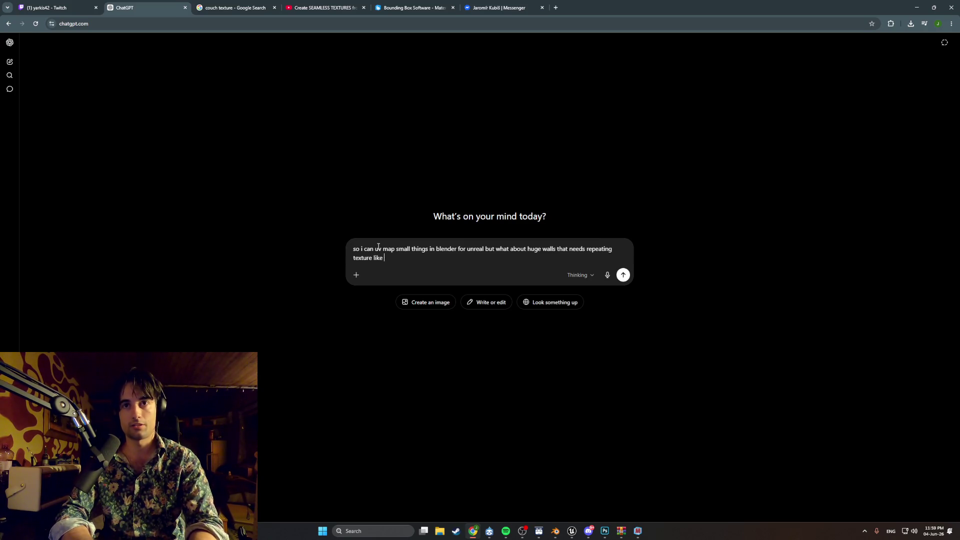
pyautogui.write('material ')
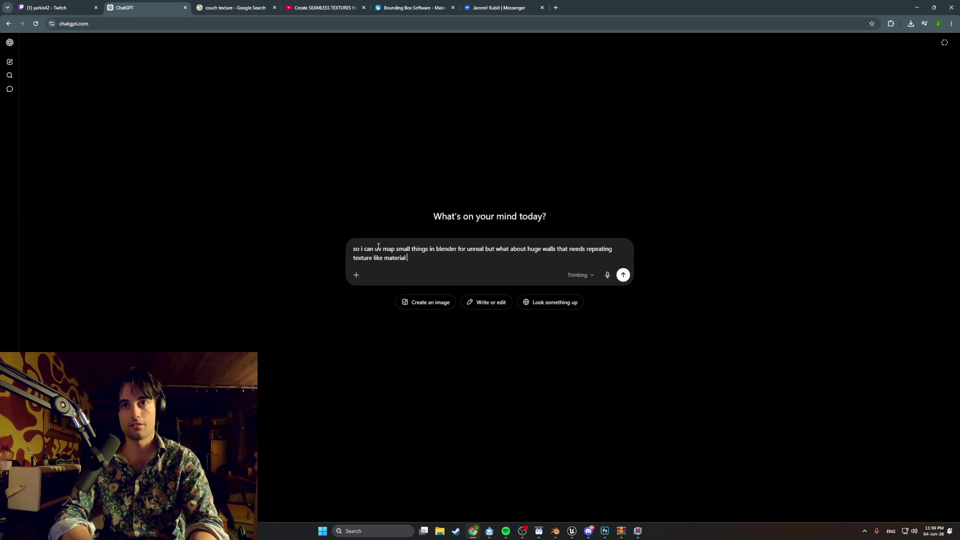
pyautogui.write('how do i a')
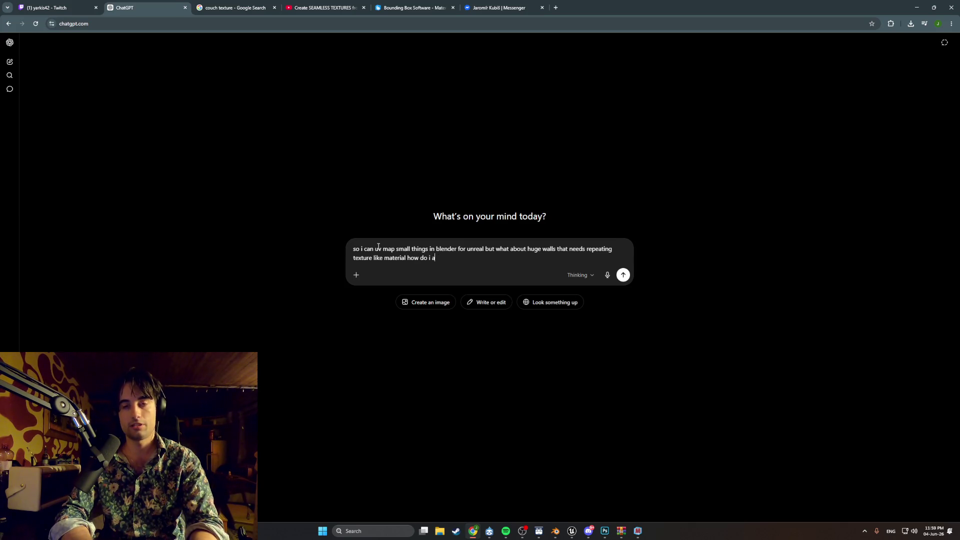
pyautogui.write('add th')
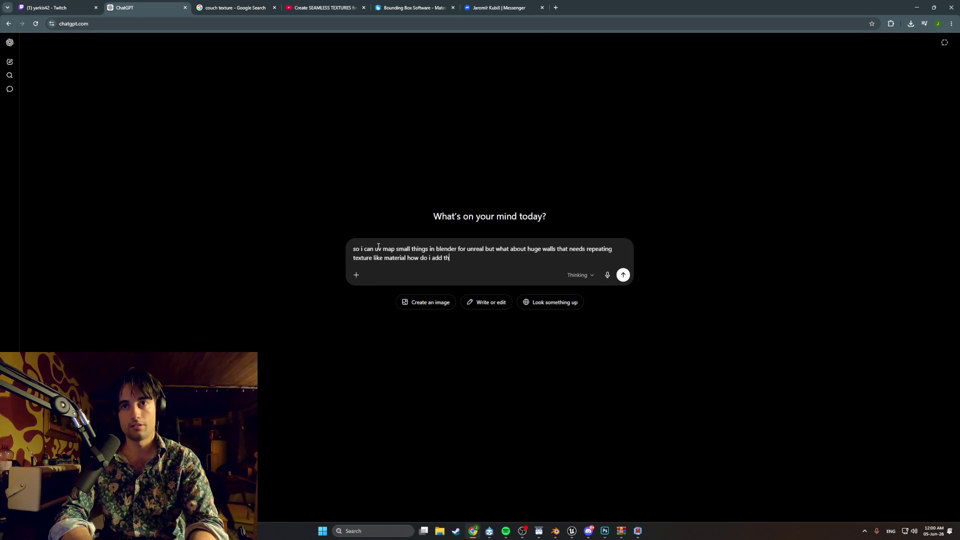
pyautogui.write('at to the')
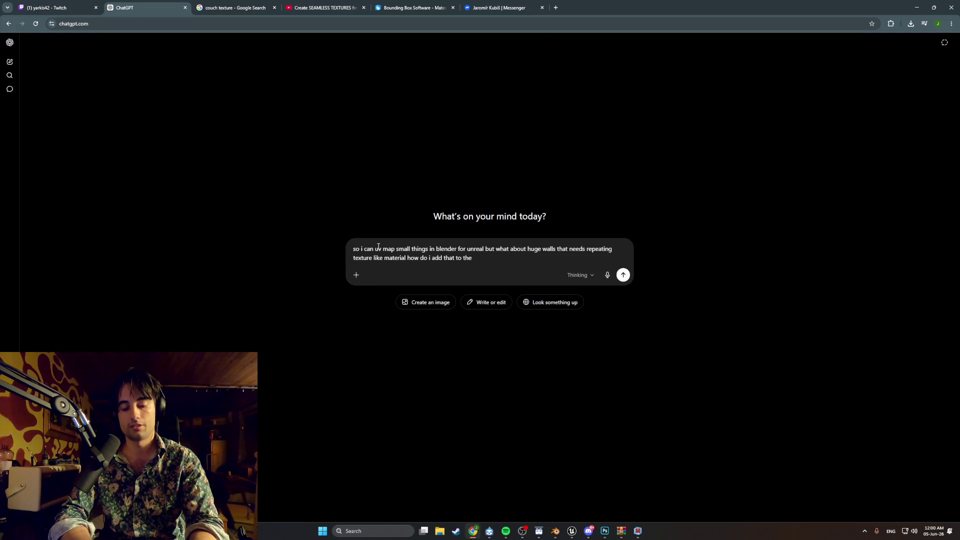
pyautogui.write(' object')
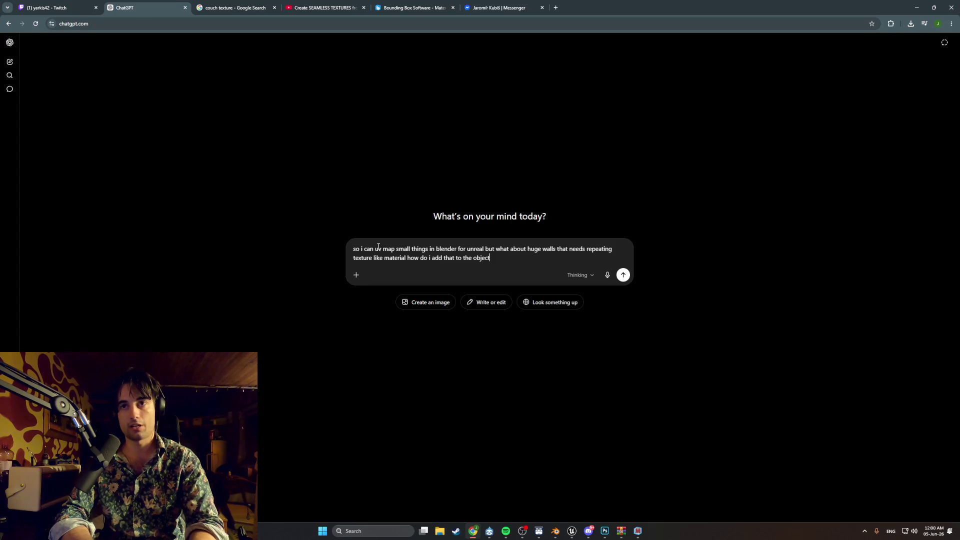
pyautogui.press('Return')
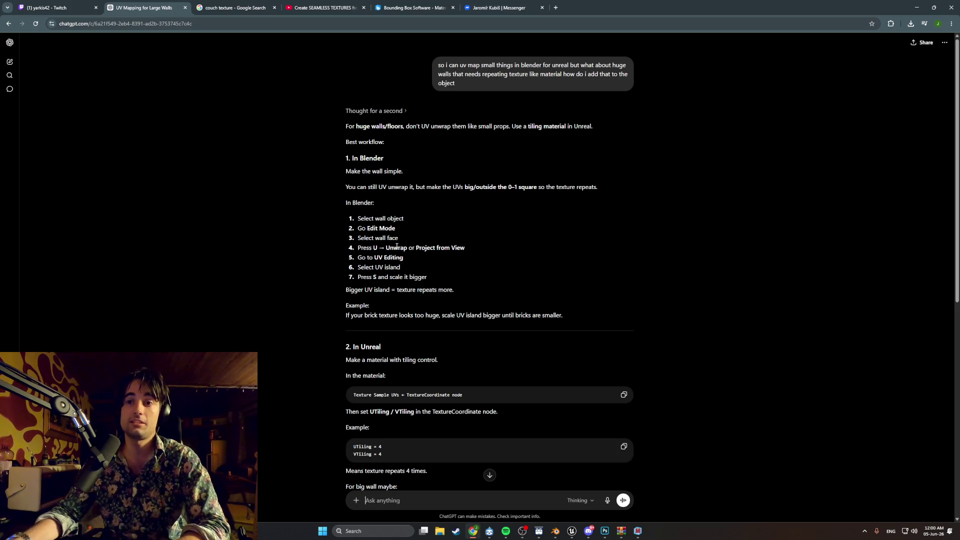
# Draft a follow-up asking how to texture the couch so it repeats nicely, using Materialize.
pyautogui.click(506, 532)
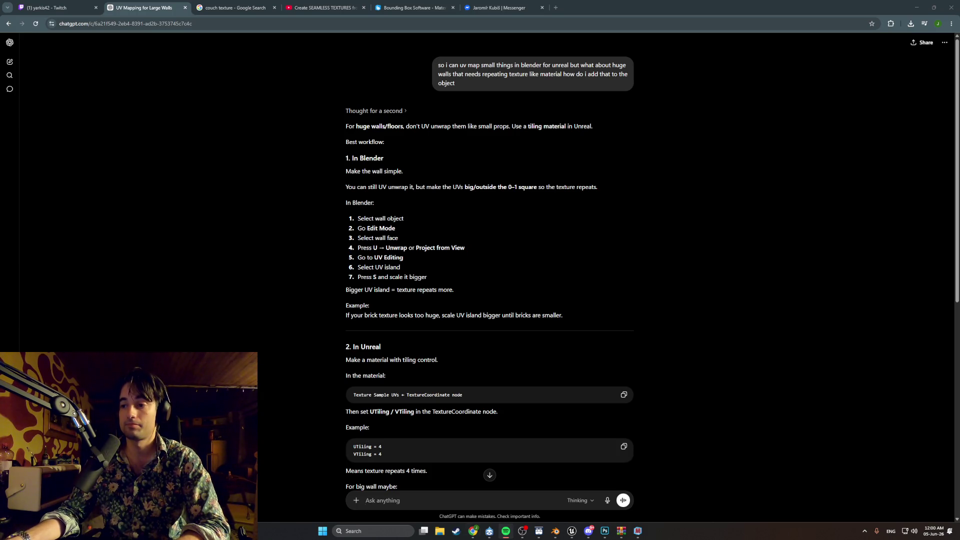
pyautogui.click(729, 383)
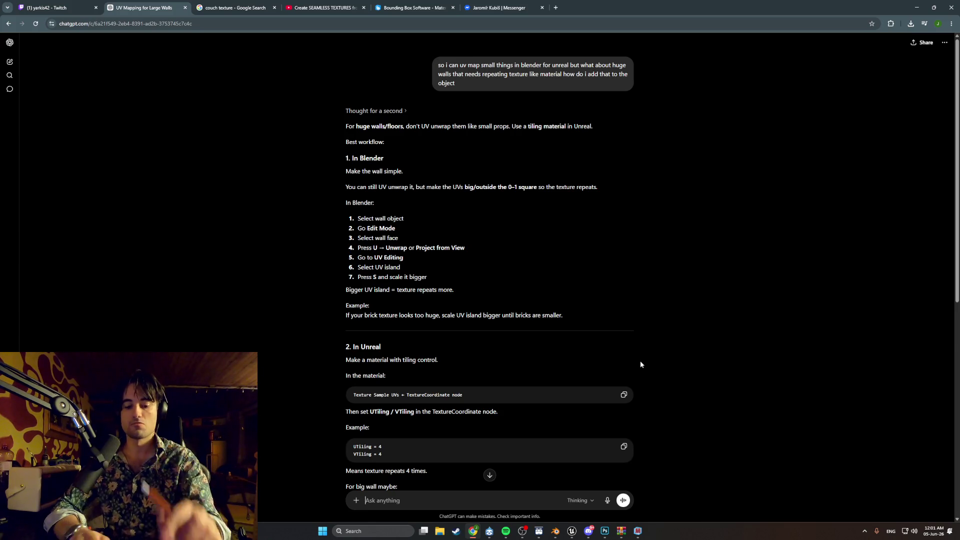
pyautogui.write('ye but')
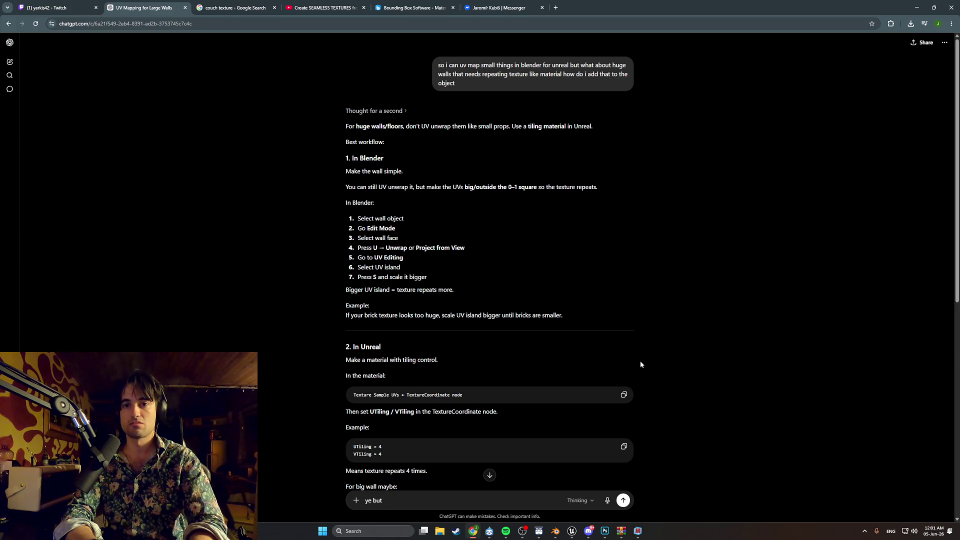
pyautogui.write(' its a couch ')
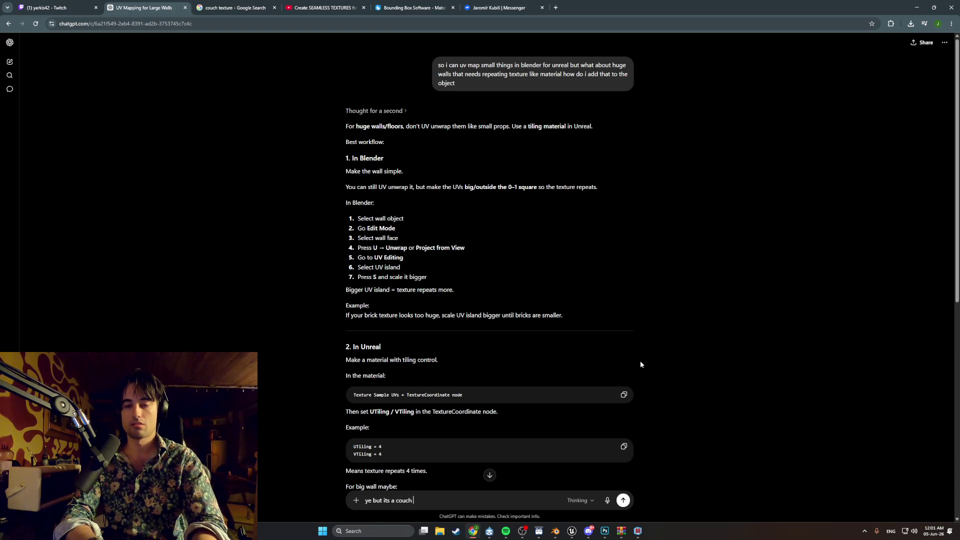
pyautogui.write('ck so i want to ma')
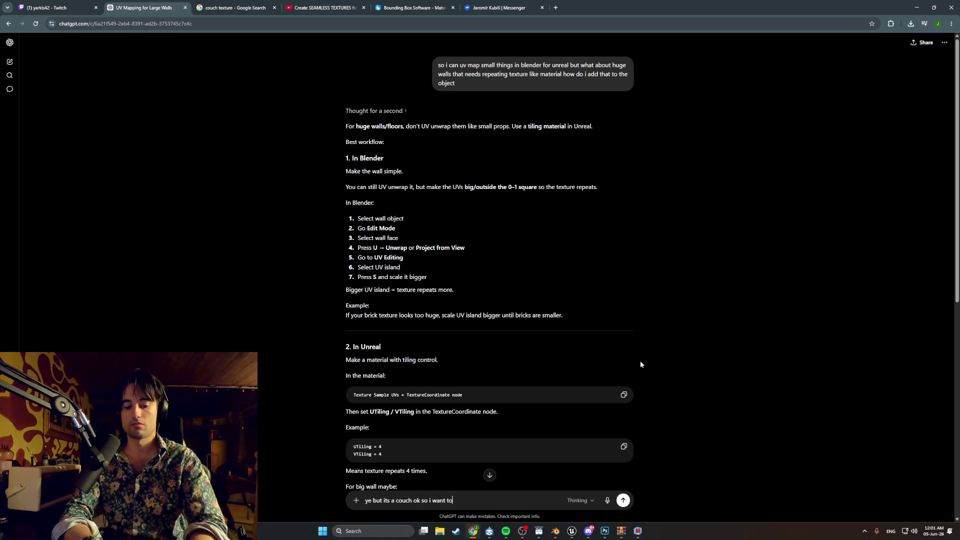
pyautogui.press('BackSpace')
pyautogui.write('a')
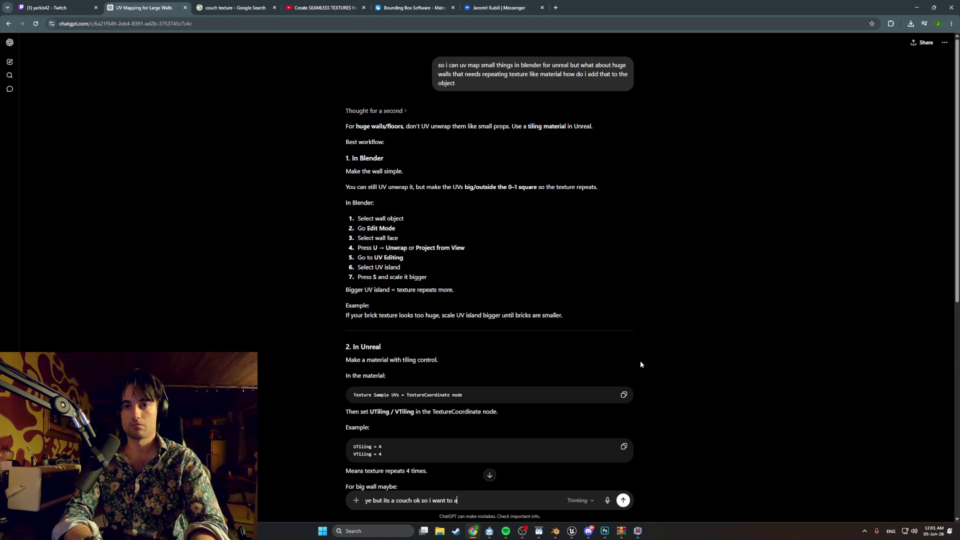
pyautogui.write('dd texture on')
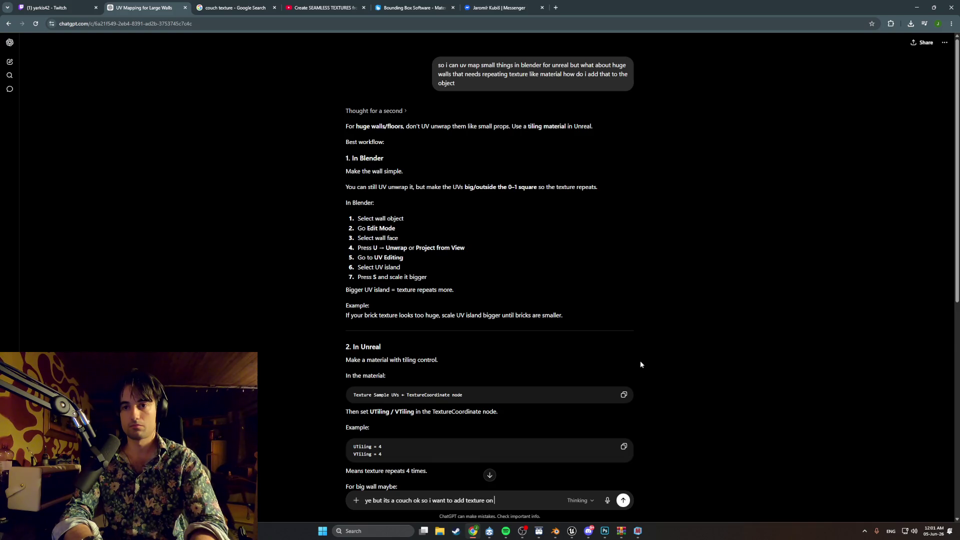
pyautogui.write(' couch i m')
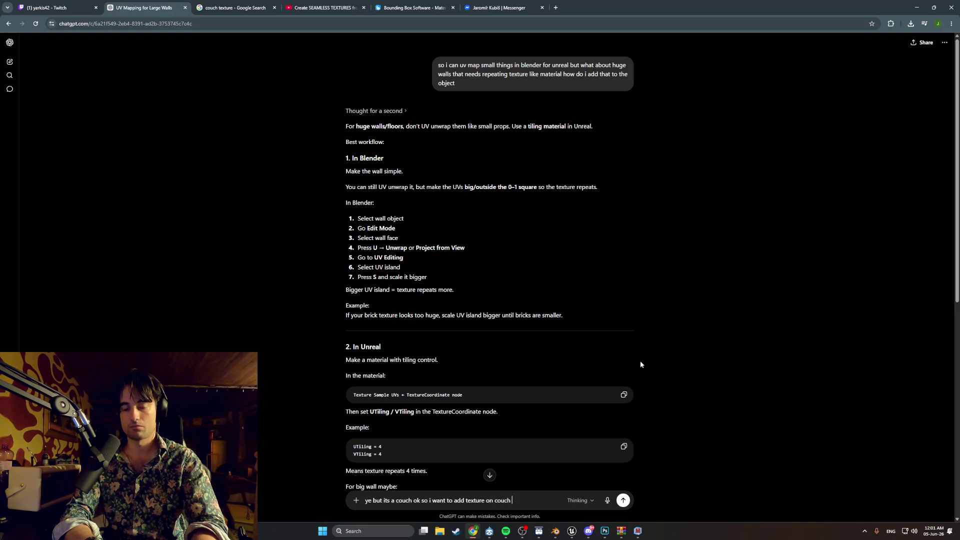
pyautogui.write('ade it')
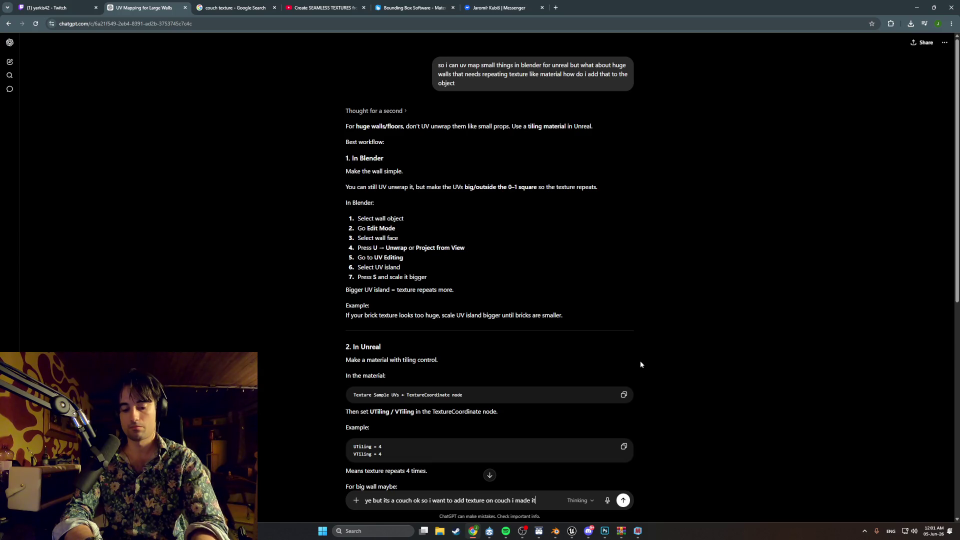
pyautogui.write(' so it repeats ')
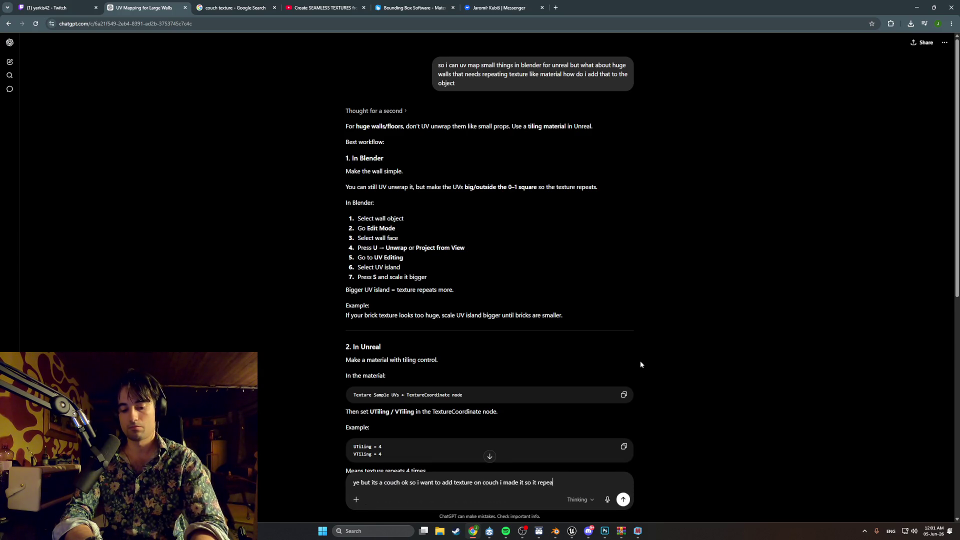
pyautogui.write('nice')
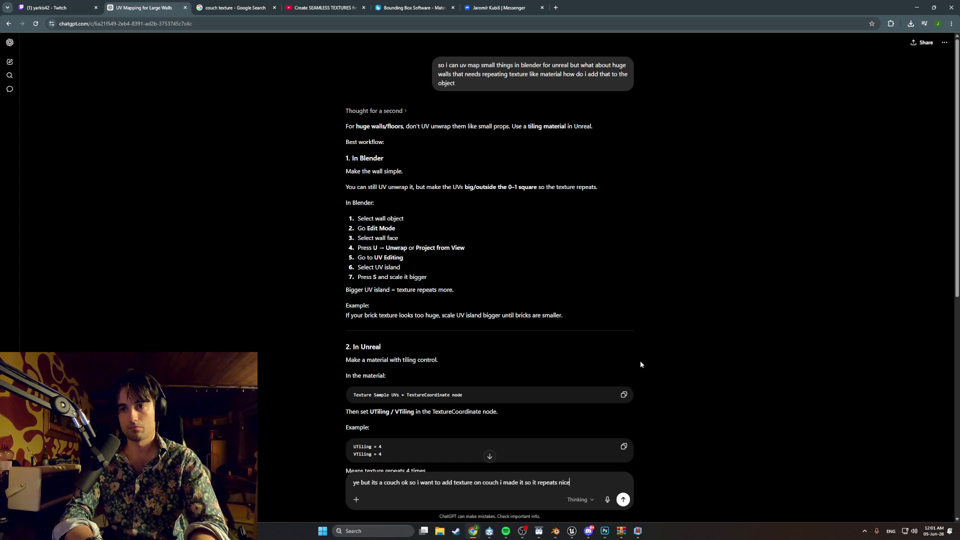
pyautogui.write(' in soft materialize')
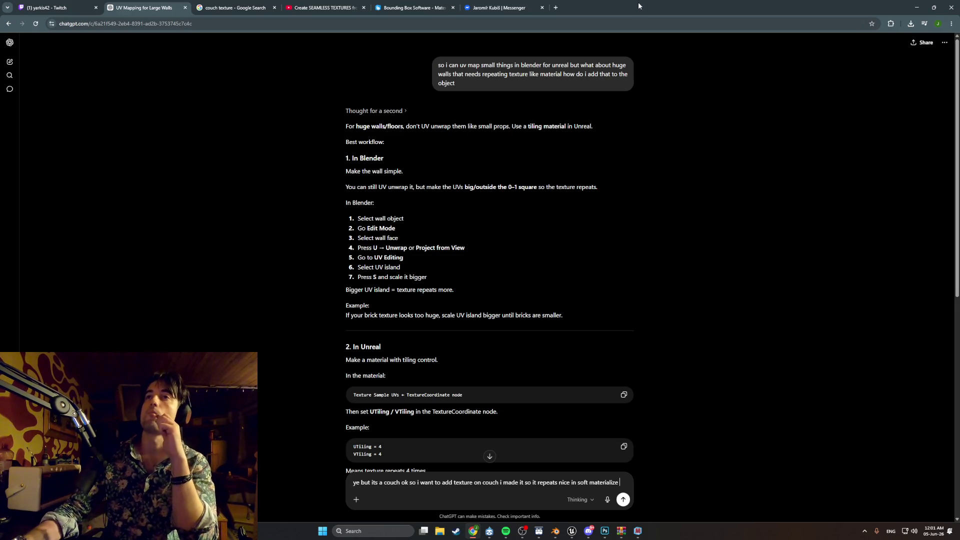
pyautogui.hotkey('alt', 'Tab')
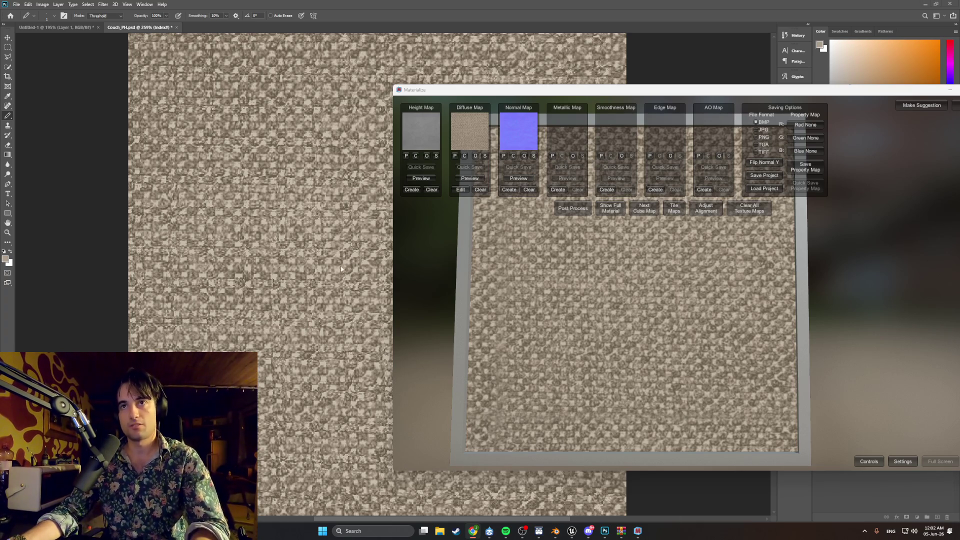
# Frame the whole Couch1 sofa-bed and red plane from the front-left in Blender.
pyautogui.click(555, 531)
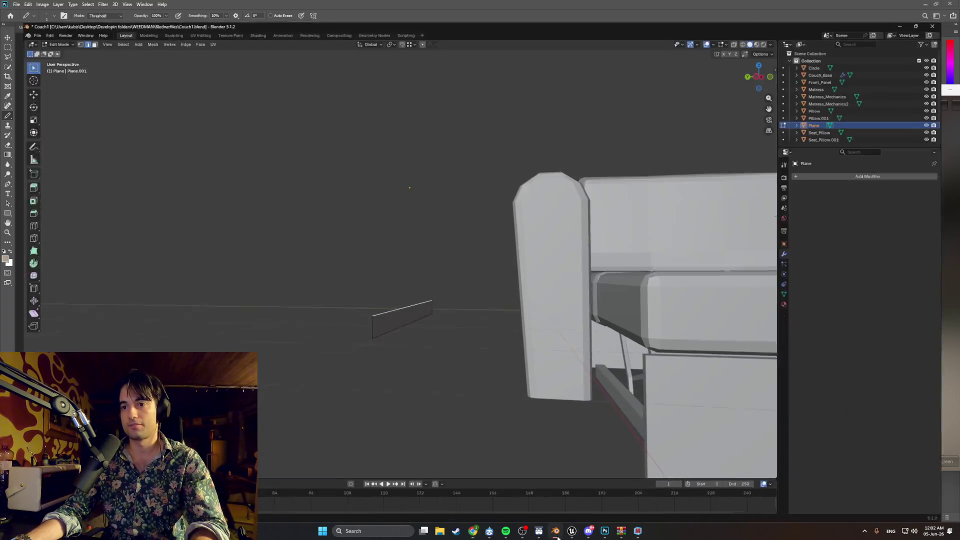
pyautogui.moveTo(421, 319)
pyautogui.mouseDown(button='middle')
pyautogui.moveTo(516, 352)
pyautogui.moveTo(499, 344)
pyautogui.mouseUp(button='middle')
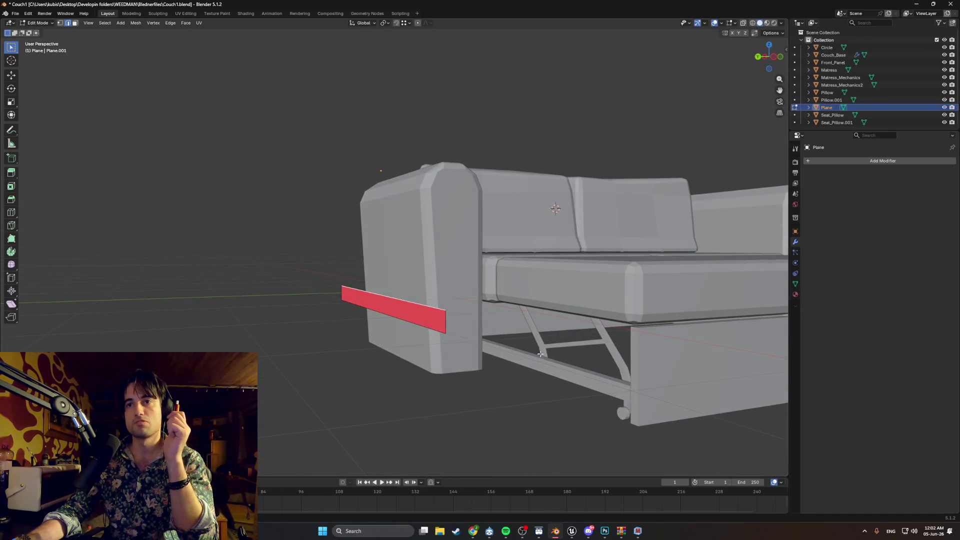
pyautogui.scroll(-4, 548, 366)
pyautogui.moveTo(548, 367); pyautogui.dragTo(398, 365, button='middle')
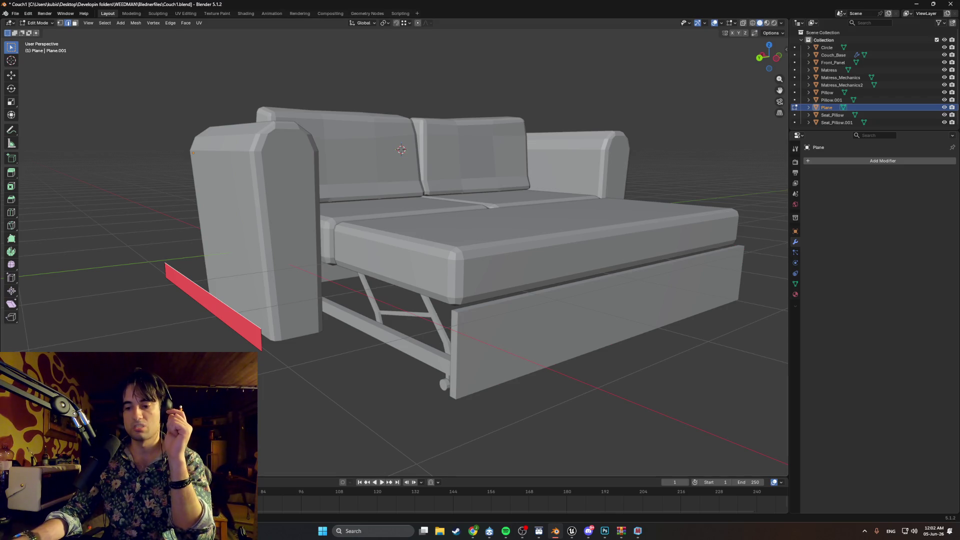
pyautogui.hotkey('alt', 'Tab')
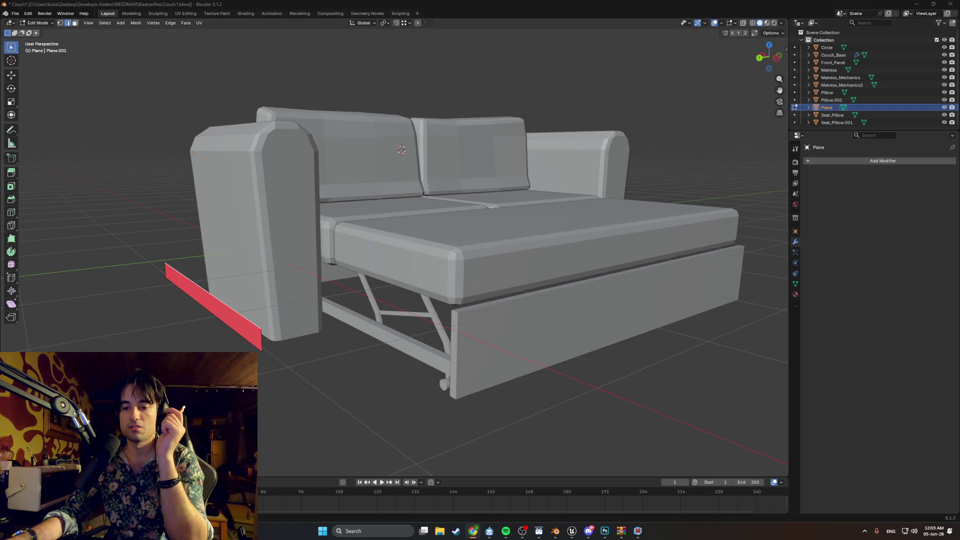
# Return to Object Mode and select the left seat cushion, Seat_Pillow.
pyautogui.moveTo(400, 345)
pyautogui.mouseDown(button='middle')
pyautogui.moveTo(435, 343)
pyautogui.moveTo(456, 410)
pyautogui.mouseUp(button='middle')
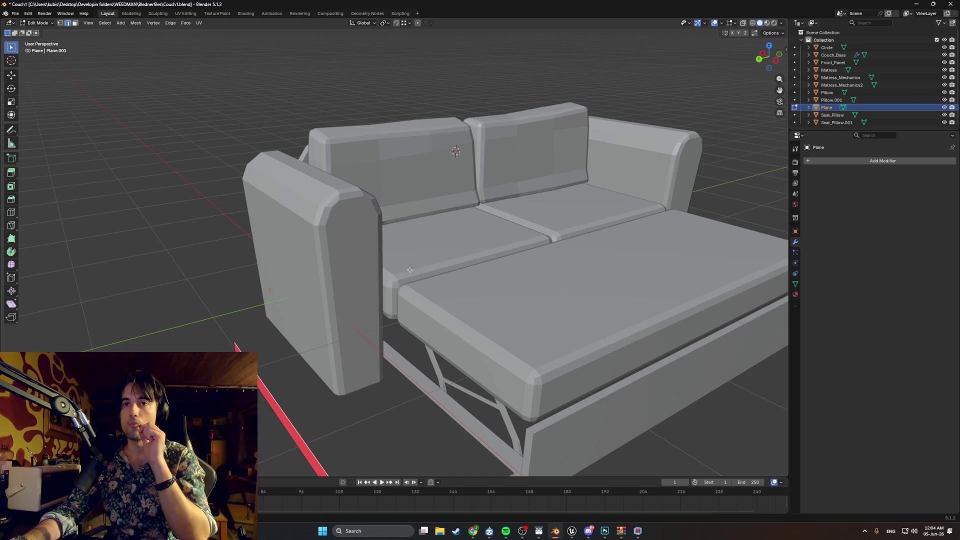
pyautogui.scroll(-4, 413, 265)
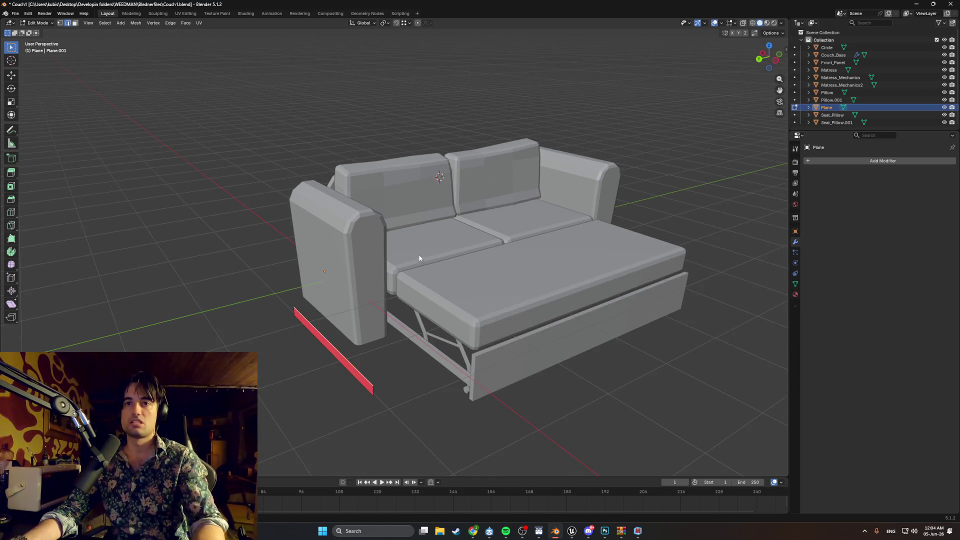
pyautogui.press('Tab')
pyautogui.click(419, 257)
pyautogui.rightClick(419, 258)
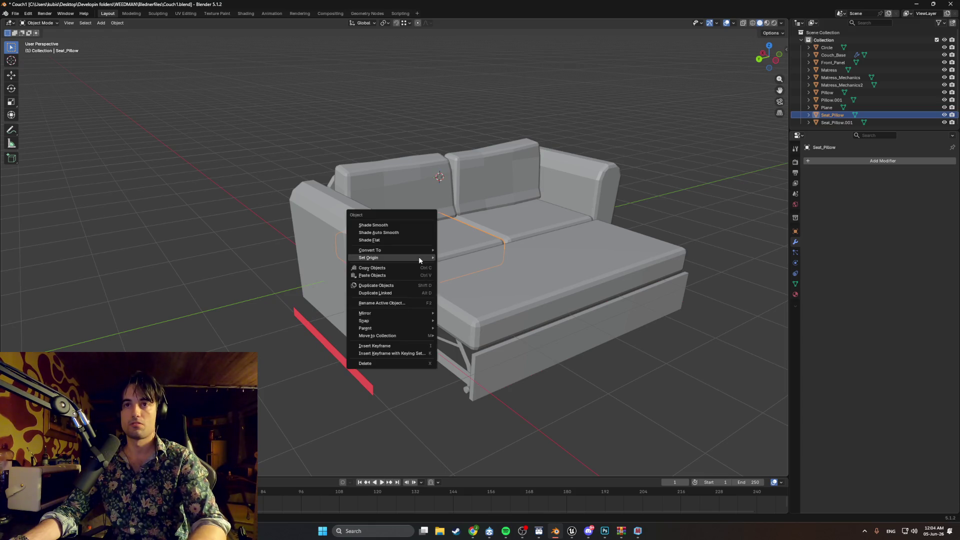
pyautogui.moveTo(494, 214); pyautogui.dragTo(494, 208, button='middle')
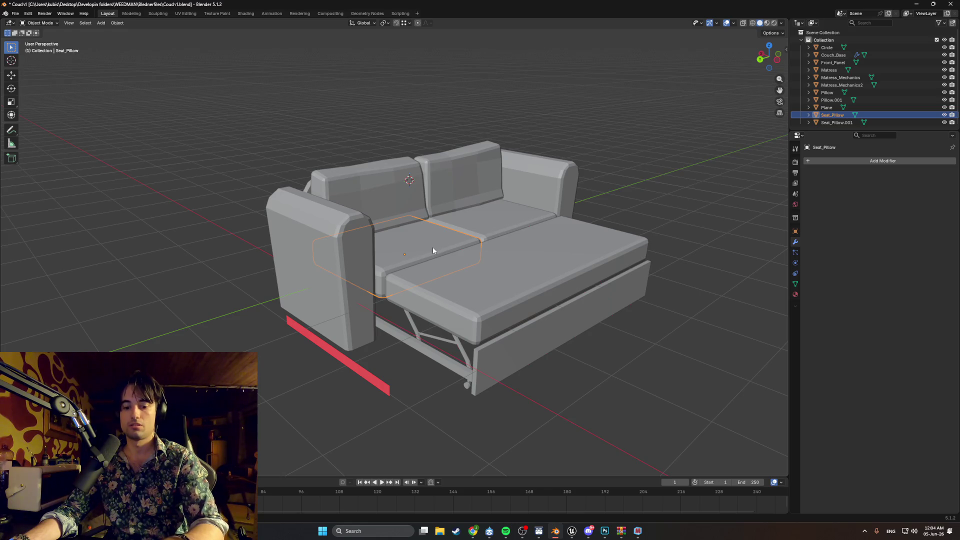
pyautogui.moveTo(433, 247); pyautogui.dragTo(407, 270, button='middle')
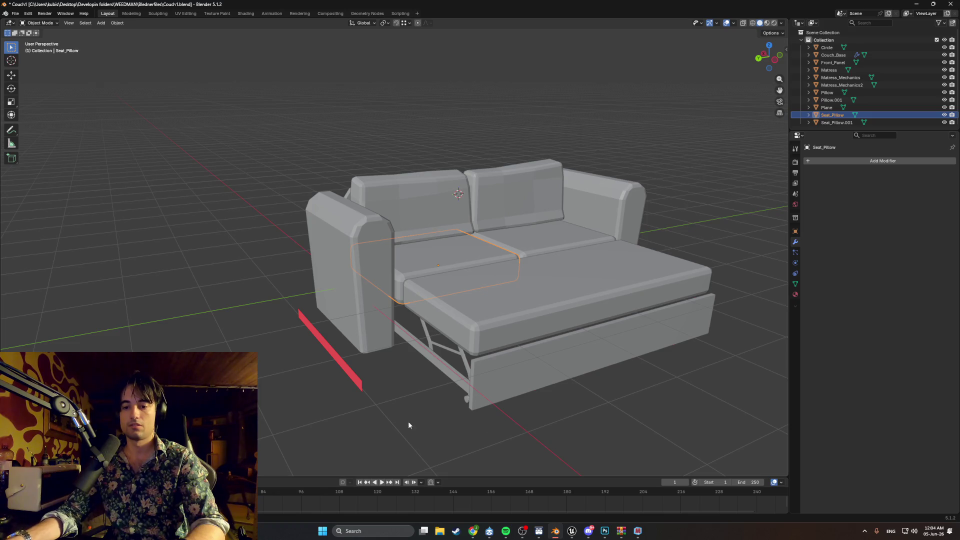
pyautogui.moveTo(408, 421); pyautogui.dragTo(405, 425, button='middle')
# Smart UV Project all of Seat_Pillow's faces and view the result in the UV Editing workspace.
pyautogui.press('Tab')
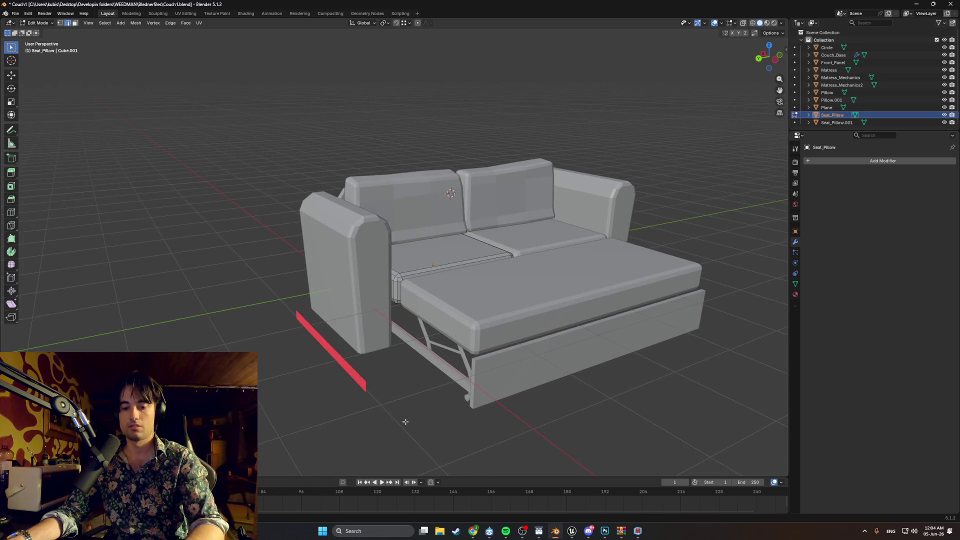
pyautogui.press('a')
pyautogui.press('u')
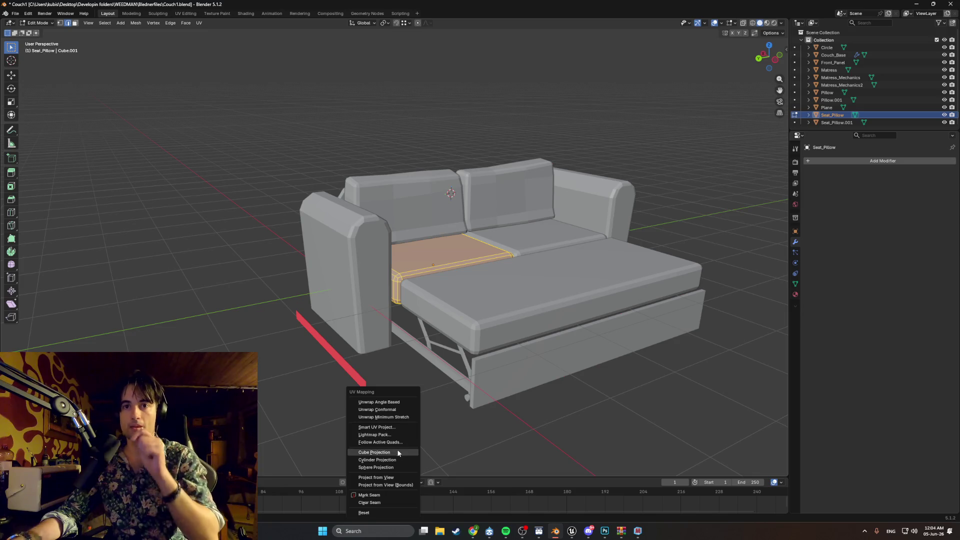
pyautogui.click(396, 427)
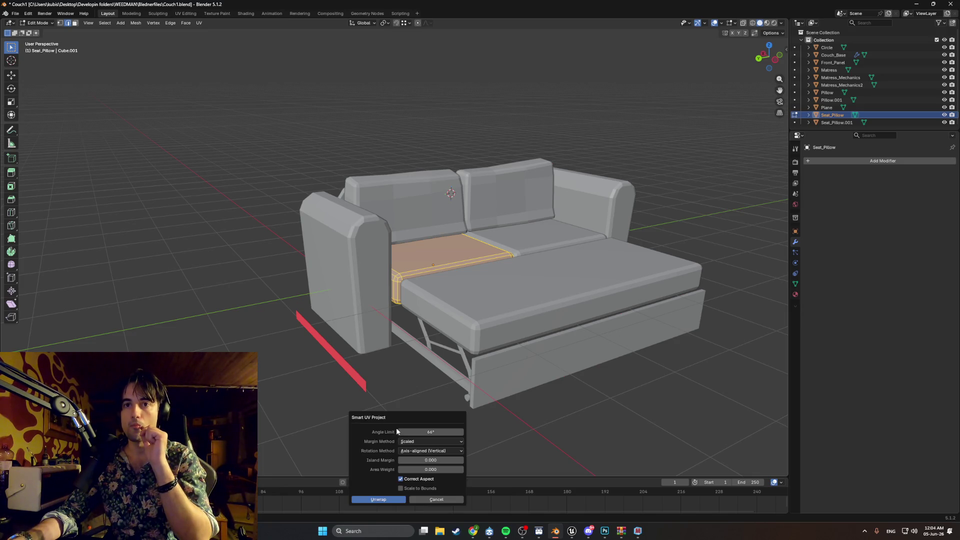
pyautogui.click(380, 500)
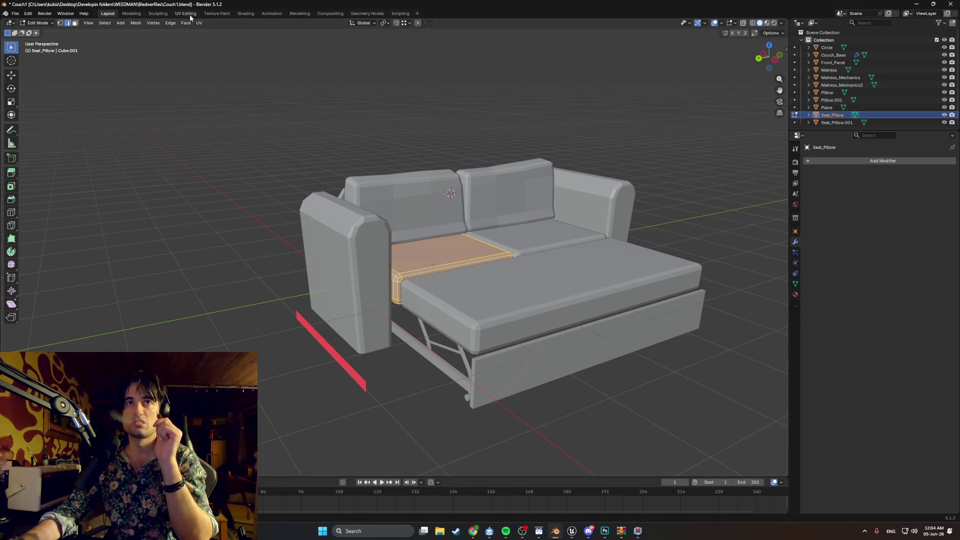
pyautogui.click(186, 13)
pyautogui.scroll(5, 185, 256)
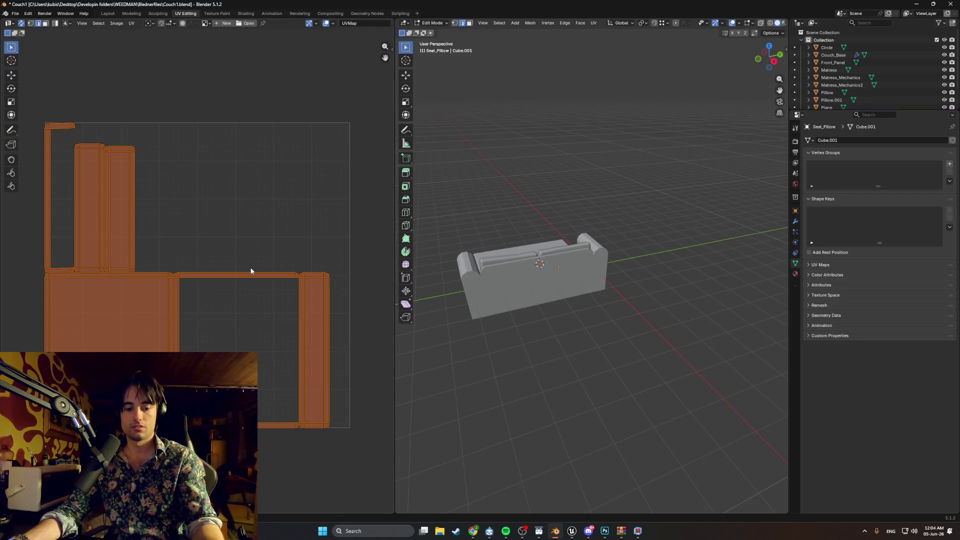
# Screenshot the seat cushion's UV islands, then bring up the Open Image file browser.
pyautogui.press('super+shift+s')
pyautogui.moveTo(350, 440); pyautogui.dragTo(5, 107)
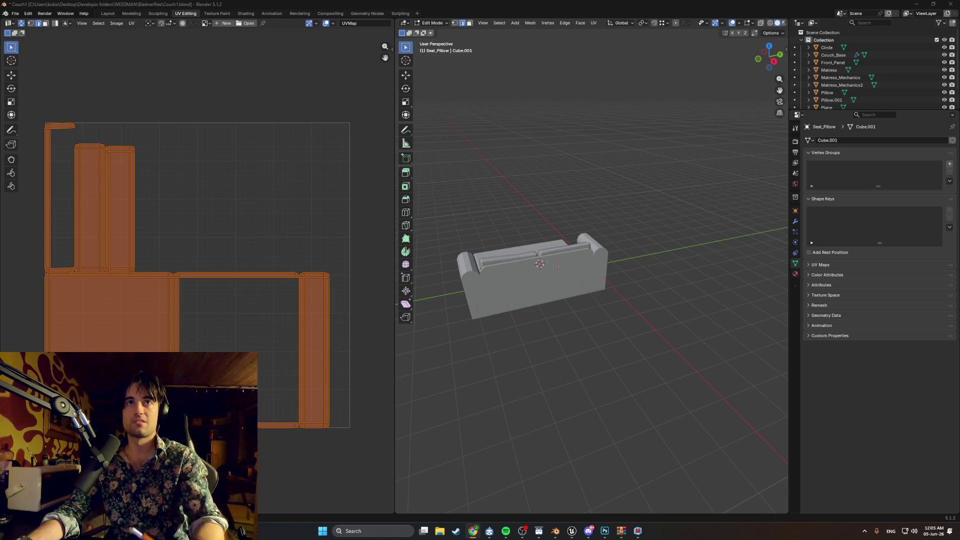
pyautogui.click(246, 23)
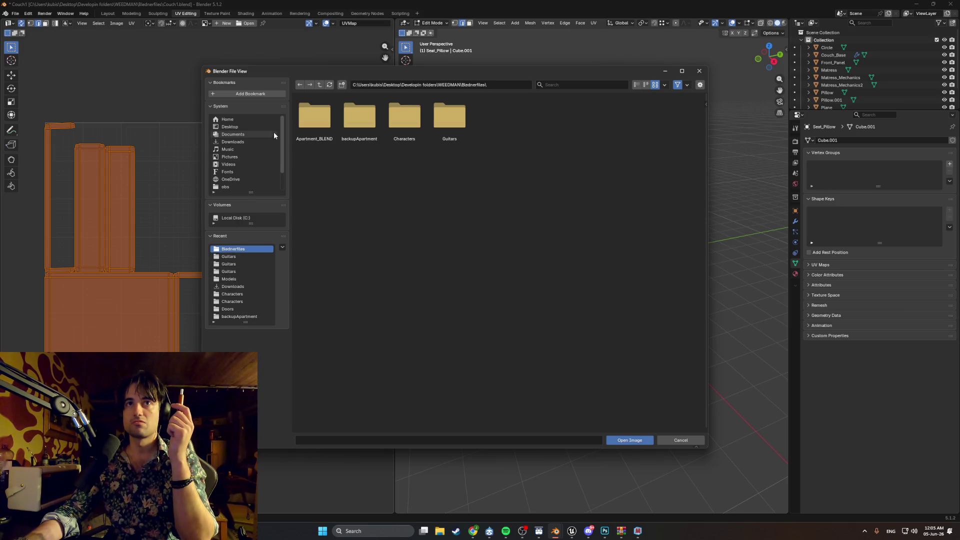
# Load CouchTexture.png from Desktop/Developin folders/WEEDMAN/PhotoshopFiles/Textures into the UV editor.
pyautogui.click(251, 128)
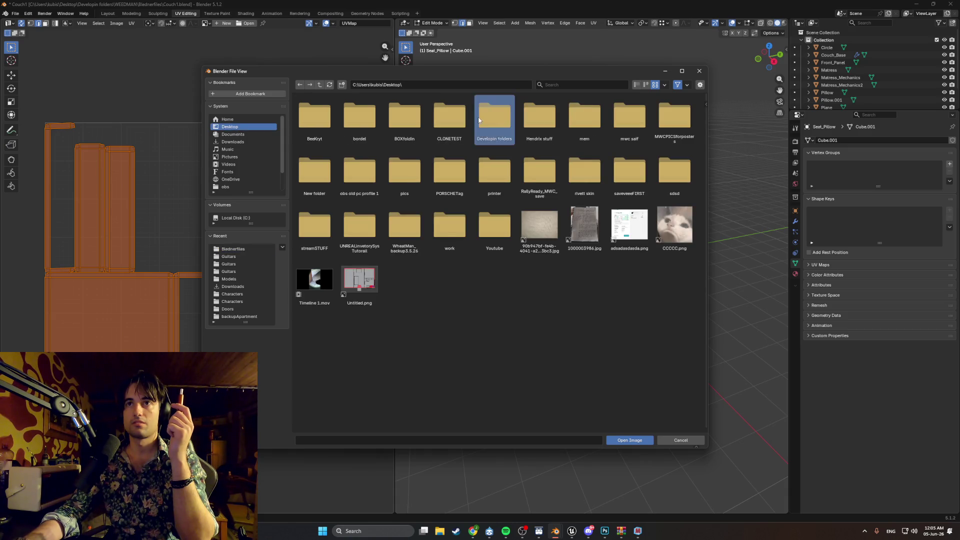
pyautogui.click(495, 120)
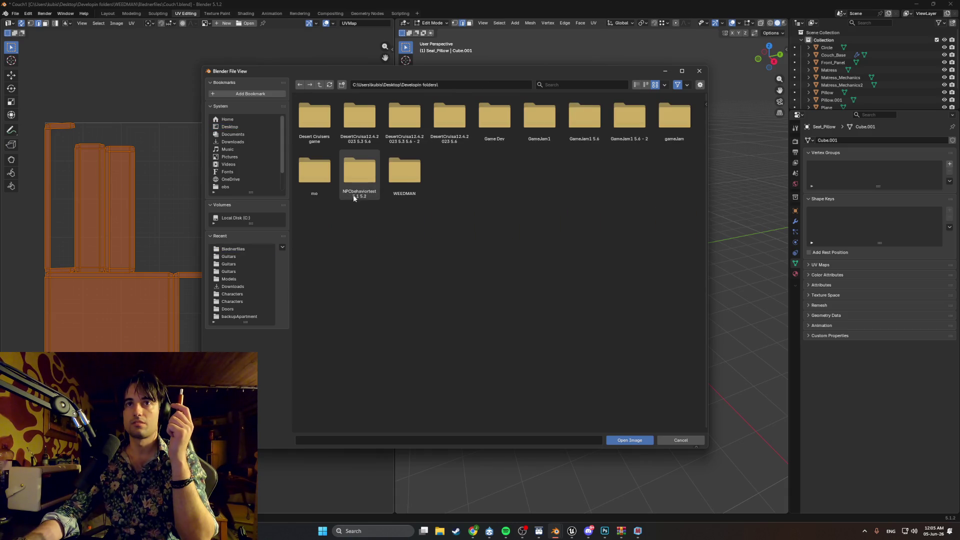
pyautogui.click(392, 170)
pyautogui.click(495, 118)
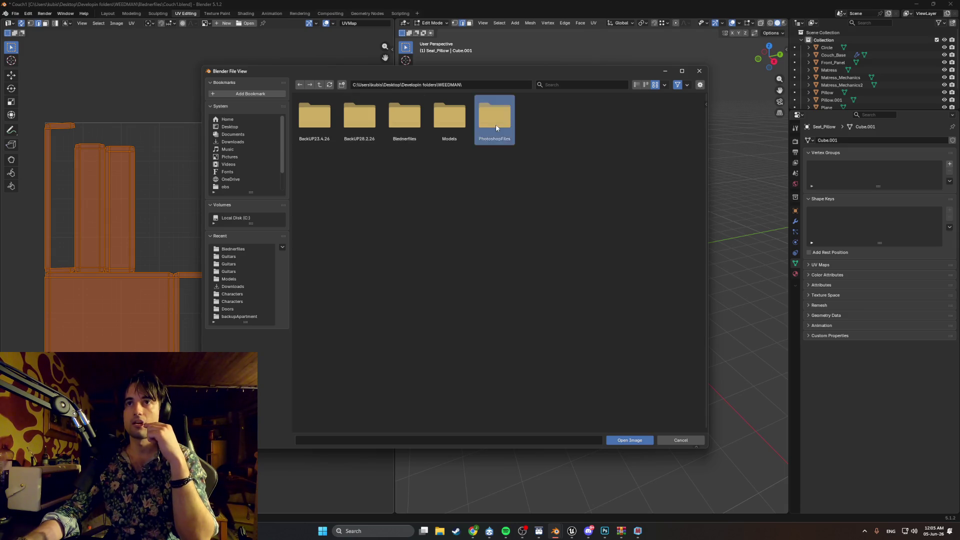
pyautogui.click(365, 125)
pyautogui.doubleClick(315, 116)
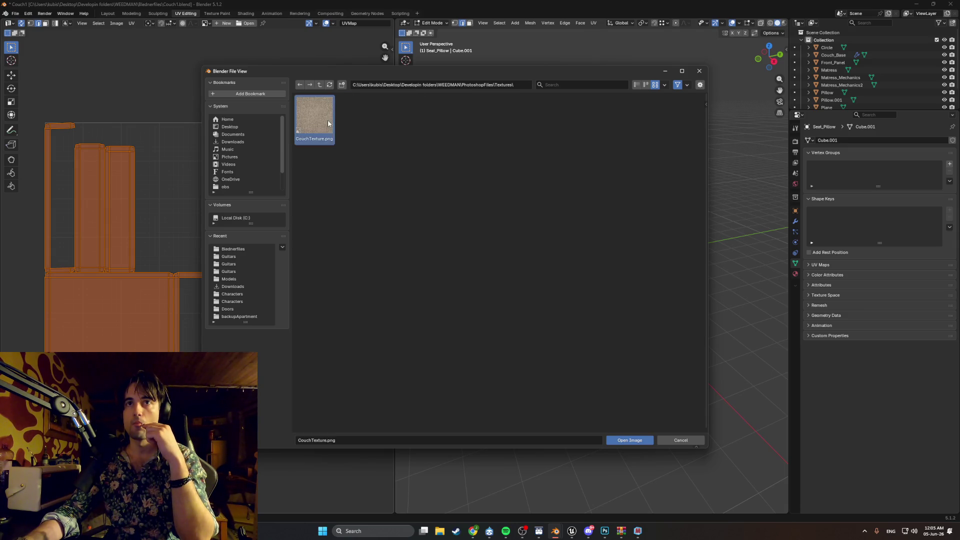
# Zoom and orbit close onto the seat surface and show the cushion's material settings.
pyautogui.scroll(-3, 239, 222)
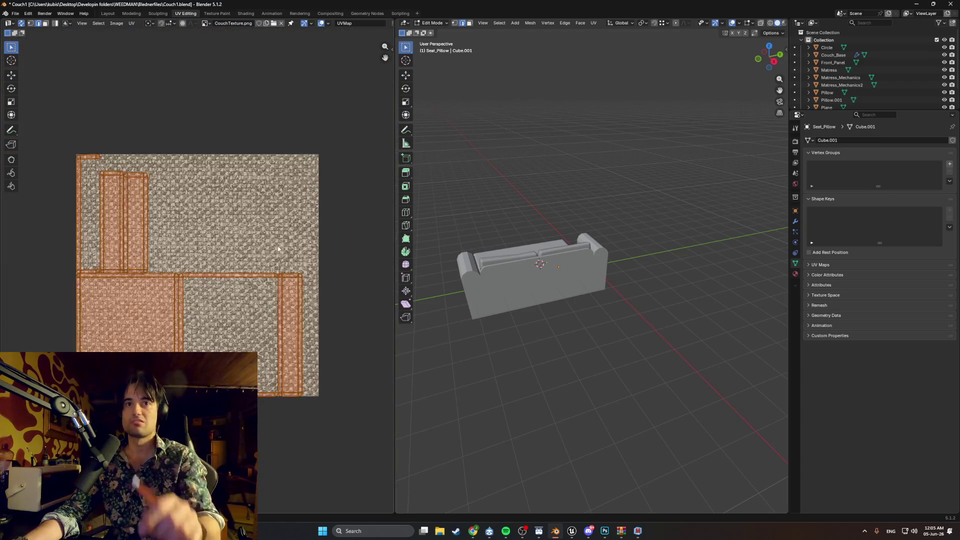
pyautogui.scroll(1, 300, 246)
pyautogui.moveTo(459, 264)
pyautogui.mouseDown(button='middle')
pyautogui.moveTo(600, 280)
pyautogui.moveTo(624, 344)
pyautogui.moveTo(607, 340)
pyautogui.mouseUp(button='middle')
pyautogui.scroll(6, 599, 280)
pyautogui.scroll(5, 610, 300)
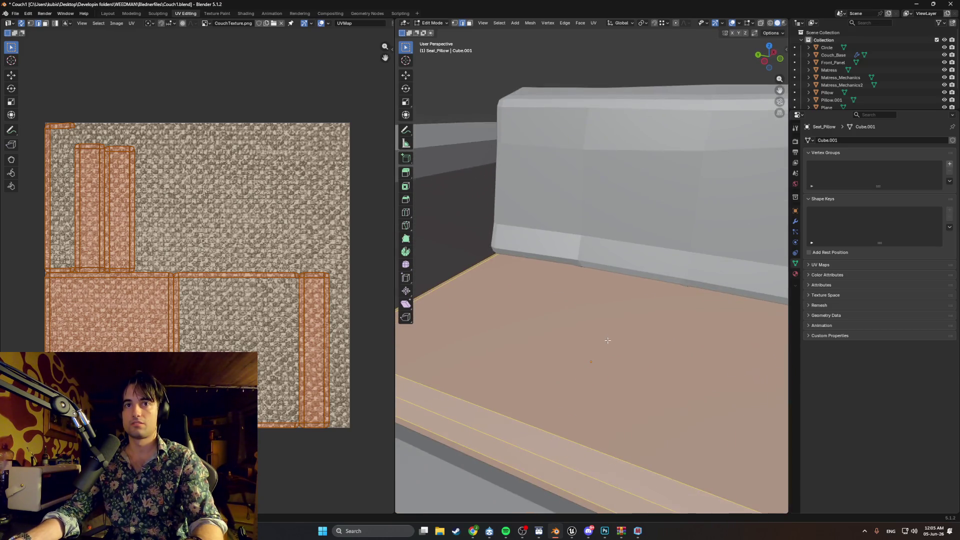
pyautogui.scroll(-5, 486, 347)
pyautogui.scroll(5, 483, 350)
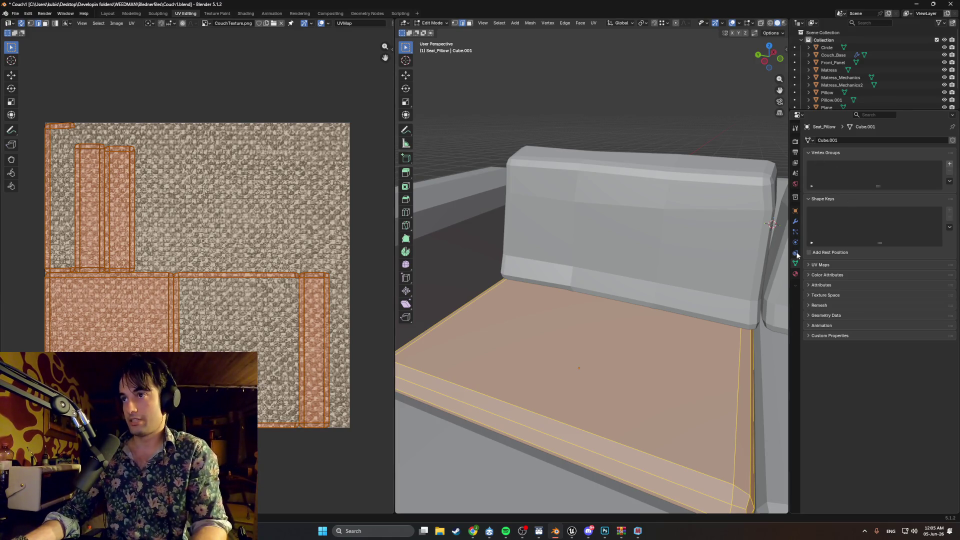
pyautogui.click(795, 274)
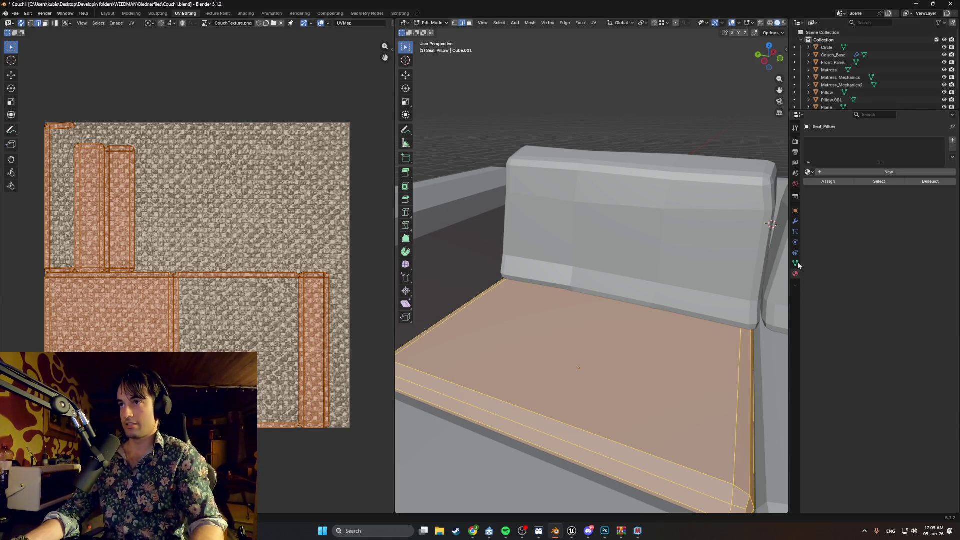
# Create a new material named Couch_Material with an Image Texture driving its Base Color.
pyautogui.click(865, 172)
pyautogui.doubleClick(855, 173)
pyautogui.write('Couch_Material')
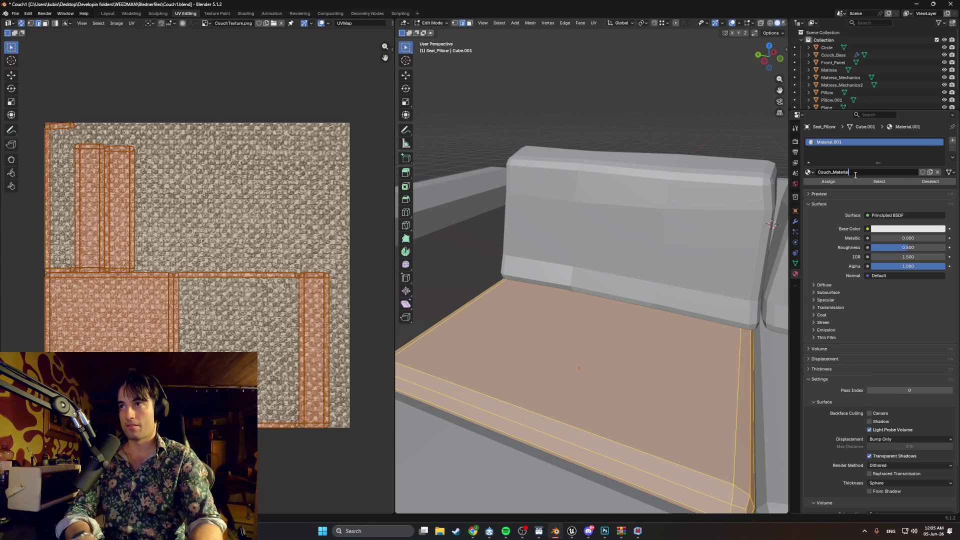
pyautogui.press('Return')
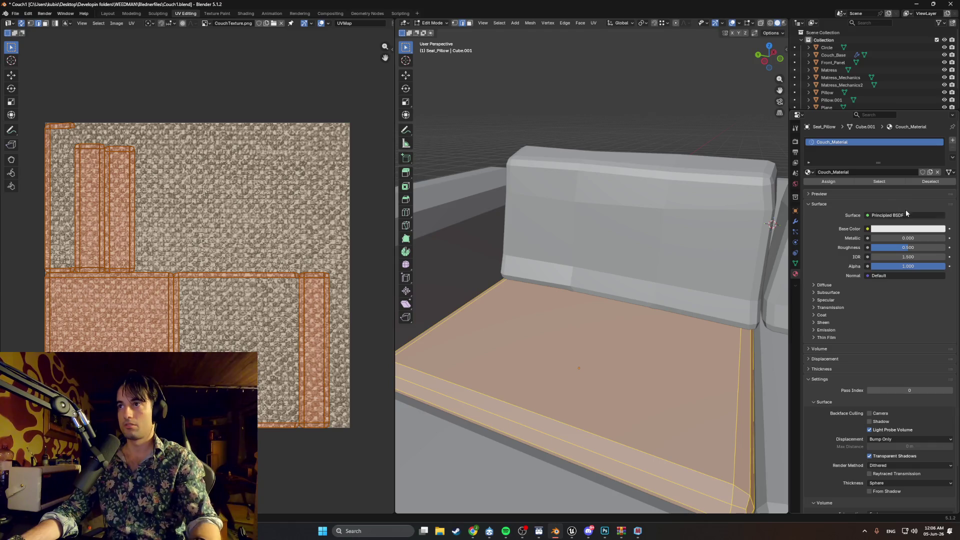
pyautogui.click(867, 229)
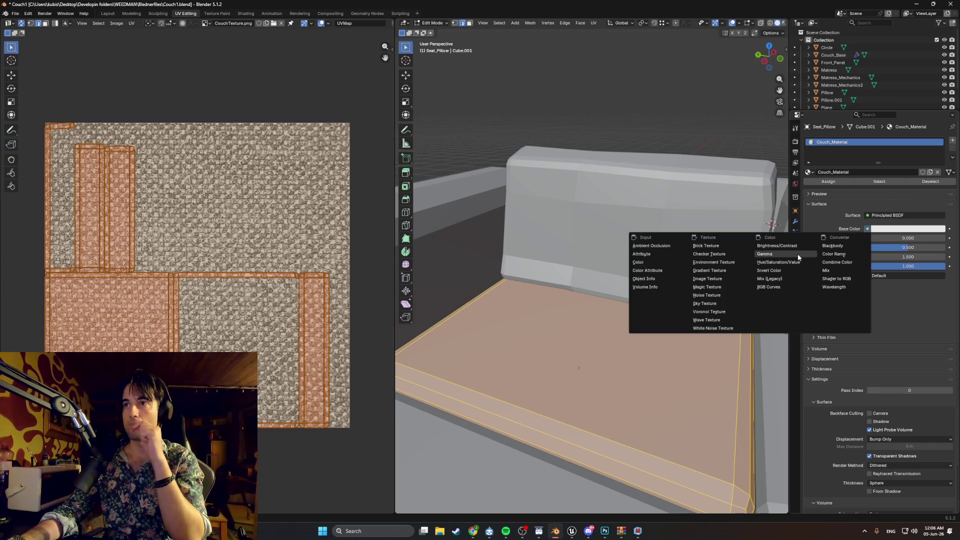
pyautogui.click(727, 279)
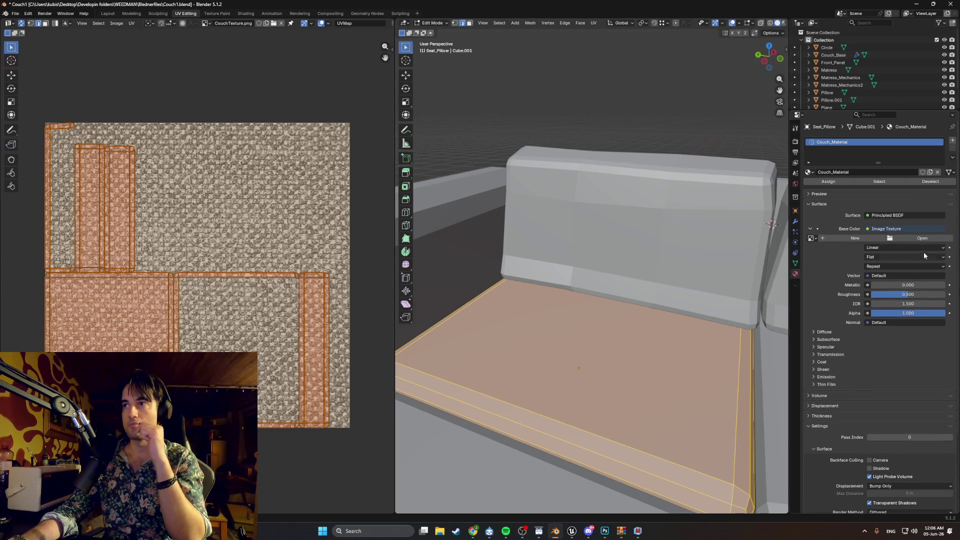
# Pick CouchTexture.png from WEEDMAN/PhotoshopFiles/Textures as the base colour image.
pyautogui.click(894, 240)
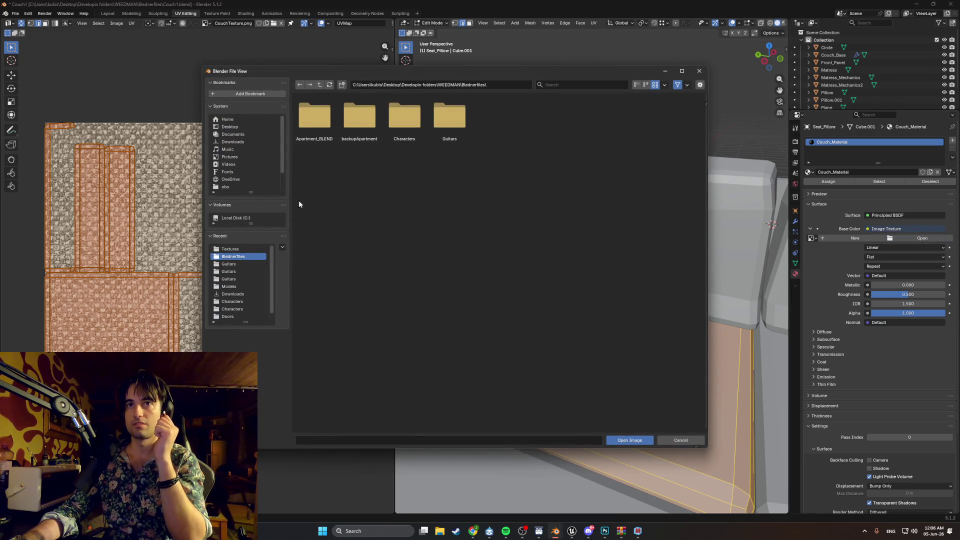
pyautogui.click(245, 127)
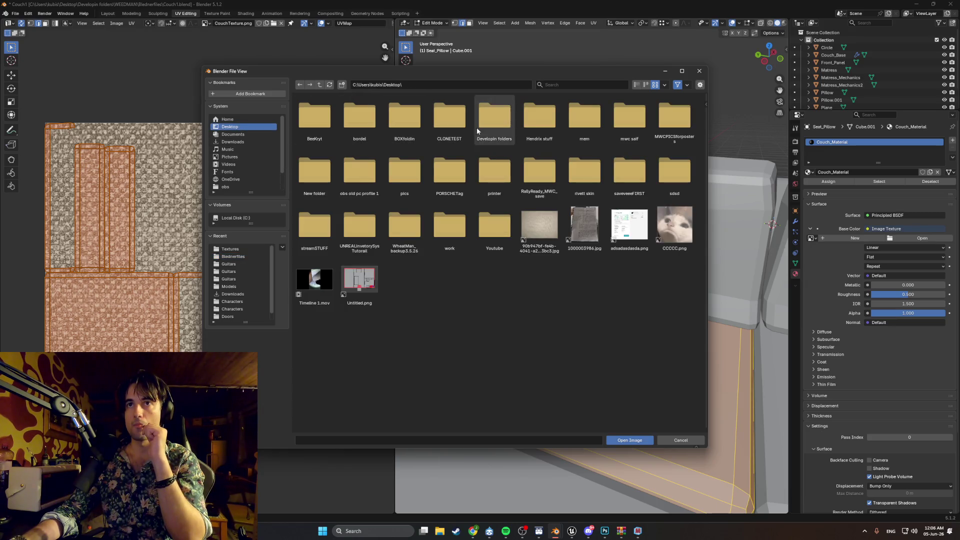
pyautogui.doubleClick(495, 118)
pyautogui.doubleClick(392, 180)
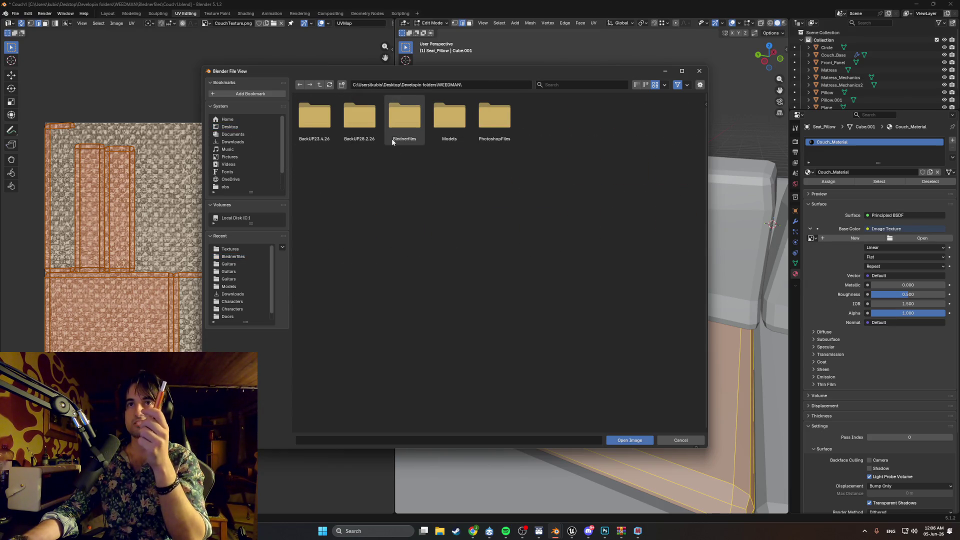
pyautogui.doubleClick(450, 122)
pyautogui.doubleClick(359, 118)
pyautogui.doubleClick(314, 117)
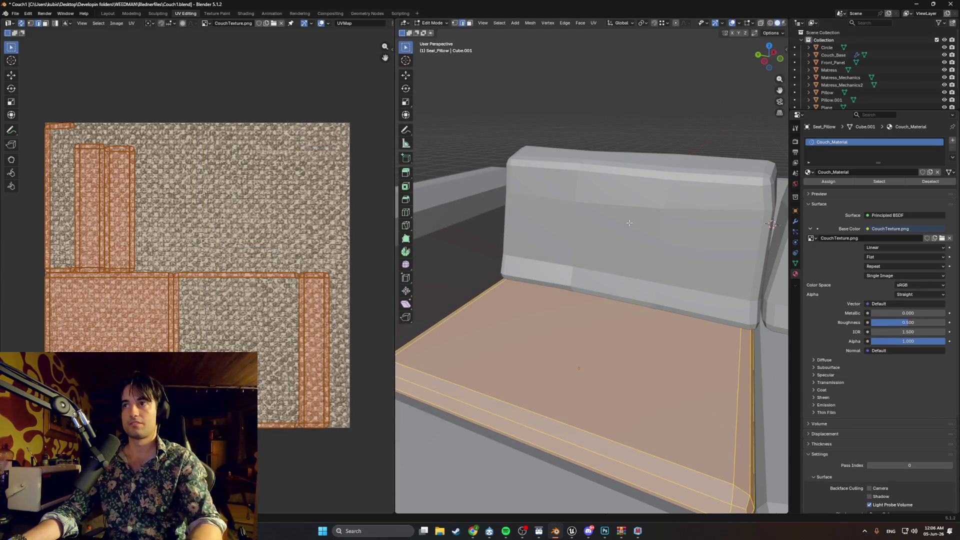
# Switch the viewport to Material Preview to see the fabric on the seat.
pyautogui.press('z')
pyautogui.click(590, 276)
pyautogui.moveTo(591, 277)
pyautogui.mouseDown(button='middle')
pyautogui.moveTo(600, 334)
pyautogui.moveTo(597, 261)
pyautogui.moveTo(588, 260)
pyautogui.moveTo(617, 277)
pyautogui.mouseUp(button='middle')
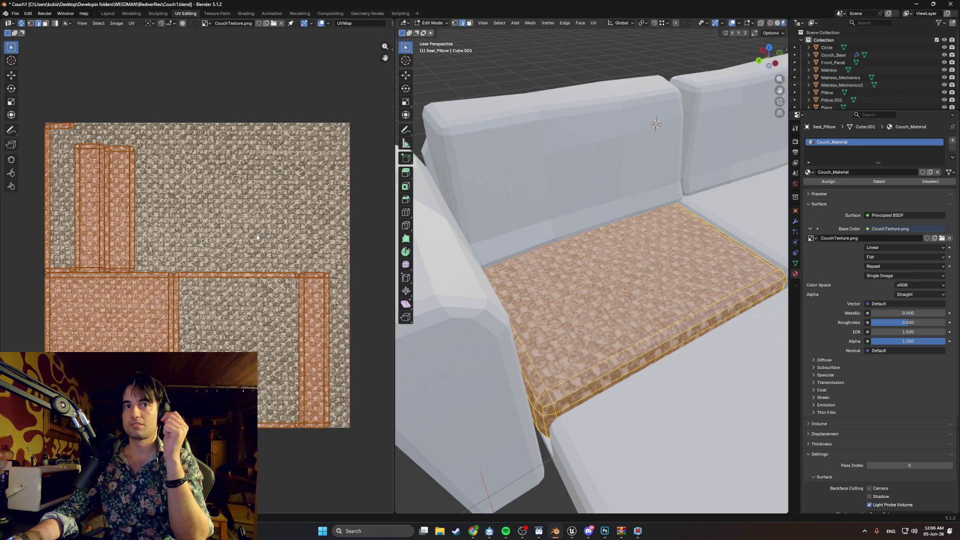
pyautogui.scroll(-1, 256, 237)
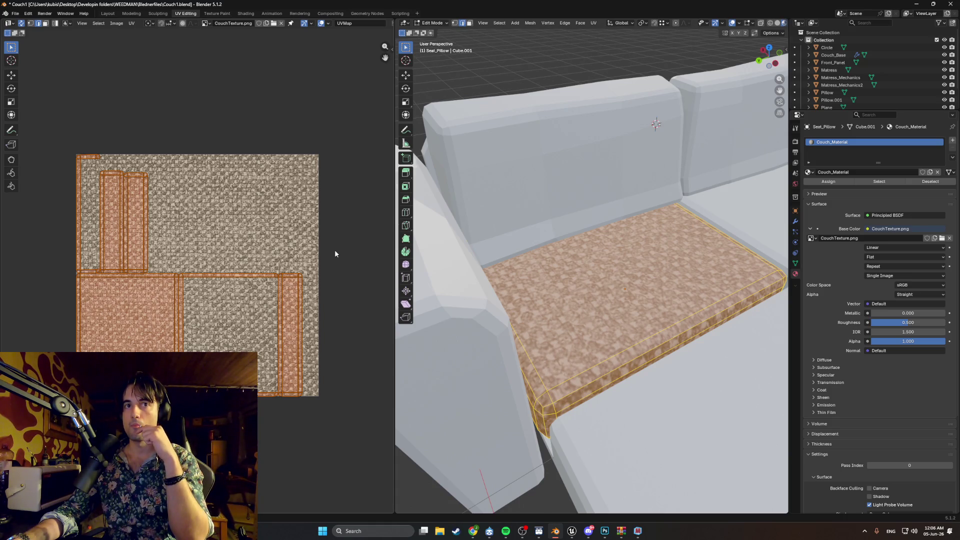
pyautogui.moveTo(550, 280)
pyautogui.mouseDown(button='middle')
pyautogui.moveTo(623, 272)
pyautogui.moveTo(626, 256)
pyautogui.moveTo(611, 292)
pyautogui.mouseUp(button='middle')
pyautogui.scroll(2, 622, 272)
pyautogui.scroll(3, 616, 277)
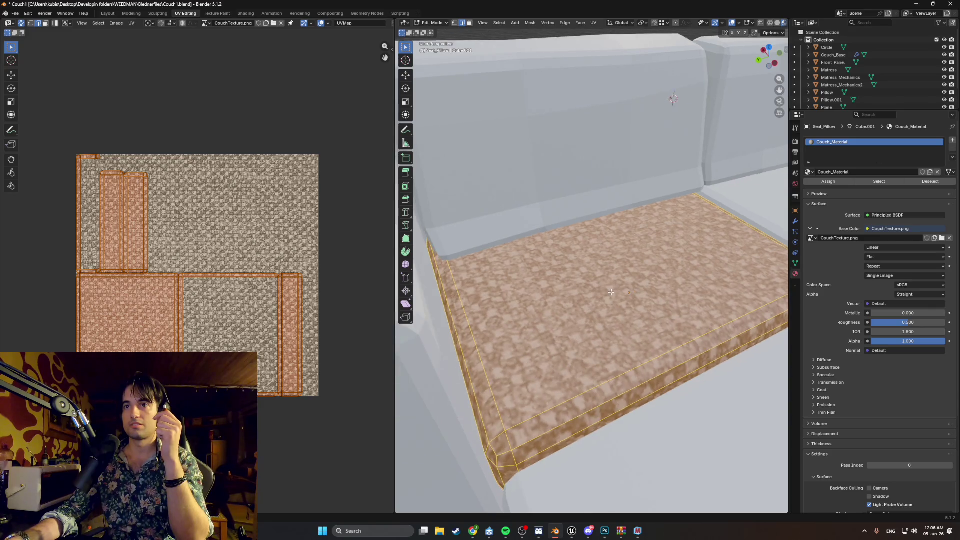
pyautogui.scroll(-4, 612, 292)
pyautogui.click(537, 412)
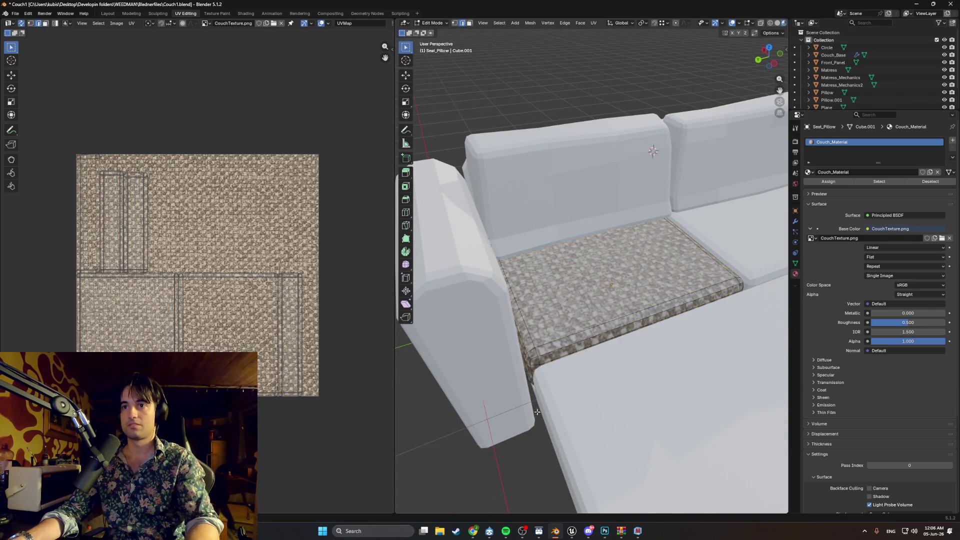
pyautogui.moveTo(537, 411)
pyautogui.mouseDown(button='middle')
pyautogui.moveTo(563, 287)
pyautogui.moveTo(548, 279)
pyautogui.moveTo(599, 290)
pyautogui.moveTo(576, 294)
pyautogui.moveTo(588, 295)
pyautogui.mouseUp(button='middle')
pyautogui.scroll(4, 545, 380)
pyautogui.scroll(-5, 562, 286)
pyautogui.scroll(5, 563, 289)
pyautogui.scroll(-6, 590, 286)
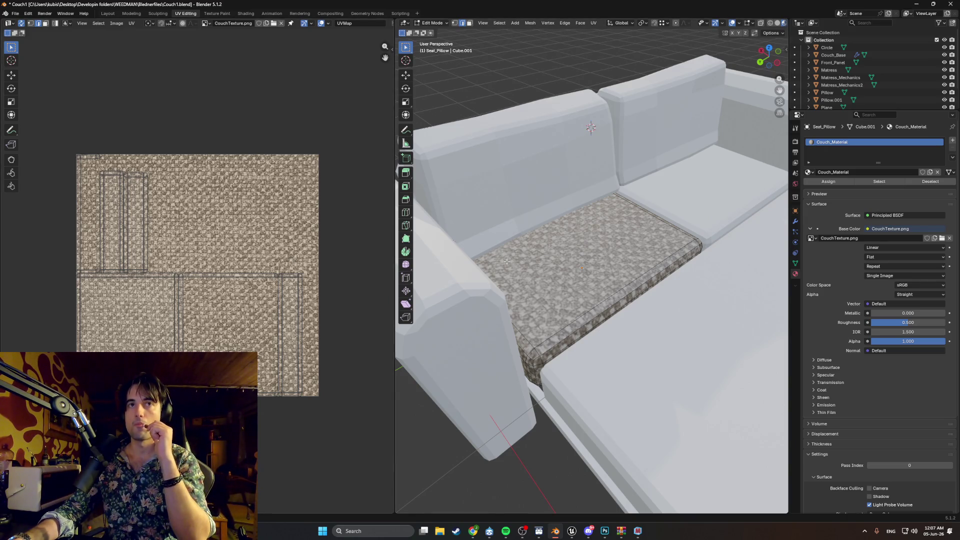
# Scale up and reposition the seat top face's UV island for finer fabric tiling.
pyautogui.click(577, 269)
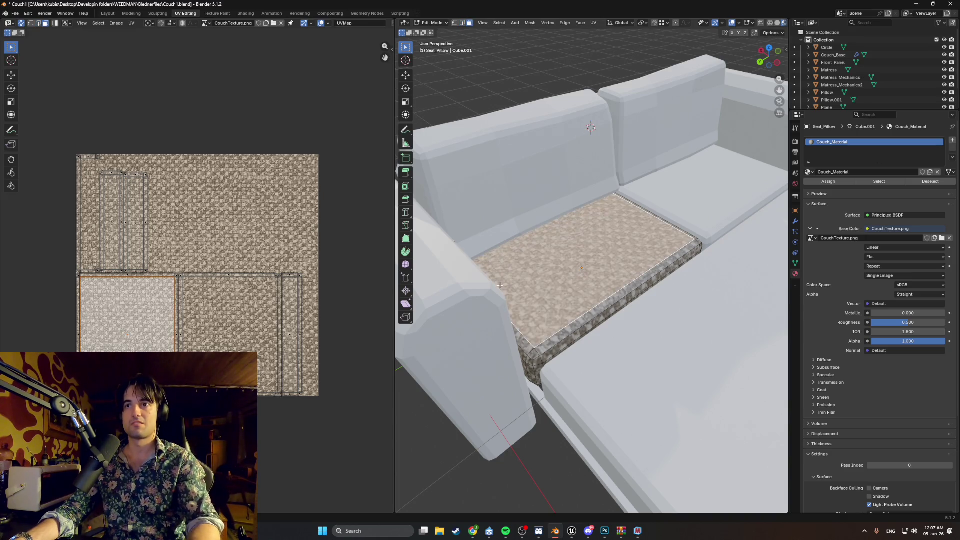
pyautogui.hotkey('ctrl', 'v')
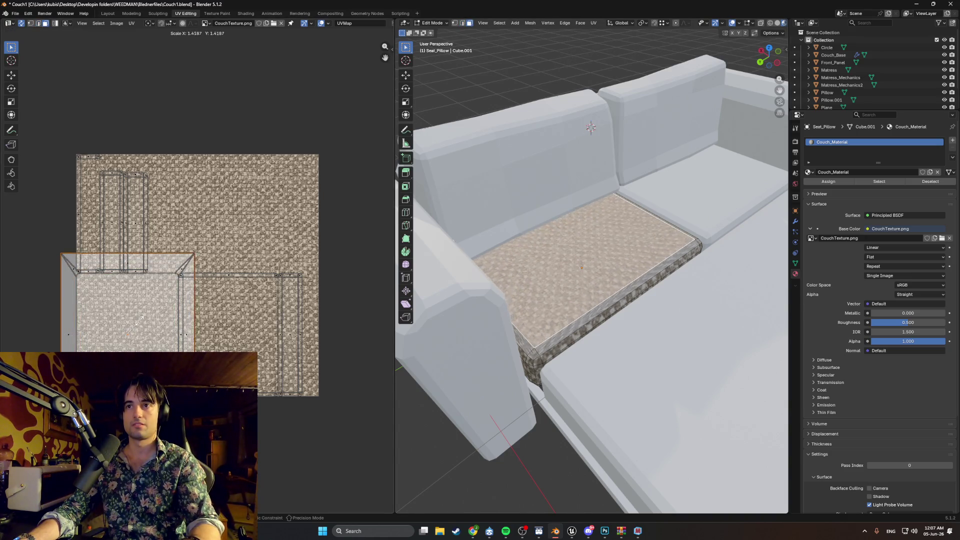
pyautogui.press('g')
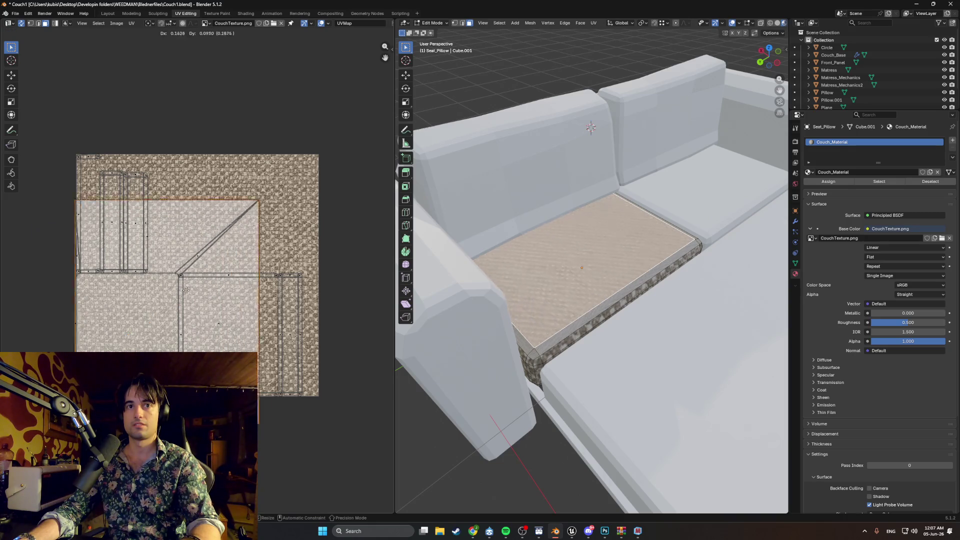
pyautogui.click(211, 255)
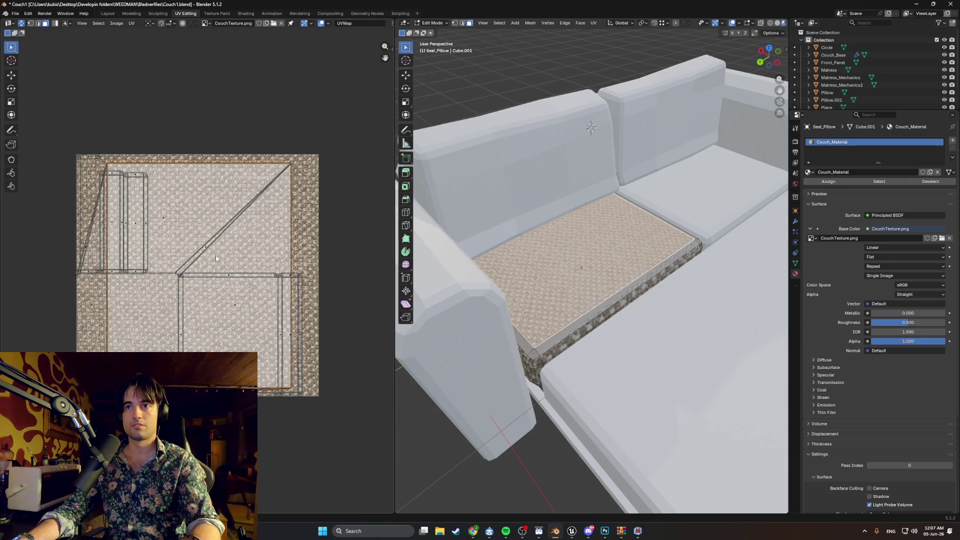
pyautogui.click(212, 258)
pyautogui.click(571, 288)
pyautogui.press('g')
pyautogui.rightClick(208, 269)
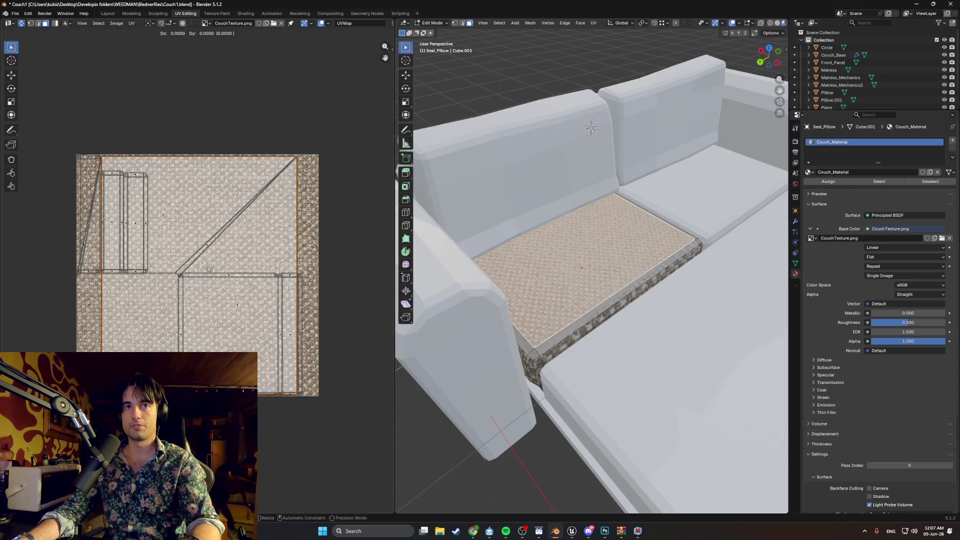
# Select the front edge strip with the top face, and hide the couch base and back objects.
pyautogui.scroll(2, 521, 292)
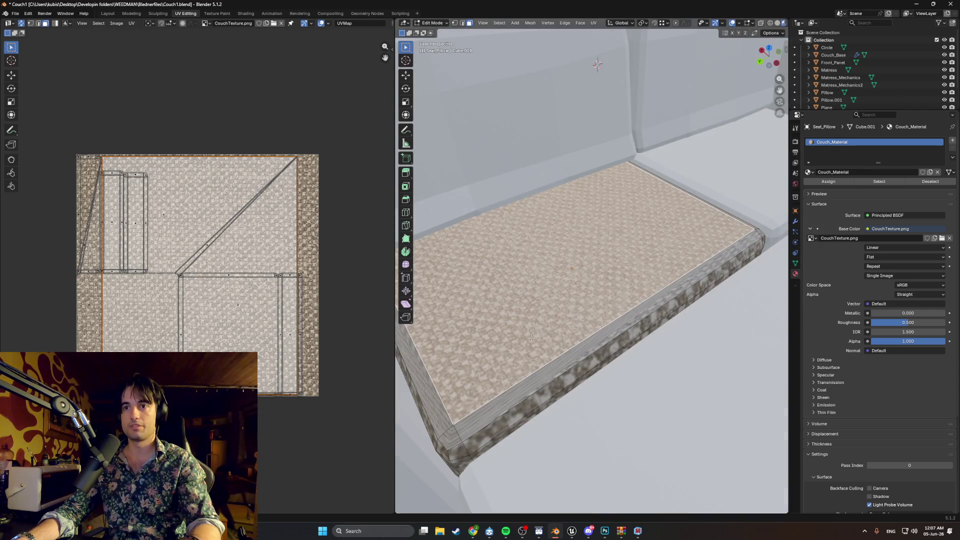
pyautogui.click(494, 410)
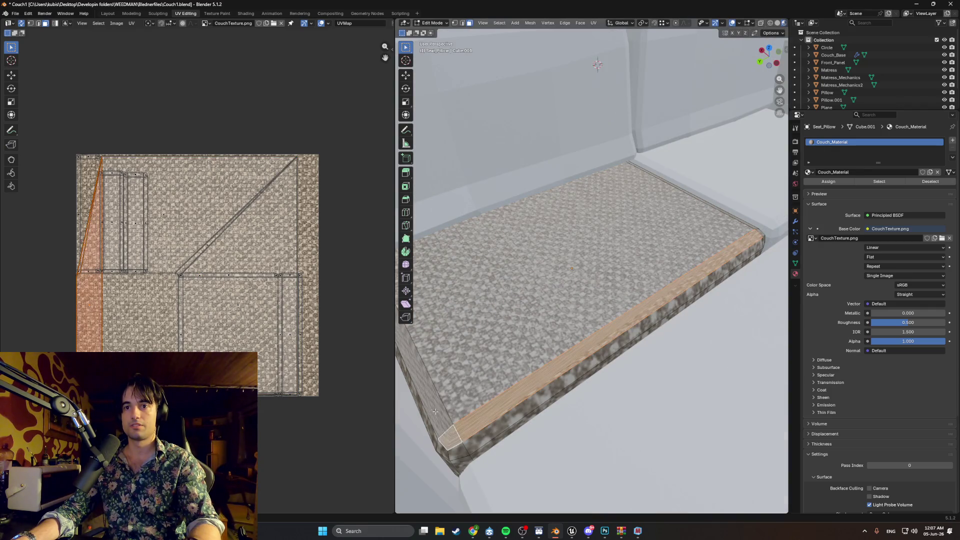
pyautogui.keyDown('shift'); pyautogui.click(463, 400); pyautogui.keyUp('shift')
pyautogui.moveTo(462, 400); pyautogui.dragTo(504, 319, button='middle')
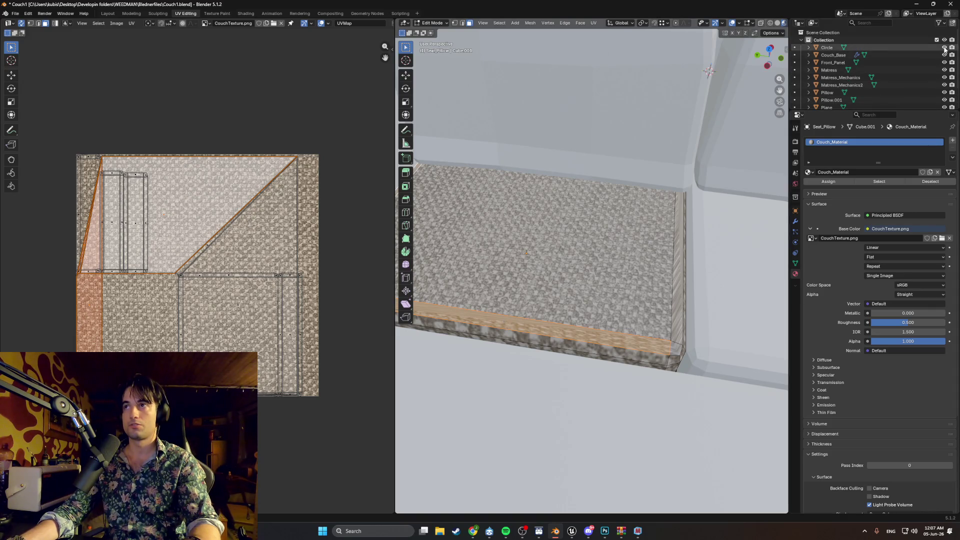
pyautogui.moveTo(944, 54); pyautogui.dragTo(942, 100)
pyautogui.scroll(-3, 943, 99)
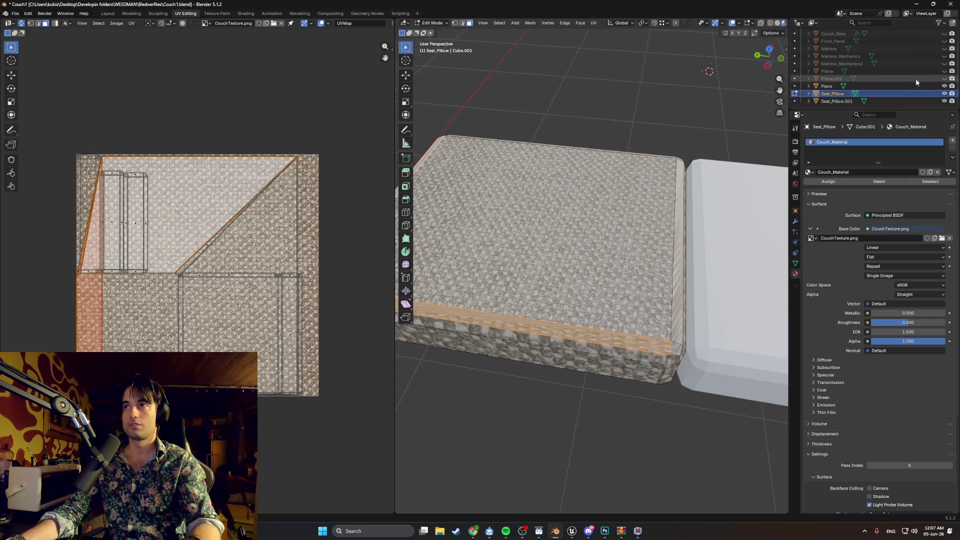
# Hide the Plane and the second seat pillow, leaving only this cushion visible.
pyautogui.click(944, 86)
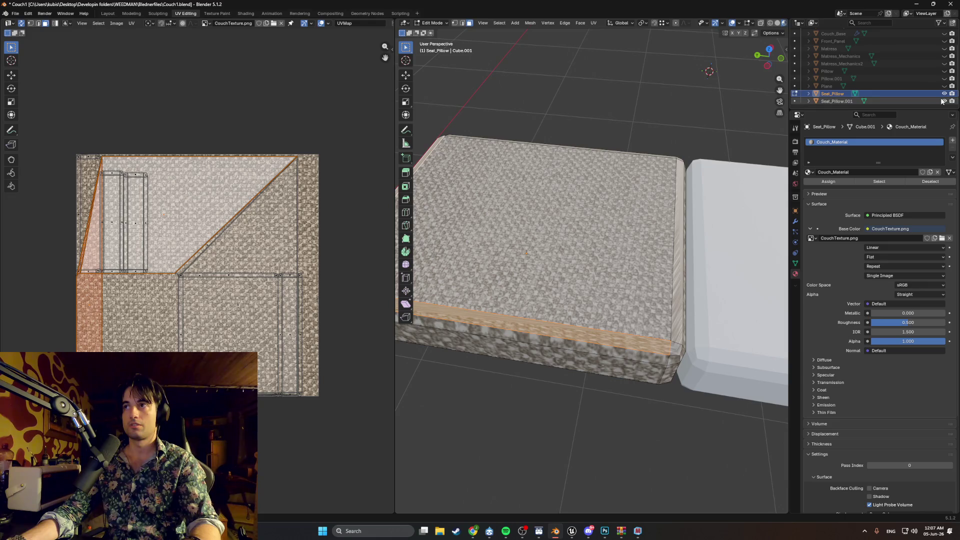
pyautogui.click(945, 101)
pyautogui.moveTo(560, 200); pyautogui.dragTo(601, 190, button='middle')
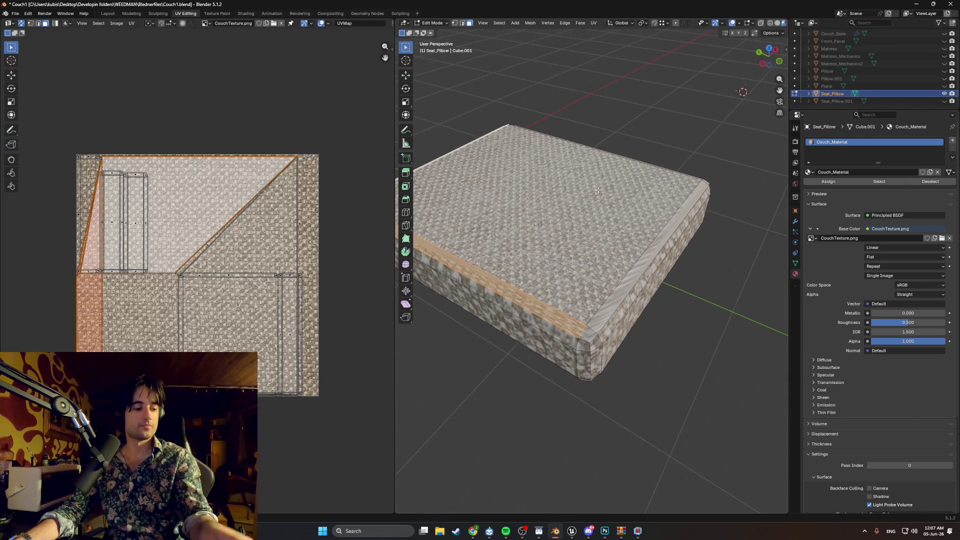
pyautogui.moveTo(506, 195); pyautogui.dragTo(561, 294, button='middle')
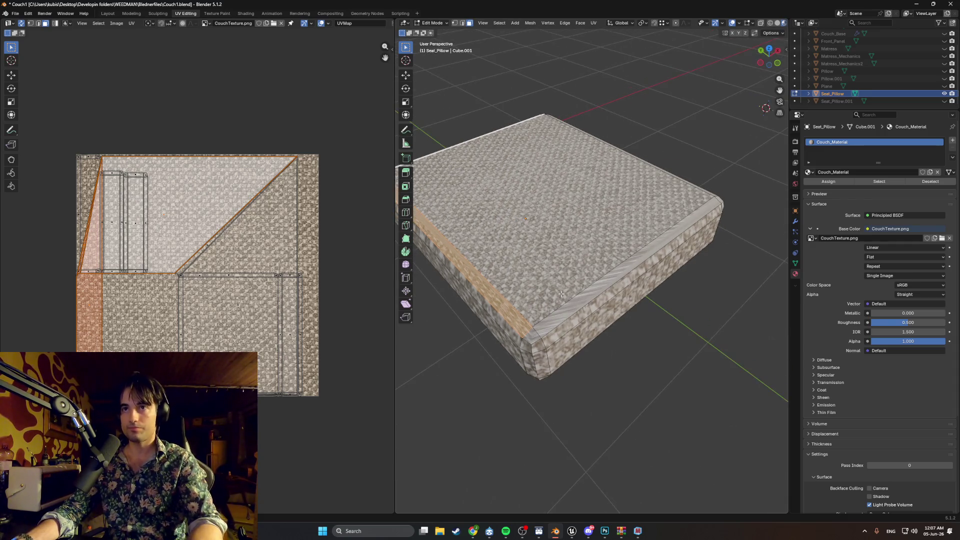
# Select the cushion's bevel strips and corner face and Smart UV Project them.
pyautogui.keyDown('alt'); pyautogui.click(535, 333); pyautogui.keyUp('alt')
pyautogui.moveTo(536, 332)
pyautogui.mouseDown(button='middle')
pyautogui.moveTo(620, 304)
pyautogui.moveTo(581, 305)
pyautogui.moveTo(553, 275)
pyautogui.moveTo(634, 301)
pyautogui.mouseUp(button='middle')
pyautogui.keyDown('shift'); pyautogui.click(627, 302); pyautogui.keyUp('shift')
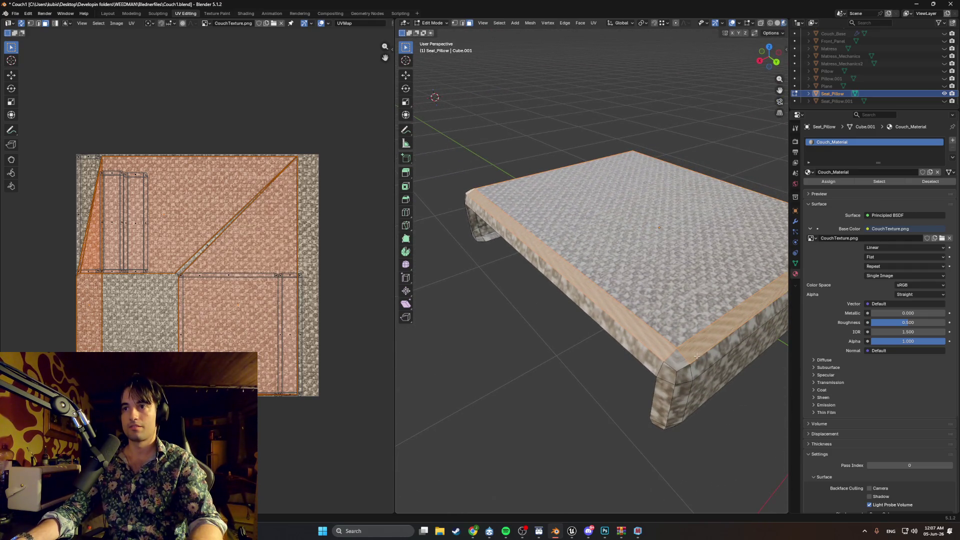
pyautogui.keyDown('shift'); pyautogui.click(678, 358); pyautogui.keyUp('shift')
pyautogui.moveTo(677, 358); pyautogui.dragTo(644, 314, button='middle')
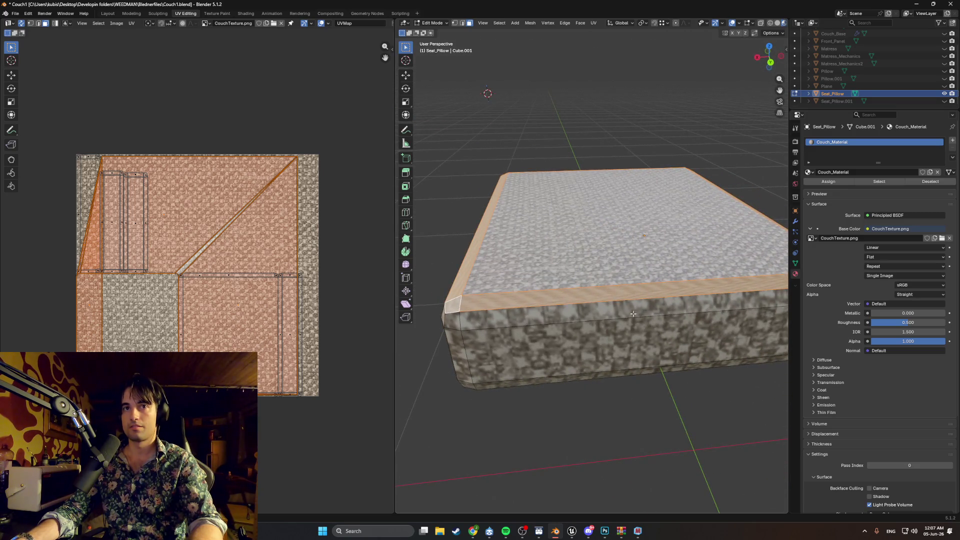
pyautogui.press('u')
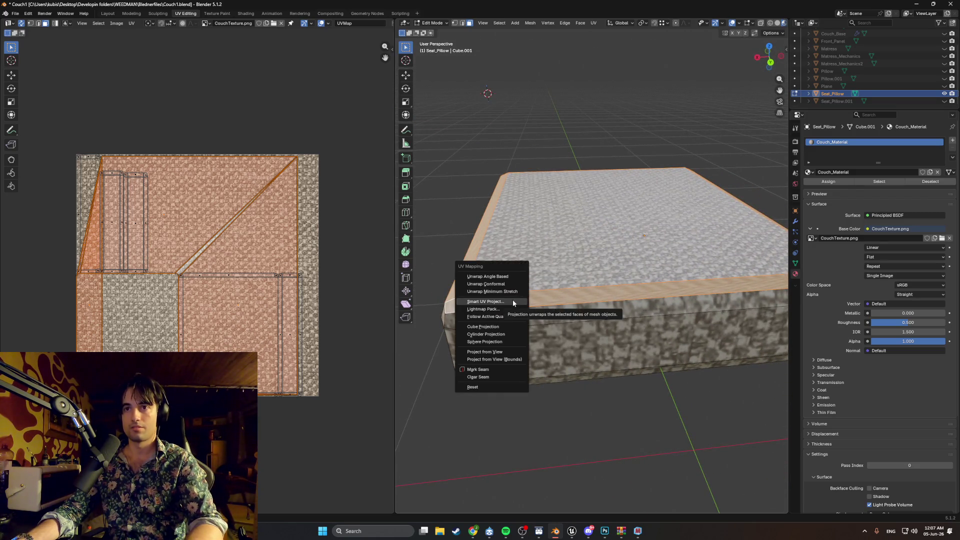
pyautogui.click(511, 299)
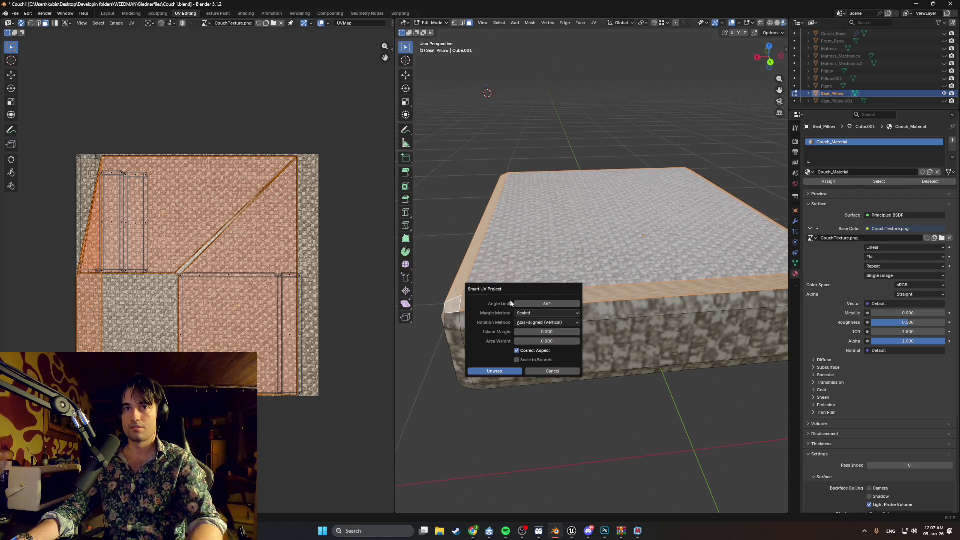
pyautogui.click(498, 372)
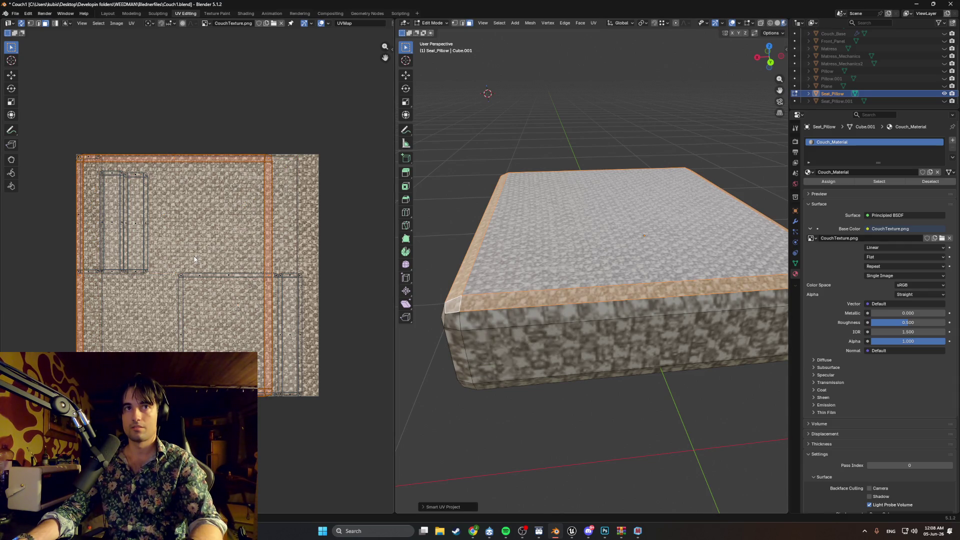
# Deselect all, inspect the new texture mapping, and return to Object Mode.
pyautogui.click(285, 135)
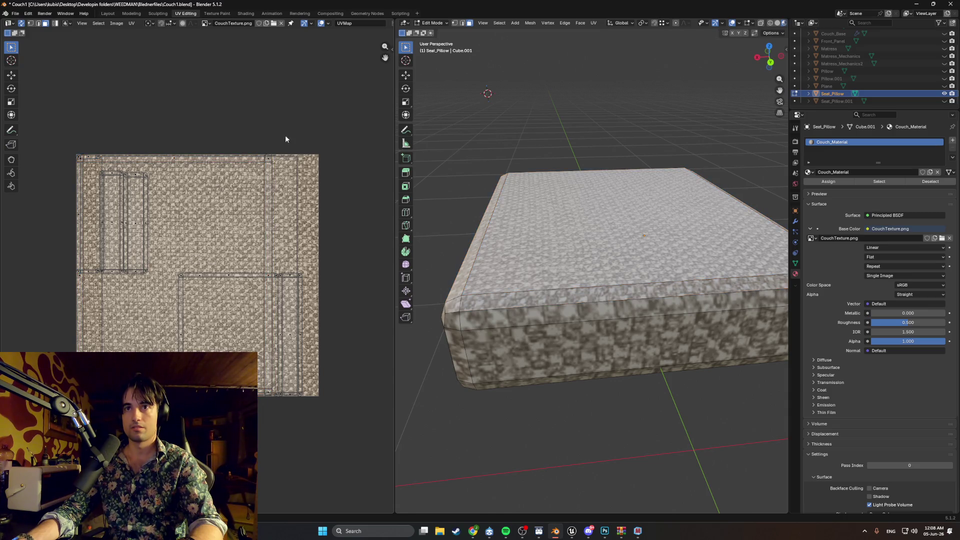
pyautogui.moveTo(550, 215)
pyautogui.mouseDown(button='middle')
pyautogui.moveTo(609, 217)
pyautogui.moveTo(609, 227)
pyautogui.mouseUp(button='middle')
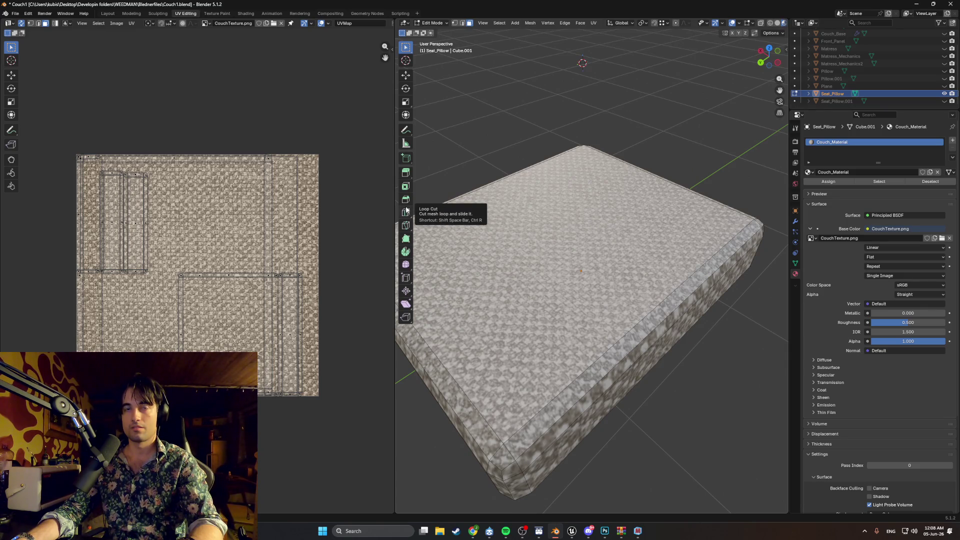
pyautogui.moveTo(585, 238); pyautogui.dragTo(601, 239, button='middle')
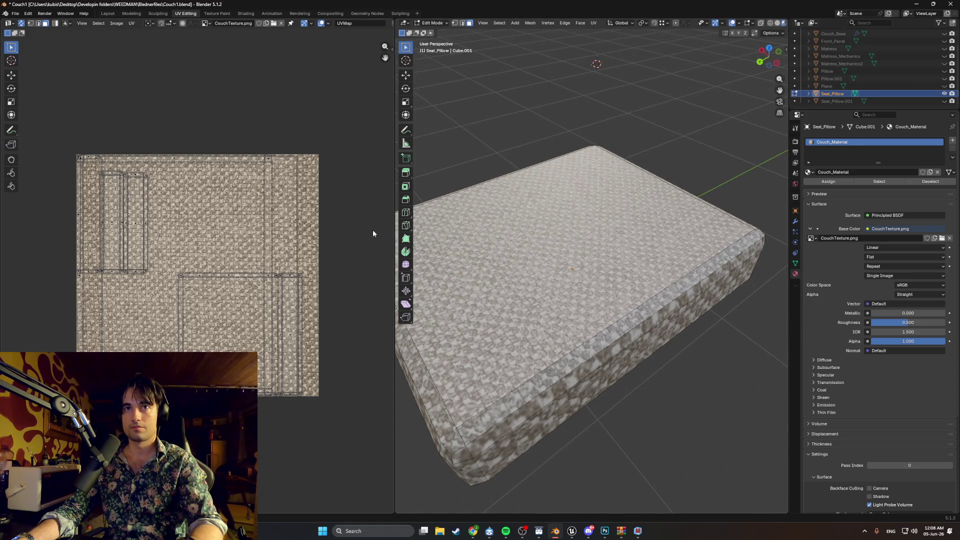
pyautogui.moveTo(620, 257); pyautogui.dragTo(650, 265, button='middle')
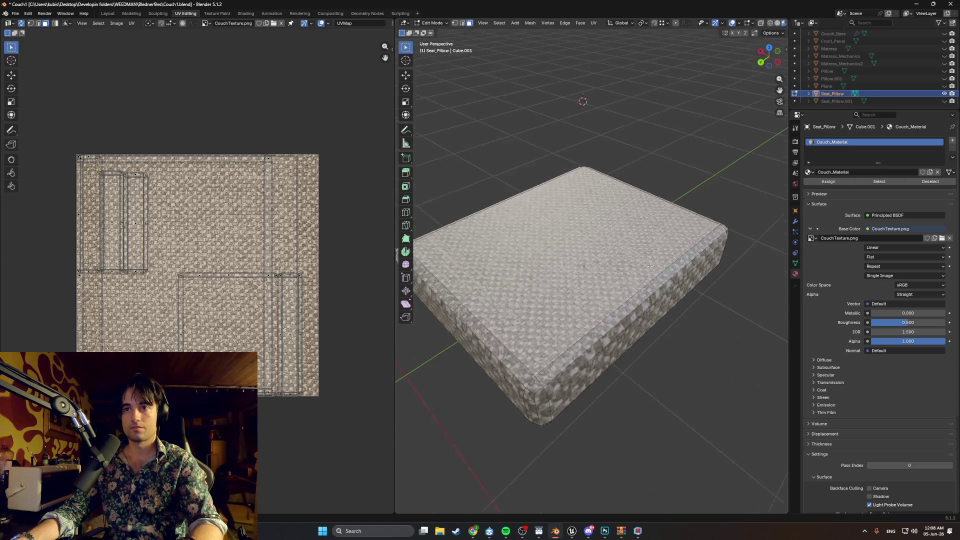
pyautogui.scroll(-3, 649, 266)
pyautogui.press('Tab')
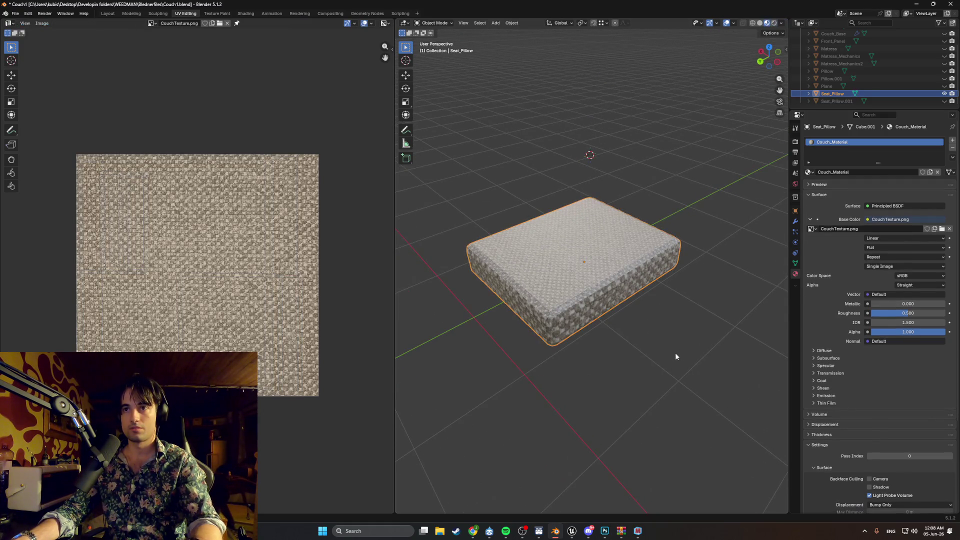
# Select Seat_Pillow, enter Edit Mode and pick its top and front-left bevel loops.
pyautogui.click(652, 349)
pyautogui.scroll(4, 653, 349)
pyautogui.moveTo(653, 349); pyautogui.dragTo(634, 341, button='middle')
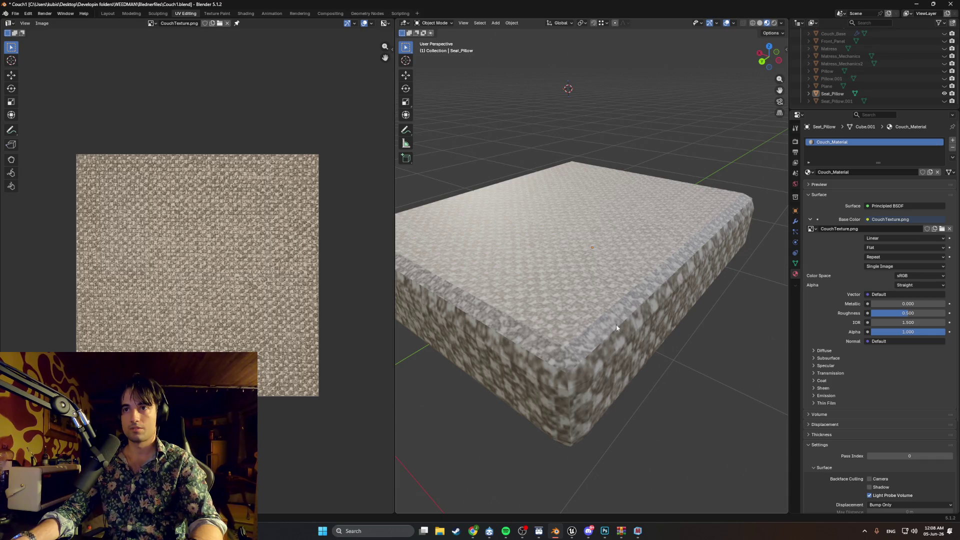
pyautogui.click(616, 324)
pyautogui.press('Tab')
pyautogui.keyDown('alt'); pyautogui.click(587, 340); pyautogui.keyUp('alt')
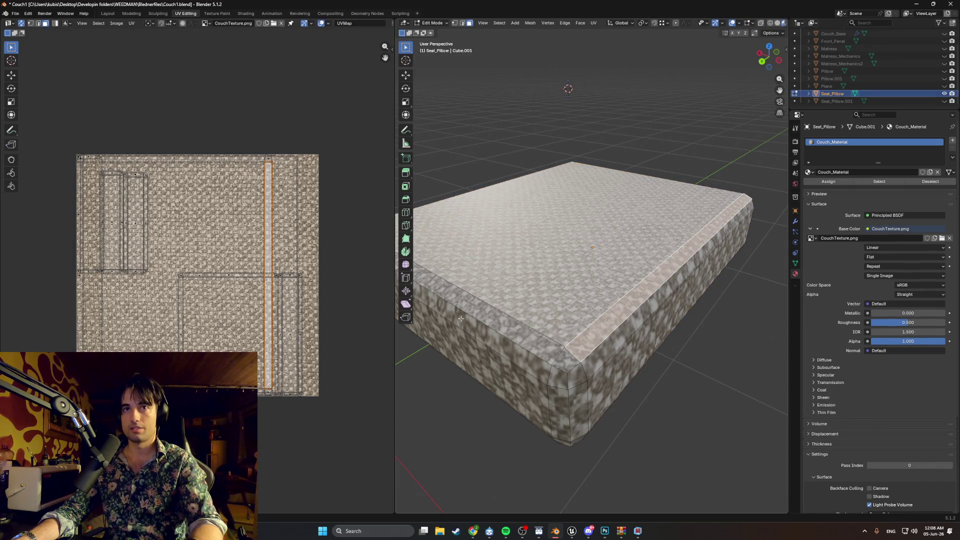
pyautogui.keyDown('alt'); pyautogui.keyDown('shift'); pyautogui.click(529, 346); pyautogui.keyUp('shift'); pyautogui.keyUp('alt')
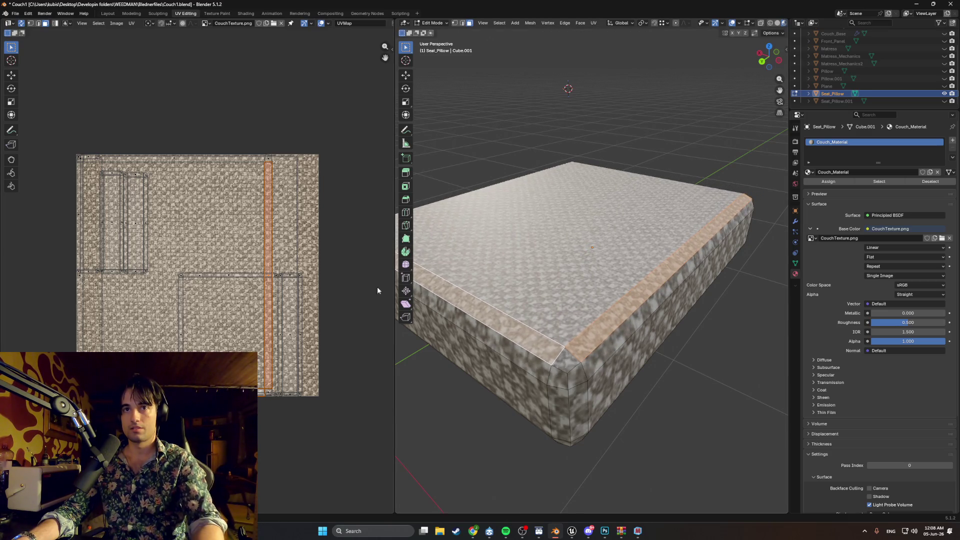
pyautogui.press('g')
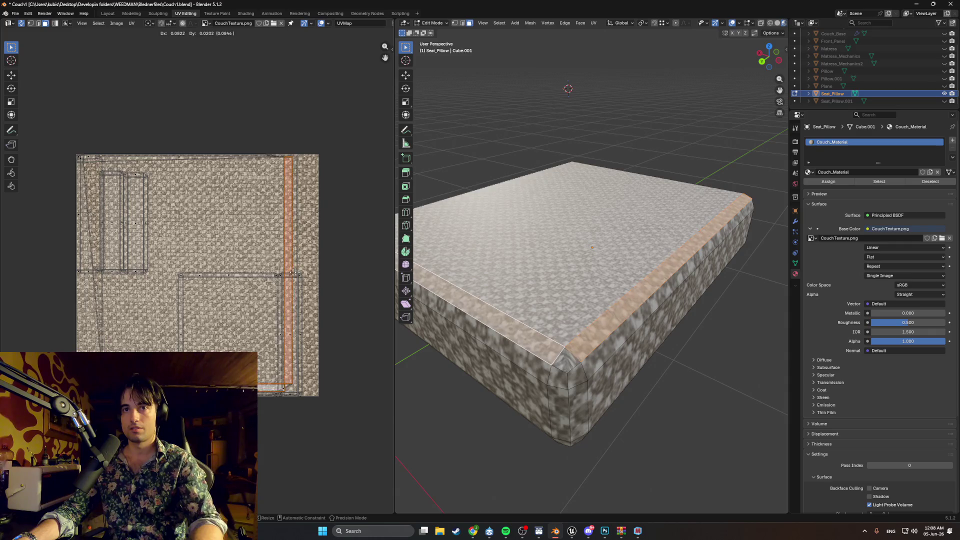
pyautogui.press('Escape')
# Isolate the seat cushion in local view and re-enter Edit Mode.
pyautogui.scroll(-2, 582, 315)
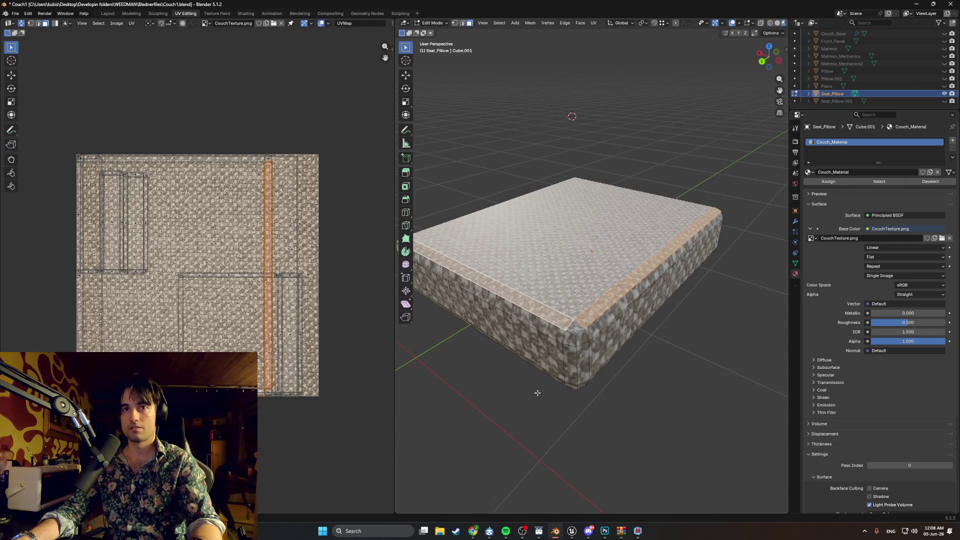
pyautogui.hotkey('ctrl', 'z')
pyautogui.hotkey('ctrl', 'z')
pyautogui.hotkey('ctrl', 'z')
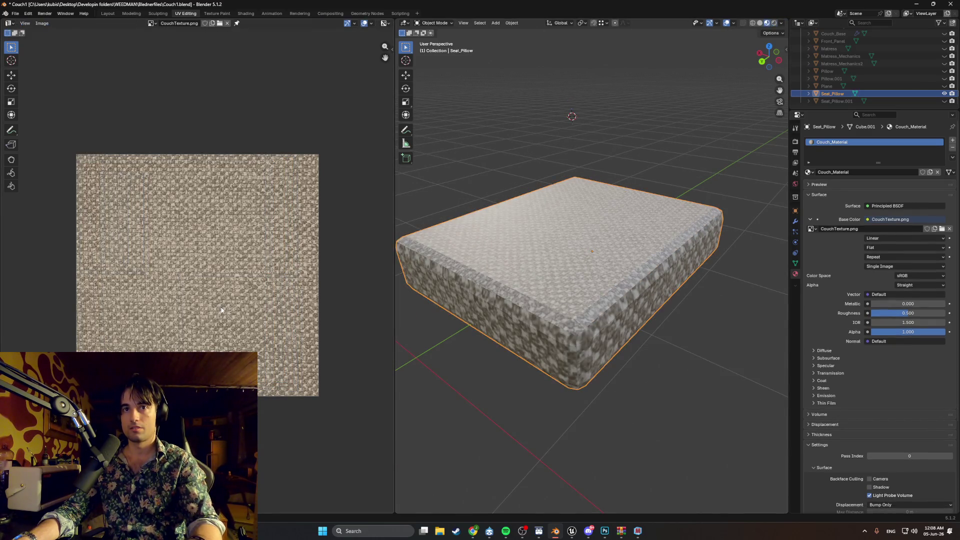
pyautogui.hotkey('ctrl', 'z')
pyautogui.hotkey('ctrl', 'z')
pyautogui.hotkey('ctrl', 'z')
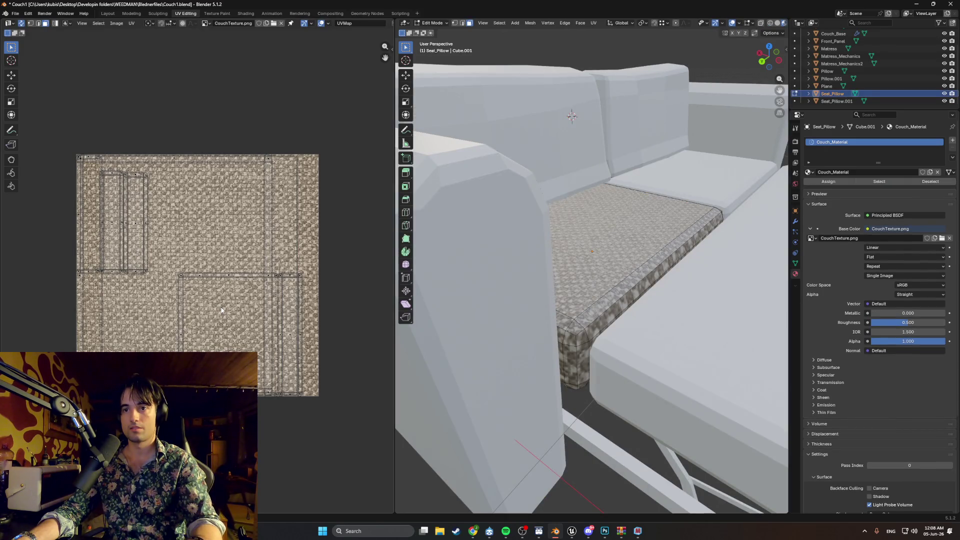
pyautogui.hotkey('ctrl', 'z')
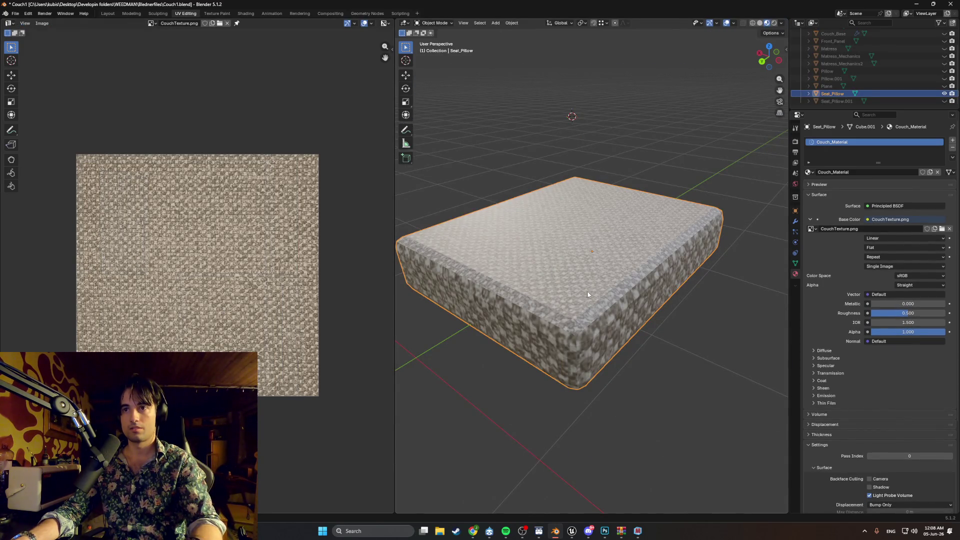
pyautogui.press('Tab')
# Smart UV Project the right, top and front-right bevel loops, then view from behind.
pyautogui.keyDown('alt'); pyautogui.click(560, 316); pyautogui.keyUp('alt')
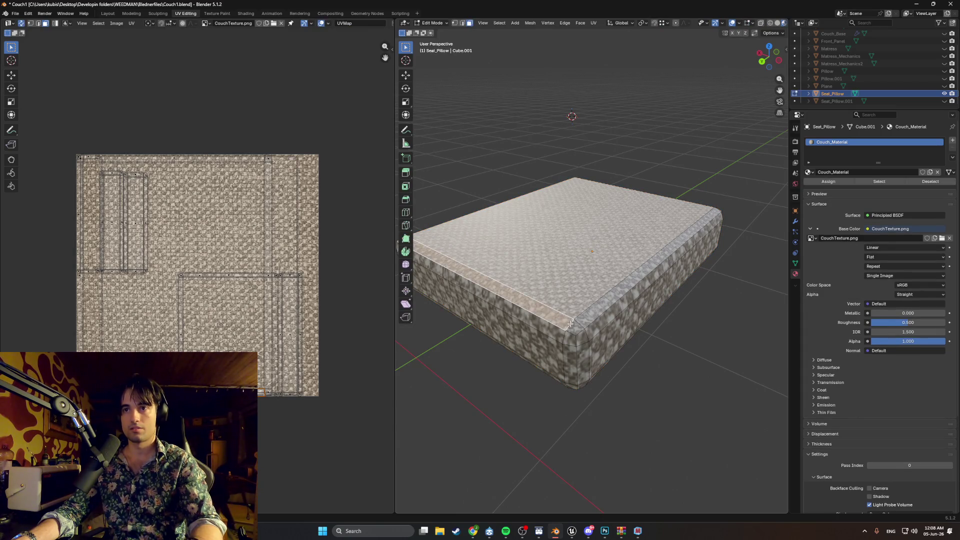
pyautogui.keyDown('alt'); pyautogui.click(571, 324); pyautogui.keyUp('alt')
pyautogui.moveTo(571, 324)
pyautogui.mouseDown(button='middle')
pyautogui.moveTo(605, 284)
pyautogui.moveTo(656, 270)
pyautogui.moveTo(599, 274)
pyautogui.moveTo(610, 269)
pyautogui.mouseUp(button='middle')
pyautogui.keyDown('alt'); pyautogui.keyDown('shift'); pyautogui.click(637, 282); pyautogui.keyUp('shift'); pyautogui.keyUp('alt')
pyautogui.keyDown('alt'); pyautogui.keyDown('shift'); pyautogui.click(599, 274); pyautogui.keyUp('shift'); pyautogui.keyUp('alt')
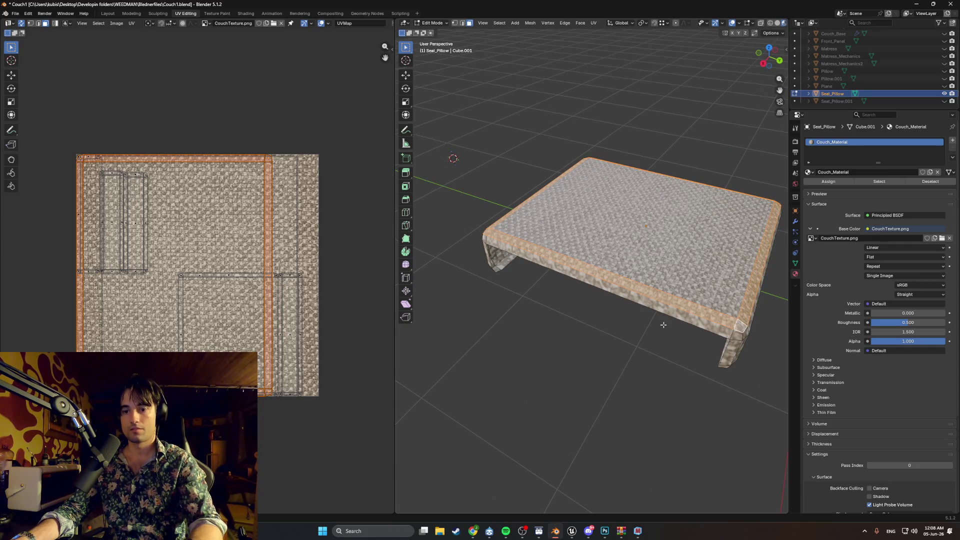
pyautogui.press('u')
pyautogui.click(621, 318)
pyautogui.click(619, 393)
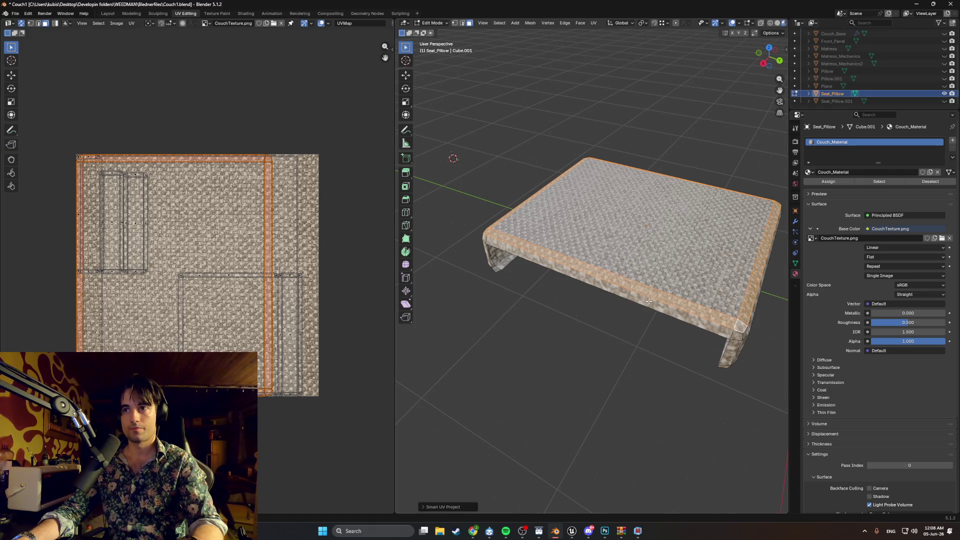
pyautogui.moveTo(659, 291); pyautogui.dragTo(684, 224, button='middle')
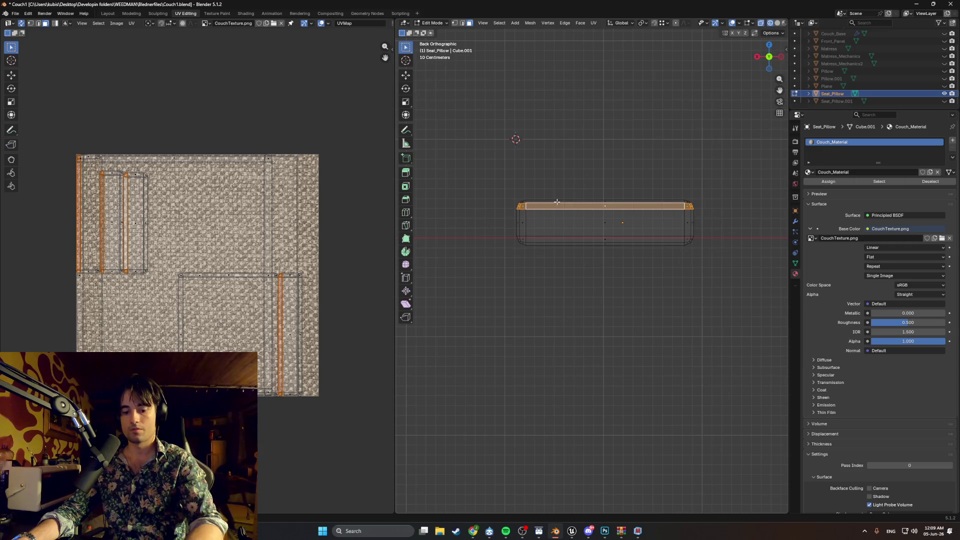
# Smart UV unwrap the top back strip and check it in Material Preview.
pyautogui.press('u')
pyautogui.click(525, 250)
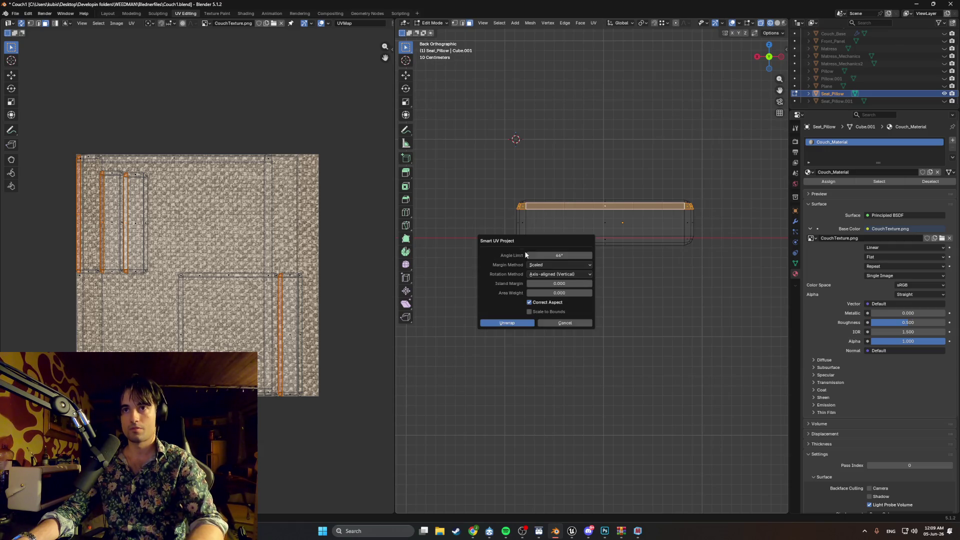
pyautogui.click(514, 324)
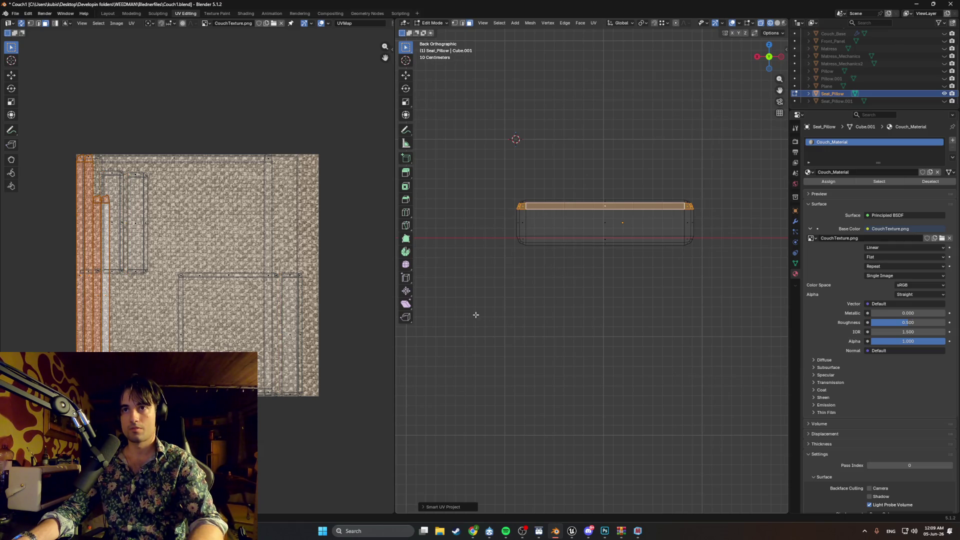
pyautogui.click(598, 291)
pyautogui.press('z')
pyautogui.click(573, 280)
pyautogui.moveTo(572, 280); pyautogui.dragTo(590, 275, button='middle')
pyautogui.scroll(3, 595, 272)
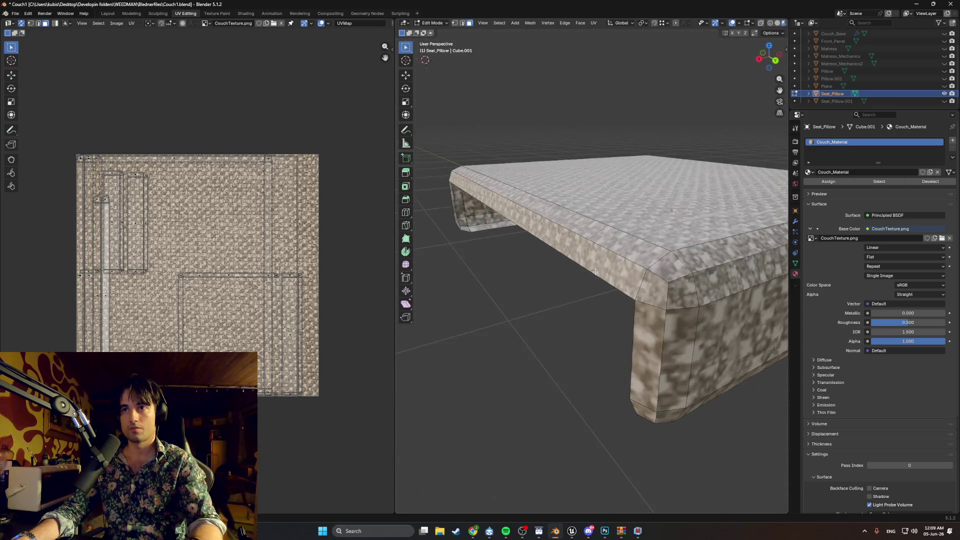
pyautogui.scroll(-3, 595, 272)
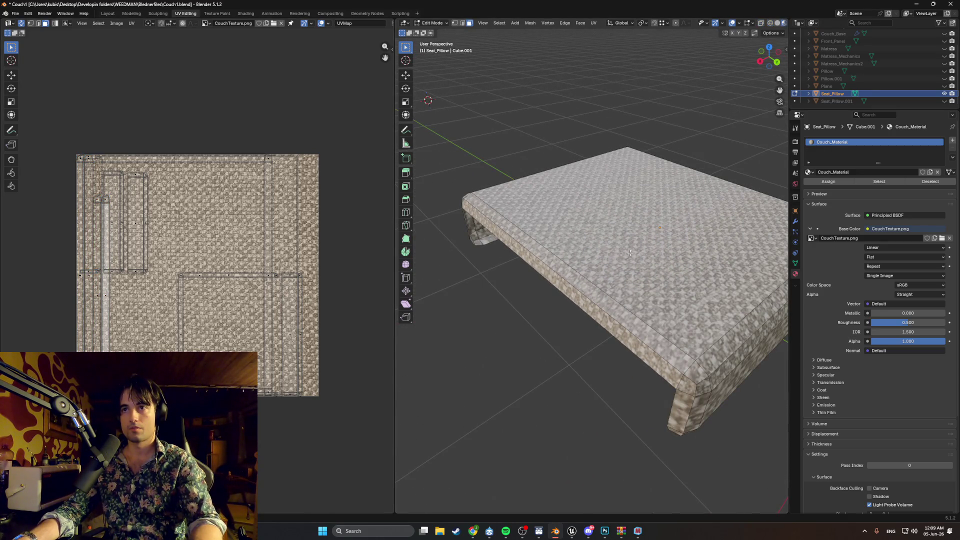
# Inspect the cushion, then switch to Wireframe shading and back orthographic view.
pyautogui.press('Tab')
pyautogui.moveTo(629, 260); pyautogui.dragTo(704, 271, button='middle')
pyautogui.press('Tab')
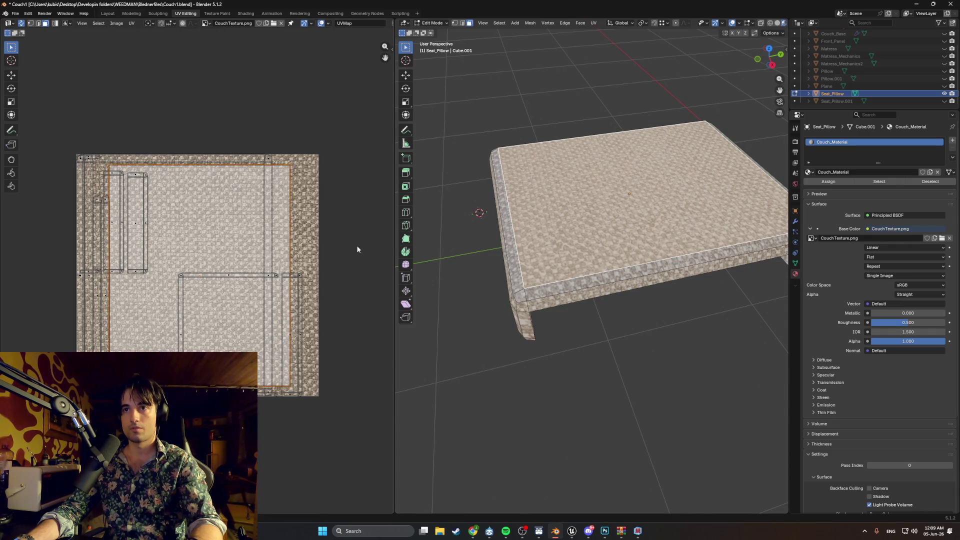
pyautogui.click(450, 300)
pyautogui.moveTo(500, 320); pyautogui.dragTo(529, 324, button='middle')
pyautogui.moveTo(544, 290); pyautogui.dragTo(518, 272, button='middle')
pyautogui.press('z')
pyautogui.click(440, 275)
pyautogui.press('ctrl+KP_1')
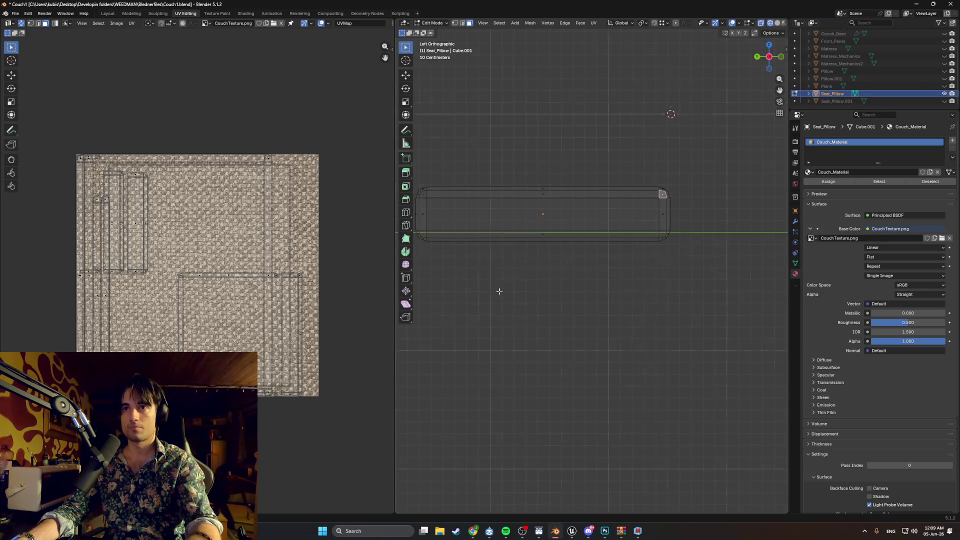
# Box-select the cushion's upper side faces and Smart UV Project them.
pyautogui.moveTo(618, 224); pyautogui.dragTo(479, 209)
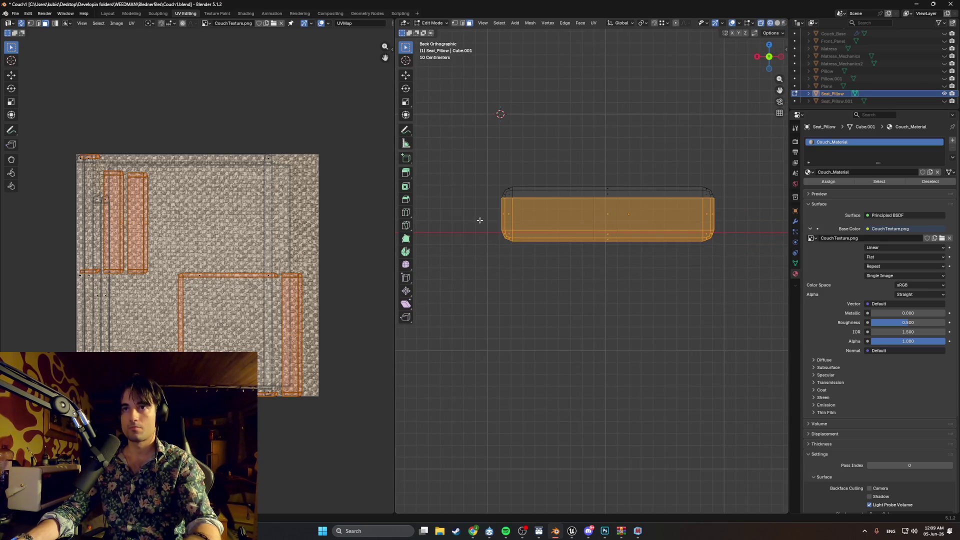
pyautogui.press('u')
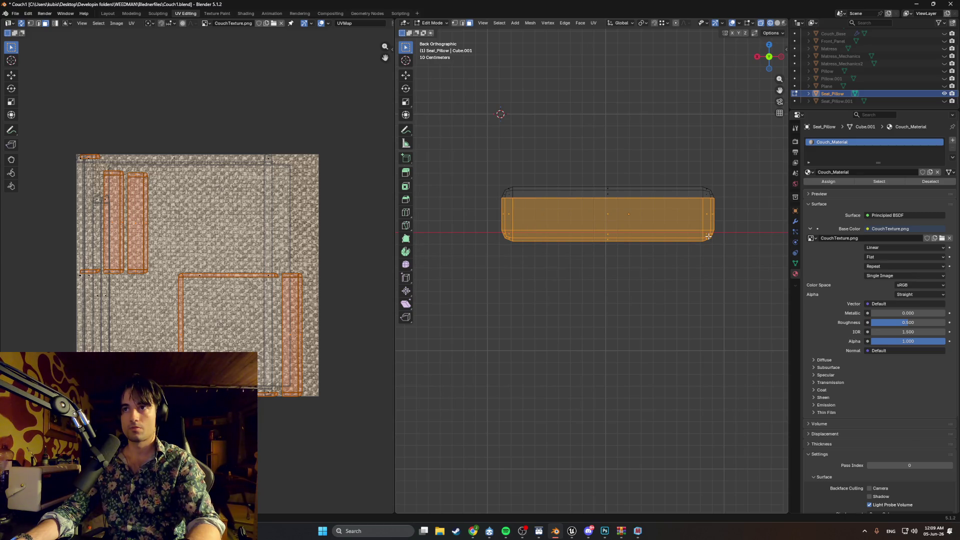
pyautogui.moveTo(489, 203); pyautogui.dragTo(489, 210)
pyautogui.press('u')
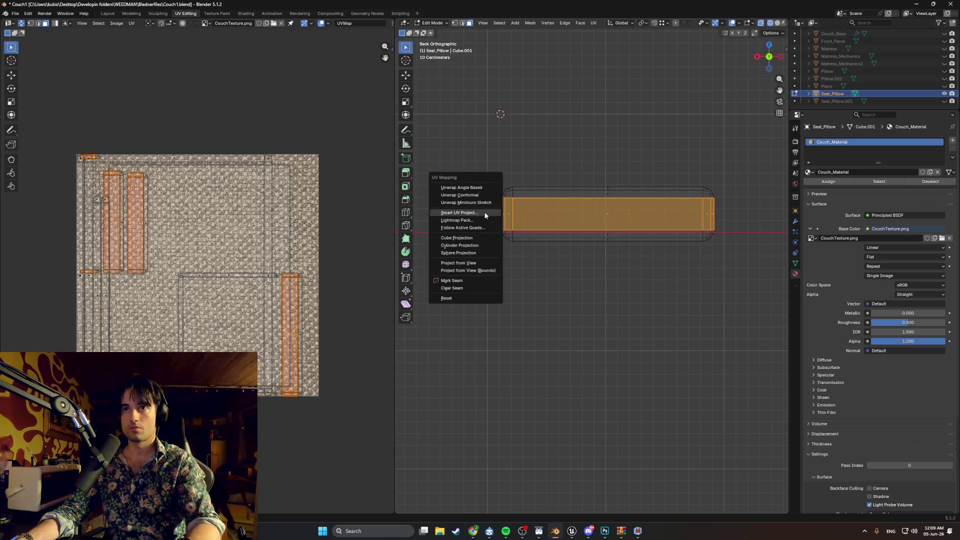
pyautogui.click(488, 214)
pyautogui.click(483, 284)
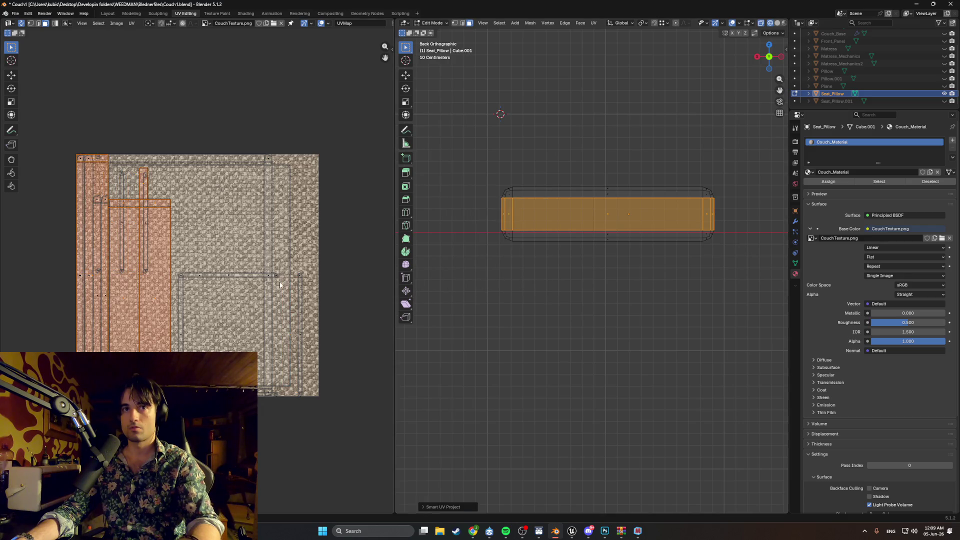
# Check the side texture in Material Preview, then return to front X-ray wireframe.
pyautogui.click(534, 255)
pyautogui.moveTo(510, 265)
pyautogui.mouseDown(button='middle')
pyautogui.moveTo(521, 259)
pyautogui.moveTo(477, 264)
pyautogui.moveTo(653, 277)
pyautogui.moveTo(627, 297)
pyautogui.moveTo(623, 274)
pyautogui.mouseUp(button='middle')
pyautogui.press('z')
pyautogui.click(528, 306)
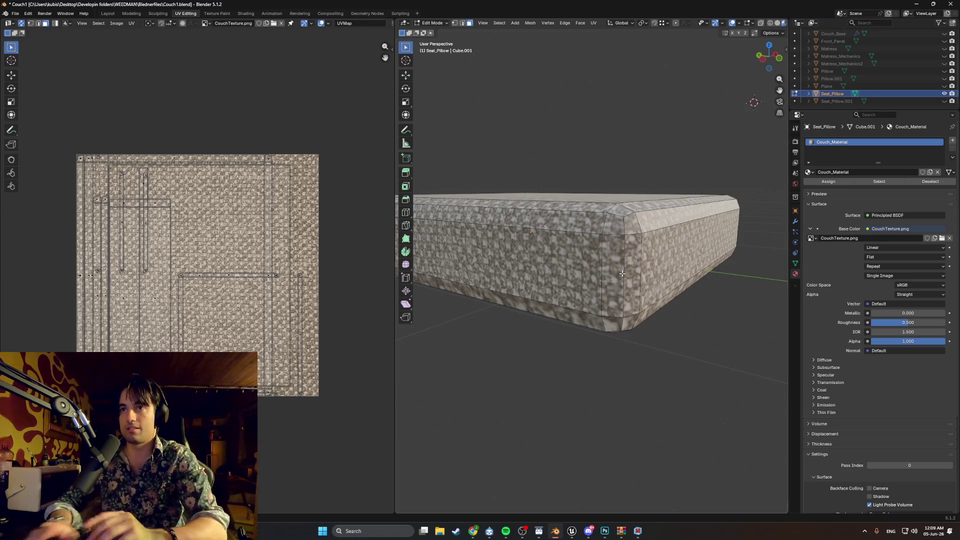
pyautogui.moveTo(622, 274)
pyautogui.mouseDown(button='middle')
pyautogui.moveTo(545, 292)
pyautogui.moveTo(596, 292)
pyautogui.moveTo(531, 285)
pyautogui.moveTo(601, 277)
pyautogui.moveTo(563, 243)
pyautogui.mouseUp(button='middle')
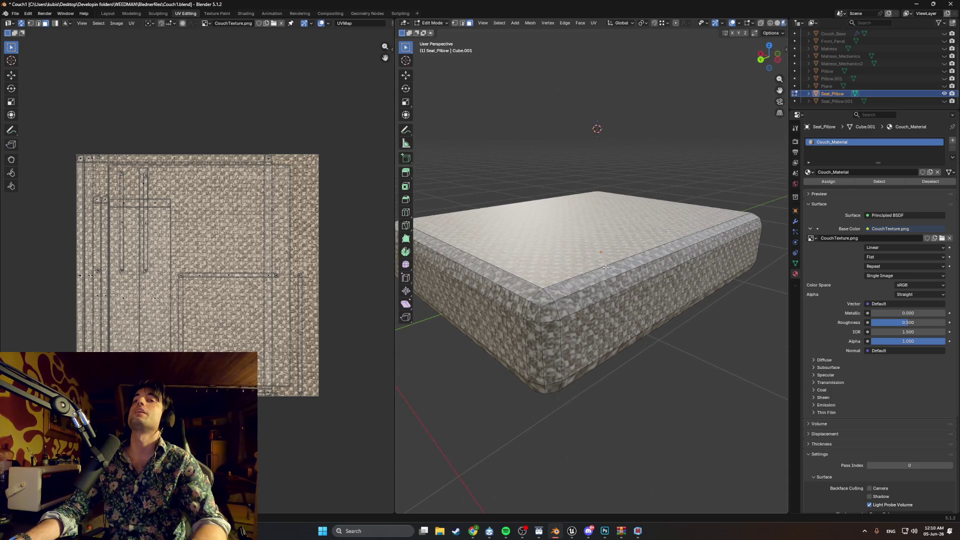
pyautogui.moveTo(605, 268); pyautogui.dragTo(632, 275, button='middle')
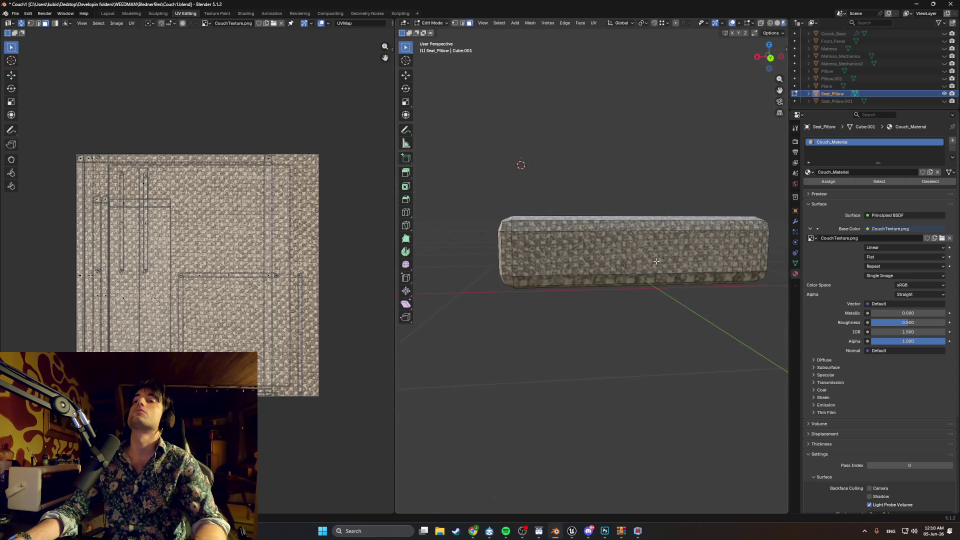
pyautogui.hotkey('shift', 'z')
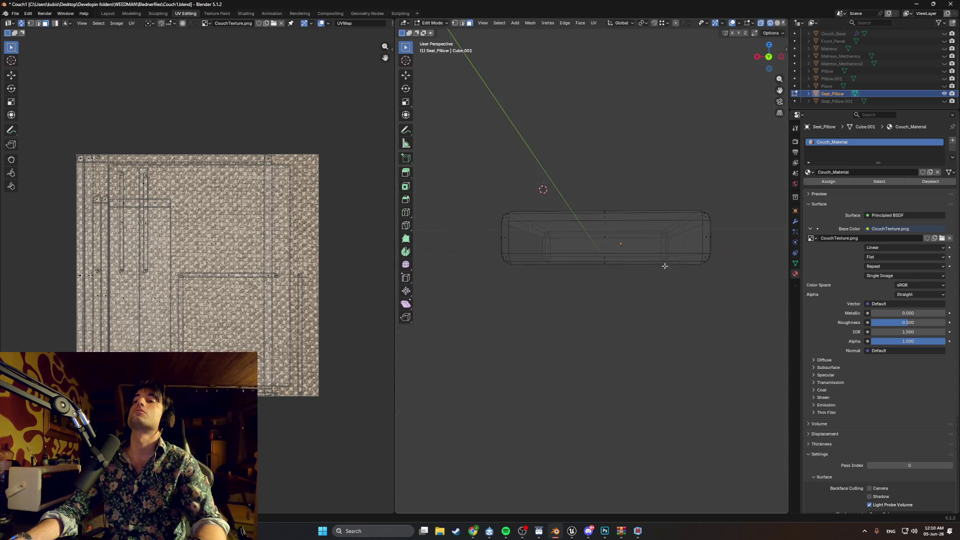
# Box-select the pillow's lower rim faces and apply Smart UV Project.
pyautogui.moveTo(684, 272); pyautogui.dragTo(495, 250)
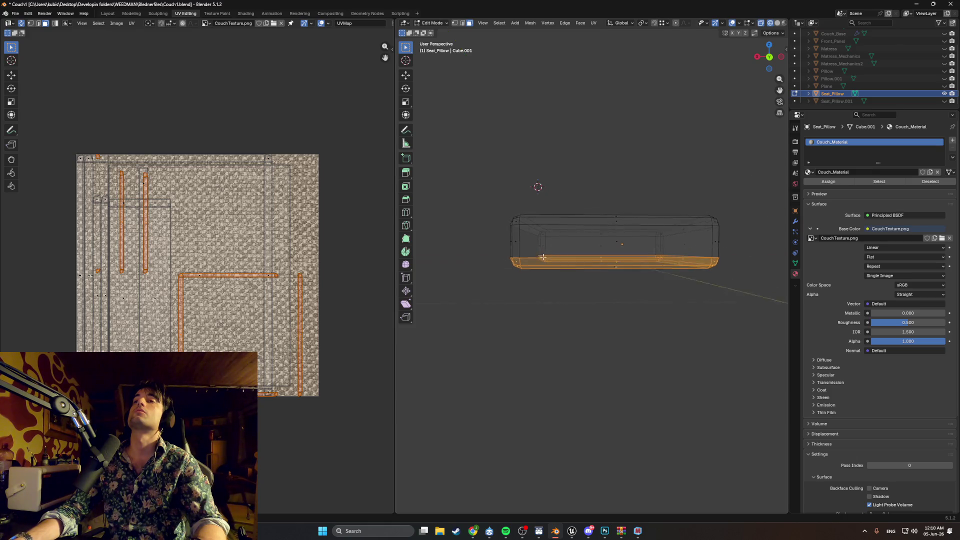
pyautogui.moveTo(496, 250); pyautogui.dragTo(565, 265, button='middle')
pyautogui.press('u')
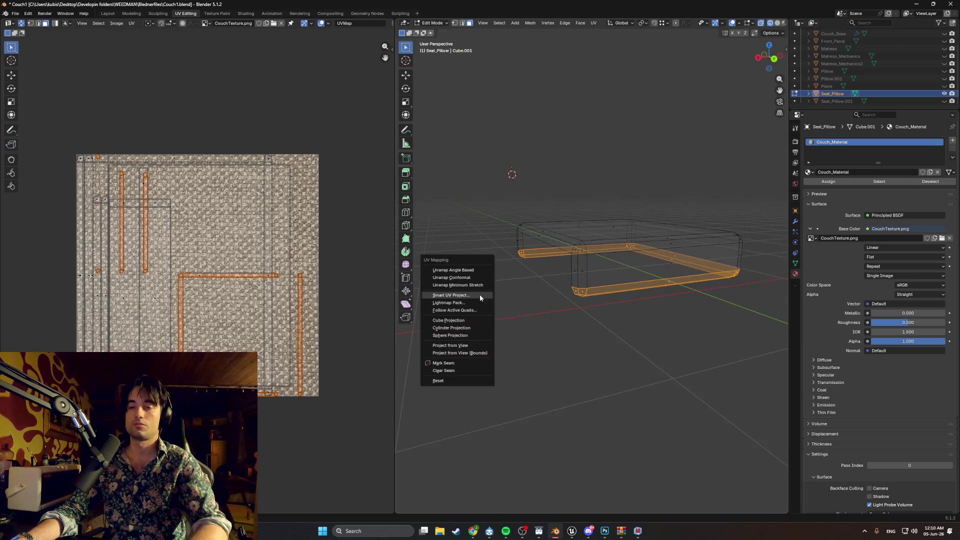
pyautogui.click(479, 295)
pyautogui.click(471, 365)
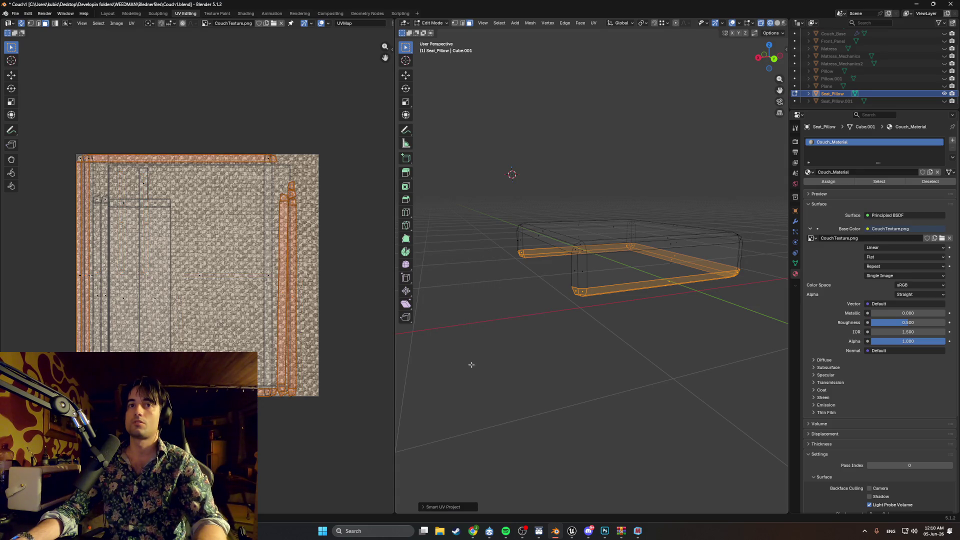
pyautogui.click(503, 308)
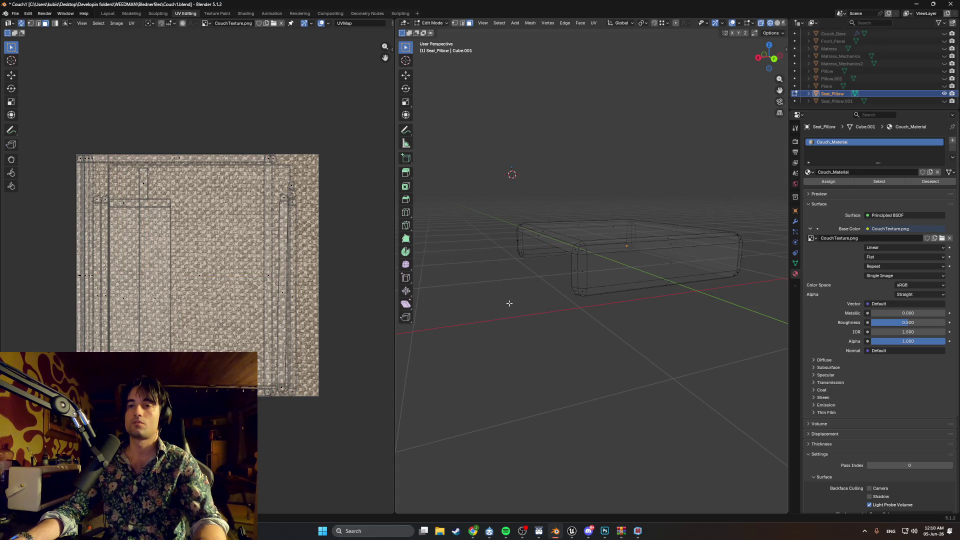
# Inspect the fabric in Material Preview, then Tab back to Object Mode.
pyautogui.press('z')
pyautogui.click(524, 322)
pyautogui.moveTo(562, 312)
pyautogui.mouseDown(button='middle')
pyautogui.moveTo(581, 305)
pyautogui.moveTo(640, 315)
pyautogui.moveTo(658, 305)
pyautogui.mouseUp(button='middle')
pyautogui.scroll(6, 616, 277)
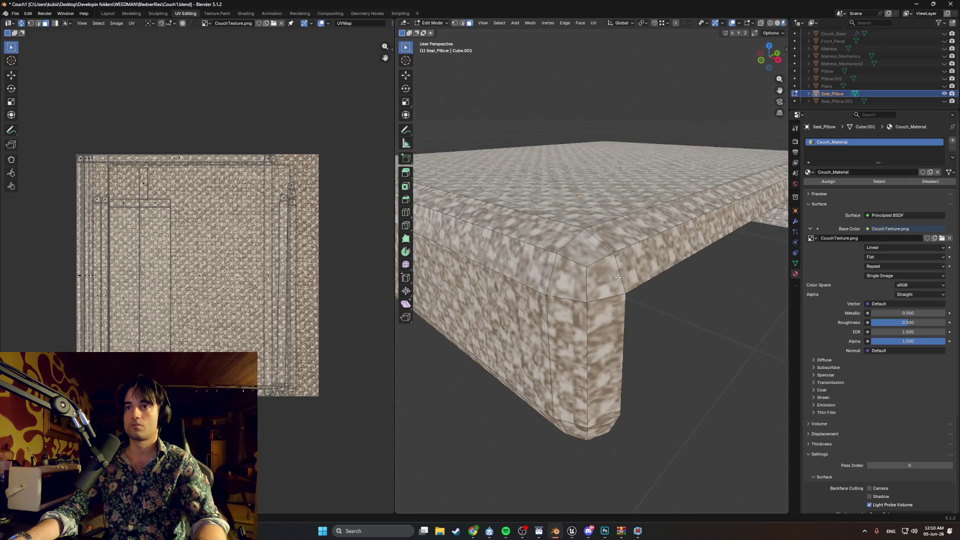
pyautogui.moveTo(618, 277)
pyautogui.mouseDown(button='middle')
pyautogui.moveTo(702, 302)
pyautogui.moveTo(645, 330)
pyautogui.moveTo(630, 331)
pyautogui.moveTo(624, 317)
pyautogui.mouseUp(button='middle')
pyautogui.scroll(-5, 633, 276)
pyautogui.scroll(4, 645, 331)
pyautogui.scroll(-3, 624, 317)
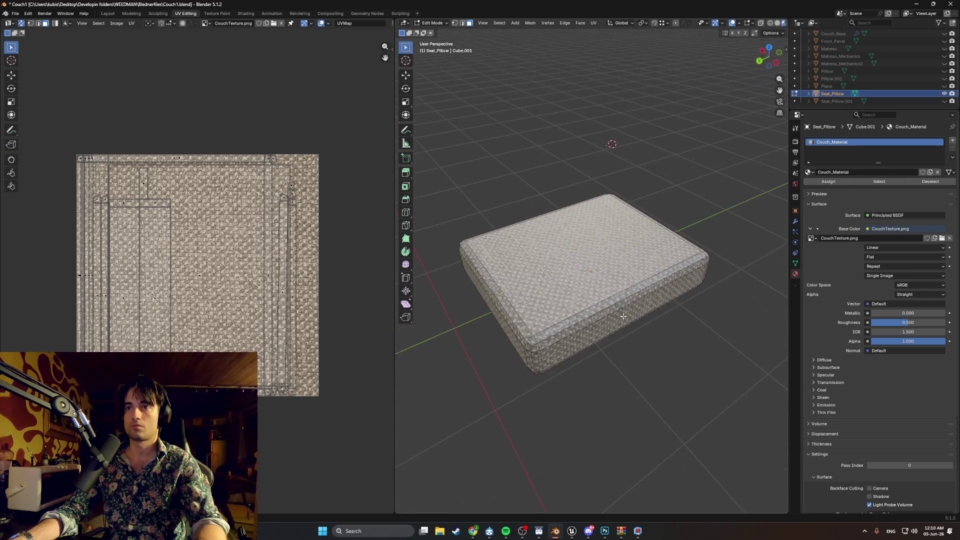
pyautogui.press('Tab')
pyautogui.moveTo(650, 366)
pyautogui.mouseDown(button='middle')
pyautogui.moveTo(642, 344)
pyautogui.moveTo(623, 345)
pyautogui.moveTo(623, 337)
pyautogui.mouseUp(button='middle')
pyautogui.scroll(3, 643, 344)
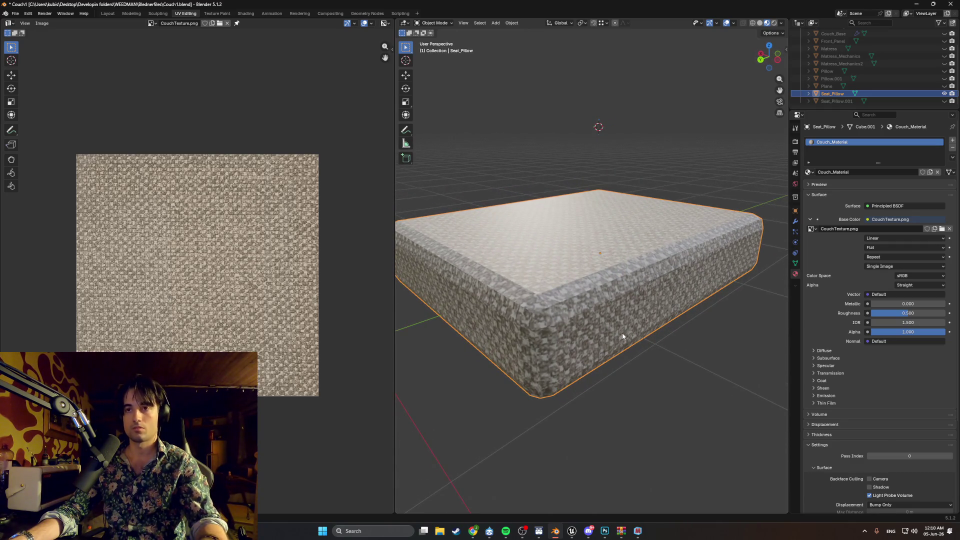
# Take a screen snip and raise the fabric material's roughness above 0.5.
pyautogui.press('super+shift+s')
pyautogui.moveTo(772, 387)
pyautogui.mouseDown()
pyautogui.moveTo(465, 204)
pyautogui.moveTo(175, 127)
pyautogui.moveTo(200, 149)
pyautogui.moveTo(406, 157)
pyautogui.mouseUp()
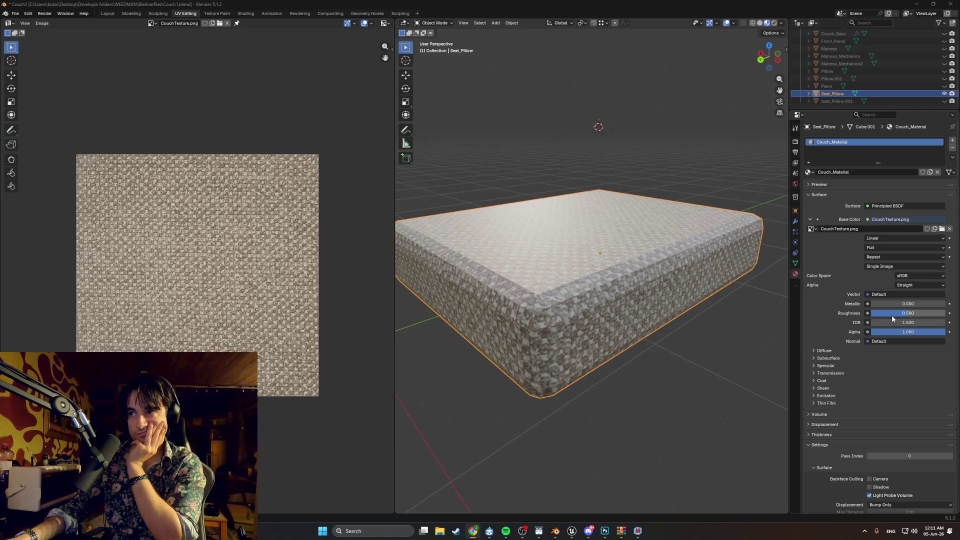
pyautogui.moveTo(892, 315); pyautogui.dragTo(931, 313)
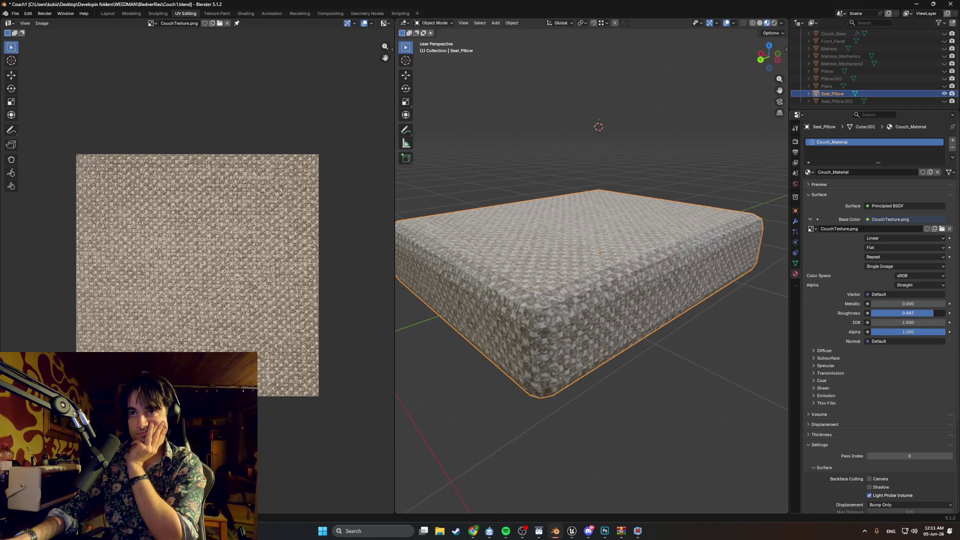
pyautogui.moveTo(784, 336)
pyautogui.mouseDown(button='middle')
pyautogui.moveTo(712, 332)
pyautogui.moveTo(724, 336)
pyautogui.moveTo(735, 326)
pyautogui.moveTo(713, 334)
pyautogui.moveTo(628, 315)
pyautogui.moveTo(628, 326)
pyautogui.moveTo(654, 331)
pyautogui.moveTo(669, 332)
pyautogui.moveTo(619, 319)
pyautogui.moveTo(654, 337)
pyautogui.moveTo(642, 320)
pyautogui.moveTo(660, 327)
pyautogui.moveTo(707, 427)
pyautogui.moveTo(627, 372)
pyautogui.moveTo(604, 390)
pyautogui.moveTo(615, 360)
pyautogui.moveTo(628, 379)
pyautogui.moveTo(720, 265)
pyautogui.moveTo(577, 295)
pyautogui.moveTo(548, 279)
pyautogui.moveTo(517, 284)
pyautogui.moveTo(525, 260)
pyautogui.moveTo(596, 270)
pyautogui.moveTo(560, 298)
pyautogui.moveTo(603, 291)
pyautogui.moveTo(566, 306)
pyautogui.mouseUp(button='middle')
# Deselect the seat pillow and unhide the second seat pillow in the Outliner.
pyautogui.click(706, 427)
pyautogui.scroll(6, 558, 299)
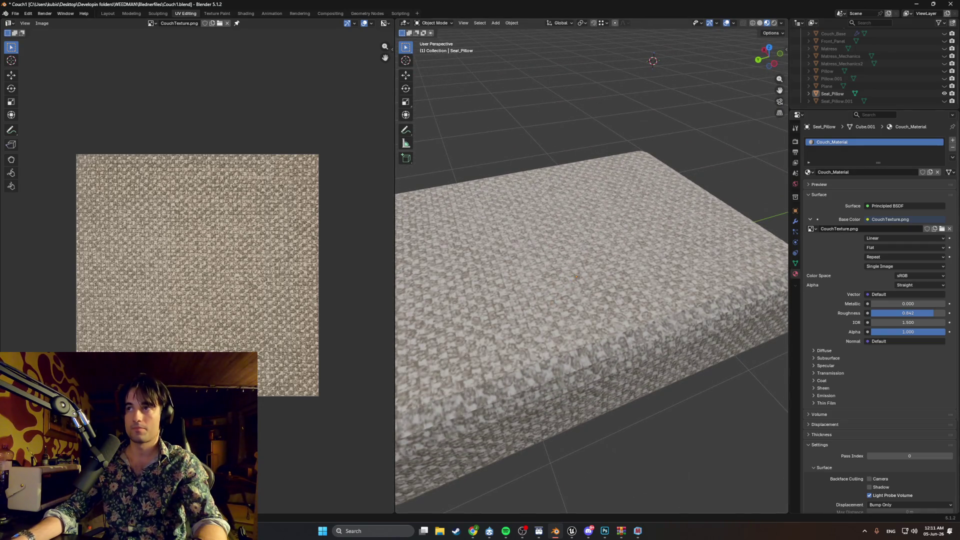
pyautogui.scroll(3, 925, 70)
pyautogui.moveTo(944, 48); pyautogui.dragTo(940, 110)
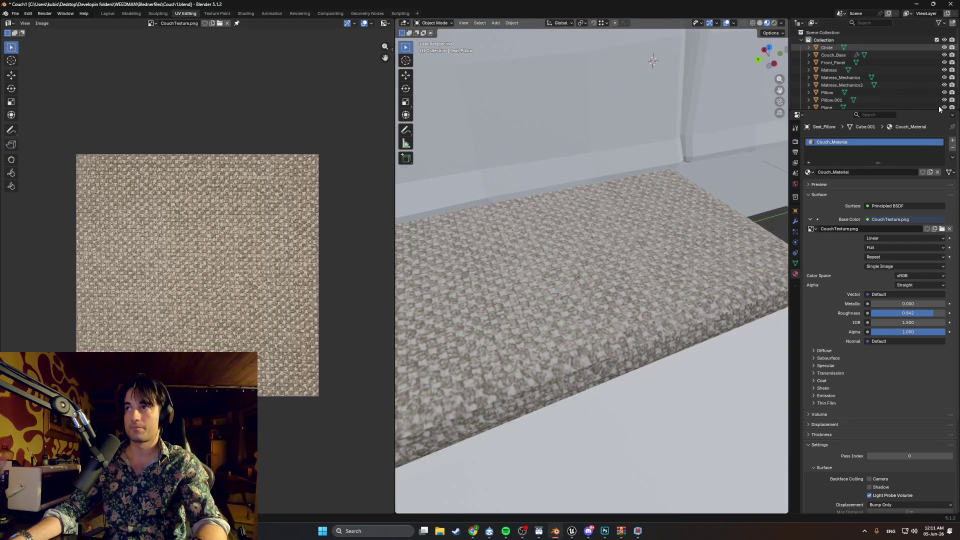
pyautogui.scroll(-2, 925, 75)
pyautogui.click(944, 101)
pyautogui.scroll(-3, 642, 209)
# Bring the whole seat area into view and select the untextured second seat cushion.
pyautogui.moveTo(620, 225)
pyautogui.mouseDown(button='middle')
pyautogui.moveTo(642, 209)
pyautogui.moveTo(675, 223)
pyautogui.moveTo(631, 223)
pyautogui.moveTo(641, 221)
pyautogui.moveTo(603, 278)
pyautogui.mouseUp(button='middle')
pyautogui.scroll(4, 631, 231)
pyautogui.scroll(6, 589, 309)
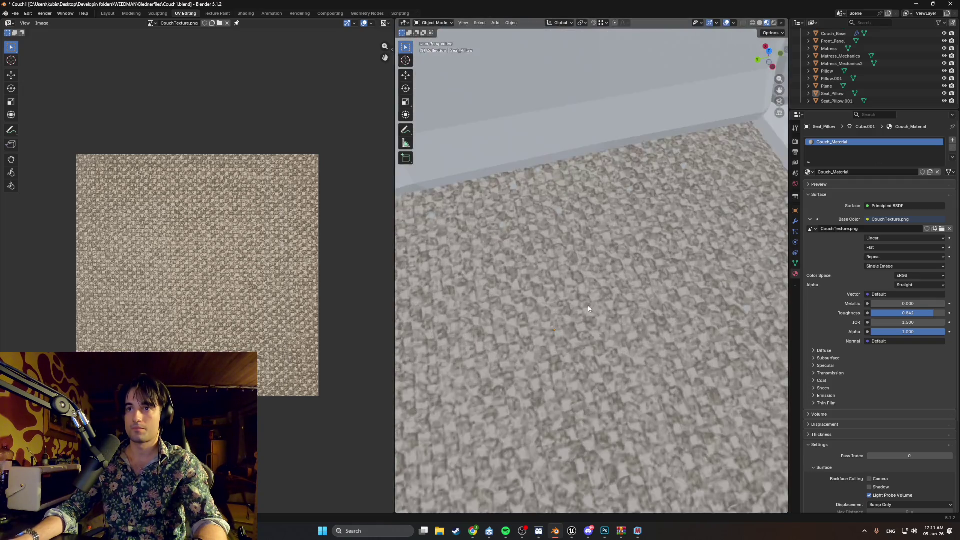
pyautogui.scroll(-4, 590, 308)
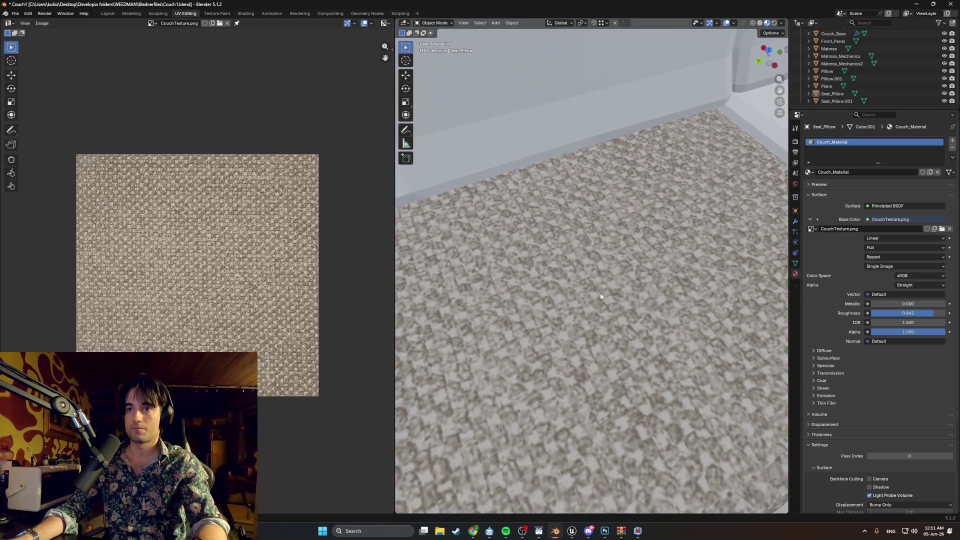
pyautogui.moveTo(592, 307)
pyautogui.mouseDown(button='middle')
pyautogui.moveTo(605, 278)
pyautogui.moveTo(665, 269)
pyautogui.mouseUp(button='middle')
pyautogui.scroll(-6, 619, 278)
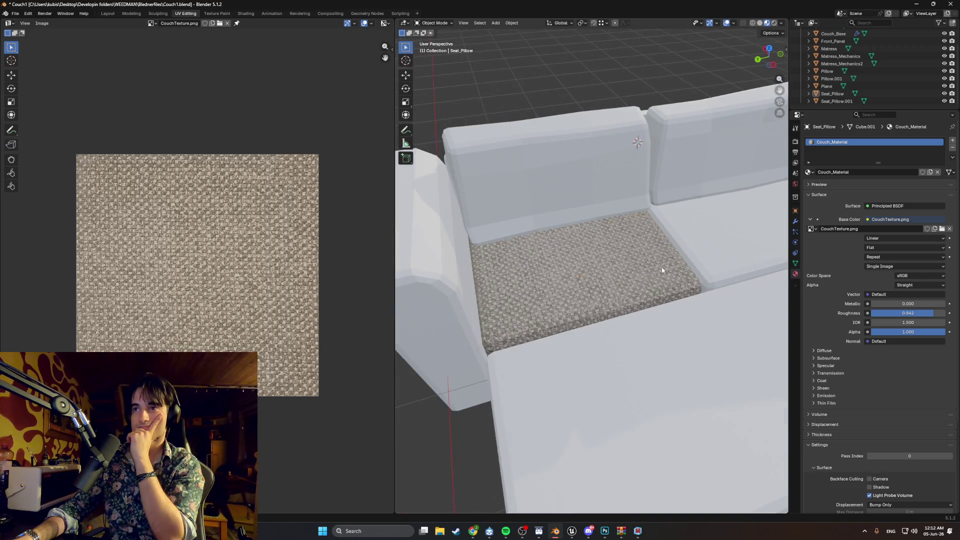
pyautogui.click(703, 261)
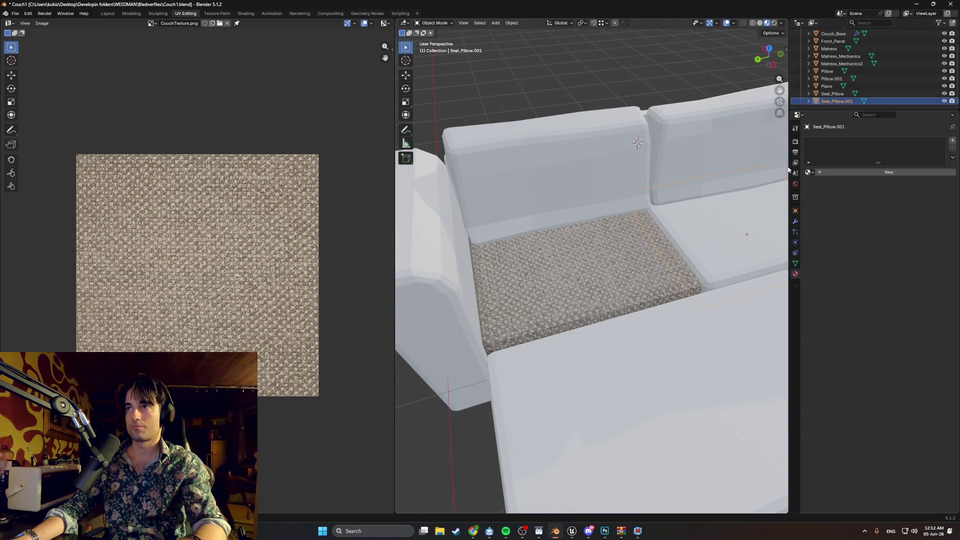
# Delete the untextured second seat cushion and paste a copy of the textured pillow in its place.
pyautogui.press('Delete')
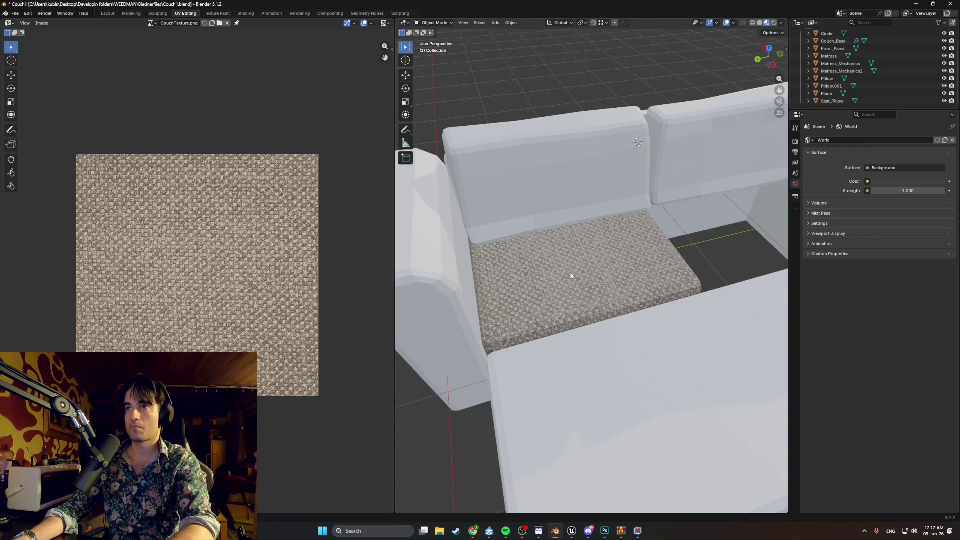
pyautogui.click(580, 272)
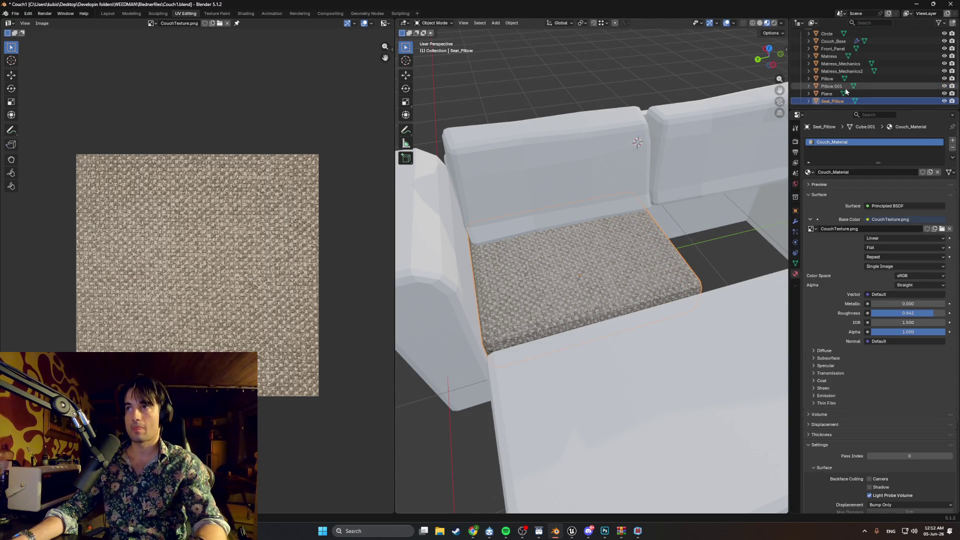
pyautogui.hotkey('ctrl', 'v')
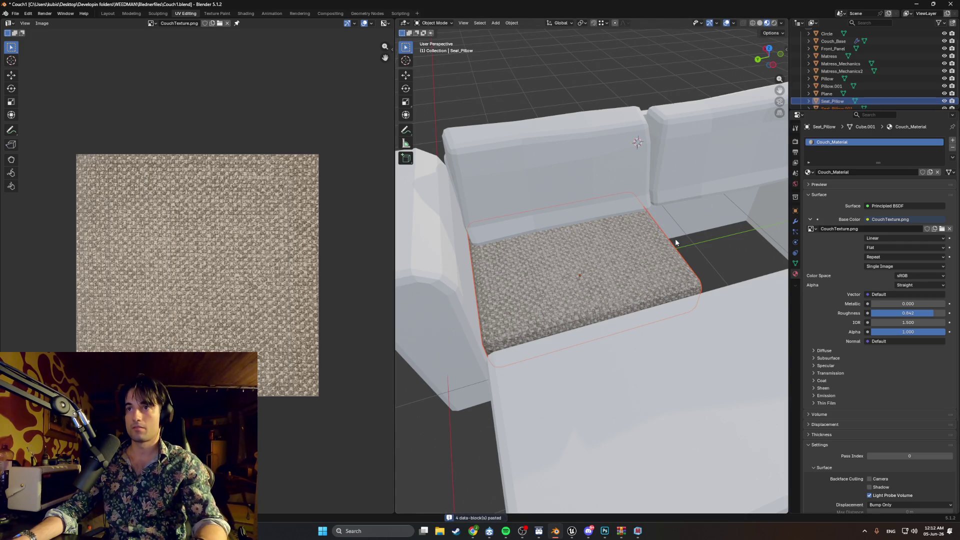
pyautogui.press('ctrl+KP_3')
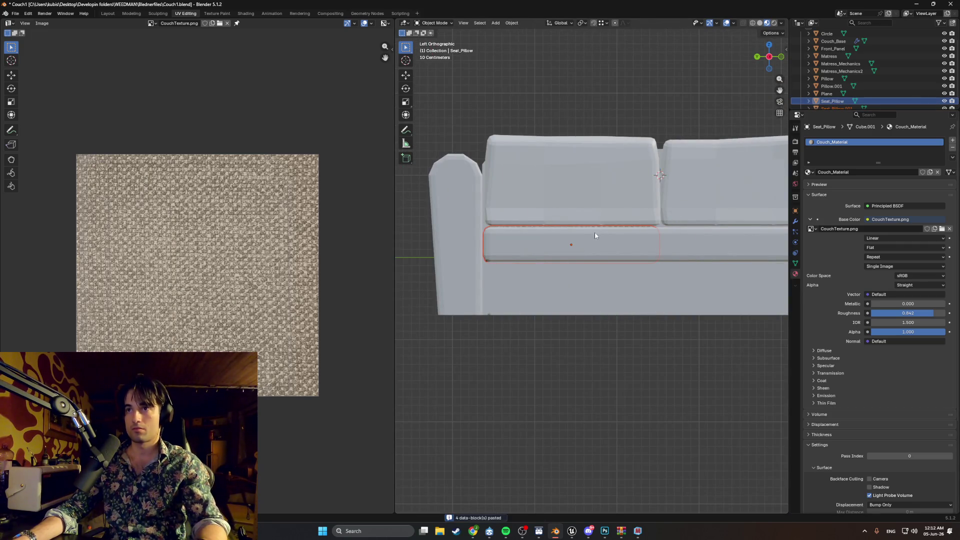
pyautogui.press('g')
pyautogui.click(595, 240)
pyautogui.moveTo(595, 240)
pyautogui.mouseDown(button='middle')
pyautogui.moveTo(540, 273)
pyautogui.moveTo(614, 287)
pyautogui.moveTo(612, 320)
pyautogui.moveTo(521, 283)
pyautogui.moveTo(566, 236)
pyautogui.mouseUp(button='middle')
# Nudge Seat_Pillow about 0.03 m along Y to close the gap, then select the couch base.
pyautogui.press('g')
pyautogui.press('y')
pyautogui.click(610, 310)
pyautogui.scroll(-5, 613, 320)
pyautogui.click(650, 309)
pyautogui.moveTo(650, 309)
pyautogui.mouseDown(button='middle')
pyautogui.moveTo(587, 339)
pyautogui.moveTo(553, 337)
pyautogui.moveTo(639, 298)
pyautogui.moveTo(639, 314)
pyautogui.moveTo(619, 322)
pyautogui.moveTo(624, 311)
pyautogui.moveTo(604, 339)
pyautogui.moveTo(607, 325)
pyautogui.mouseUp(button='middle')
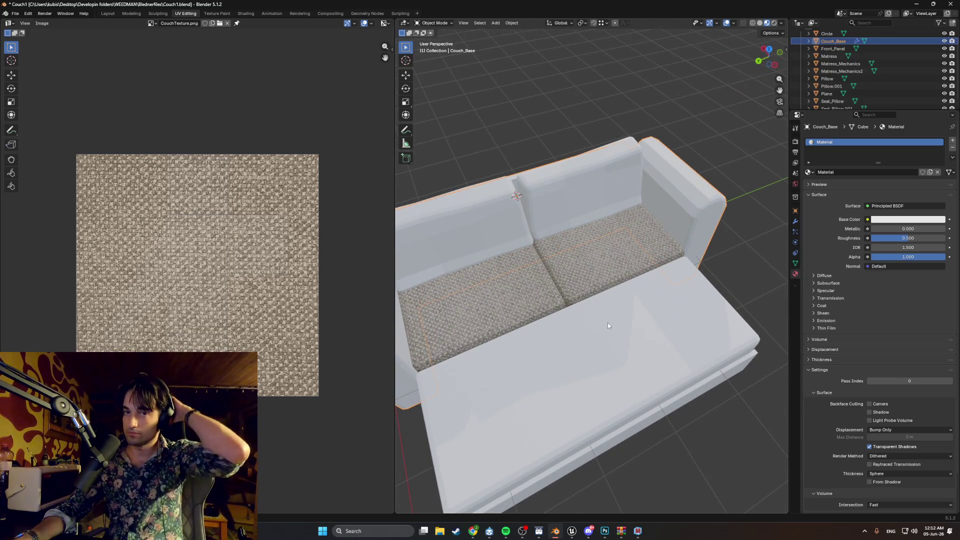
pyautogui.scroll(6, 560, 302)
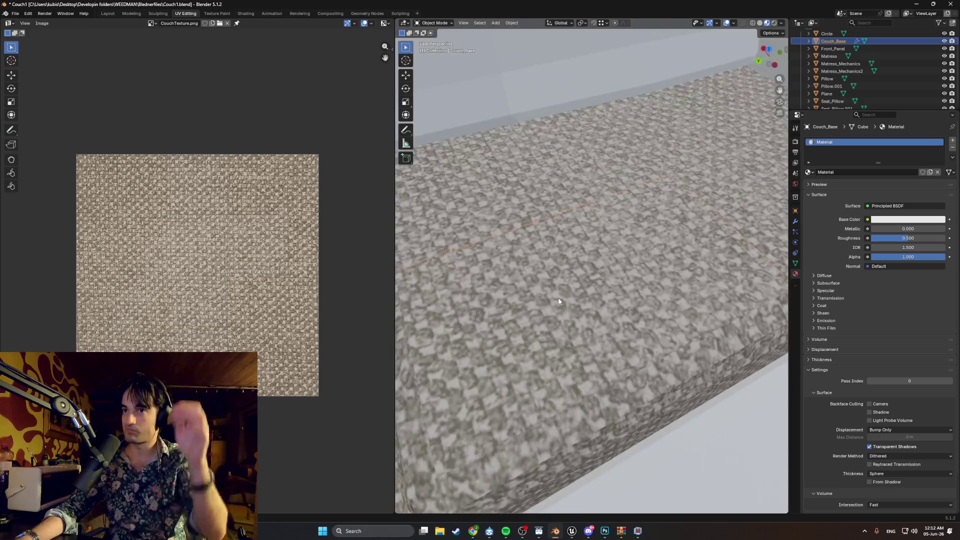
pyautogui.scroll(-6, 559, 301)
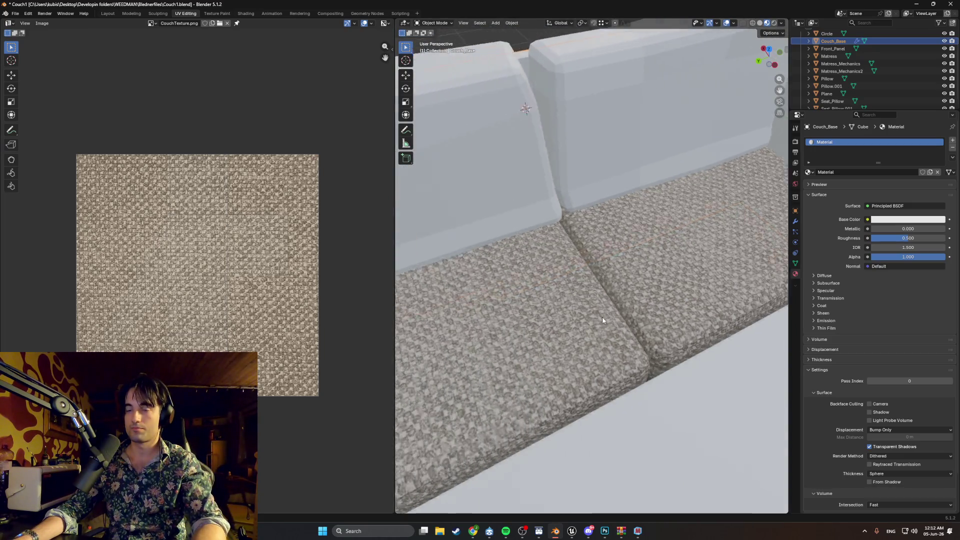
pyautogui.moveTo(602, 320)
pyautogui.mouseDown(button='middle')
pyautogui.moveTo(668, 310)
pyautogui.moveTo(619, 317)
pyautogui.mouseUp(button='middle')
pyautogui.scroll(-5, 619, 317)
pyautogui.scroll(6, 619, 317)
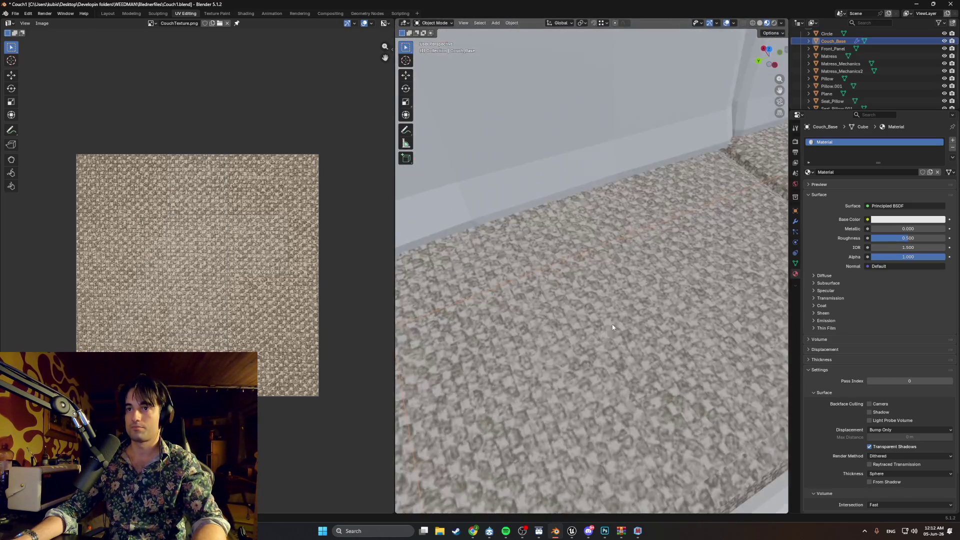
pyautogui.scroll(2, 613, 328)
pyautogui.scroll(3, 612, 327)
pyautogui.scroll(-3, 613, 327)
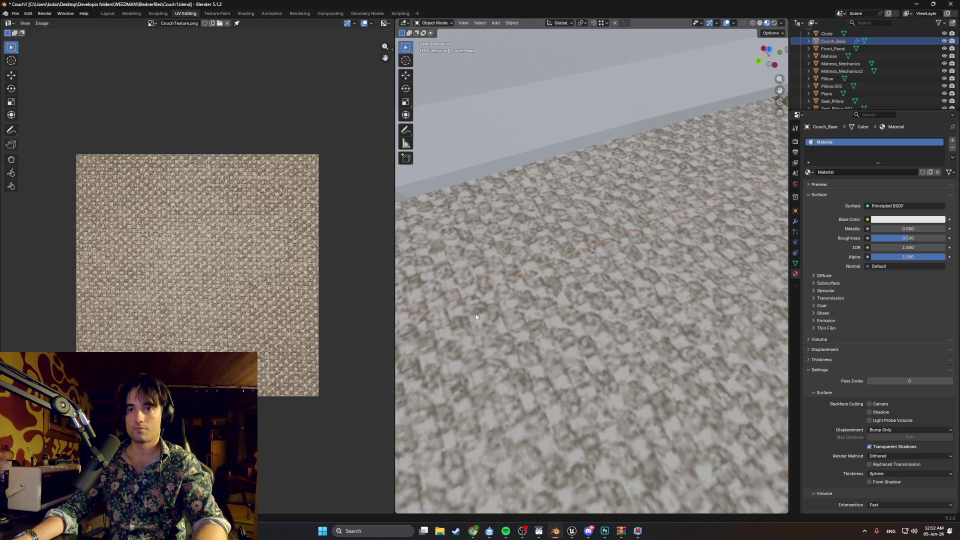
pyautogui.scroll(3, 476, 317)
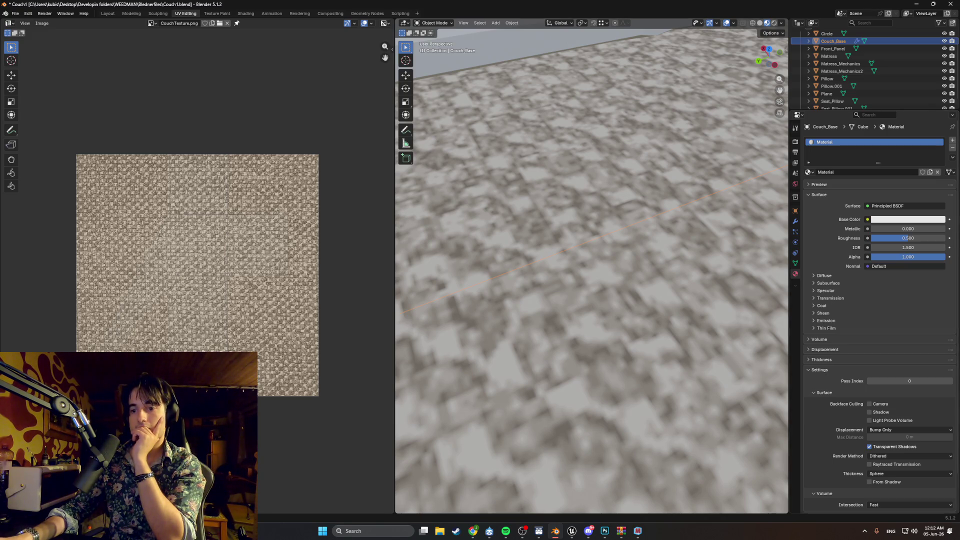
pyautogui.hotkey('alt', 'Tab')
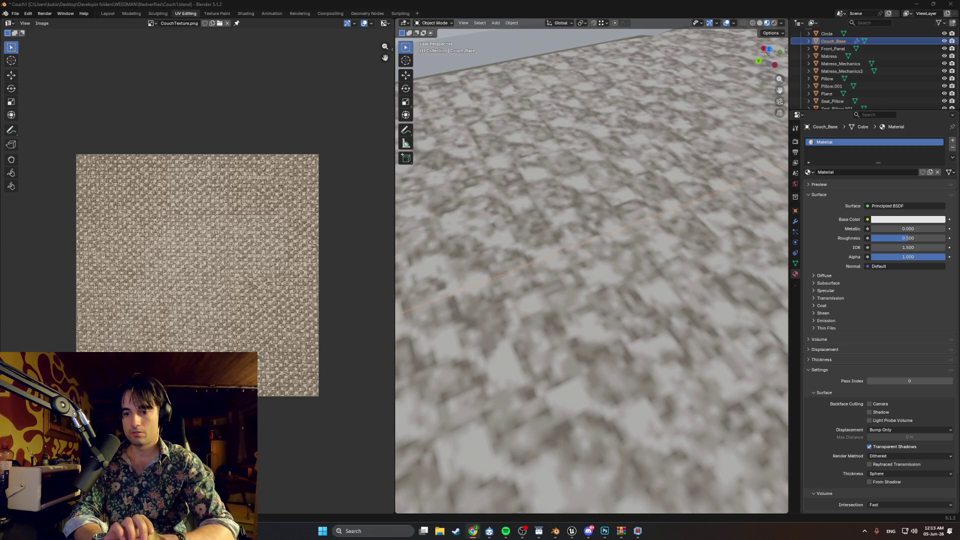
# Review the couch material's node graph in the Shading workspace.
pyautogui.click(239, 14)
pyautogui.scroll(3, 322, 326)
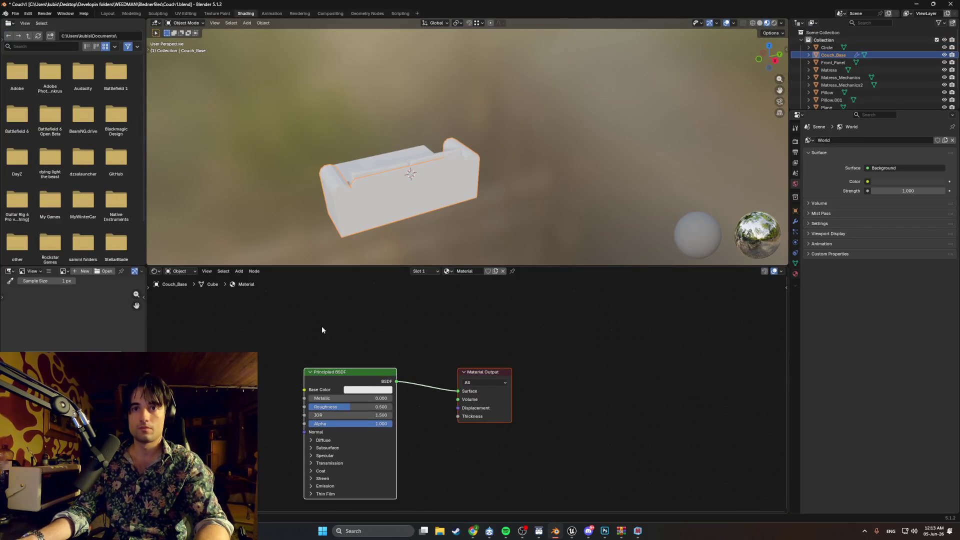
pyautogui.rightClick(336, 352)
pyautogui.moveTo(258, 337); pyautogui.dragTo(286, 301, button='middle')
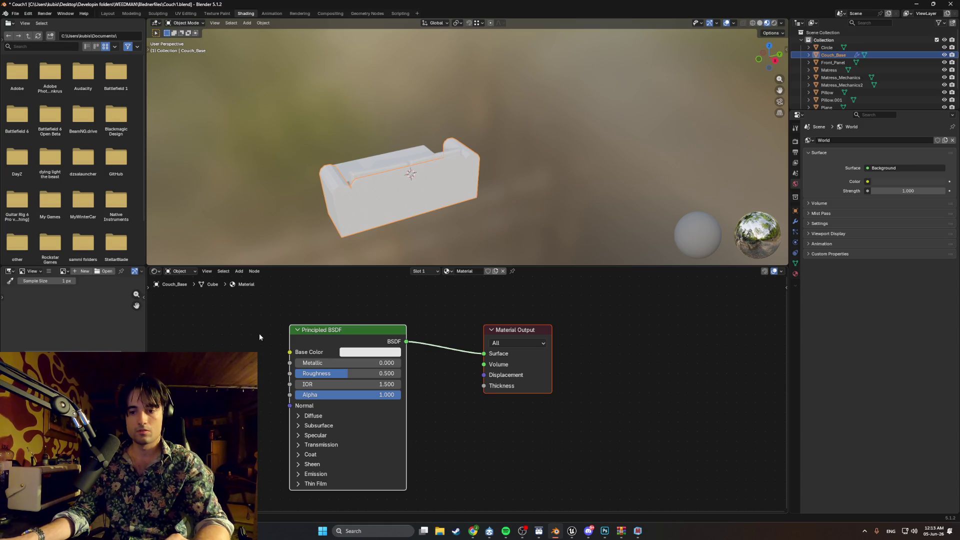
pyautogui.moveTo(249, 340); pyautogui.dragTo(268, 338, button='middle')
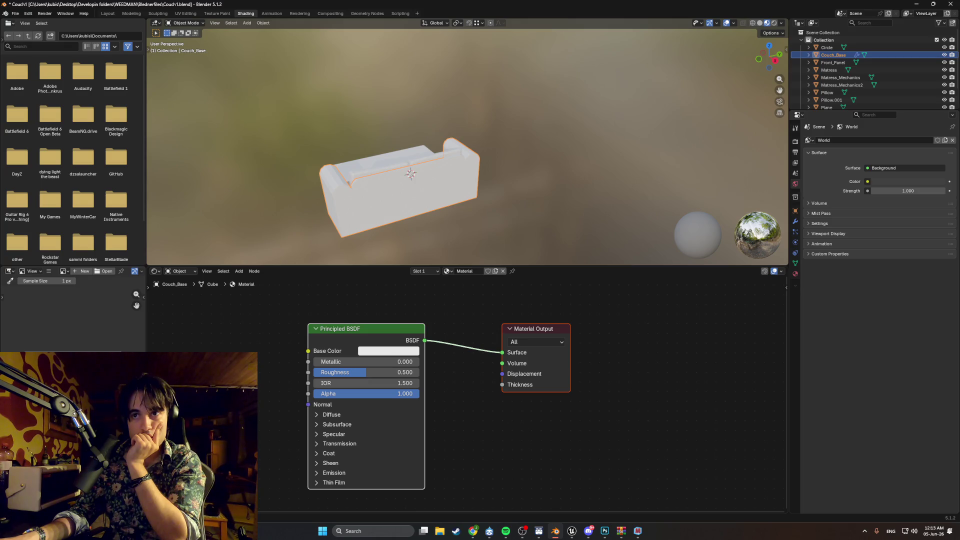
pyautogui.moveTo(563, 430); pyautogui.dragTo(612, 438, button='middle')
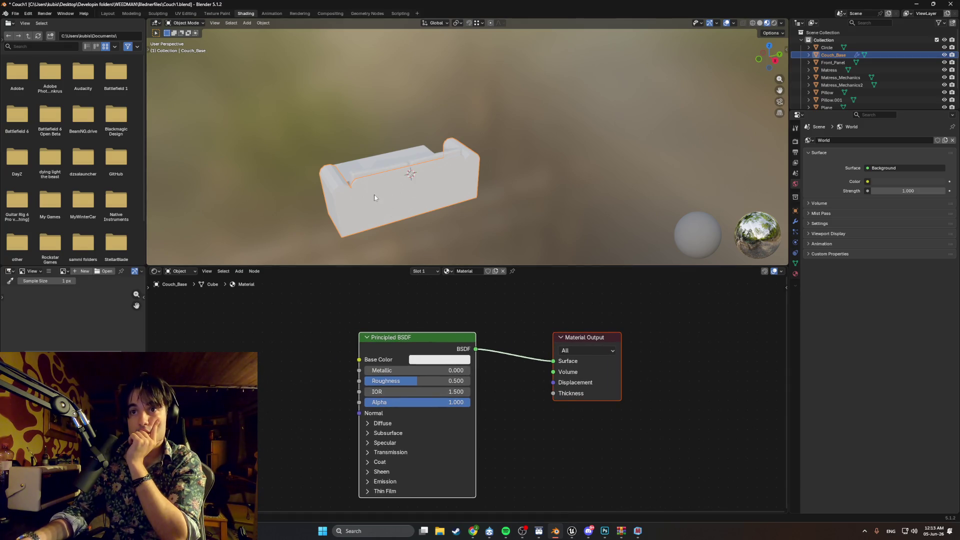
# Select the seat cushion and move to the Modeling workspace with its mesh in Edit Mode.
pyautogui.moveTo(374, 197); pyautogui.dragTo(467, 194, button='middle')
pyautogui.click(467, 194)
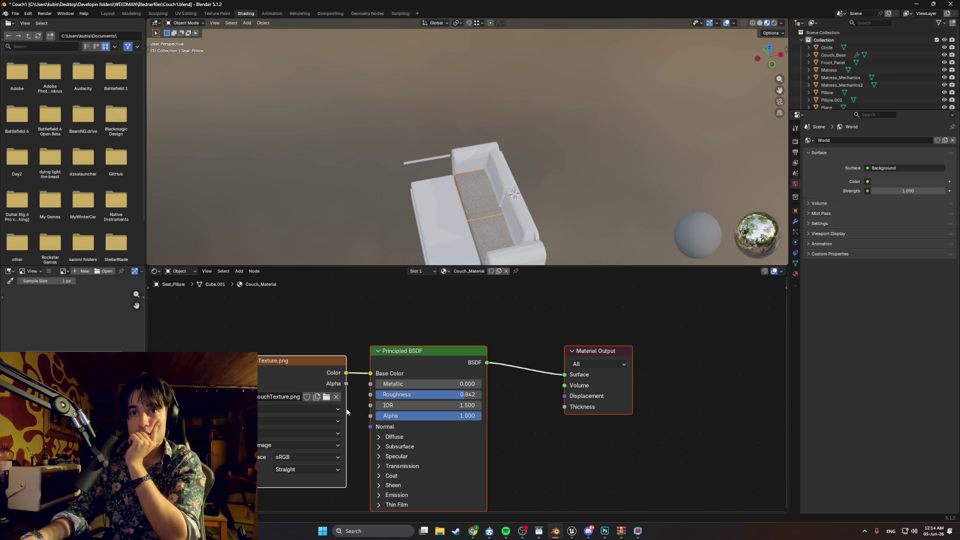
pyautogui.click(299, 408)
pyautogui.click(283, 442)
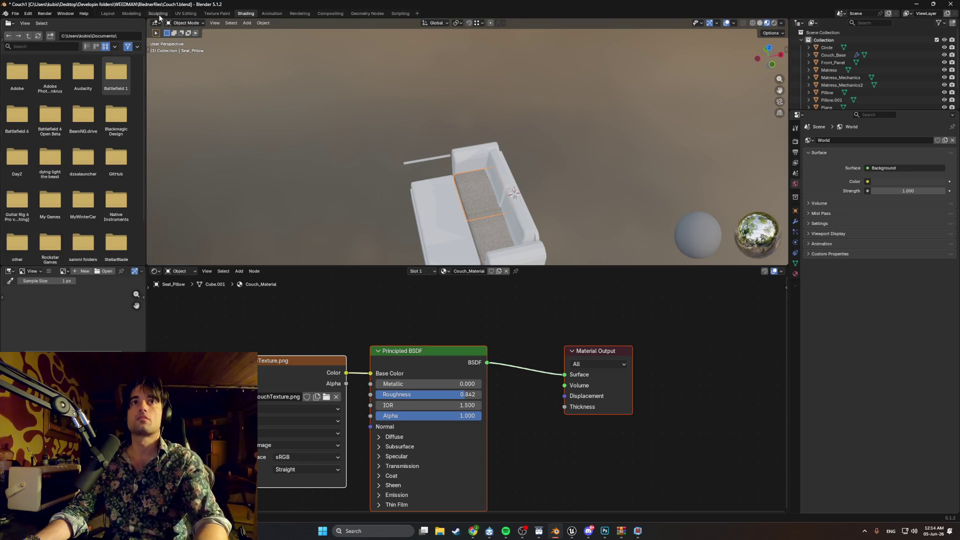
pyautogui.click(131, 13)
pyautogui.scroll(8, 436, 289)
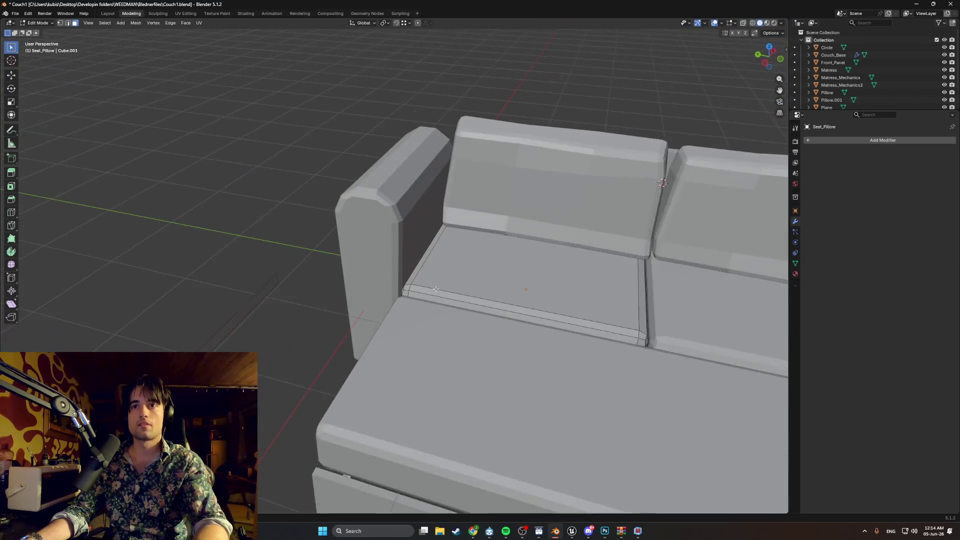
# Switch to Material Preview shading and inspect the cushion fabric along its front edge and seam.
pyautogui.press('z')
pyautogui.click(456, 283)
pyautogui.scroll(6, 348, 288)
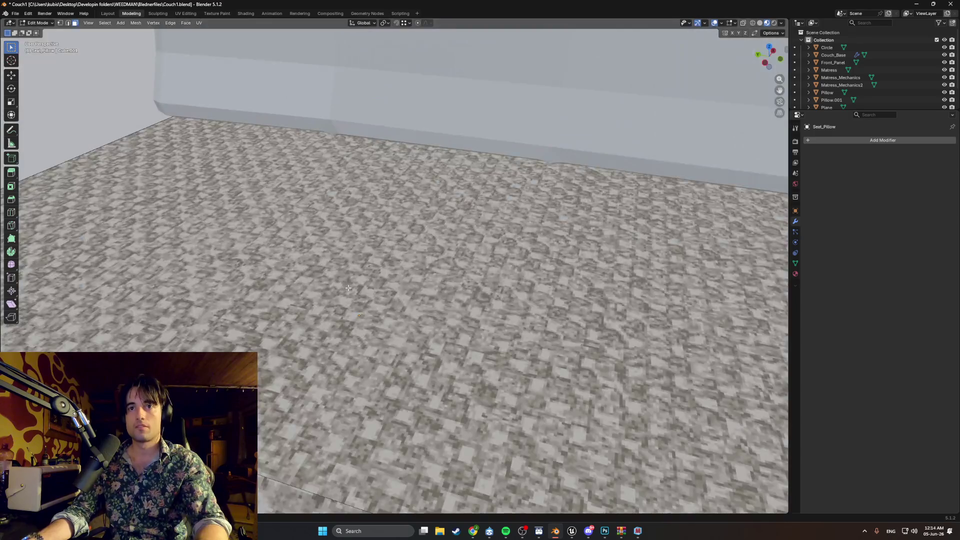
pyautogui.scroll(-5, 348, 289)
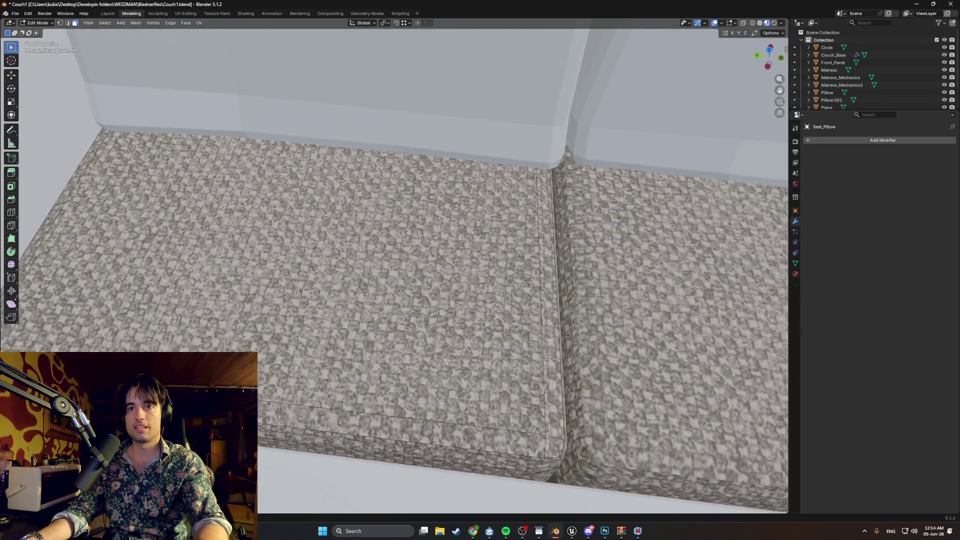
pyautogui.scroll(2, 355, 309)
pyautogui.moveTo(348, 316); pyautogui.dragTo(409, 331, button='middle')
pyautogui.scroll(3, 409, 331)
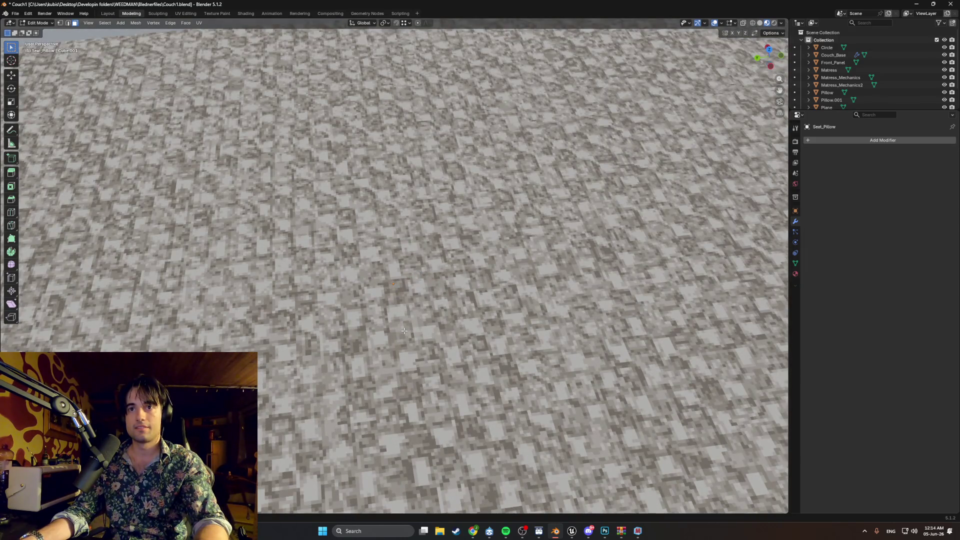
pyautogui.scroll(-5, 404, 330)
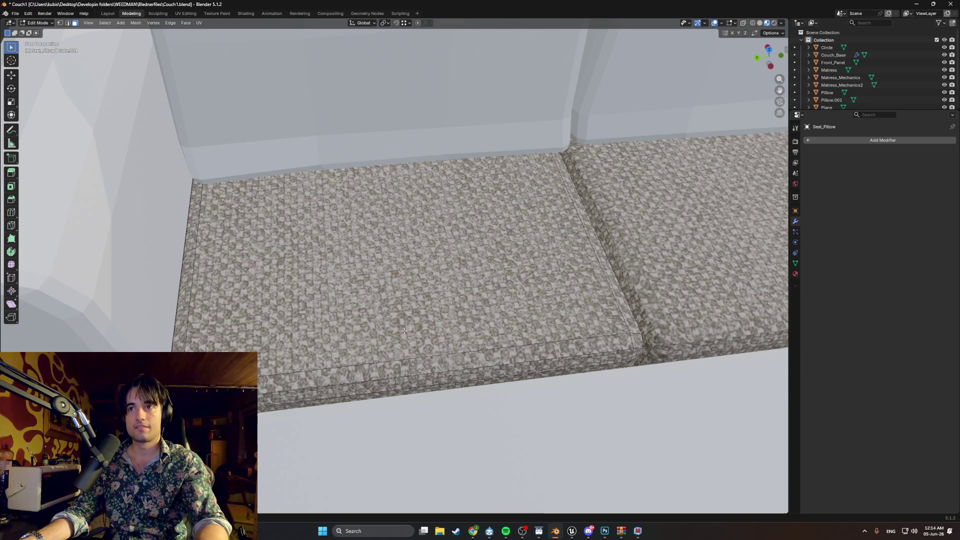
pyautogui.moveTo(437, 306); pyautogui.dragTo(347, 307, button='middle')
pyautogui.scroll(4, 347, 308)
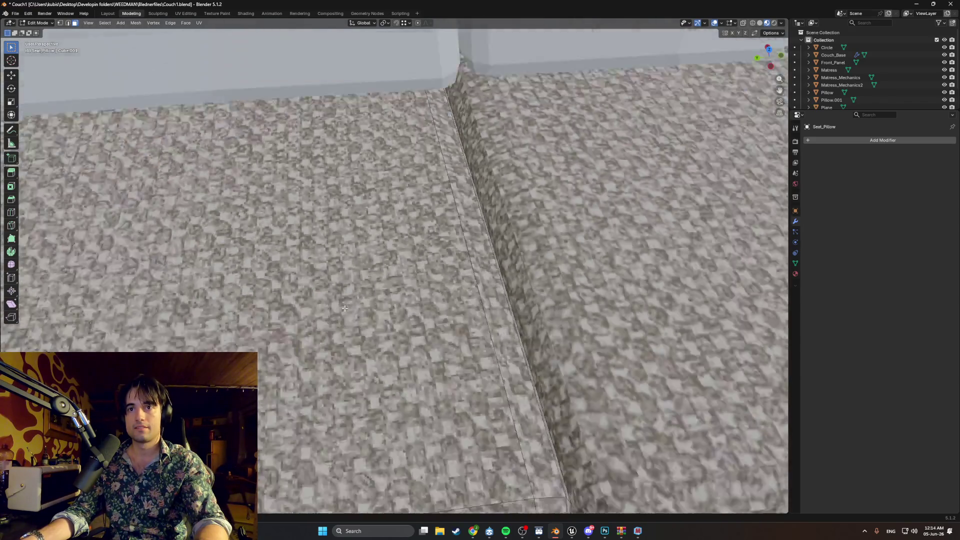
pyautogui.scroll(-4, 348, 307)
pyautogui.scroll(3, 347, 307)
pyautogui.scroll(-2, 380, 310)
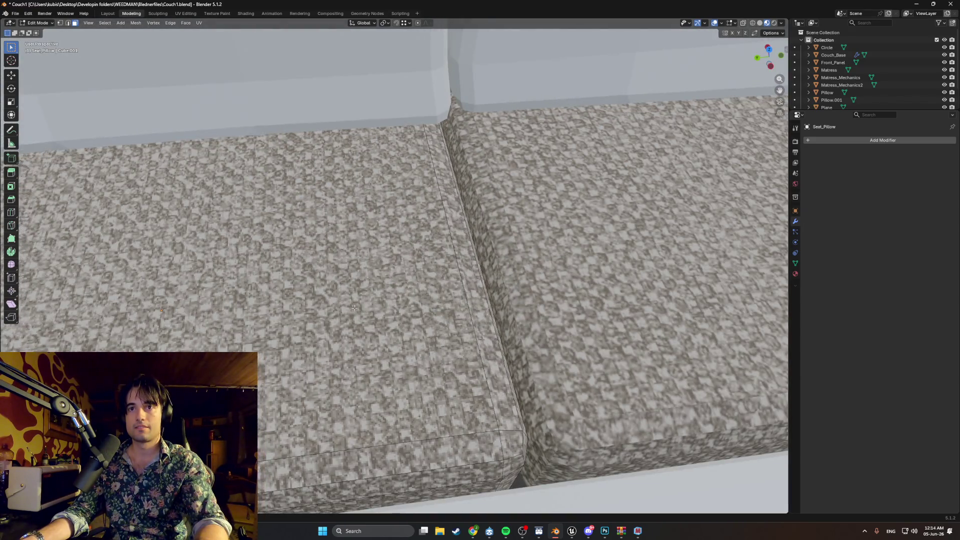
pyautogui.scroll(4, 424, 315)
pyautogui.scroll(2, 424, 315)
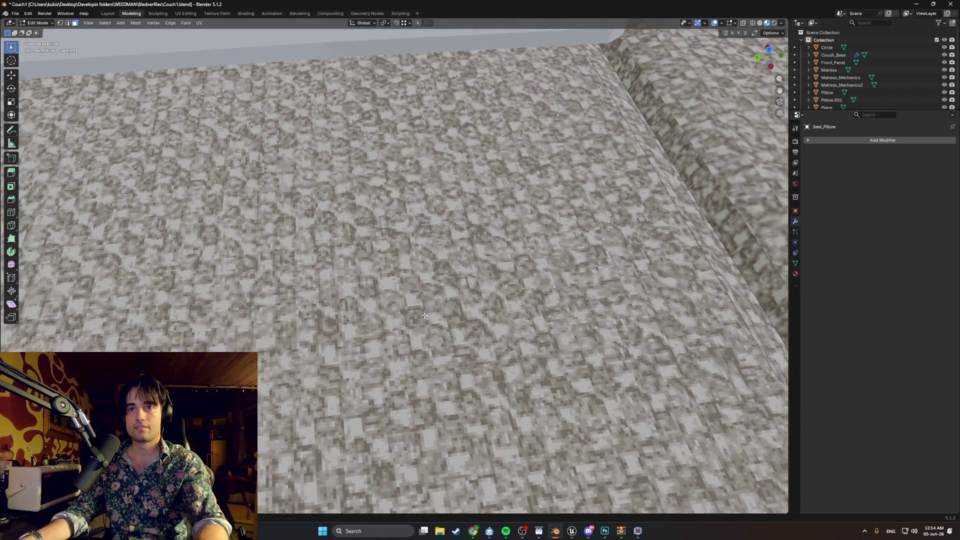
pyautogui.scroll(-6, 424, 315)
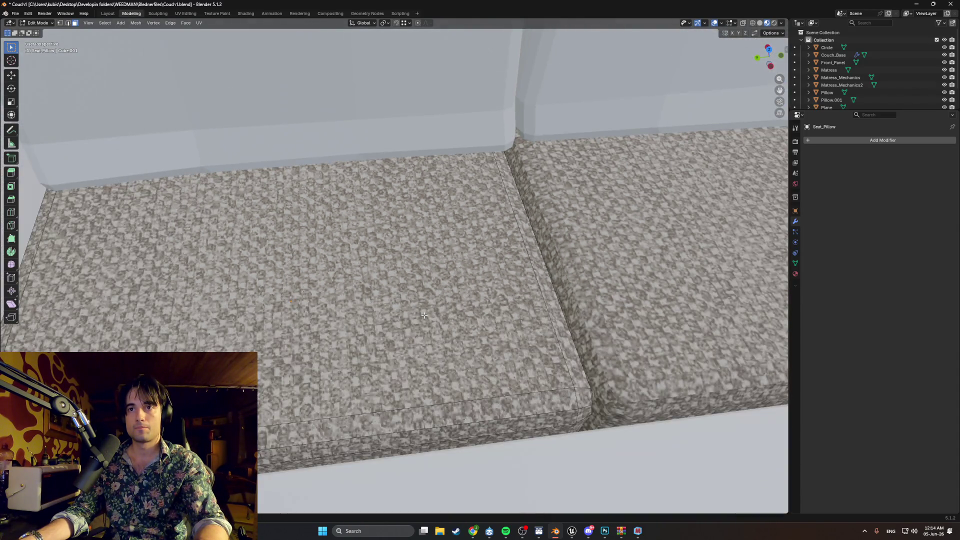
# Examine the left seat cushion's fabric close up from a low angle.
pyautogui.moveTo(425, 315); pyautogui.dragTo(524, 295, button='middle')
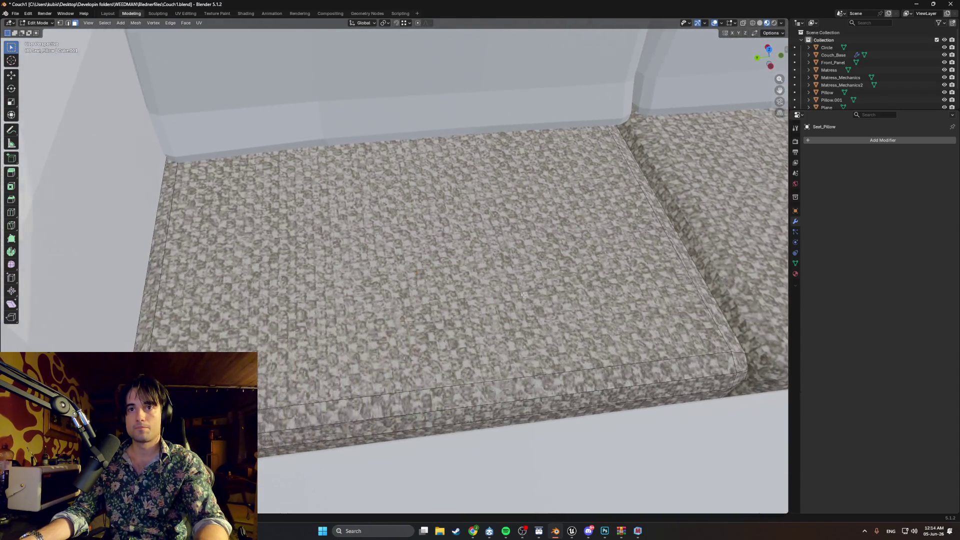
pyautogui.scroll(5, 524, 295)
pyautogui.moveTo(388, 297)
pyautogui.mouseDown(button='middle')
pyautogui.moveTo(402, 307)
pyautogui.moveTo(420, 299)
pyautogui.moveTo(435, 260)
pyautogui.mouseUp(button='middle')
pyautogui.scroll(-8, 420, 299)
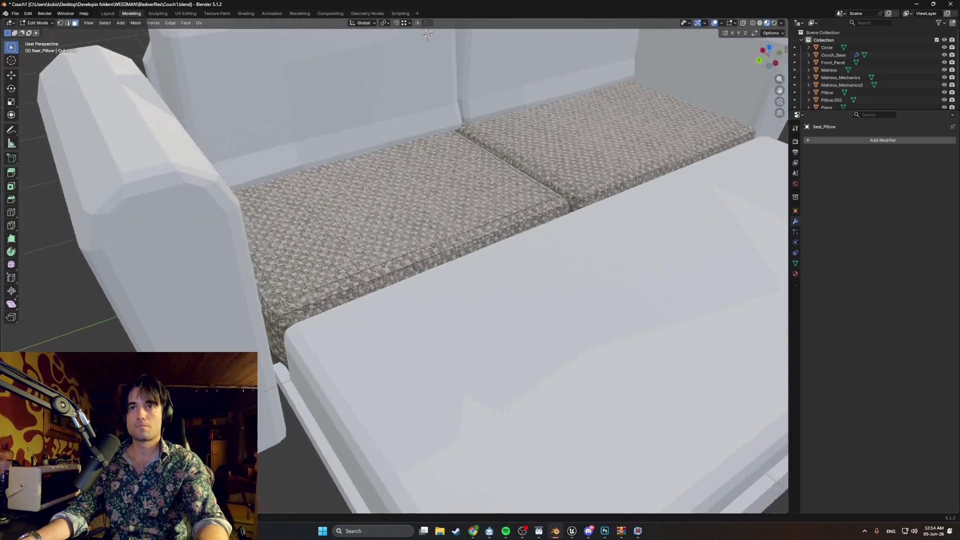
pyautogui.scroll(6, 435, 260)
pyautogui.moveTo(490, 217)
pyautogui.mouseDown(button='middle')
pyautogui.moveTo(425, 194)
pyautogui.moveTo(493, 211)
pyautogui.moveTo(409, 233)
pyautogui.mouseUp(button='middle')
pyautogui.scroll(-6, 450, 200)
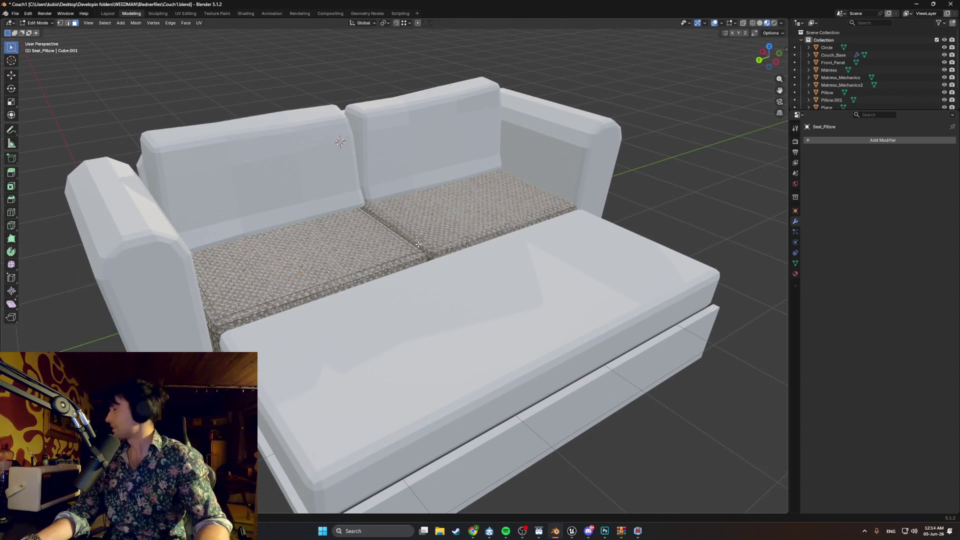
pyautogui.scroll(2, 410, 233)
# Return to Object Mode and select the left back pillow Pillow.001.
pyautogui.press('Tab')
pyautogui.click(112, 293)
pyautogui.scroll(-3, 195, 253)
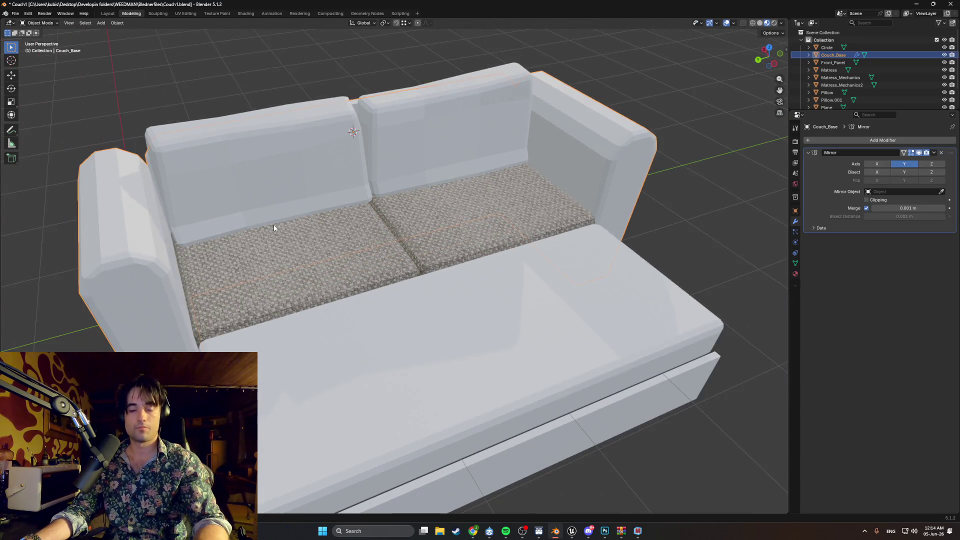
pyautogui.moveTo(274, 228)
pyautogui.mouseDown(button='middle')
pyautogui.moveTo(366, 228)
pyautogui.moveTo(343, 226)
pyautogui.moveTo(313, 242)
pyautogui.moveTo(326, 220)
pyautogui.moveTo(313, 248)
pyautogui.mouseUp(button='middle')
pyautogui.click(380, 202)
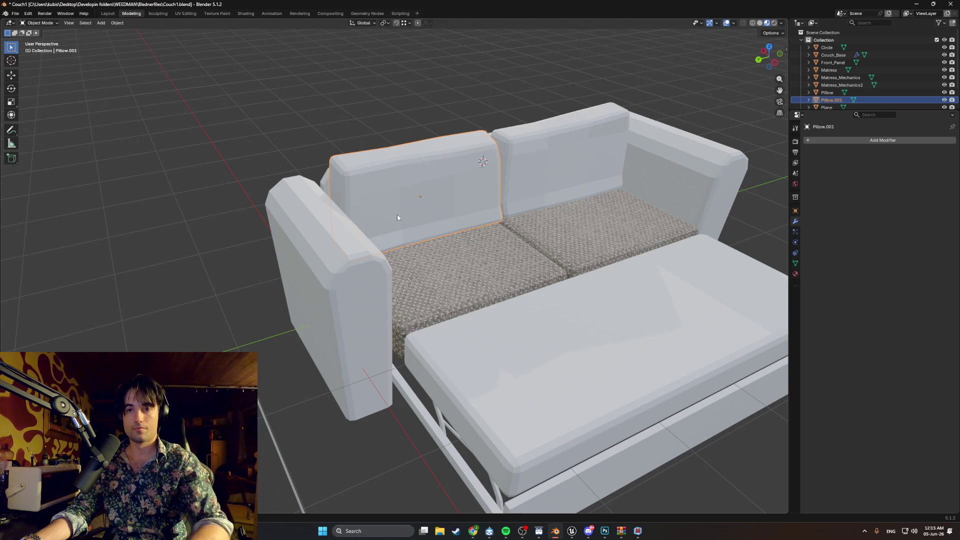
# Unwrap the whole back pillow mesh with Smart UV Project.
pyautogui.press('Tab')
pyautogui.press('a')
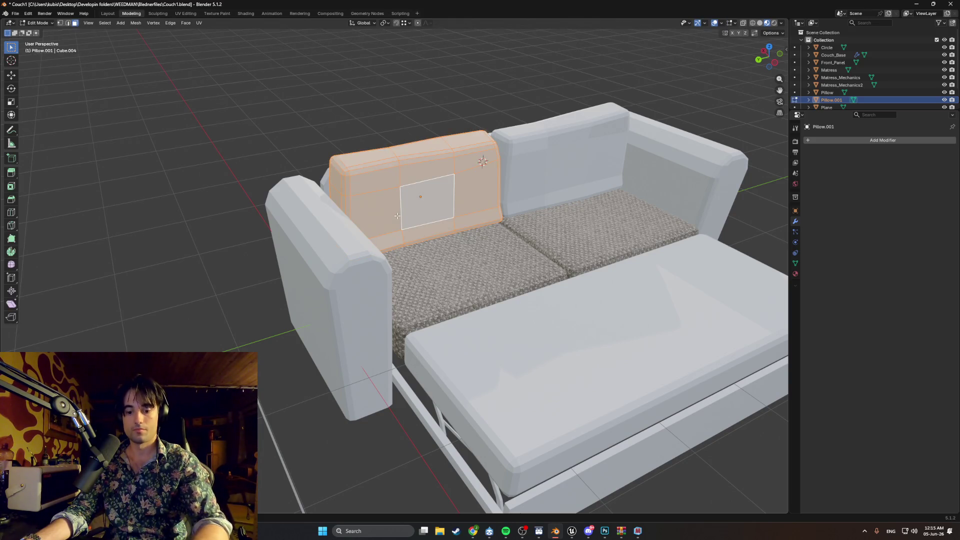
pyautogui.press('u')
pyautogui.click(389, 217)
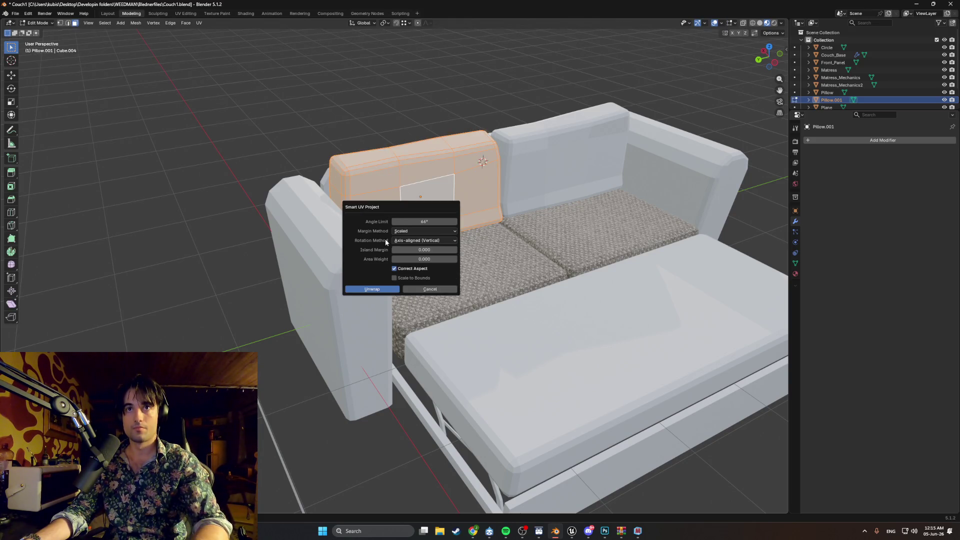
pyautogui.click(373, 290)
# In the UV Editing workspace, assign Couch_Material to the back pillow.
pyautogui.click(190, 16)
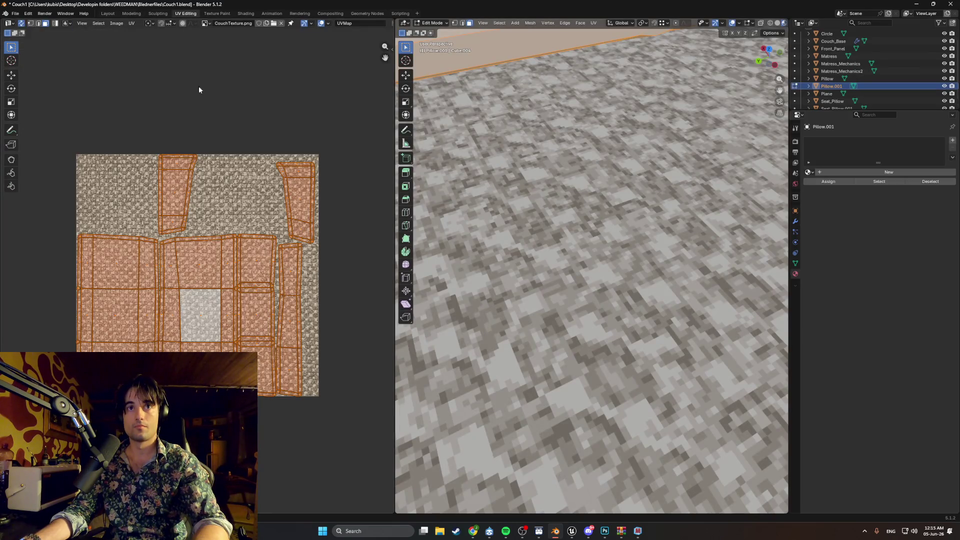
pyautogui.press('KP_Decimal')
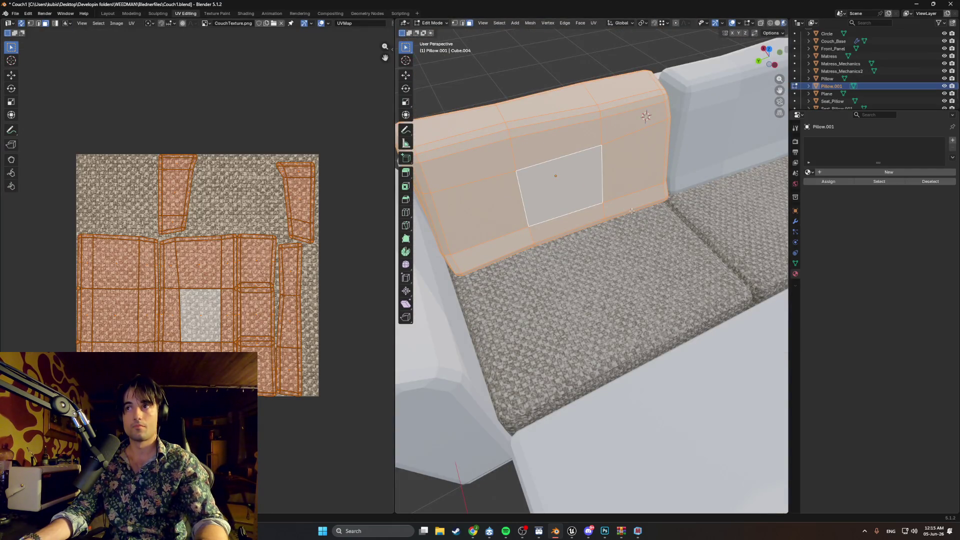
pyautogui.press('z')
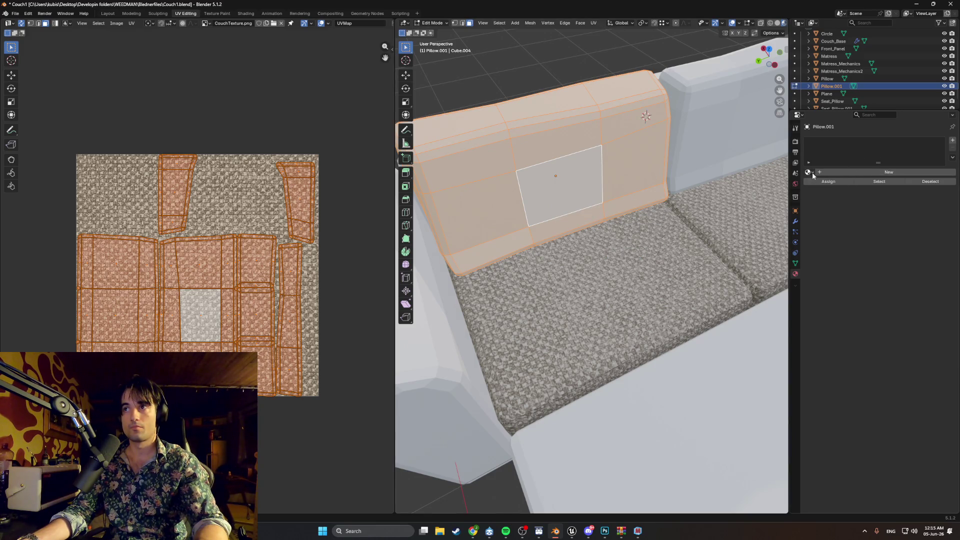
pyautogui.click(810, 173)
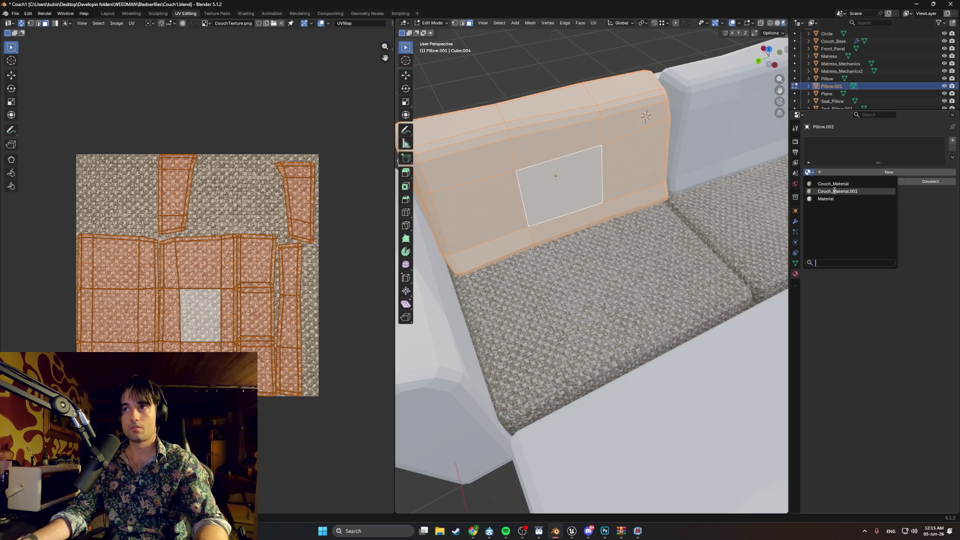
pyautogui.click(834, 184)
pyautogui.moveTo(600, 235)
pyautogui.mouseDown(button='middle')
pyautogui.moveTo(610, 229)
pyautogui.moveTo(590, 218)
pyautogui.mouseUp(button='middle')
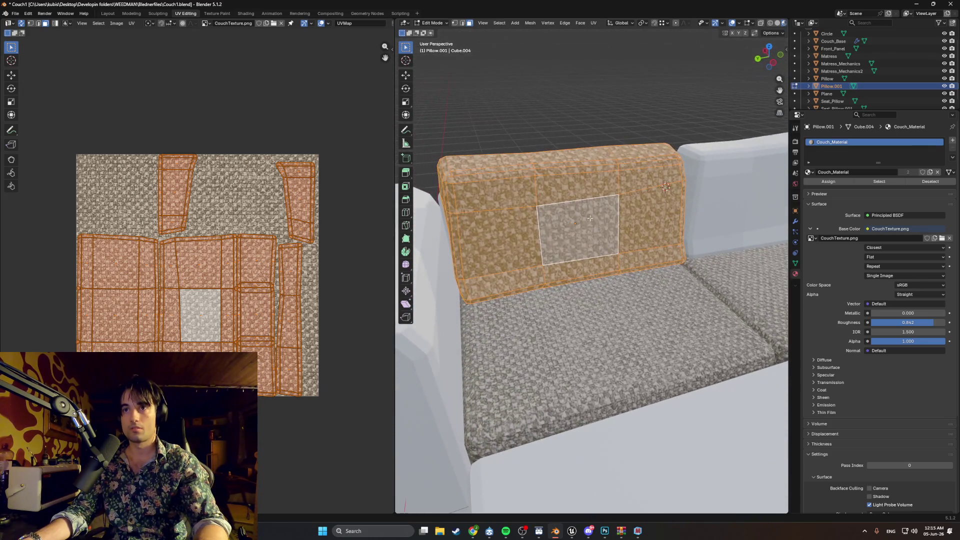
# Scale the pillow's UV islands up about 2.4 for a finer weave and check the result.
pyautogui.press('s')
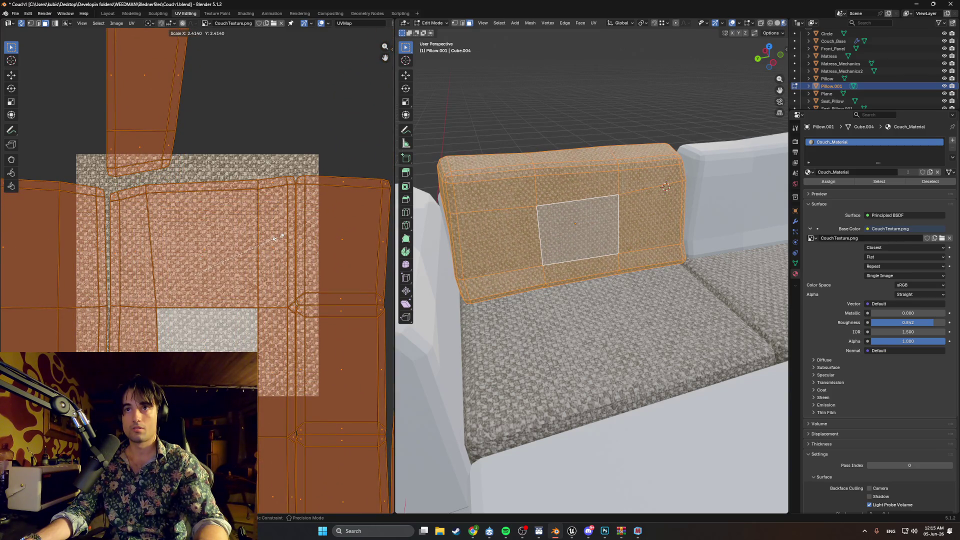
pyautogui.click(273, 243)
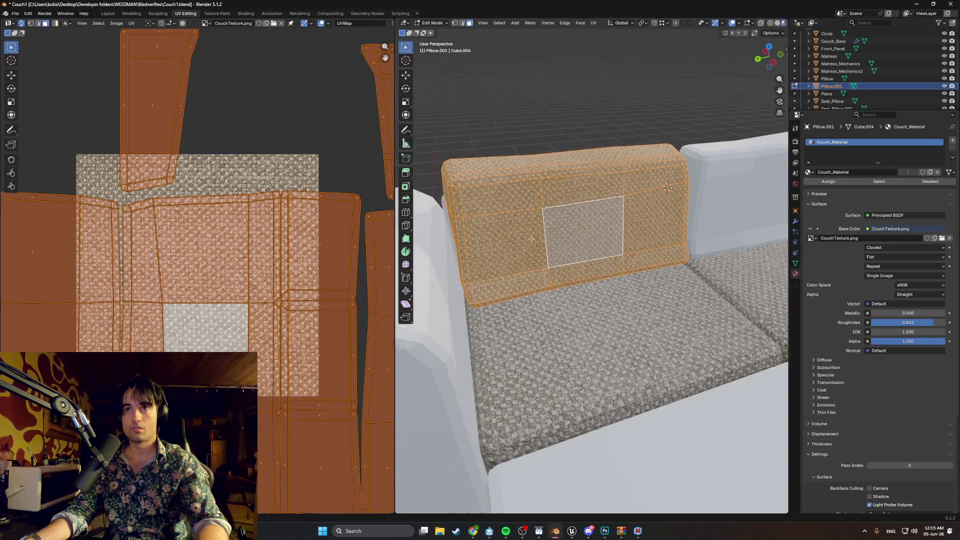
pyautogui.moveTo(531, 238); pyautogui.dragTo(534, 225, button='middle')
pyautogui.scroll(3, 533, 225)
pyautogui.scroll(-2, 535, 208)
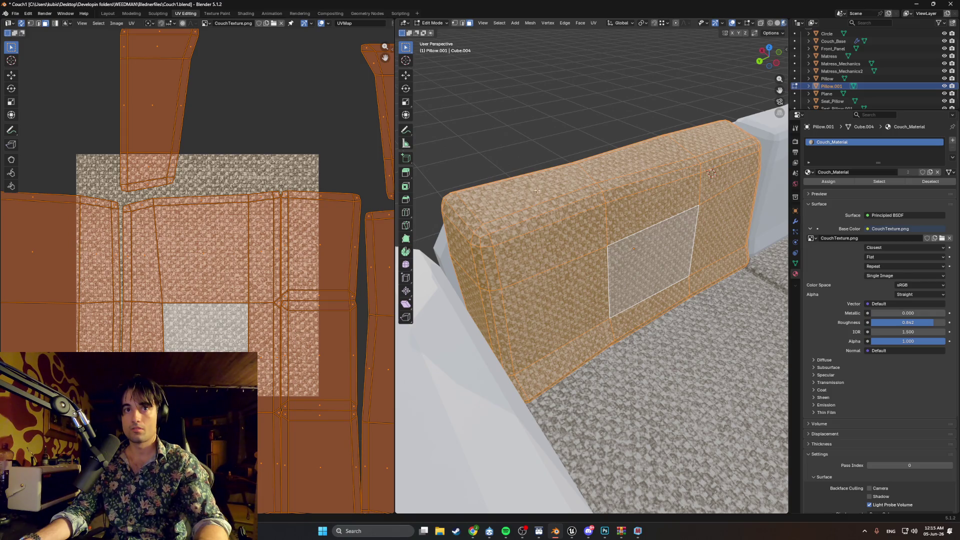
pyautogui.scroll(3, 537, 190)
pyautogui.scroll(-3, 537, 191)
pyautogui.hotkey('alt', 'a')
pyautogui.scroll(1, 542, 171)
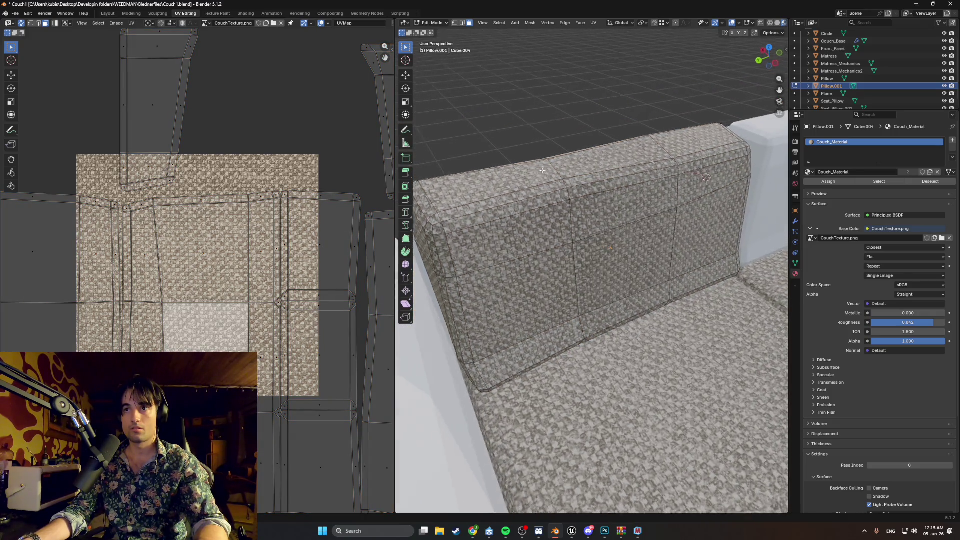
pyautogui.moveTo(542, 170)
pyautogui.mouseDown(button='middle')
pyautogui.moveTo(522, 182)
pyautogui.moveTo(565, 189)
pyautogui.moveTo(596, 180)
pyautogui.moveTo(605, 214)
pyautogui.moveTo(638, 257)
pyautogui.moveTo(615, 271)
pyautogui.moveTo(572, 246)
pyautogui.mouseUp(button='middle')
# Select the other back pillow, Pillow, and assign Couch_Material to it.
pyautogui.press('Tab')
pyautogui.click(573, 246)
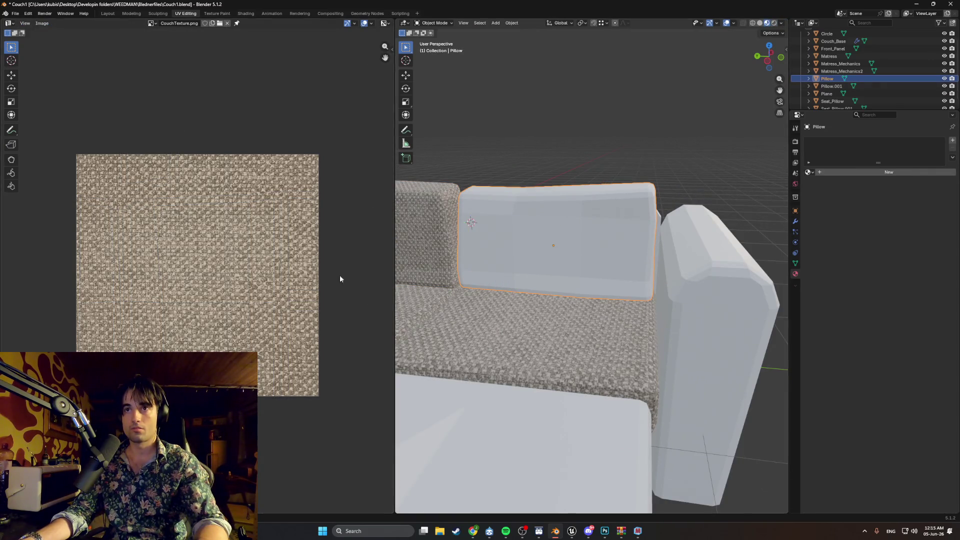
pyautogui.rightClick(544, 148)
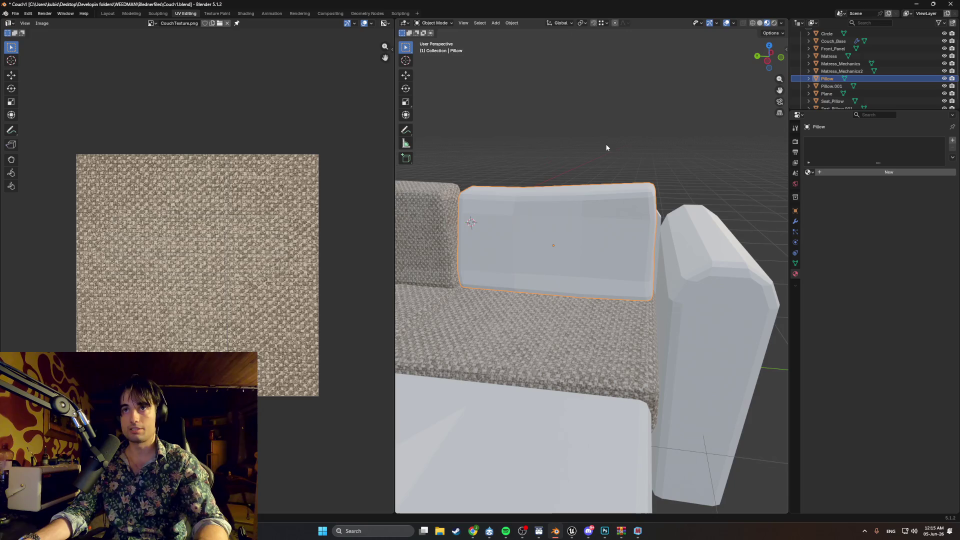
pyautogui.press('Tab')
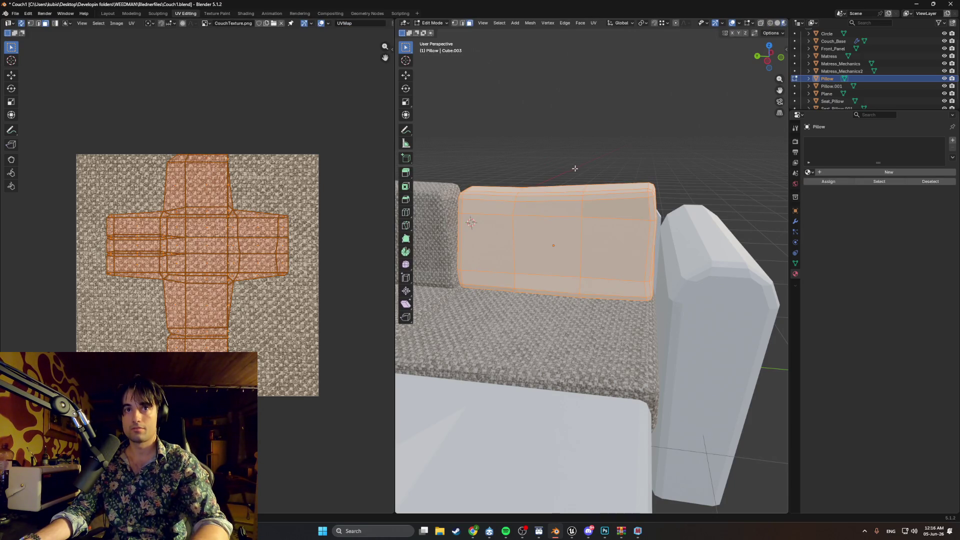
pyautogui.moveTo(576, 169); pyautogui.dragTo(609, 173, button='middle')
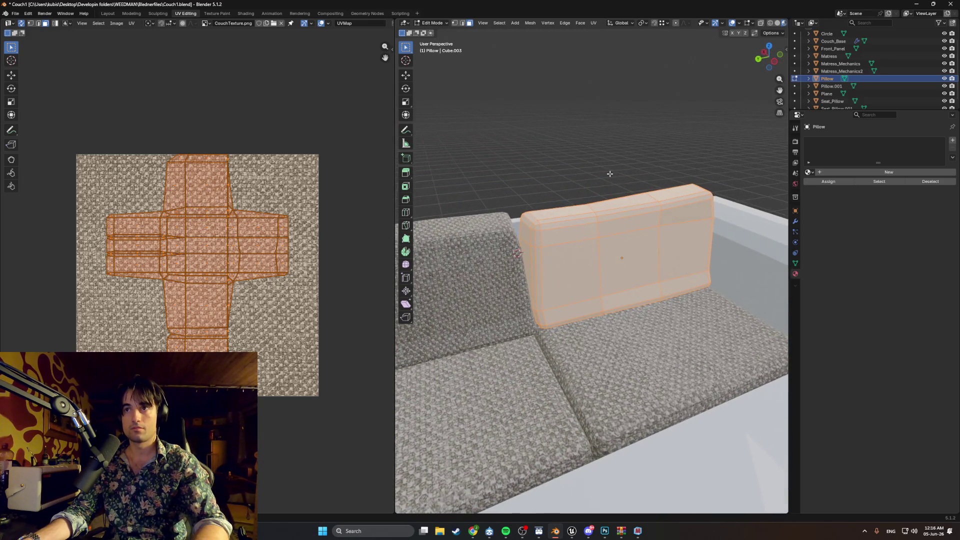
pyautogui.click(810, 172)
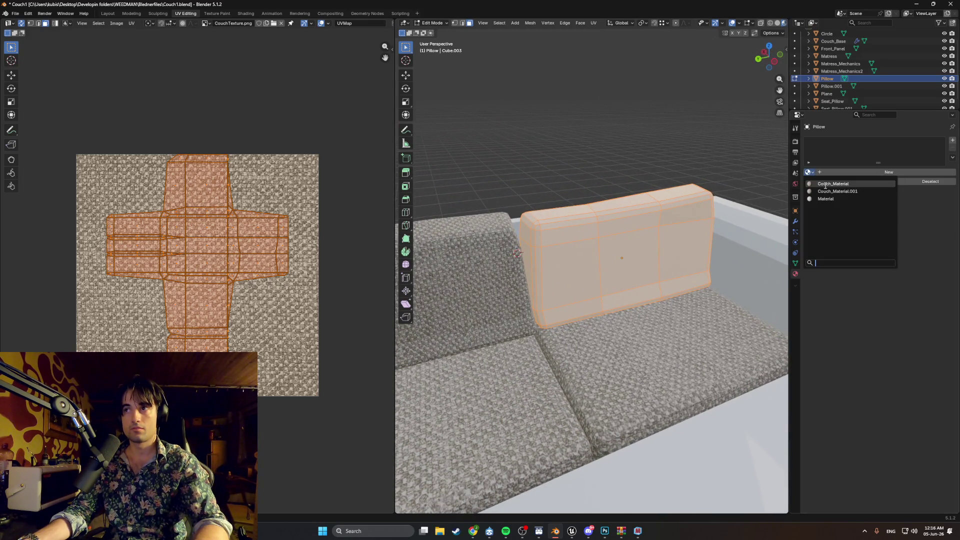
pyautogui.click(826, 184)
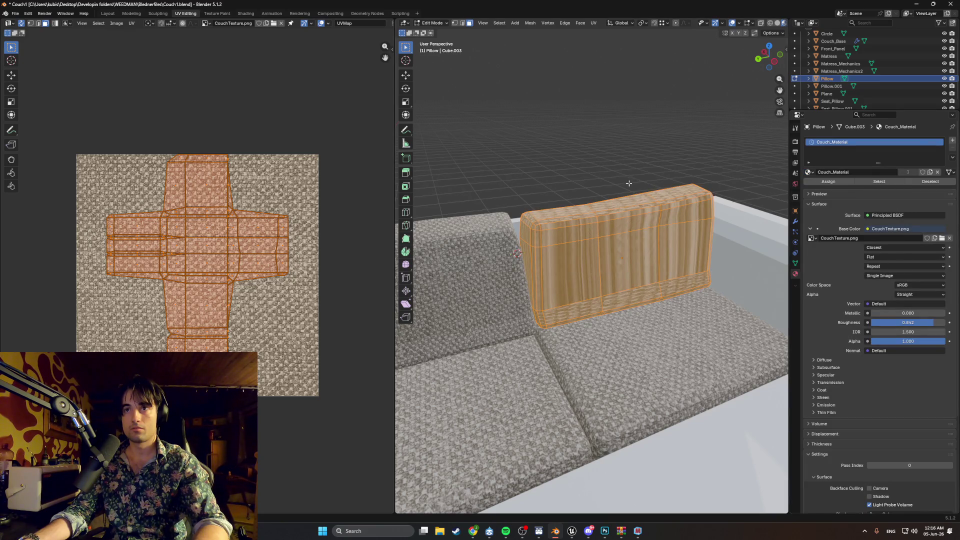
pyautogui.moveTo(629, 183); pyautogui.dragTo(602, 182, button='middle')
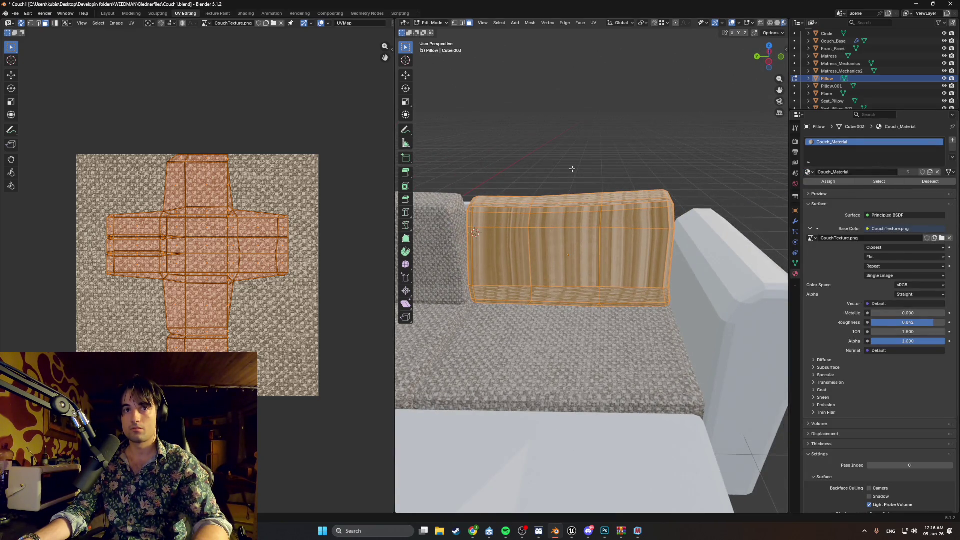
# Re-unwrap the pillow with Smart UV Project using default settings.
pyautogui.rightClick(565, 197)
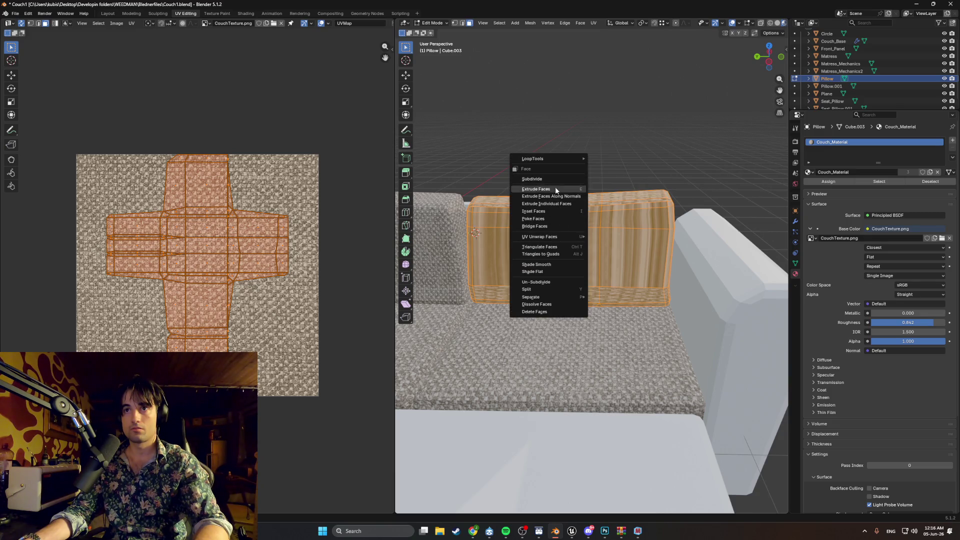
pyautogui.press('u')
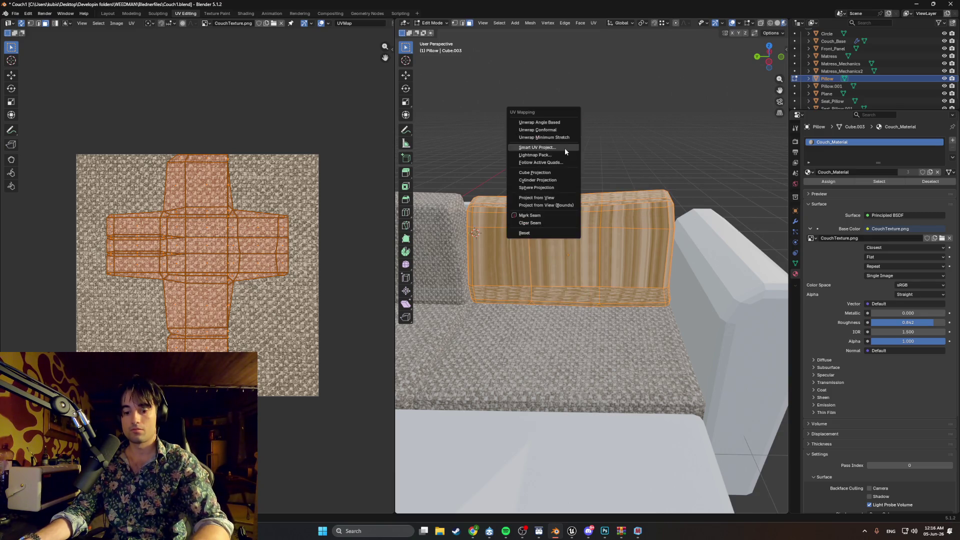
pyautogui.click(551, 152)
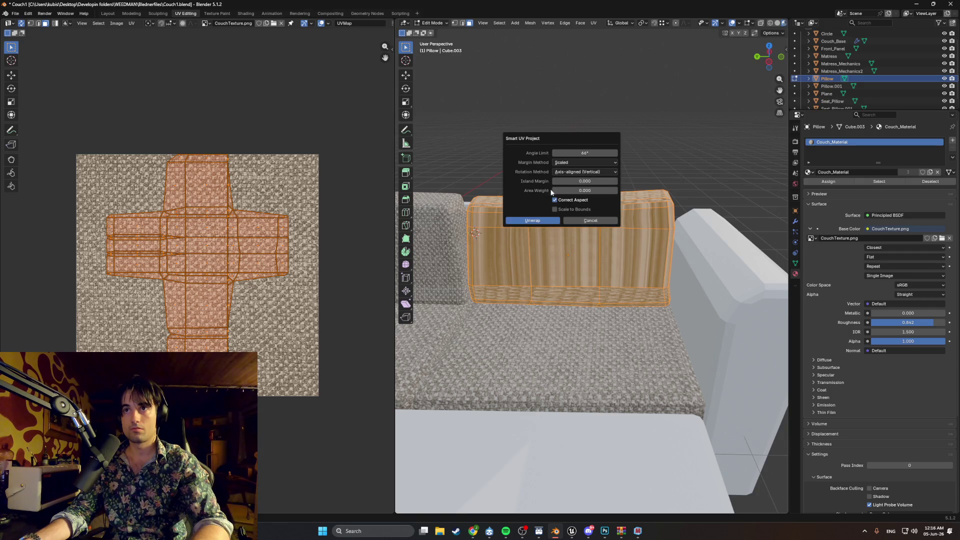
pyautogui.click(543, 221)
pyautogui.scroll(-3, 519, 226)
pyautogui.scroll(5, 537, 212)
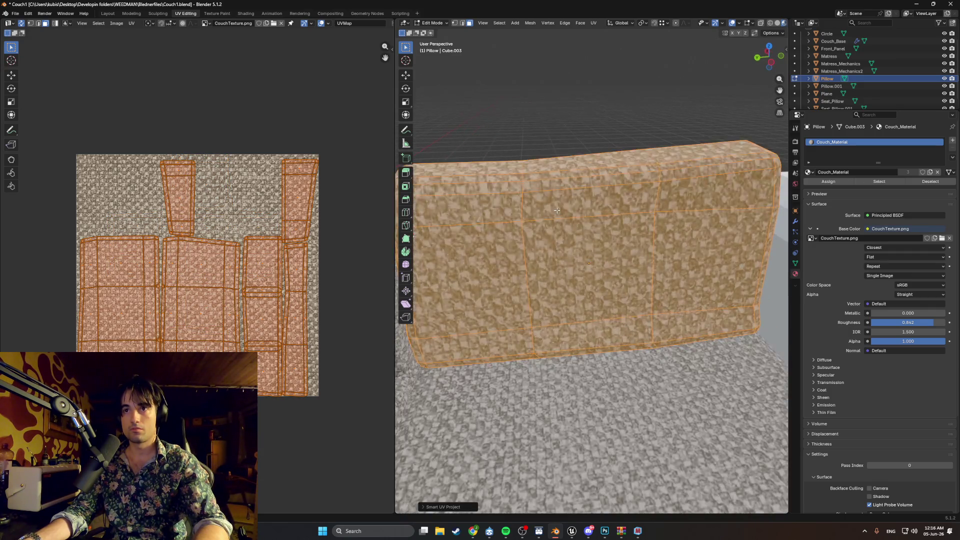
pyautogui.scroll(-2, 537, 213)
pyautogui.scroll(5, 631, 237)
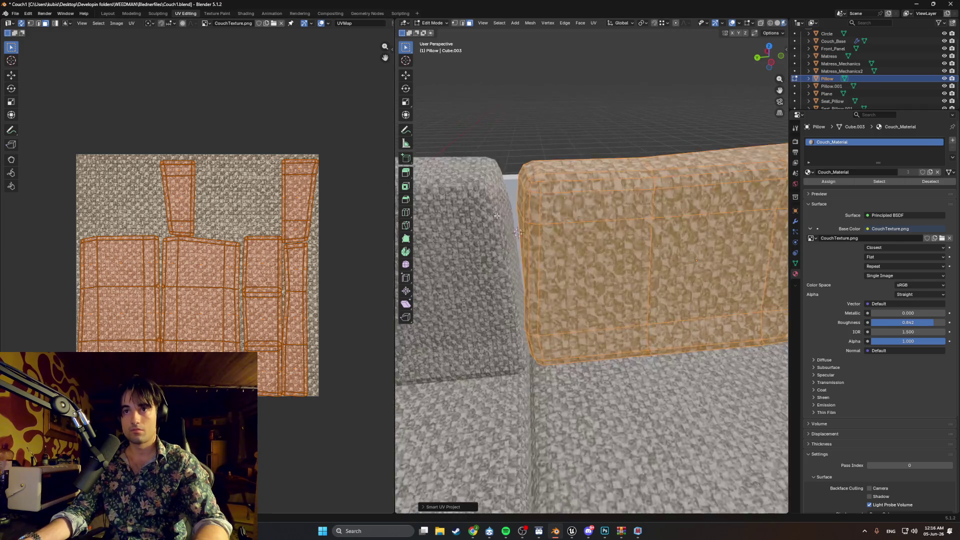
pyautogui.scroll(-3, 631, 237)
# Scale the pillow's UV islands up about 2.2 to match the neighbouring backrest, then exit Edit Mode.
pyautogui.moveTo(620, 235); pyautogui.dragTo(558, 227, button='middle')
pyautogui.scroll(3, 597, 231)
pyautogui.scroll(-3, 596, 231)
pyautogui.scroll(3, 596, 231)
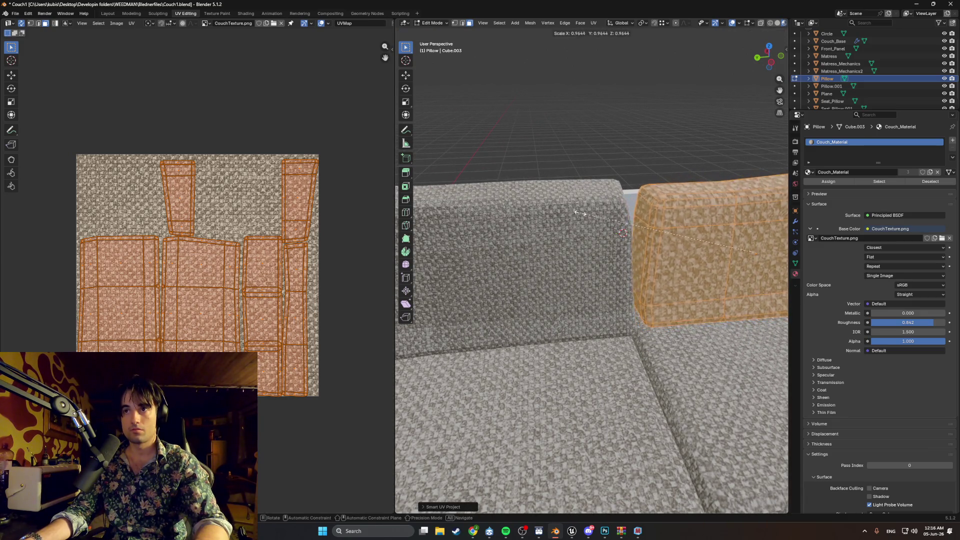
pyautogui.click(562, 218)
pyautogui.press('s')
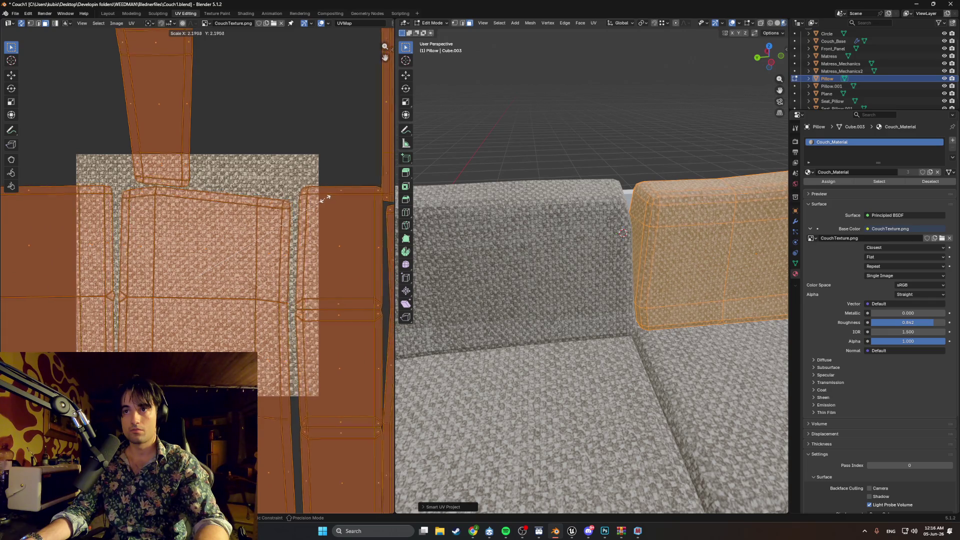
pyautogui.click(576, 137)
pyautogui.moveTo(576, 136)
pyautogui.mouseDown(button='middle')
pyautogui.moveTo(594, 129)
pyautogui.moveTo(600, 155)
pyautogui.mouseUp(button='middle')
pyautogui.moveTo(642, 226); pyautogui.dragTo(561, 113, button='middle')
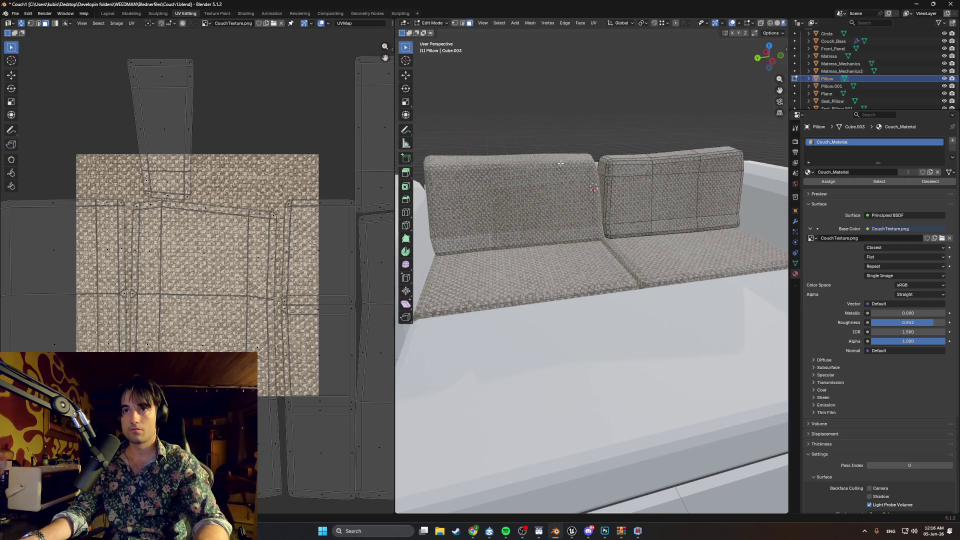
pyautogui.moveTo(561, 163)
pyautogui.mouseDown(button='middle')
pyautogui.moveTo(599, 172)
pyautogui.moveTo(578, 177)
pyautogui.moveTo(590, 188)
pyautogui.moveTo(550, 193)
pyautogui.moveTo(569, 199)
pyautogui.mouseUp(button='middle')
pyautogui.press('a')
pyautogui.press('Tab')
# Inspect the textured back pillows up close, then select the seat cushion and view it beside the armrest.
pyautogui.scroll(5, 569, 199)
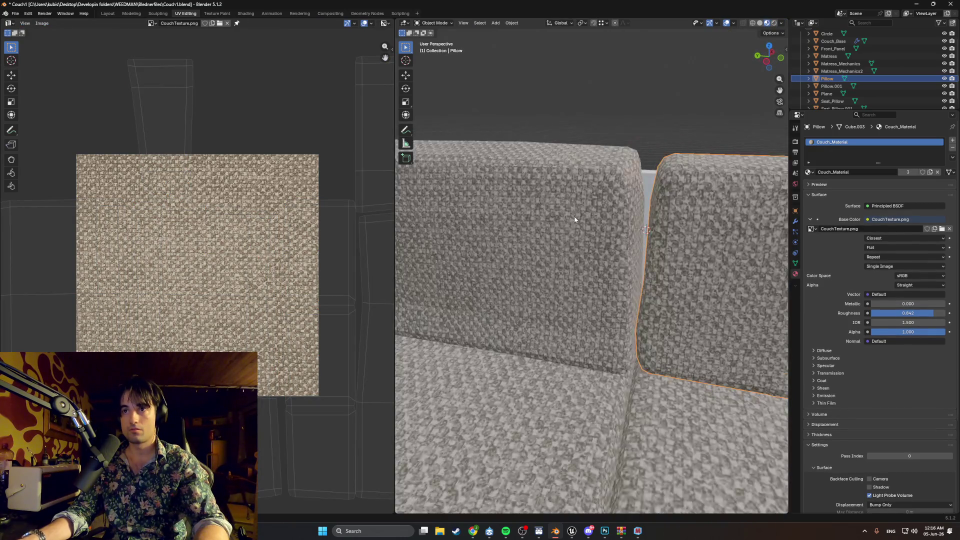
pyautogui.scroll(3, 574, 216)
pyautogui.scroll(-4, 639, 242)
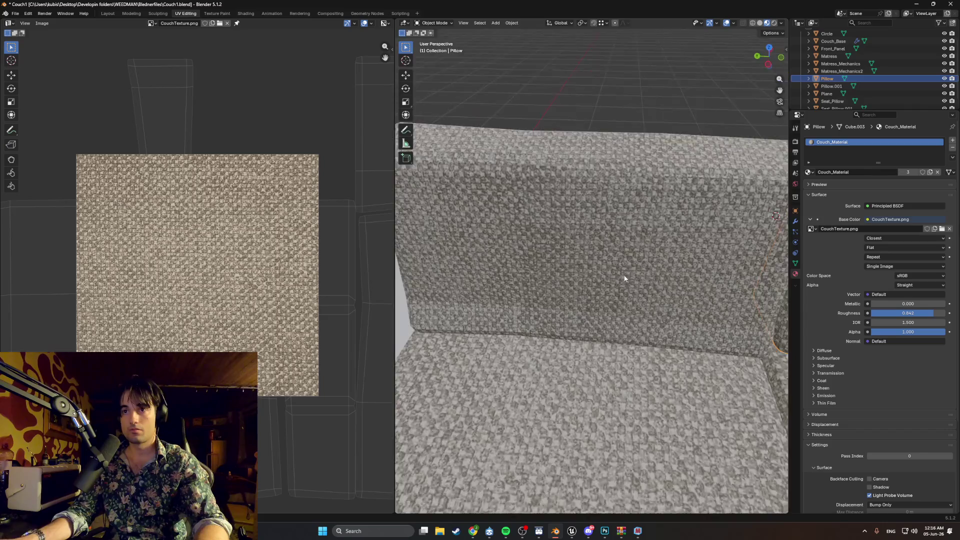
pyautogui.moveTo(586, 222); pyautogui.dragTo(519, 239, button='middle')
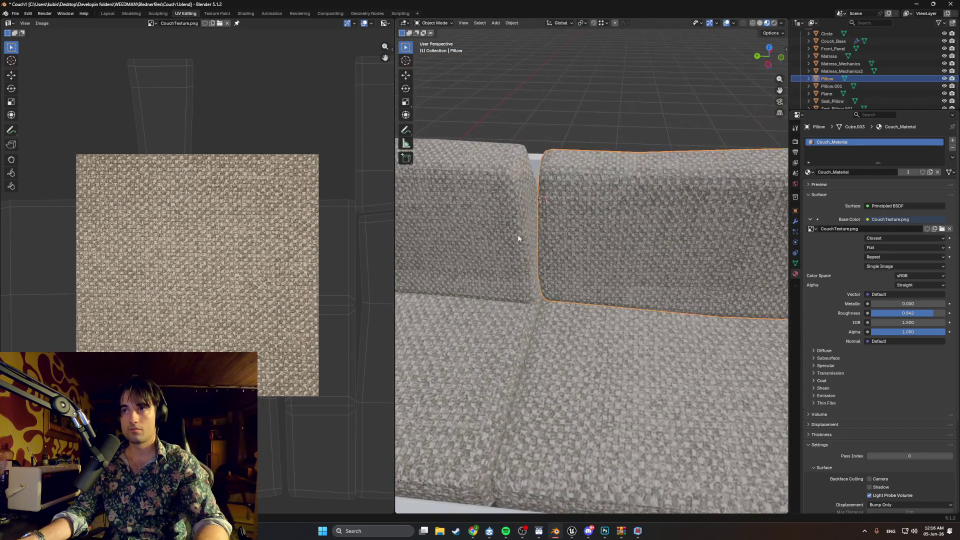
pyautogui.moveTo(596, 226)
pyautogui.mouseDown(button='middle')
pyautogui.moveTo(551, 217)
pyautogui.moveTo(553, 208)
pyautogui.moveTo(600, 210)
pyautogui.moveTo(577, 300)
pyautogui.mouseUp(button='middle')
pyautogui.click(577, 300)
pyautogui.moveTo(538, 343)
pyautogui.mouseDown(button='middle')
pyautogui.moveTo(677, 285)
pyautogui.moveTo(625, 263)
pyautogui.moveTo(598, 269)
pyautogui.moveTo(643, 261)
pyautogui.moveTo(587, 266)
pyautogui.moveTo(605, 256)
pyautogui.moveTo(674, 271)
pyautogui.moveTo(614, 247)
pyautogui.moveTo(554, 256)
pyautogui.moveTo(571, 280)
pyautogui.moveTo(544, 263)
pyautogui.mouseUp(button='middle')
# Smart UV Project the Couch_Base mesh and assign Couch_Material to it.
pyautogui.click(571, 283)
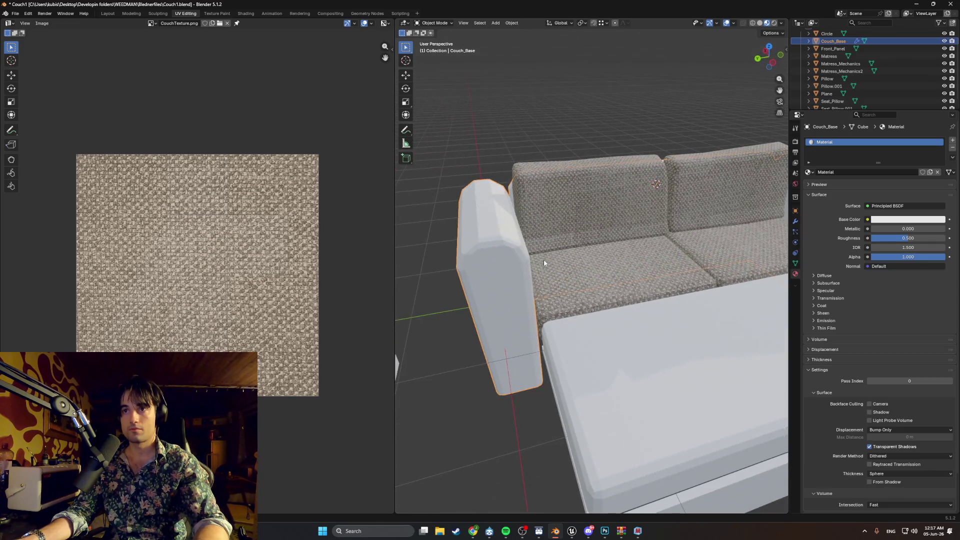
pyautogui.press('Tab')
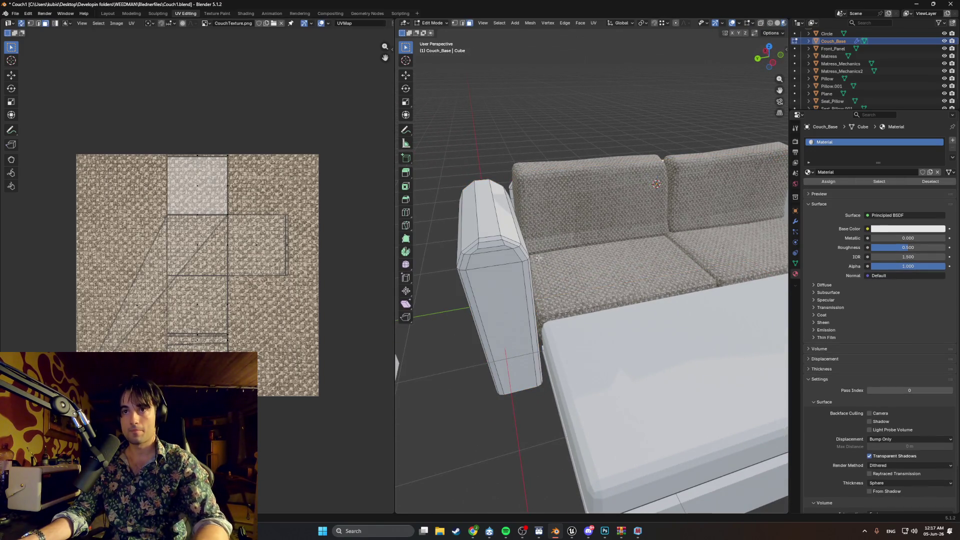
pyautogui.moveTo(538, 257); pyautogui.dragTo(555, 256, button='middle')
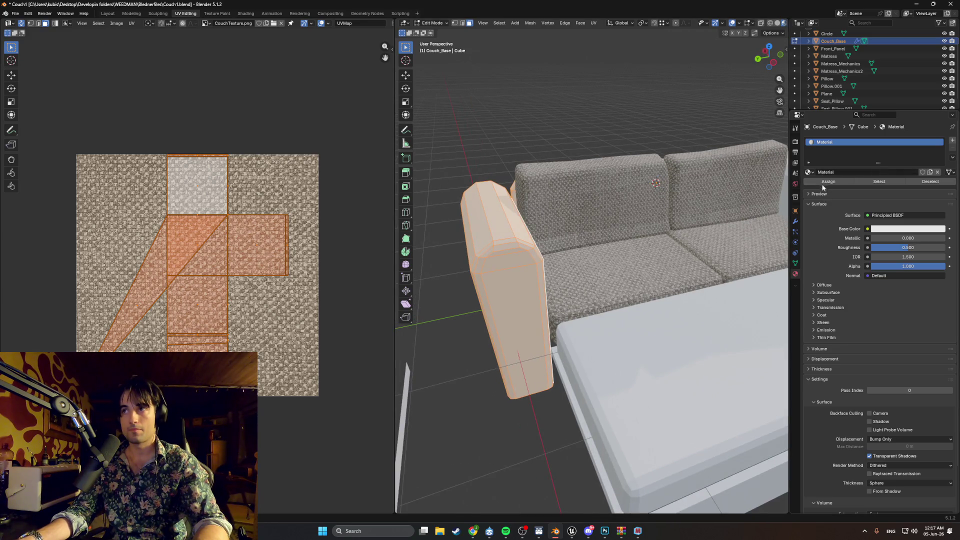
pyautogui.press('u')
pyautogui.click(639, 248)
pyautogui.click(615, 322)
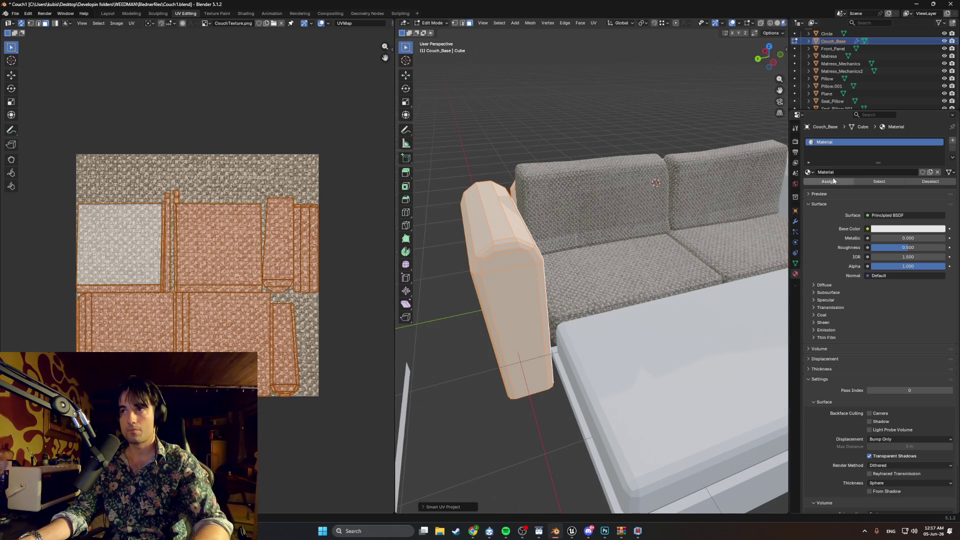
pyautogui.click(814, 173)
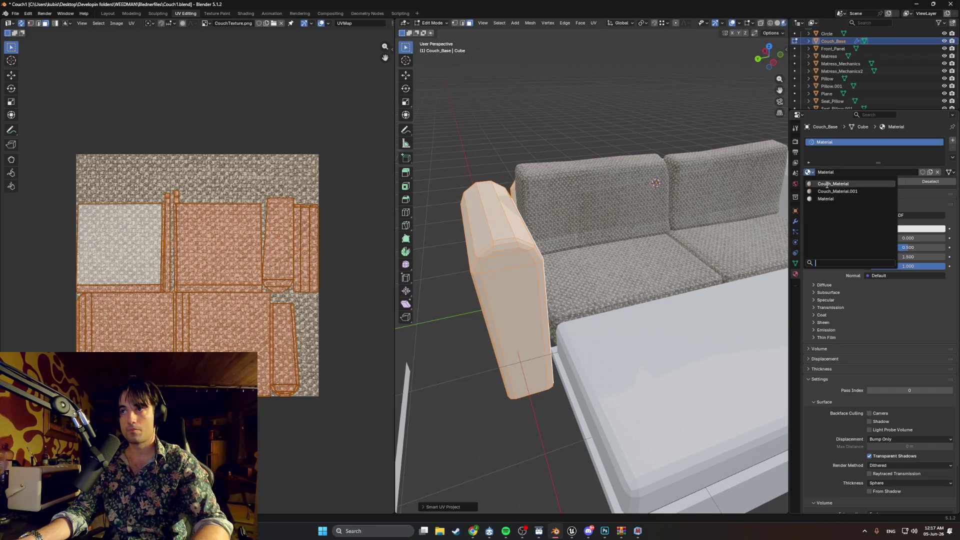
pyautogui.click(827, 185)
# Enlarge the base's UV islands in several passes so the fabric weave matches the cushions.
pyautogui.click(476, 184)
pyautogui.scroll(-3, 476, 184)
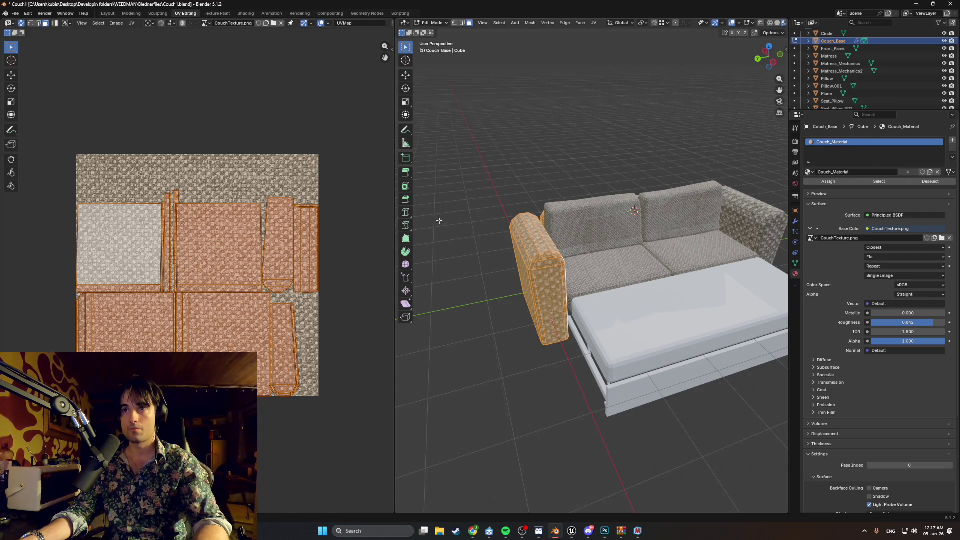
pyautogui.press('Escape')
pyautogui.press('s')
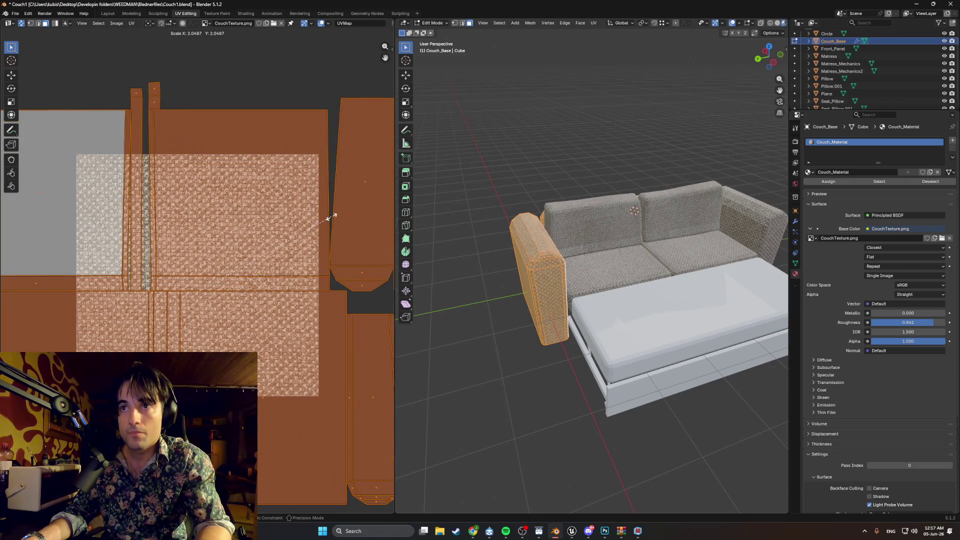
pyautogui.click(330, 218)
pyautogui.scroll(4, 622, 228)
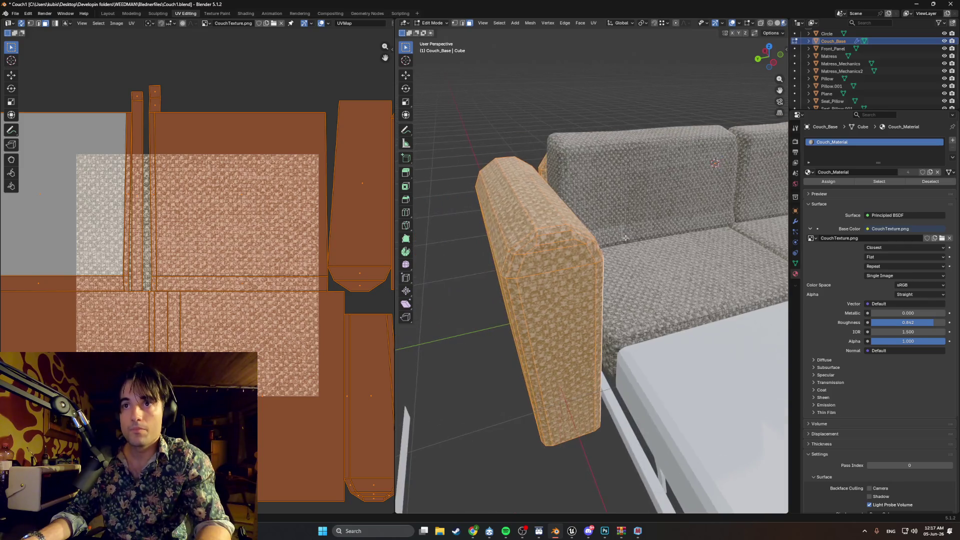
pyautogui.press('s')
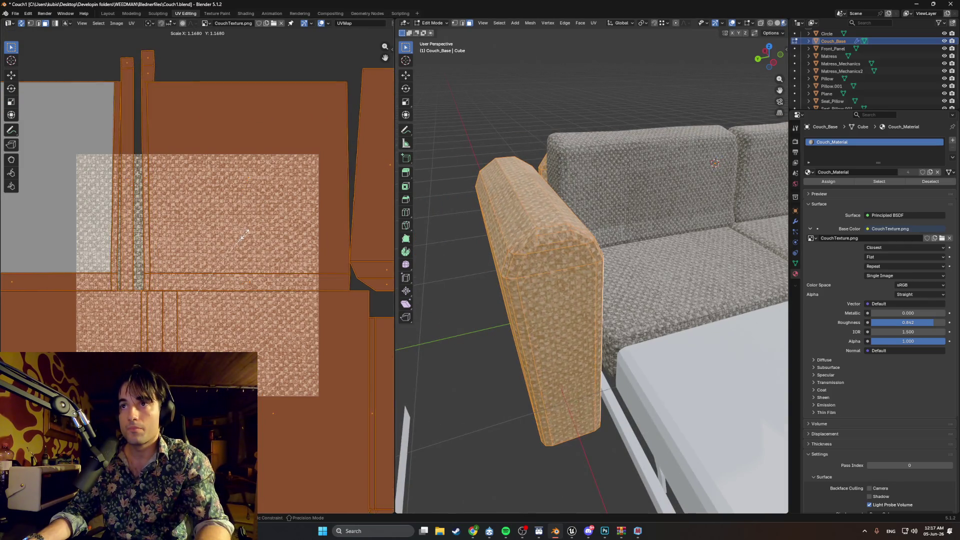
pyautogui.click(245, 233)
pyautogui.scroll(6, 580, 271)
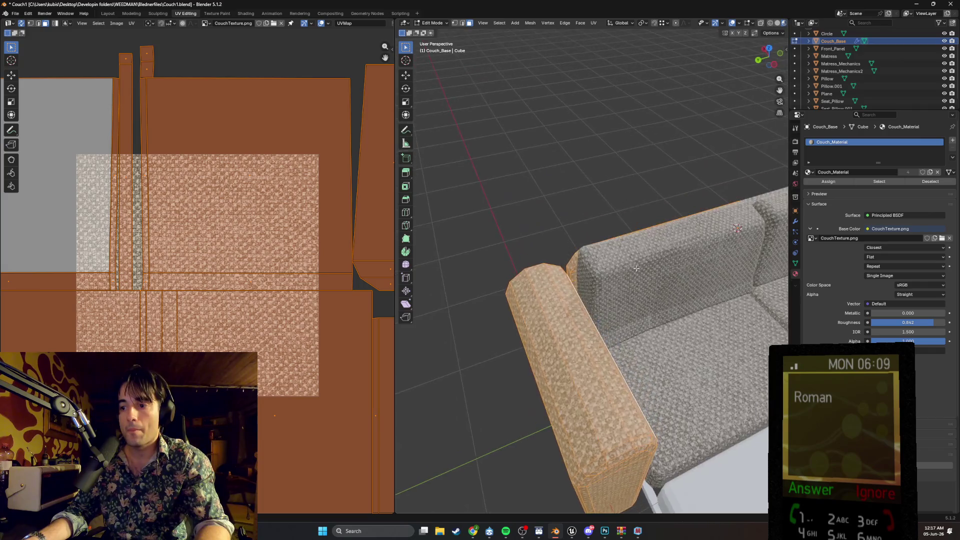
pyautogui.scroll(3, 583, 266)
pyautogui.press('s')
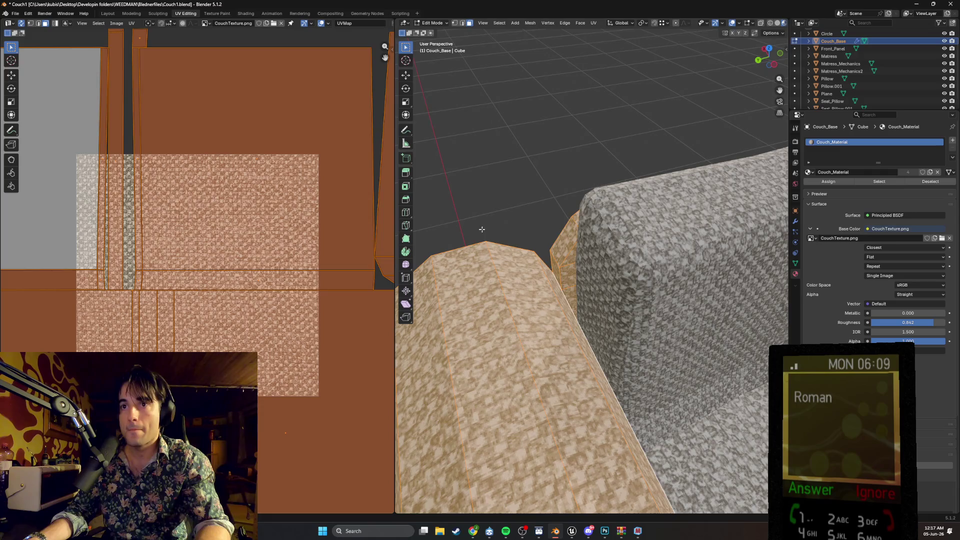
# Clear the selection, inspect the textured armrest and seat, and return to Object Mode.
pyautogui.click(482, 229)
pyautogui.moveTo(482, 229)
pyautogui.mouseDown(button='middle')
pyautogui.moveTo(511, 219)
pyautogui.moveTo(501, 187)
pyautogui.moveTo(549, 178)
pyautogui.moveTo(626, 195)
pyautogui.moveTo(647, 218)
pyautogui.moveTo(628, 223)
pyautogui.moveTo(706, 225)
pyautogui.moveTo(661, 226)
pyautogui.moveTo(649, 289)
pyautogui.moveTo(600, 240)
pyautogui.mouseUp(button='middle')
pyautogui.scroll(-3, 626, 195)
pyautogui.scroll(5, 649, 290)
pyautogui.scroll(-4, 649, 289)
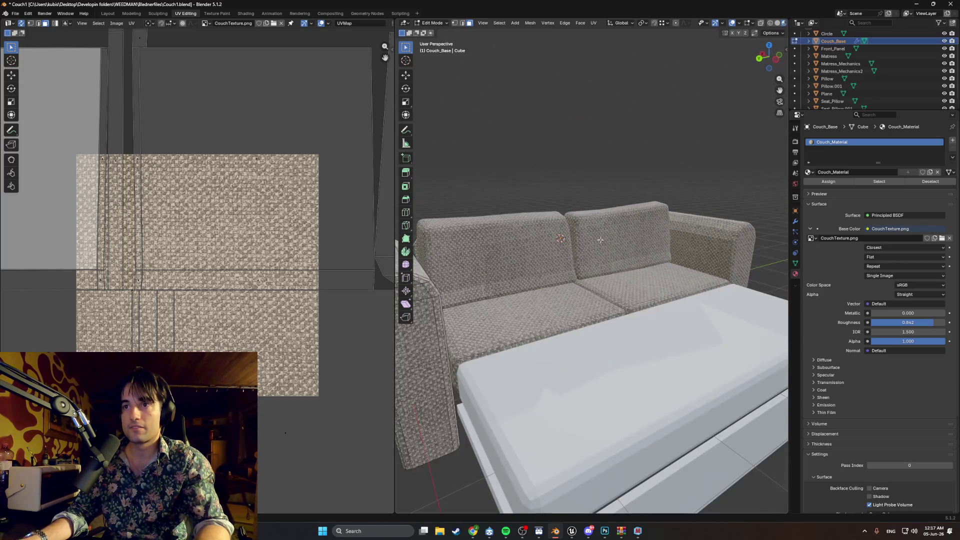
pyautogui.press('Tab')
pyautogui.moveTo(556, 179)
pyautogui.mouseDown(button='middle')
pyautogui.moveTo(568, 221)
pyautogui.moveTo(550, 267)
pyautogui.moveTo(562, 274)
pyautogui.mouseUp(button='middle')
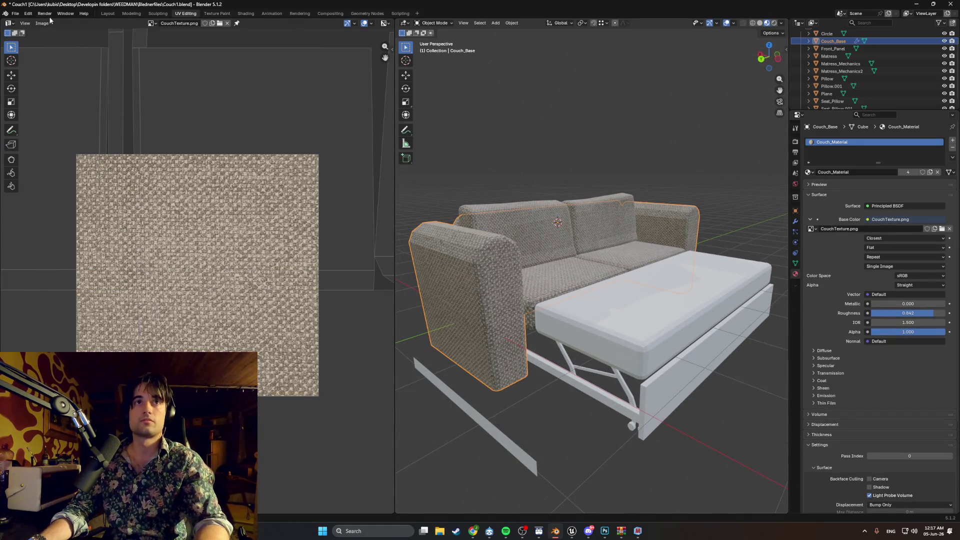
# Switch to the Modeling workspace and orbit to view the fabric-covered couch from below.
pyautogui.click(129, 14)
pyautogui.moveTo(530, 211)
pyautogui.mouseDown(button='middle')
pyautogui.moveTo(540, 208)
pyautogui.moveTo(491, 220)
pyautogui.moveTo(493, 187)
pyautogui.moveTo(461, 171)
pyautogui.moveTo(467, 167)
pyautogui.moveTo(485, 223)
pyautogui.moveTo(418, 225)
pyautogui.moveTo(430, 235)
pyautogui.moveTo(490, 230)
pyautogui.moveTo(488, 221)
pyautogui.moveTo(477, 231)
pyautogui.mouseUp(button='middle')
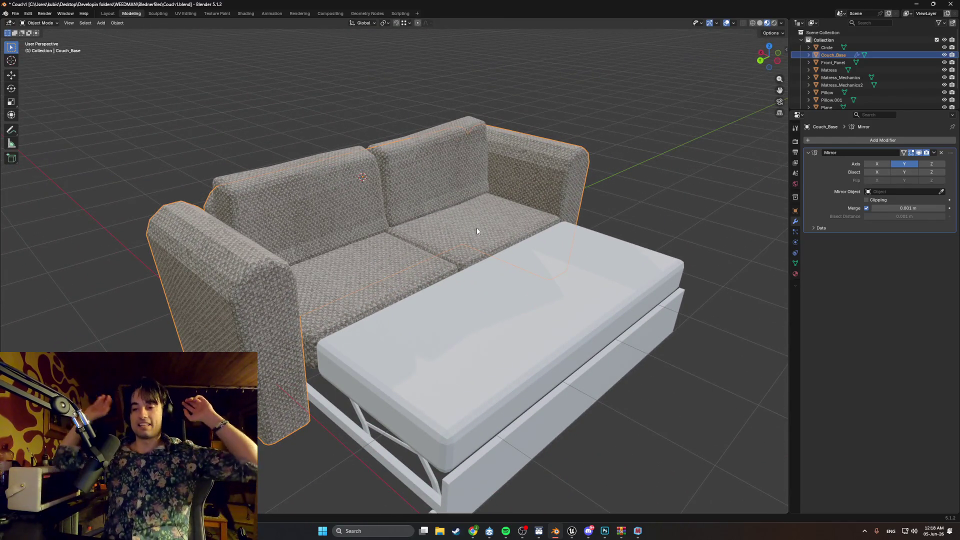
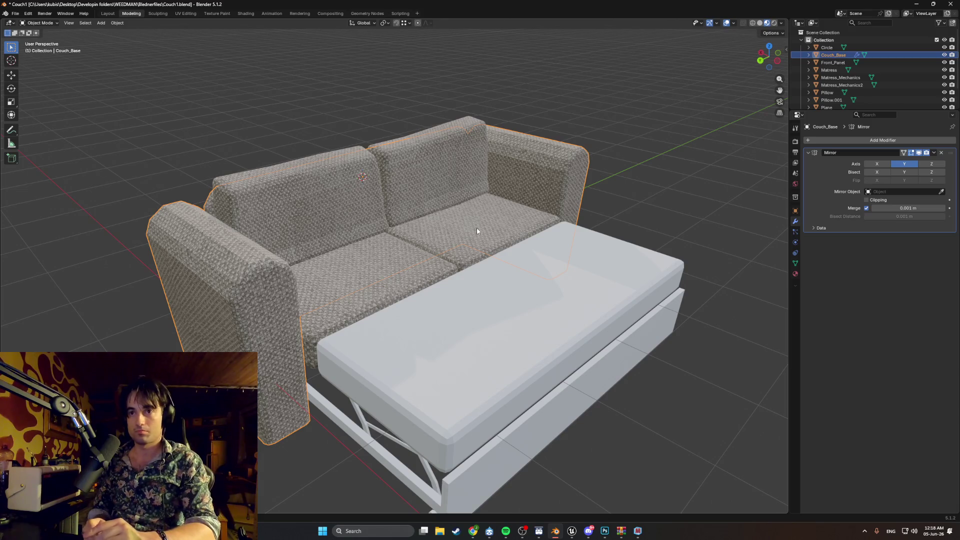
# Inspect the pull-out bed frame under the couch, briefly entering Edit Mode on Couch_Base.
pyautogui.moveTo(712, 281); pyautogui.dragTo(638, 280, button='middle')
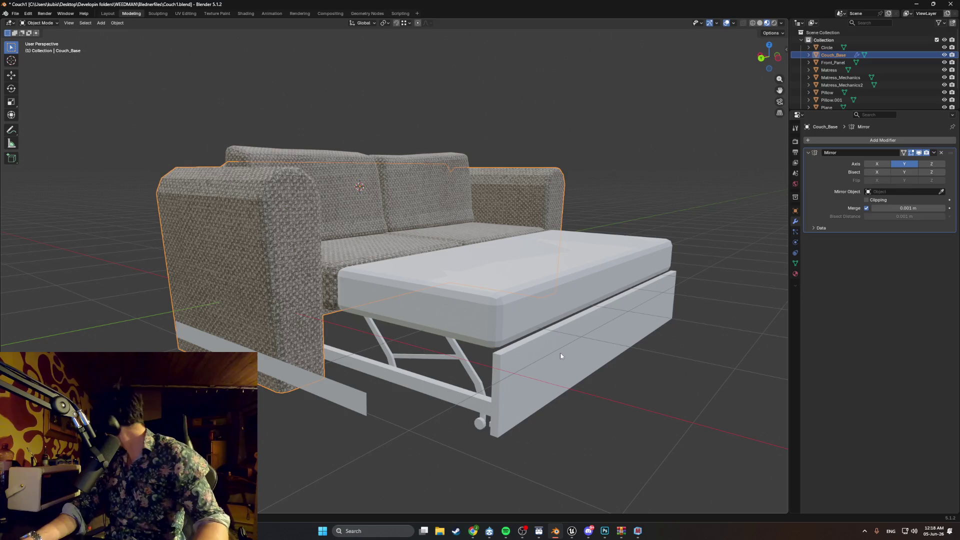
pyautogui.press('Tab')
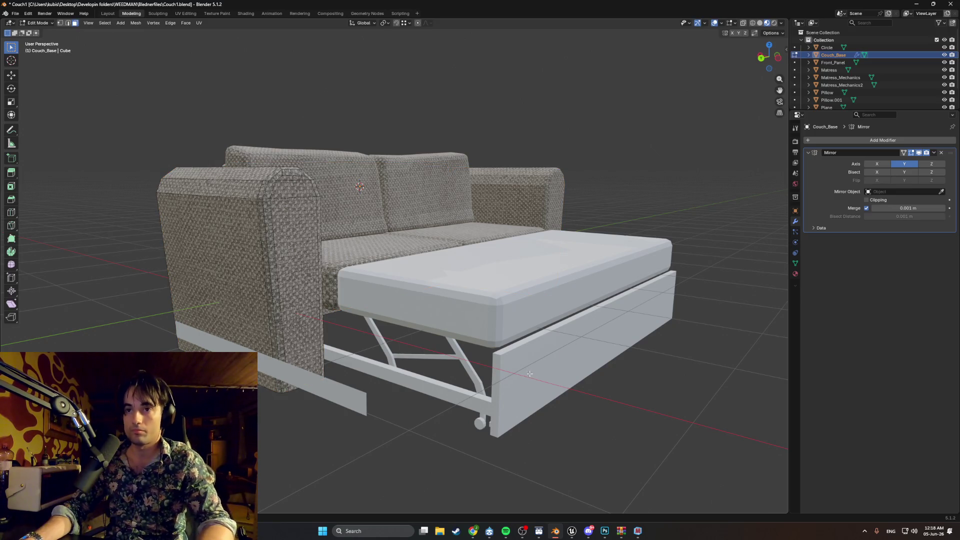
pyautogui.moveTo(530, 374); pyautogui.dragTo(404, 329, button='middle')
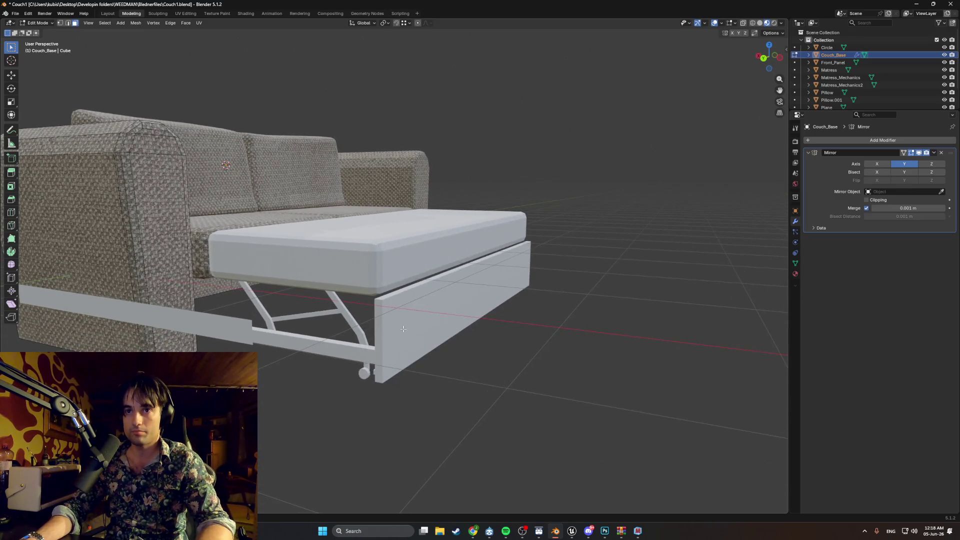
pyautogui.scroll(5, 404, 329)
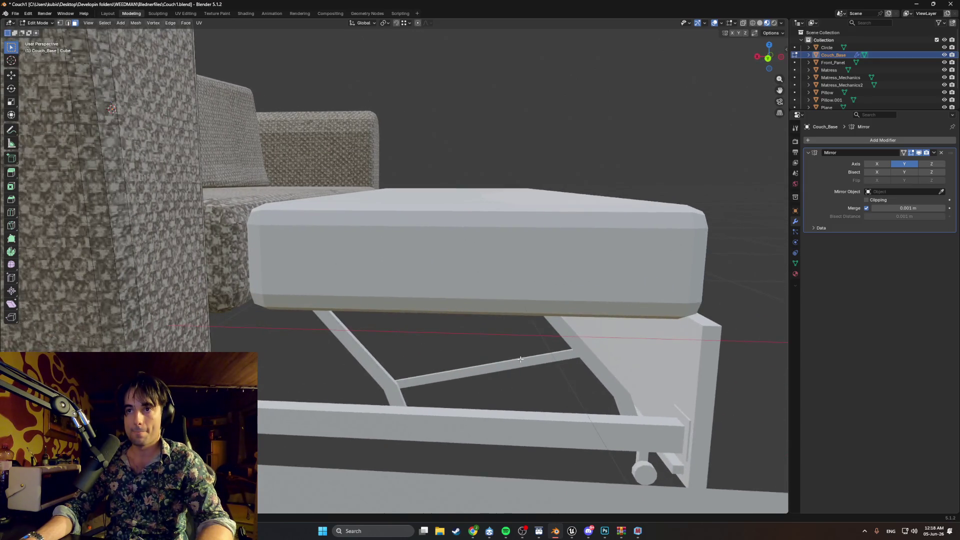
pyautogui.moveTo(520, 359)
pyautogui.keyDown('shift'); pyautogui.mouseDown(button='middle')
pyautogui.moveTo(453, 359)
pyautogui.moveTo(488, 361)
pyautogui.mouseUp(button='middle'); pyautogui.keyUp('shift')
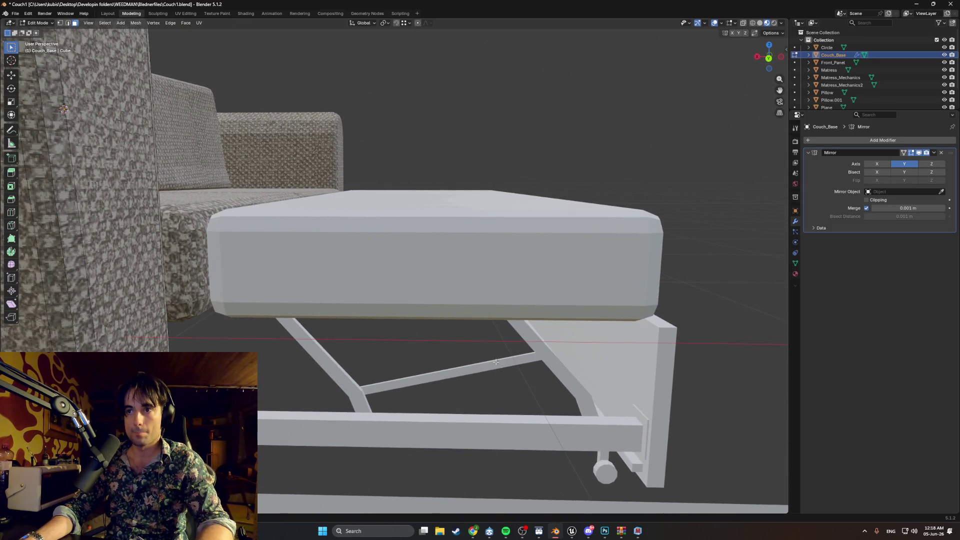
# Select the Front_Panel object and zoom in on it.
pyautogui.click(650, 368)
pyautogui.moveTo(650, 368)
pyautogui.mouseDown(button='middle')
pyautogui.moveTo(649, 358)
pyautogui.moveTo(633, 365)
pyautogui.moveTo(650, 364)
pyautogui.moveTo(454, 338)
pyautogui.moveTo(528, 353)
pyautogui.moveTo(462, 334)
pyautogui.mouseUp(button='middle')
pyautogui.scroll(-5, 643, 368)
pyautogui.scroll(2, 527, 354)
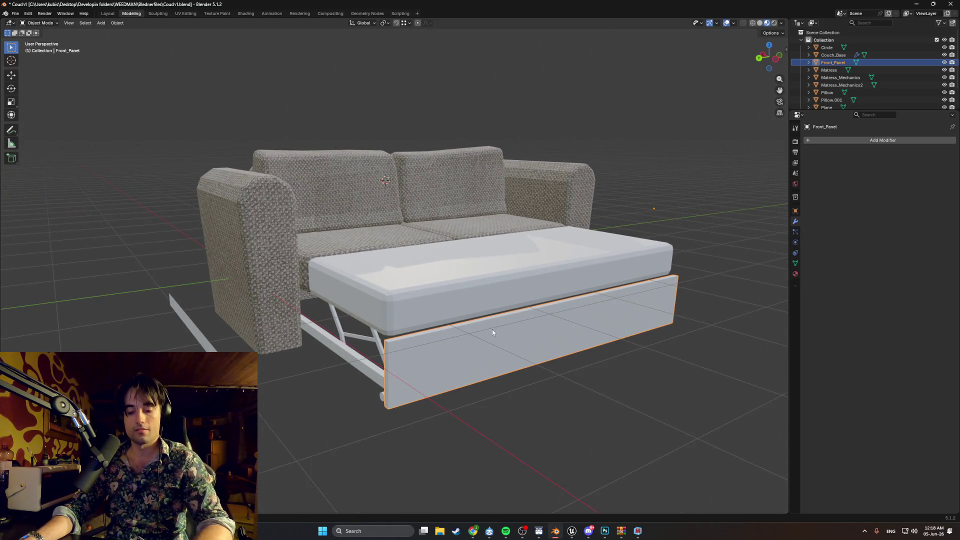
# Smart UV Project the front panel in Edit Mode and switch to the UV Editing workspace.
pyautogui.press('Tab')
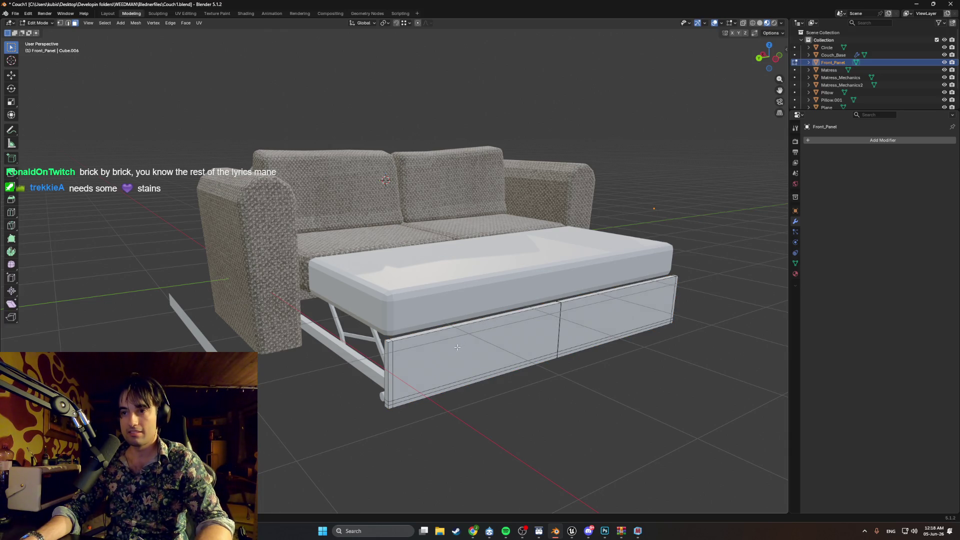
pyautogui.moveTo(457, 347); pyautogui.dragTo(446, 362, button='middle')
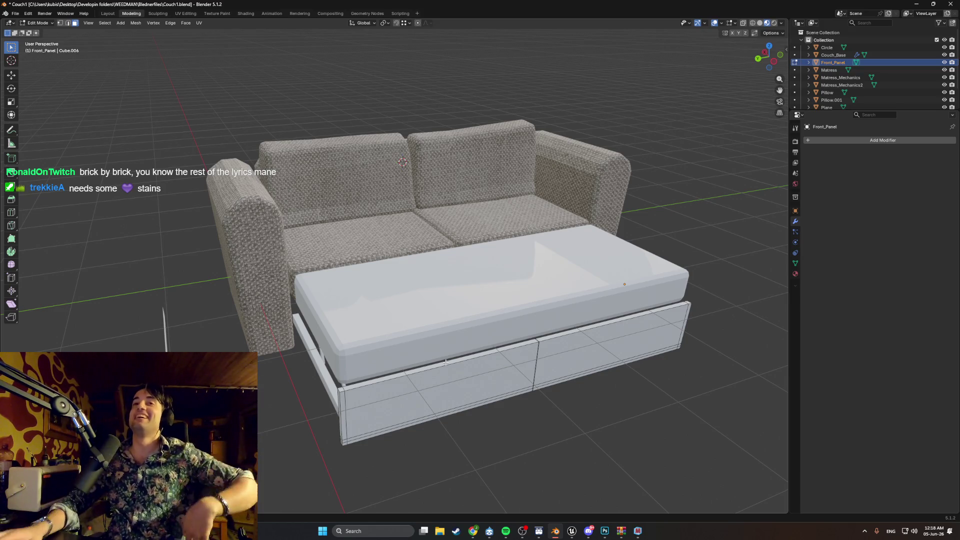
pyautogui.moveTo(506, 204); pyautogui.dragTo(533, 228, button='middle')
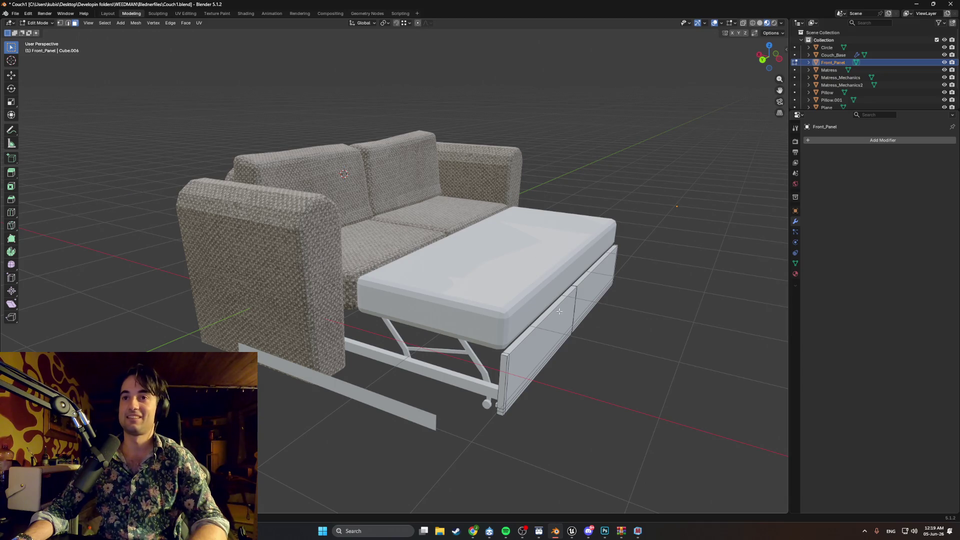
pyautogui.moveTo(559, 311); pyautogui.dragTo(571, 303, button='middle')
pyautogui.press('u')
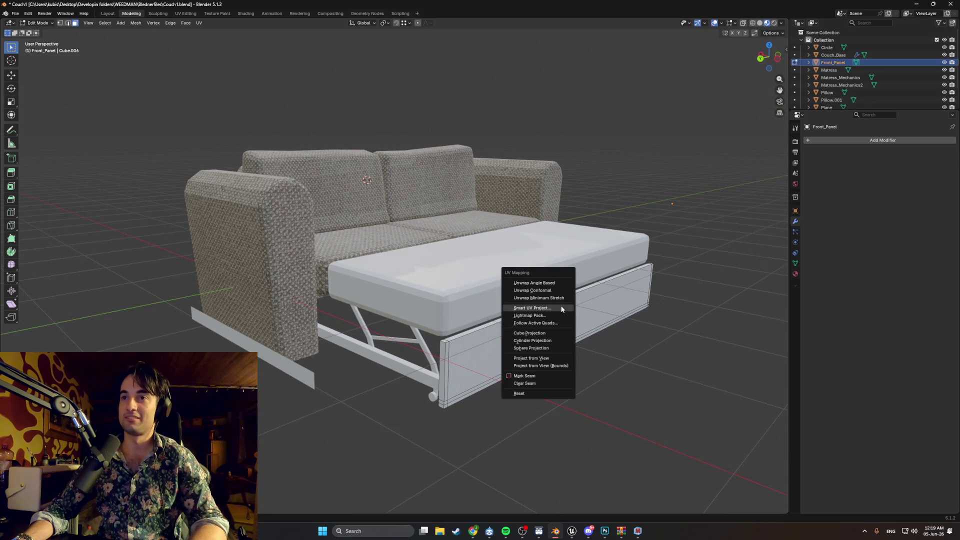
pyautogui.click(561, 308)
pyautogui.click(531, 379)
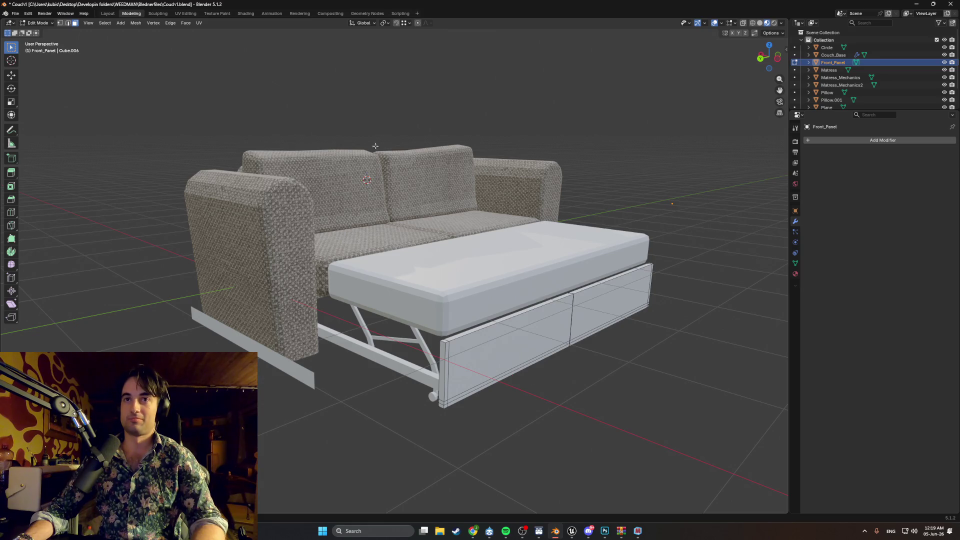
pyautogui.click(181, 14)
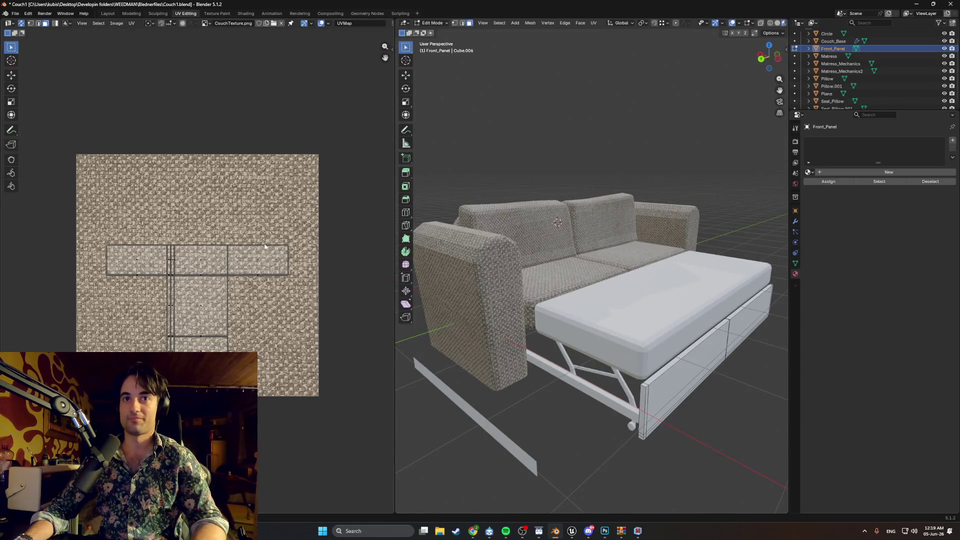
# Assign Couch_Material to the front panel and re-run Smart UV Project on it.
pyautogui.click(809, 172)
pyautogui.click(830, 183)
pyautogui.moveTo(600, 225)
pyautogui.mouseDown(button='middle')
pyautogui.moveTo(545, 235)
pyautogui.moveTo(572, 334)
pyautogui.mouseUp(button='middle')
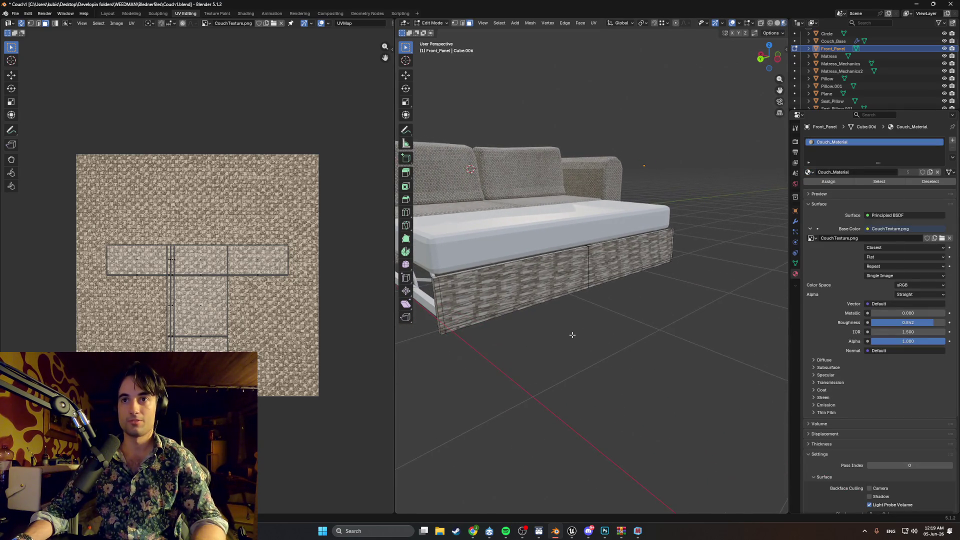
pyautogui.press('u')
pyautogui.click(567, 361)
pyautogui.click(557, 434)
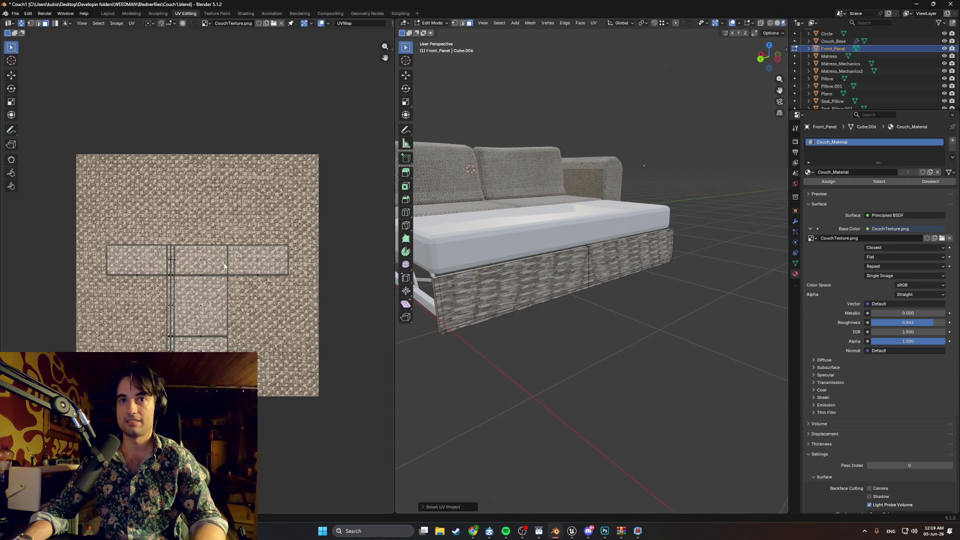
# Try enlarging all the panel's UV islands, then undo the enlargement.
pyautogui.press('a')
pyautogui.press('s')
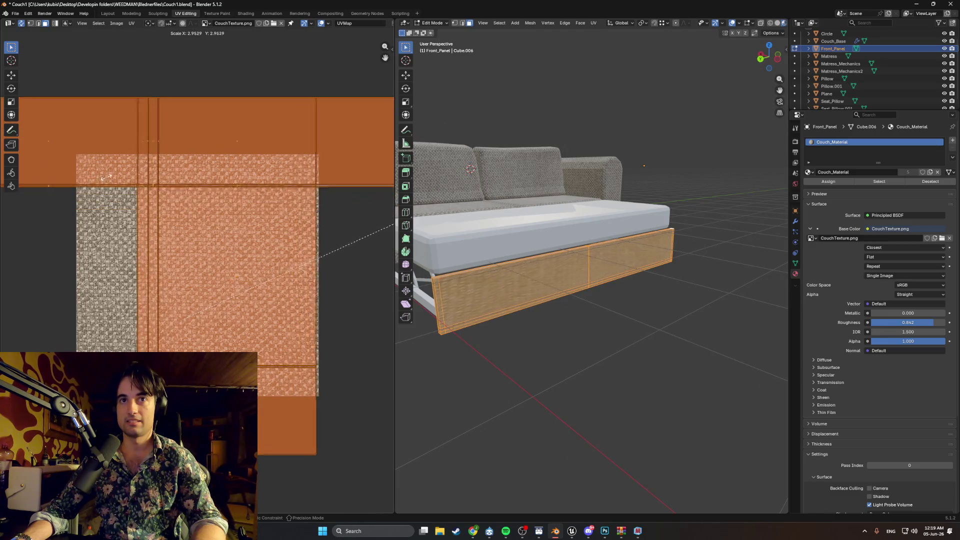
pyautogui.click(145, 173)
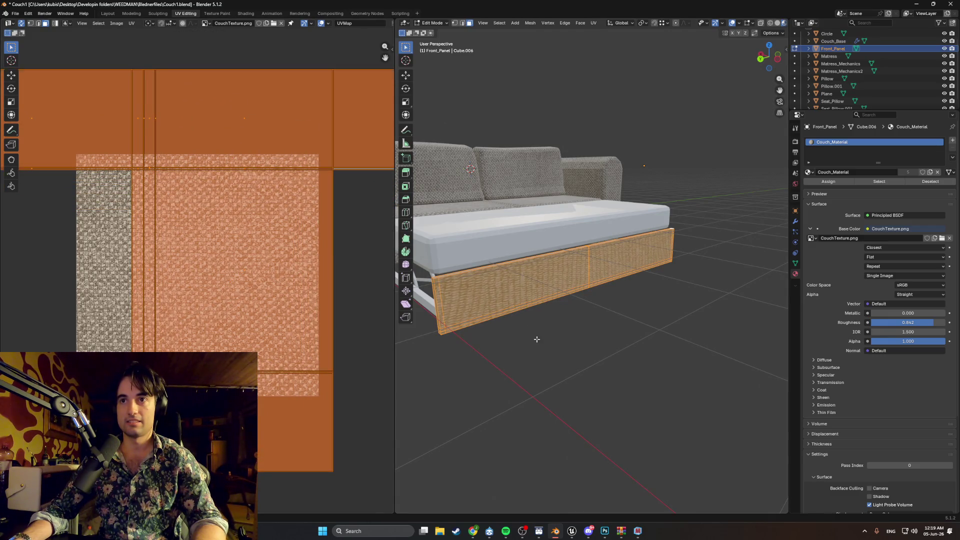
pyautogui.press('Tab')
pyautogui.scroll(5, 540, 325)
pyautogui.scroll(-4, 543, 320)
pyautogui.press('Tab')
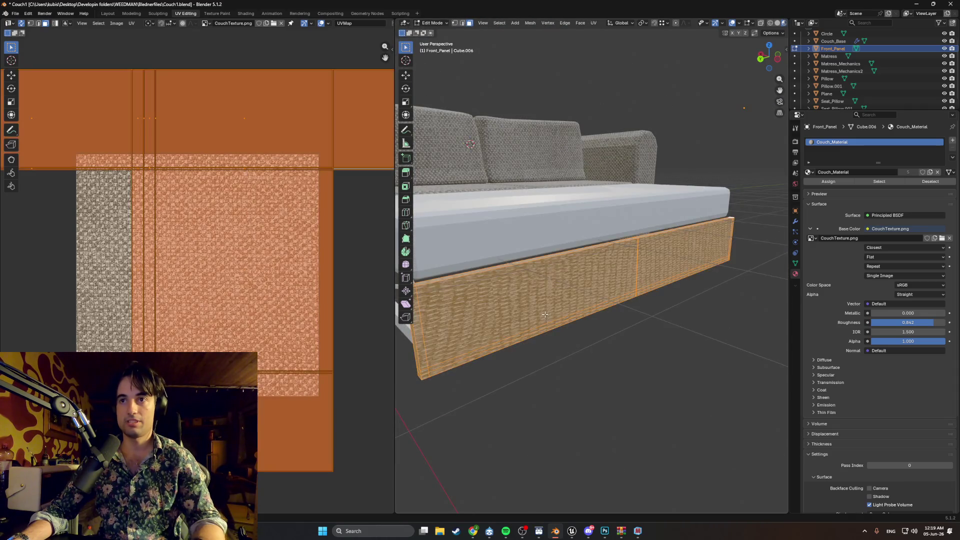
pyautogui.hotkey('ctrl', 'z')
# Stretch the T-shaped UV islands vertically.
pyautogui.moveTo(247, 287); pyautogui.dragTo(259, 286, button='middle')
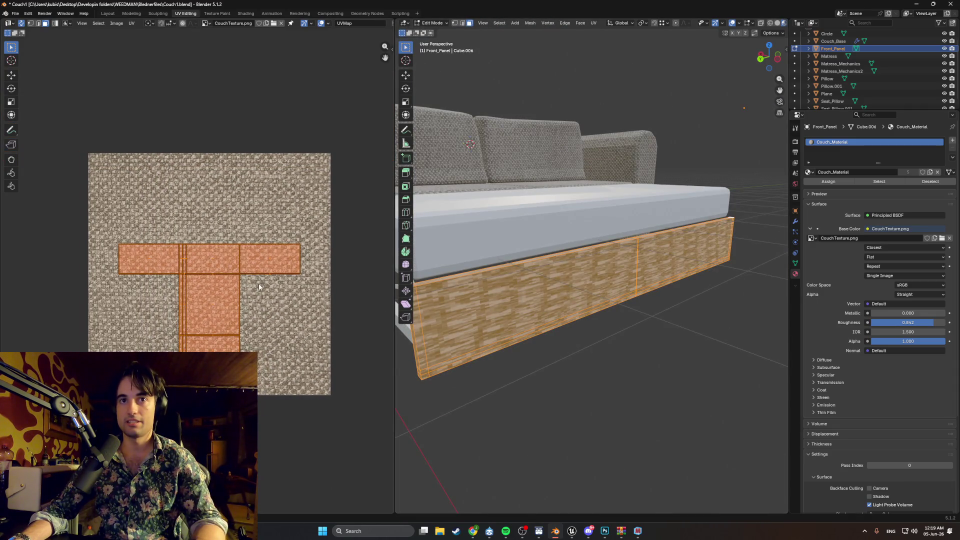
pyautogui.press('s')
pyautogui.press('x')
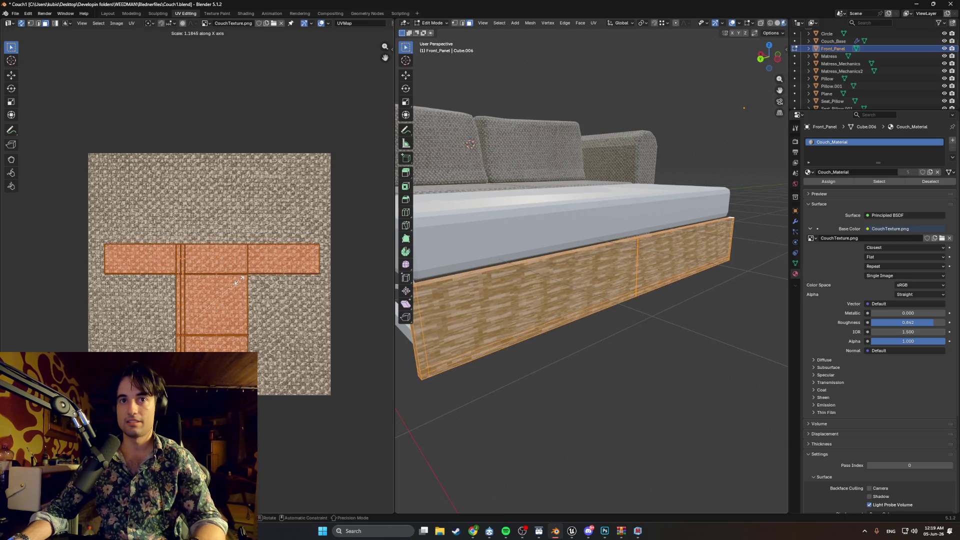
pyautogui.press('y')
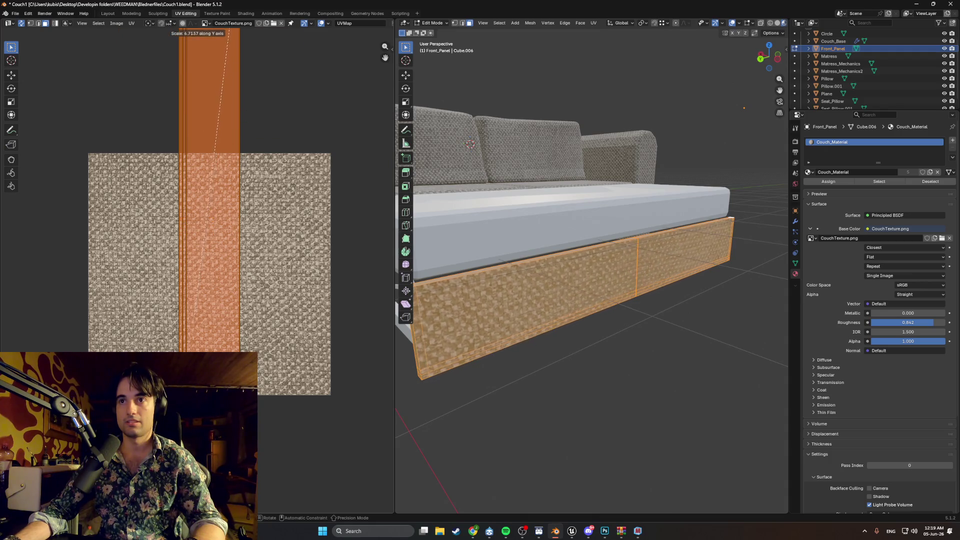
pyautogui.press('Return')
pyautogui.scroll(-1, 207, 210)
pyautogui.moveTo(590, 250); pyautogui.dragTo(550, 241, button='middle')
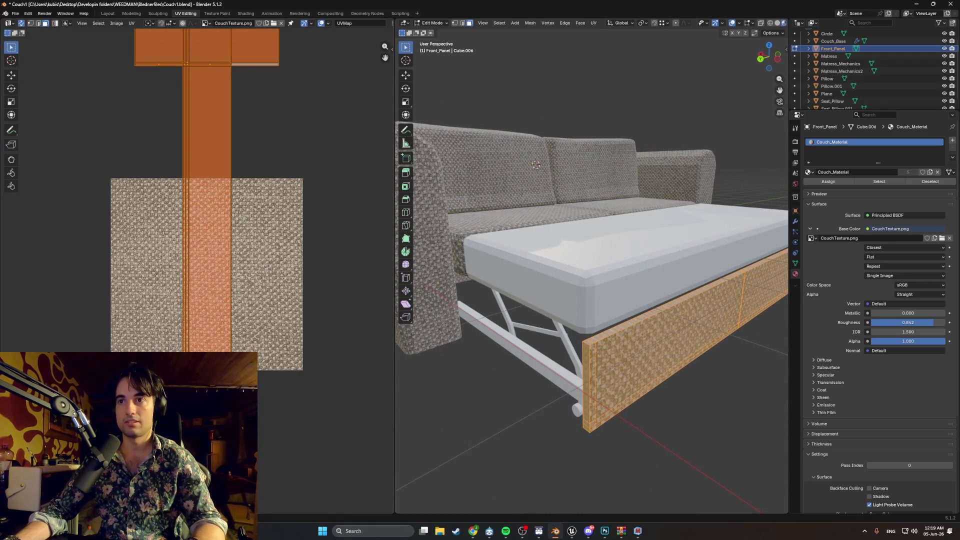
# Stretch the UV islands horizontally, then deselect to check the fabric.
pyautogui.press('s')
pyautogui.press('x')
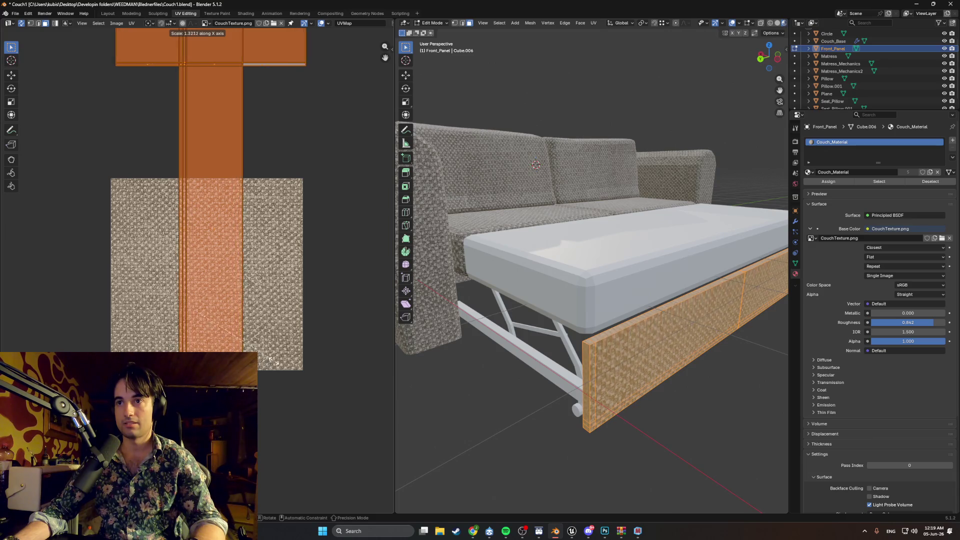
pyautogui.click(315, 356)
pyautogui.hotkey('alt', 'a')
# Scale all the panel's UV islands slightly smaller and clear the selection.
pyautogui.moveTo(568, 412); pyautogui.dragTo(627, 443, button='middle')
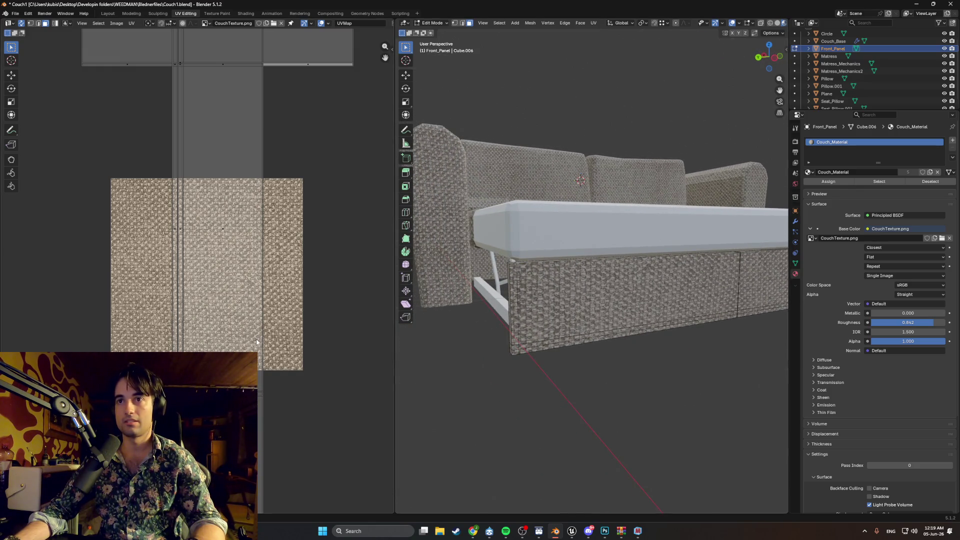
pyautogui.press('a')
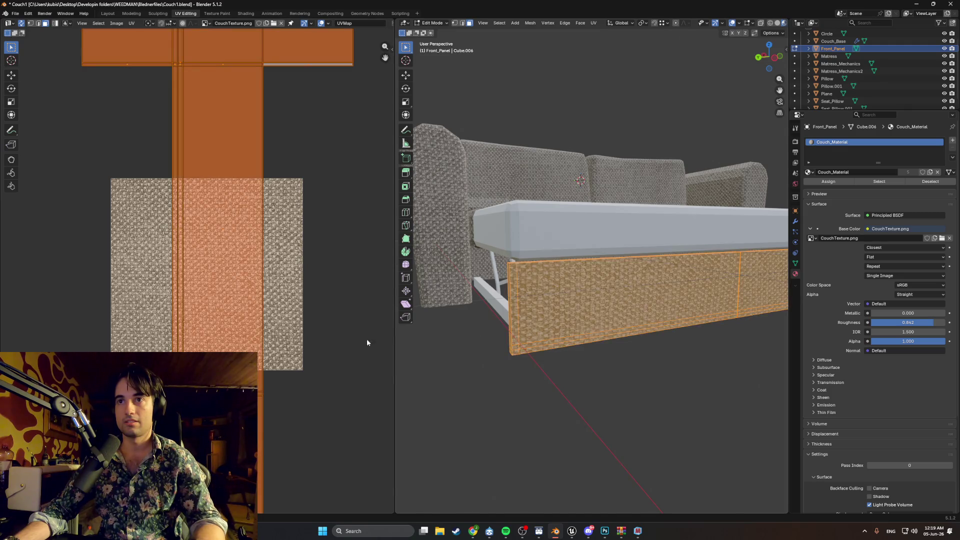
pyautogui.press('s')
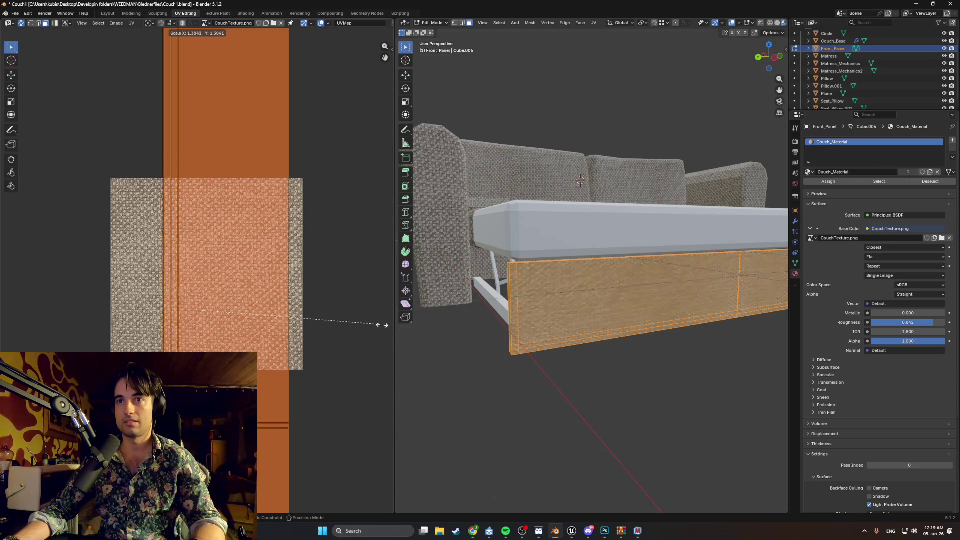
pyautogui.click(371, 328)
pyautogui.hotkey('alt', 'a')
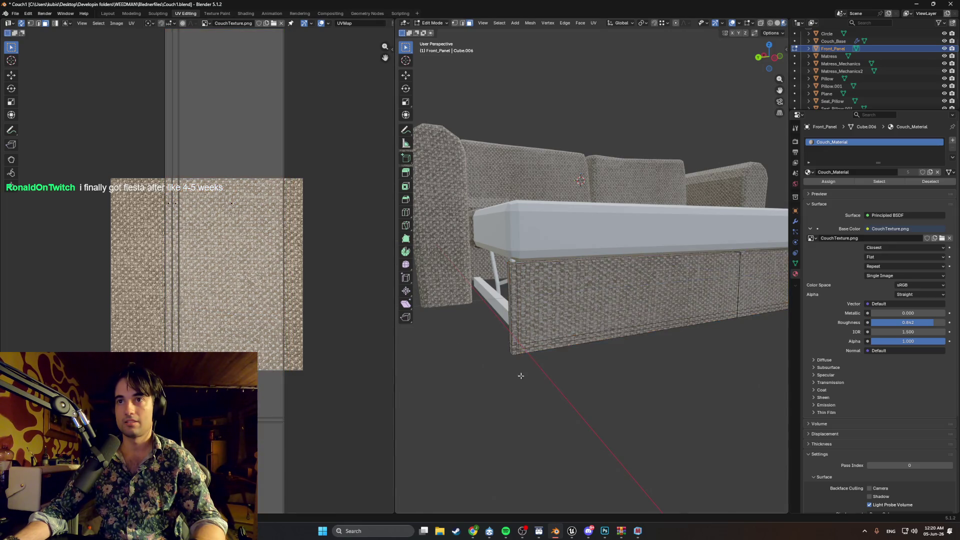
# Select the panel's side face in wireframe shading, checking left and back orthographic views.
pyautogui.moveTo(500, 353)
pyautogui.mouseDown(button='middle')
pyautogui.moveTo(514, 372)
pyautogui.moveTo(513, 363)
pyautogui.moveTo(585, 339)
pyautogui.moveTo(530, 330)
pyautogui.moveTo(510, 338)
pyautogui.moveTo(549, 328)
pyautogui.moveTo(580, 380)
pyautogui.moveTo(617, 336)
pyautogui.mouseUp(button='middle')
pyautogui.click(550, 353)
pyautogui.press('z')
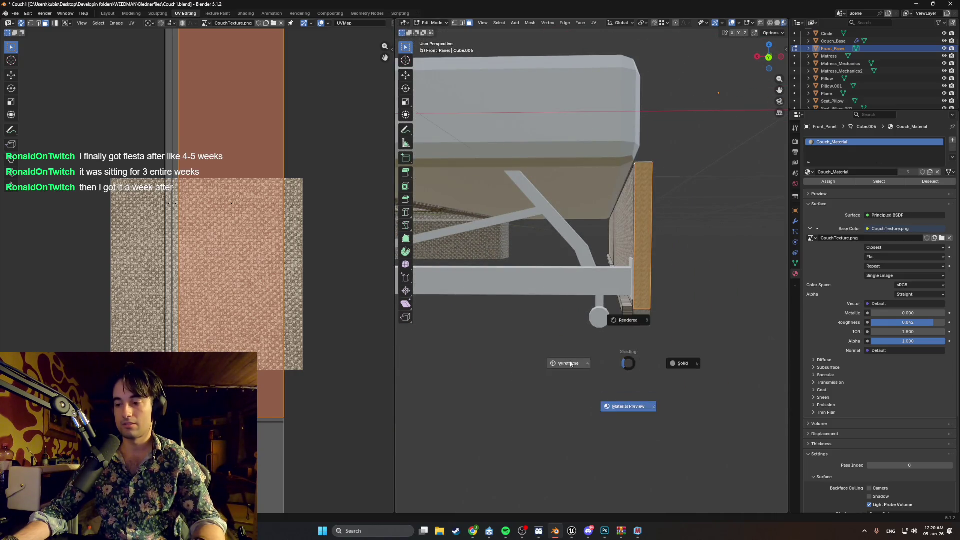
pyautogui.click(571, 364)
pyautogui.press('ctrl+KP_3')
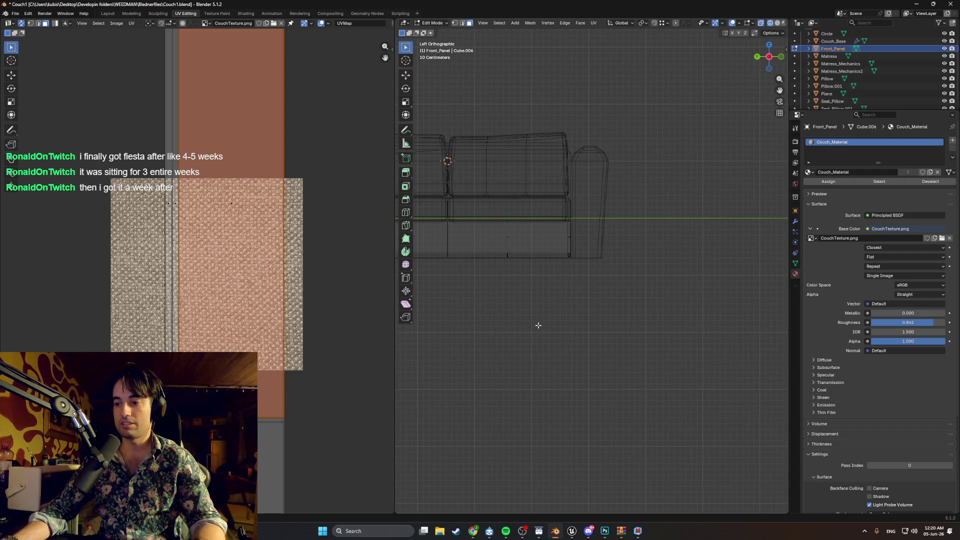
pyautogui.press('ctrl+KP_1')
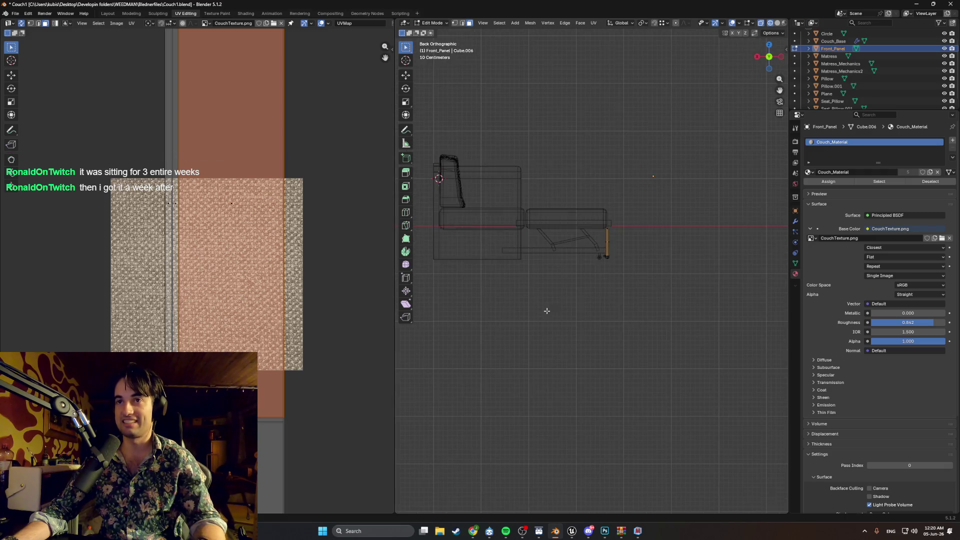
pyautogui.scroll(6, 631, 266)
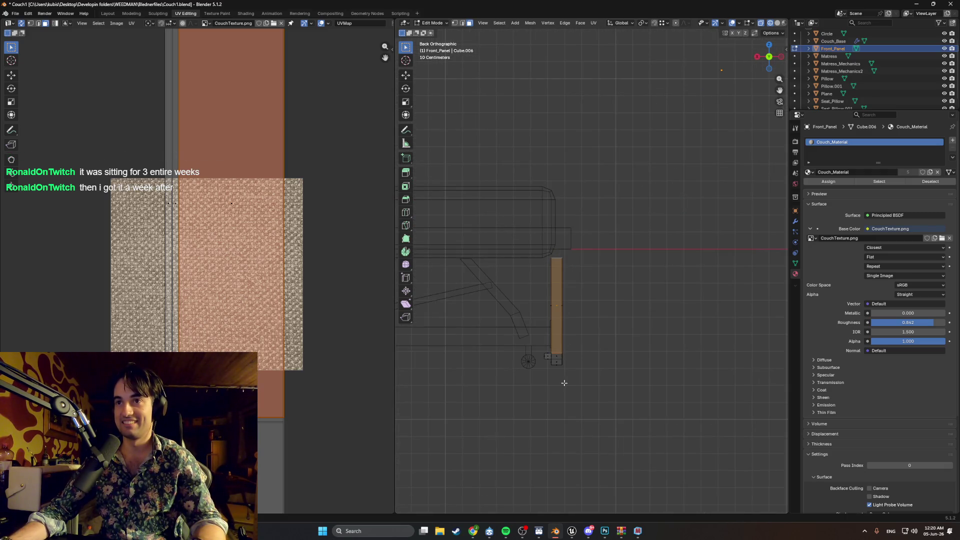
# Select the front panel and choose Smart UV Project (66° angle limit, Scaled margins).
pyautogui.click(554, 257)
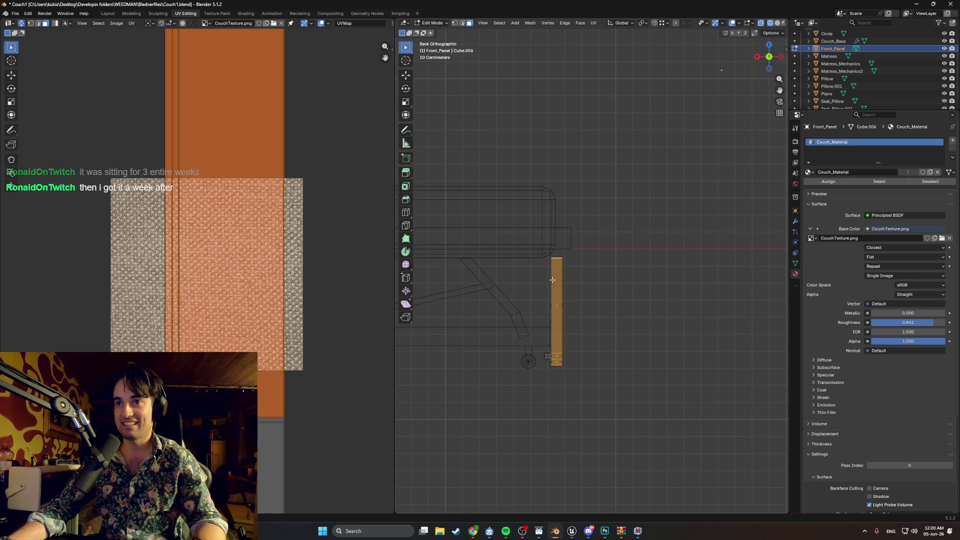
pyautogui.moveTo(554, 257)
pyautogui.mouseDown(button='middle')
pyautogui.moveTo(568, 307)
pyautogui.moveTo(518, 348)
pyautogui.mouseUp(button='middle')
pyautogui.scroll(-5, 518, 348)
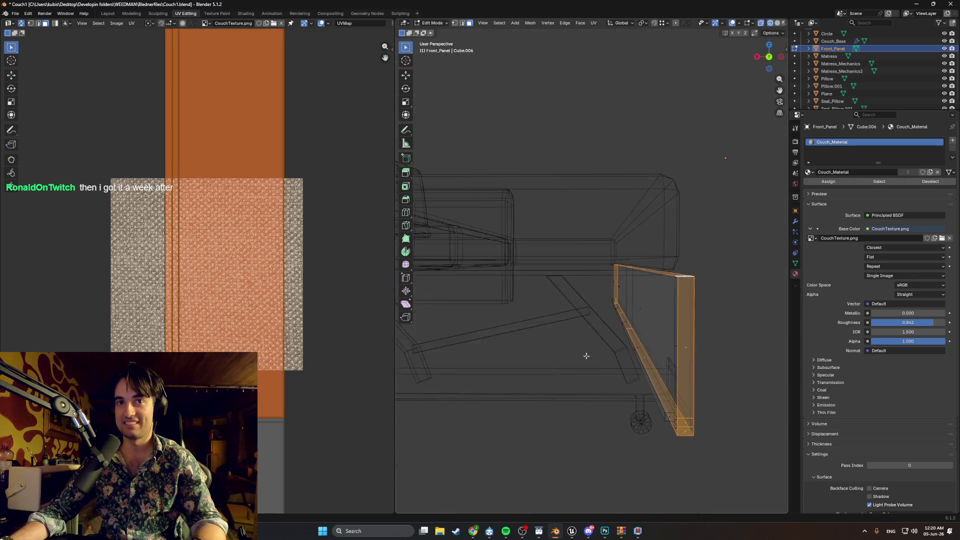
pyautogui.moveTo(594, 347)
pyautogui.mouseDown(button='middle')
pyautogui.moveTo(607, 343)
pyautogui.moveTo(558, 356)
pyautogui.mouseUp(button='middle')
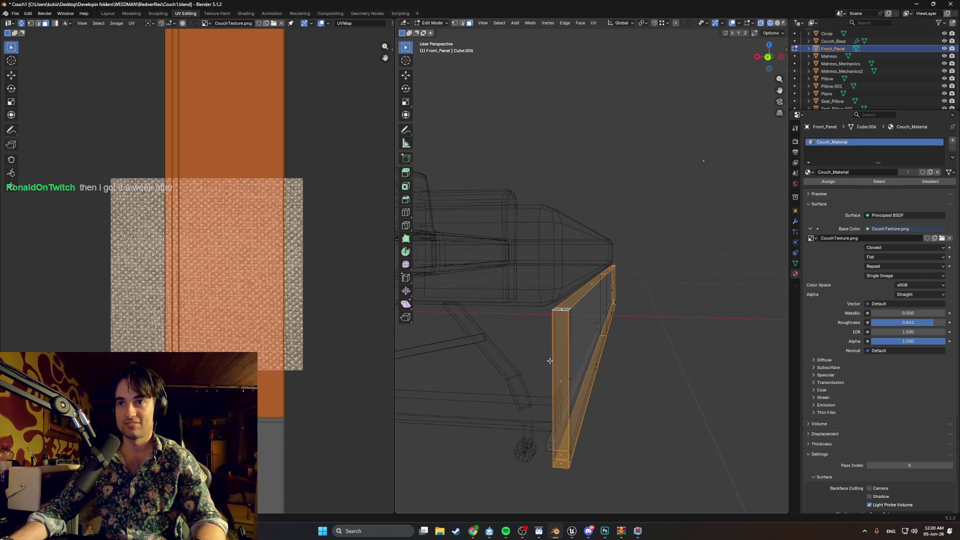
pyautogui.press('u')
pyautogui.click(557, 367)
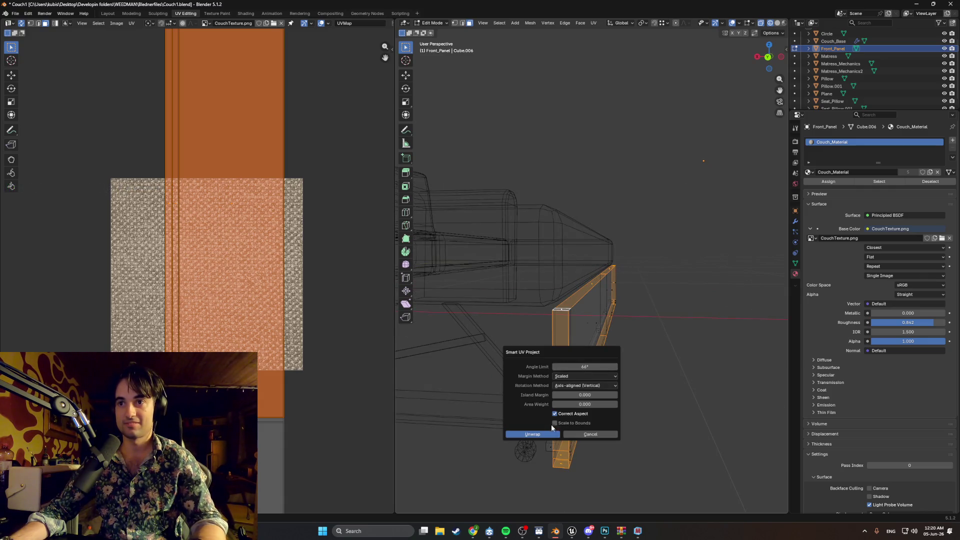
# Apply the smart unwrap and show the panel with its textures.
pyautogui.click(532, 434)
pyautogui.hotkey('shift', 'z')
pyautogui.moveTo(570, 389); pyautogui.dragTo(540, 397, button='middle')
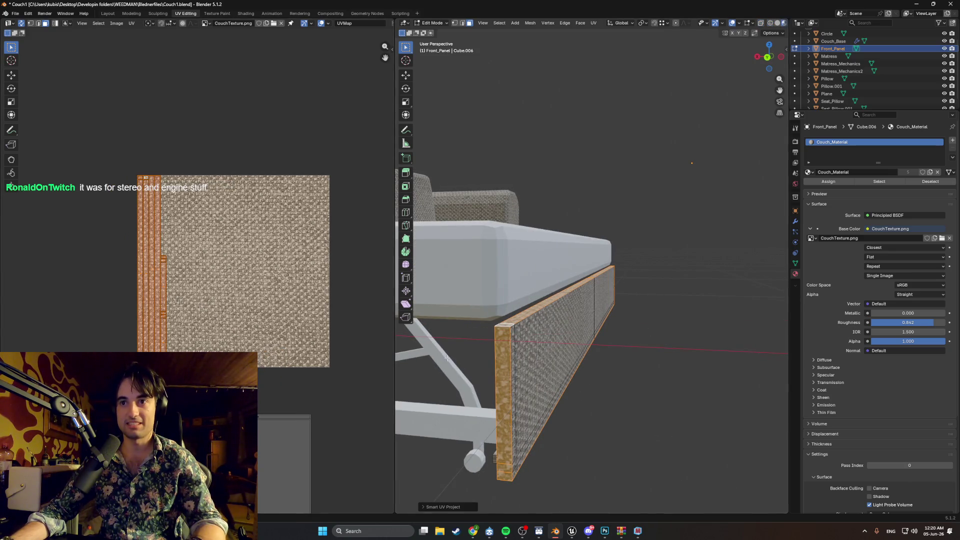
pyautogui.press('g')
pyautogui.press('x')
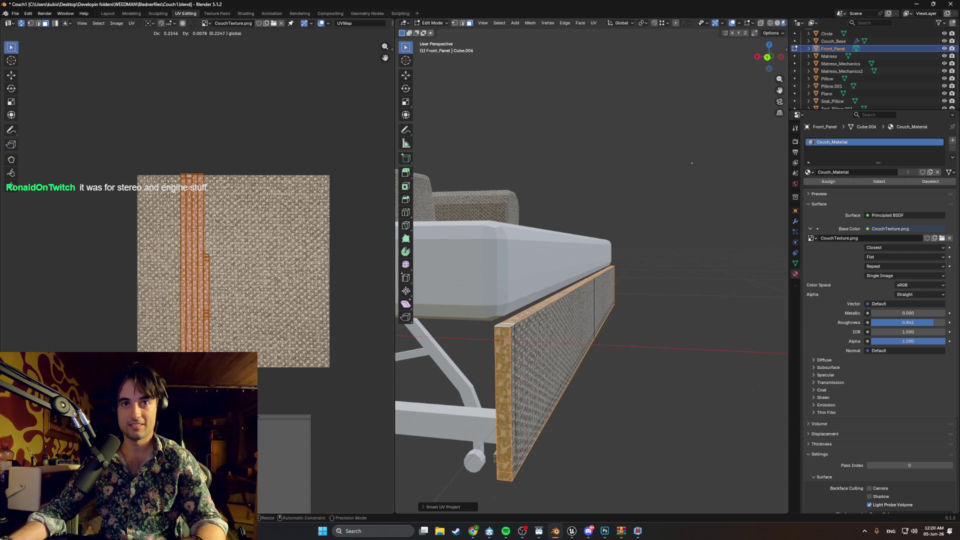
pyautogui.press('Escape')
# Stretch the panel's UV islands horizontally and vertically, then deselect the panel.
pyautogui.press('s')
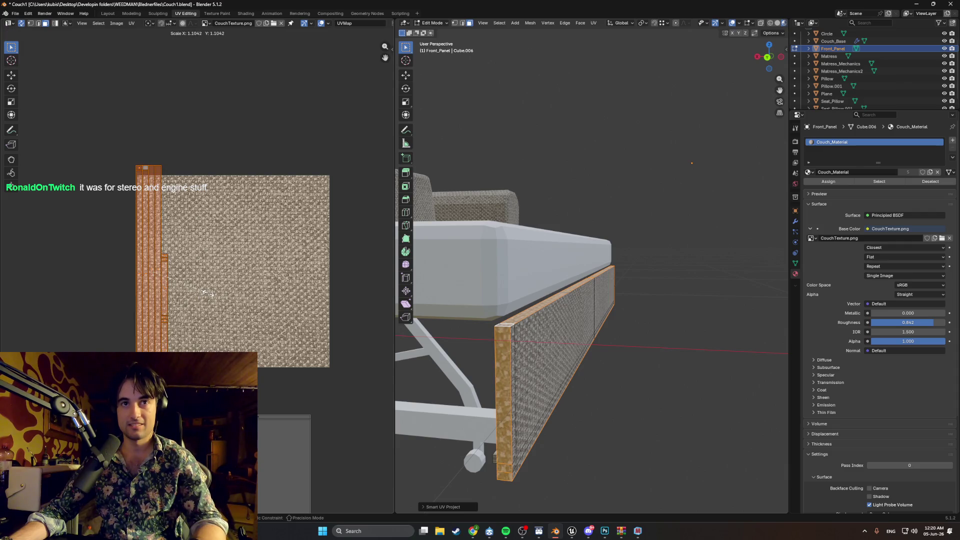
pyautogui.press('x')
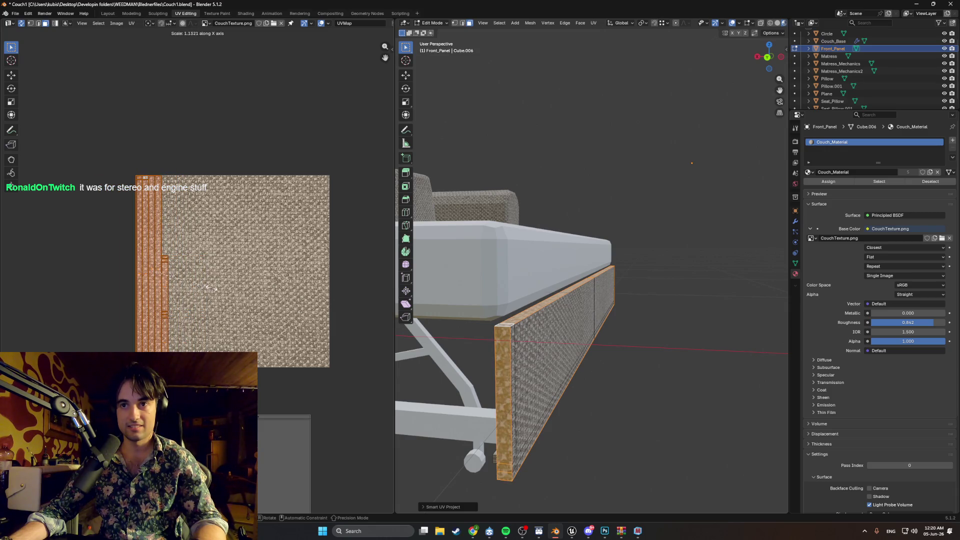
pyautogui.click(212, 288)
pyautogui.press('s')
pyautogui.press('y')
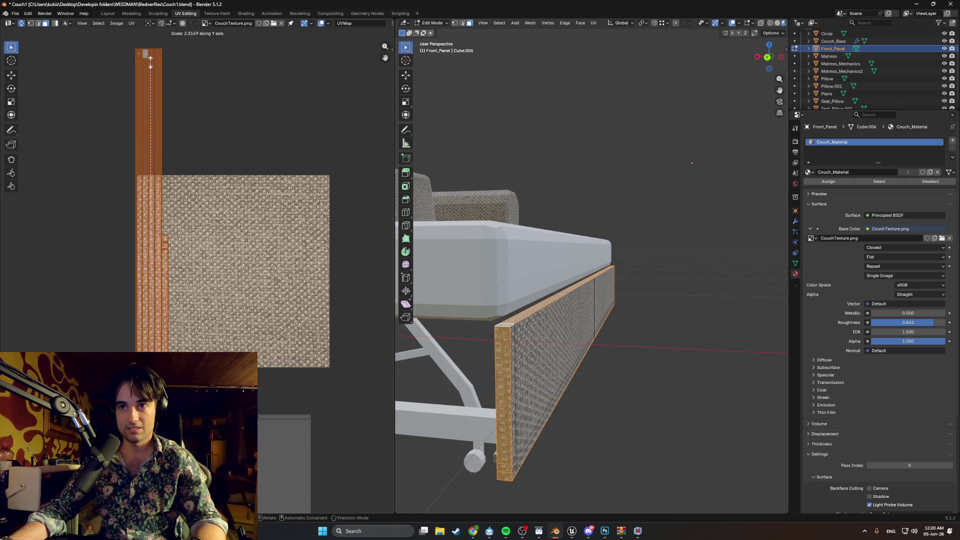
pyautogui.click(9, 185)
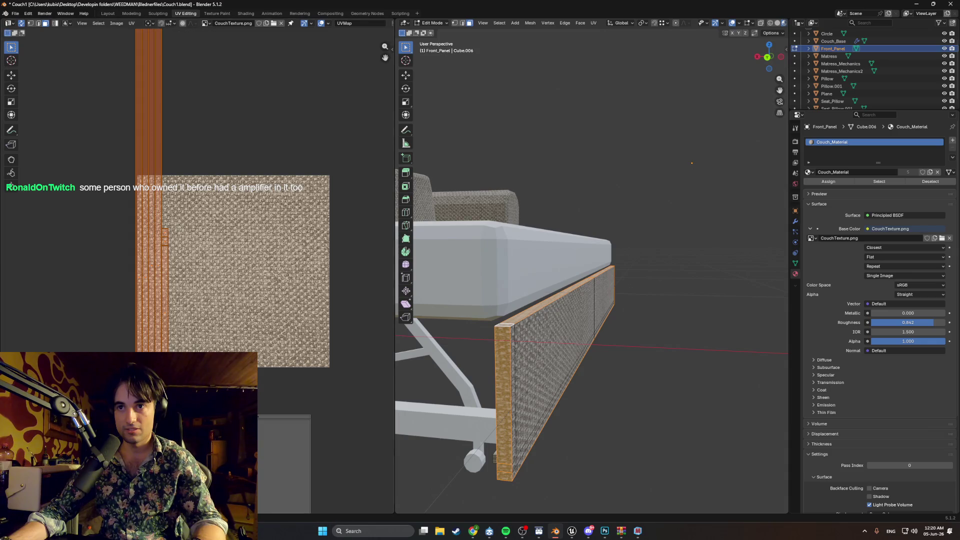
pyautogui.click(642, 460)
pyautogui.moveTo(565, 457); pyautogui.dragTo(566, 456, button='middle')
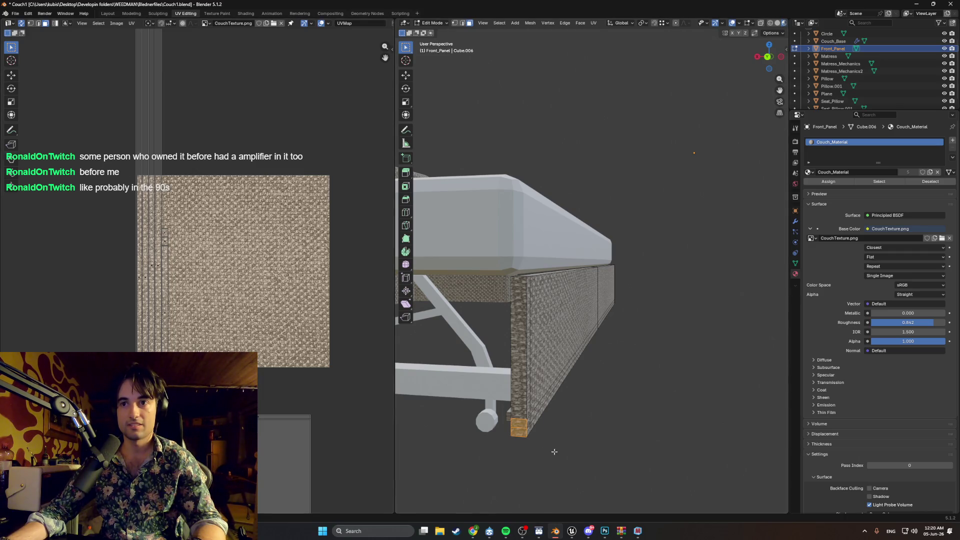
pyautogui.moveTo(519, 451)
pyautogui.keyDown('alt'); pyautogui.mouseDown(button='middle')
pyautogui.moveTo(426, 449)
pyautogui.moveTo(583, 371)
pyautogui.mouseUp(button='middle'); pyautogui.keyUp('alt')
# In see-through wireframe, box-select the front panel's tall end strip.
pyautogui.scroll(3, 583, 372)
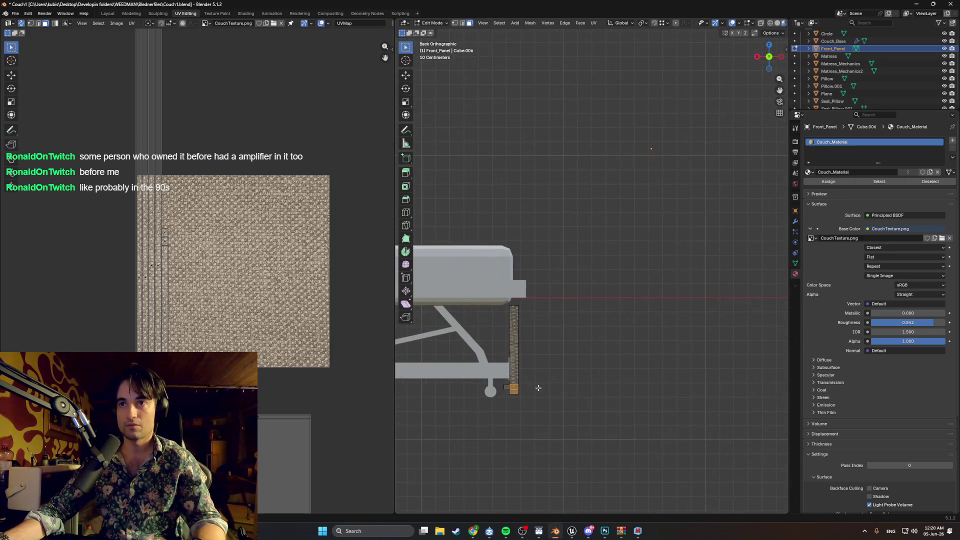
pyautogui.hotkey('shift', 'z')
pyautogui.moveTo(514, 390); pyautogui.dragTo(513, 407)
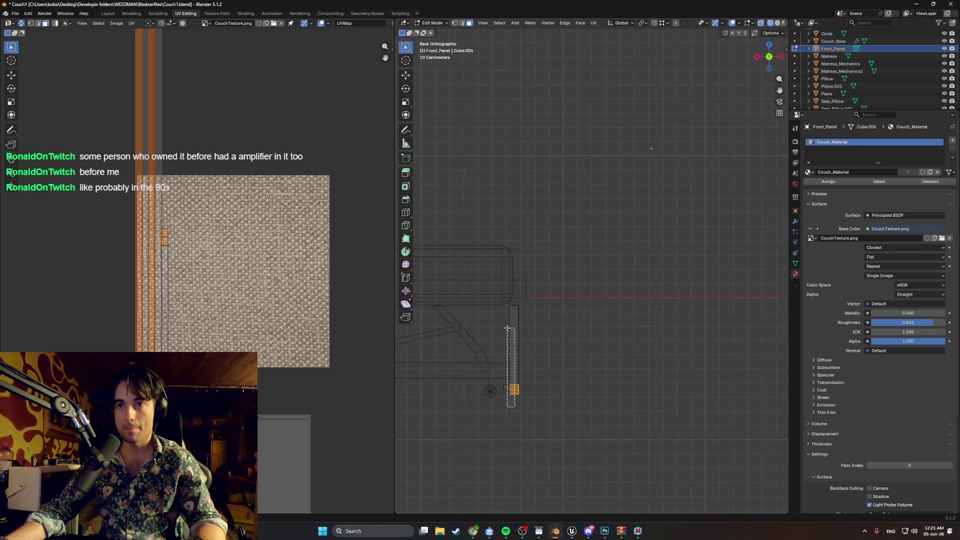
pyautogui.moveTo(510, 304); pyautogui.dragTo(511, 303)
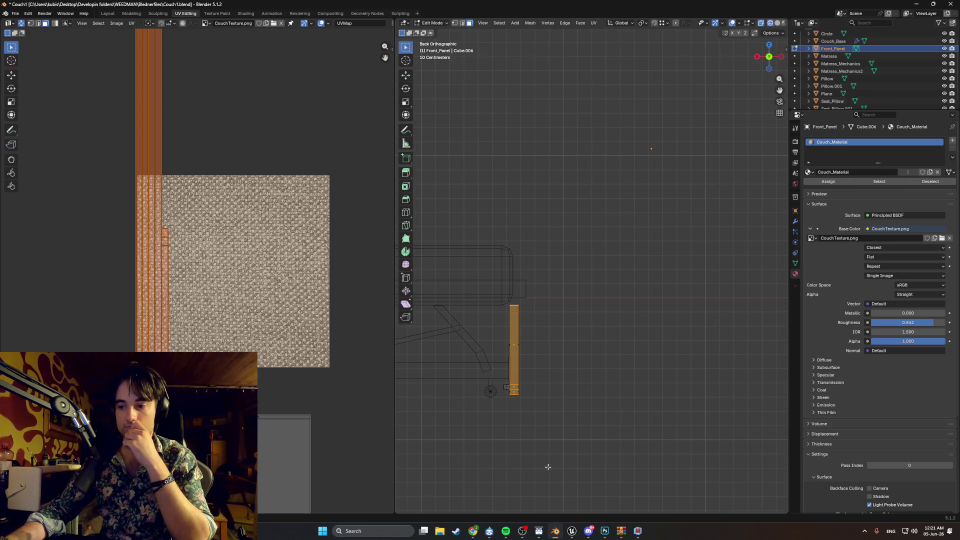
pyautogui.moveTo(547, 466)
pyautogui.mouseDown(button='middle')
pyautogui.moveTo(536, 472)
pyautogui.moveTo(557, 455)
pyautogui.moveTo(601, 451)
pyautogui.moveTo(554, 467)
pyautogui.moveTo(565, 433)
pyautogui.mouseUp(button='middle')
pyautogui.scroll(5, 570, 429)
pyautogui.scroll(-5, 570, 429)
pyautogui.scroll(-5, 565, 433)
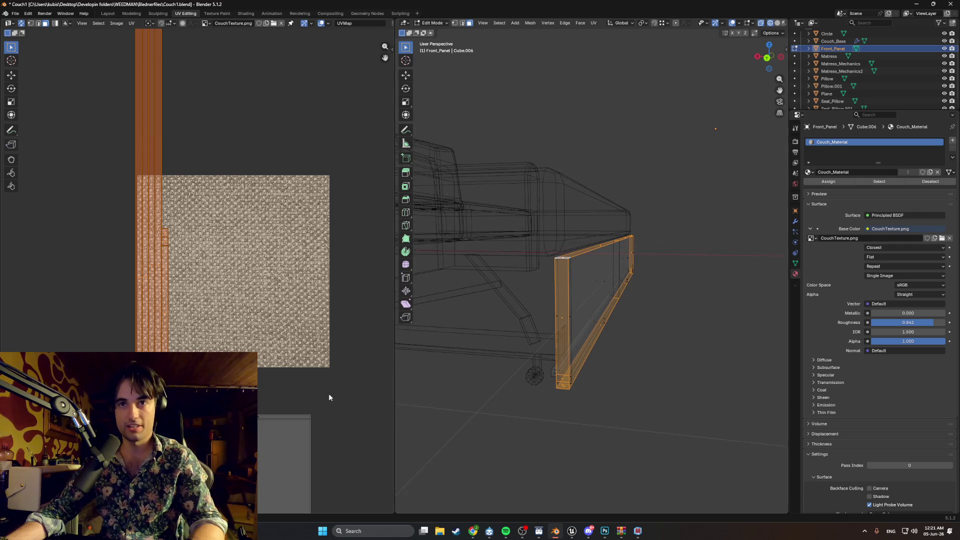
# In Material Preview, stretch the end strip's UVs horizontally, deselect, and return to Modeling.
pyautogui.press('z')
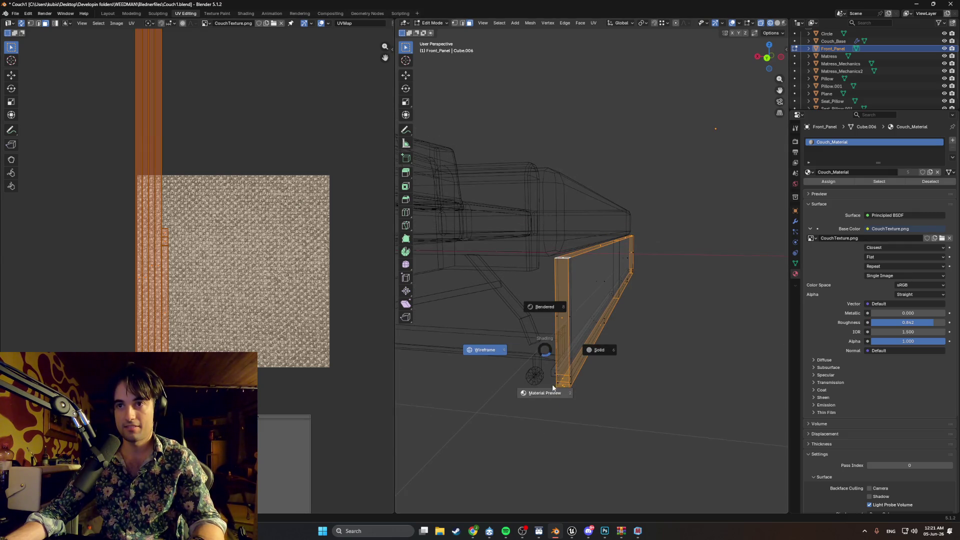
pyautogui.click(544, 392)
pyautogui.scroll(5, 559, 340)
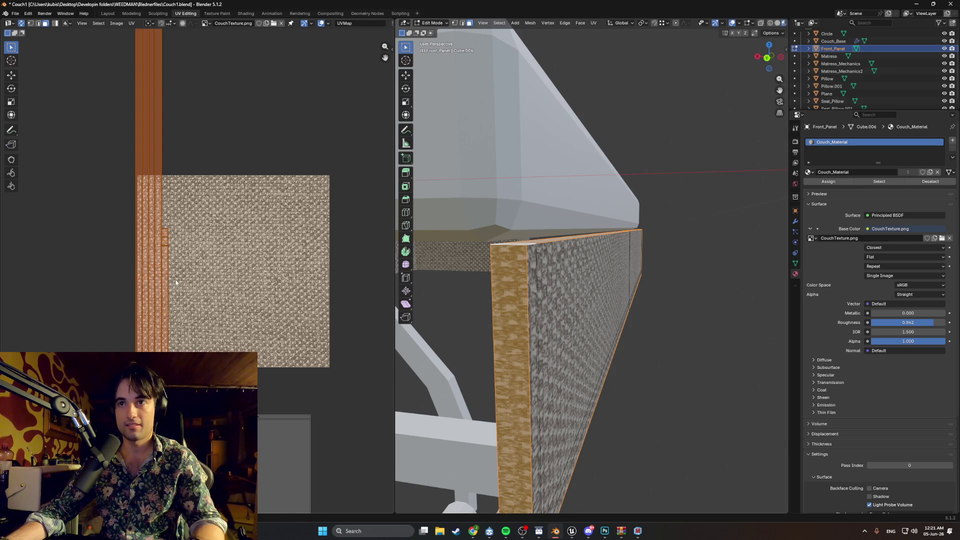
pyautogui.press('s')
pyautogui.press('x')
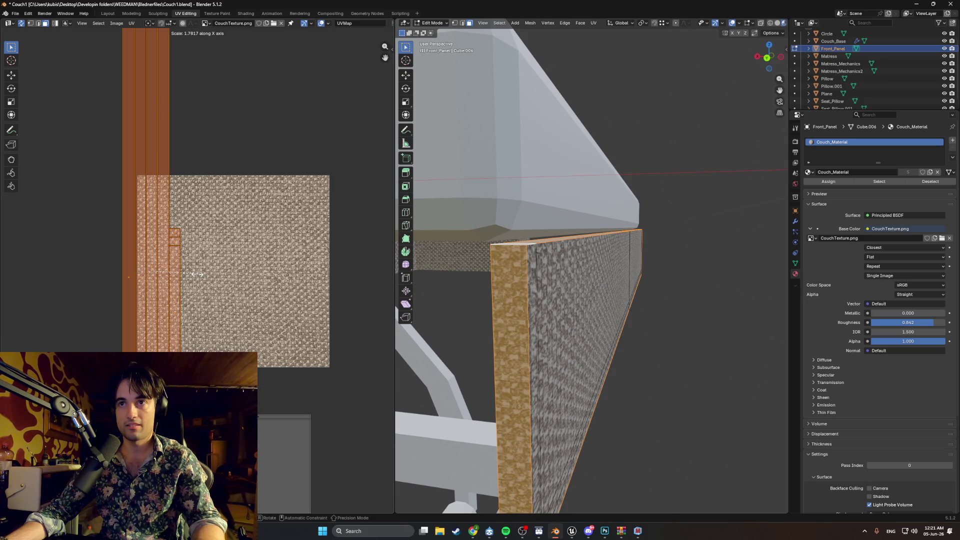
pyautogui.moveTo(554, 292)
pyautogui.mouseDown(button='middle')
pyautogui.moveTo(671, 350)
pyautogui.moveTo(577, 346)
pyautogui.moveTo(537, 332)
pyautogui.moveTo(502, 356)
pyautogui.moveTo(476, 358)
pyautogui.moveTo(553, 444)
pyautogui.moveTo(631, 337)
pyautogui.mouseUp(button='middle')
pyautogui.click(681, 350)
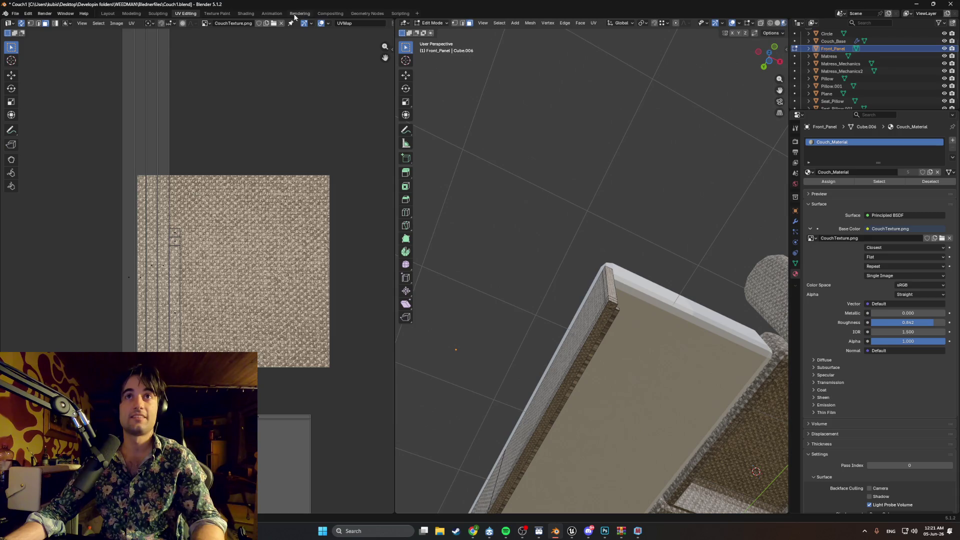
pyautogui.click(130, 14)
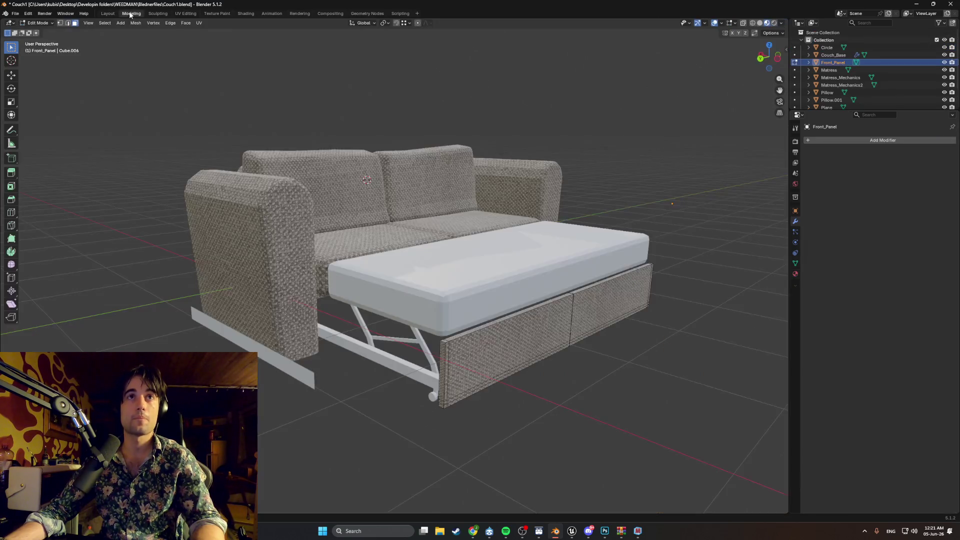
# Delete the long face strip and small end face from the panel's underside.
pyautogui.moveTo(368, 311); pyautogui.dragTo(389, 190, button='middle')
pyautogui.scroll(3, 389, 190)
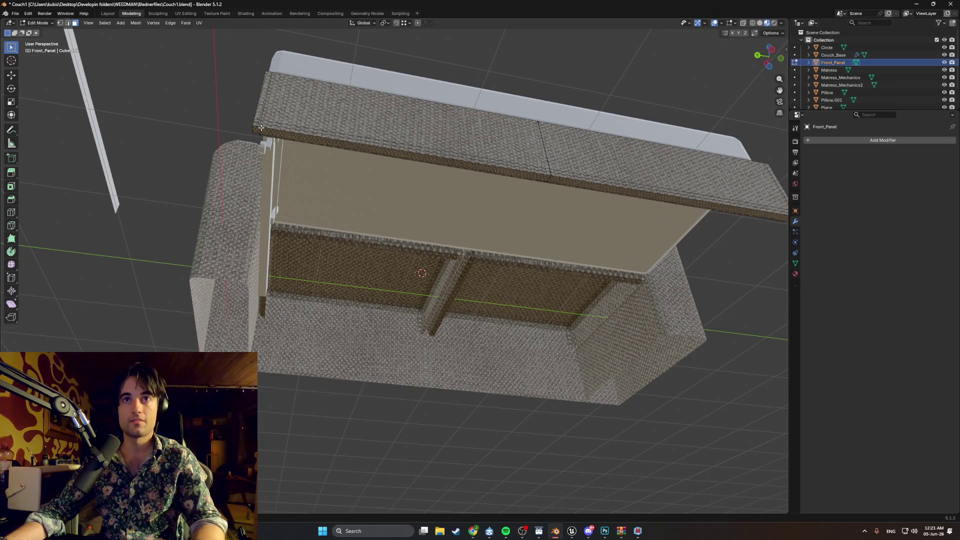
pyautogui.moveTo(255, 130); pyautogui.dragTo(265, 157, button='middle')
pyautogui.keyDown('shift'); pyautogui.click(287, 127); pyautogui.keyUp('shift')
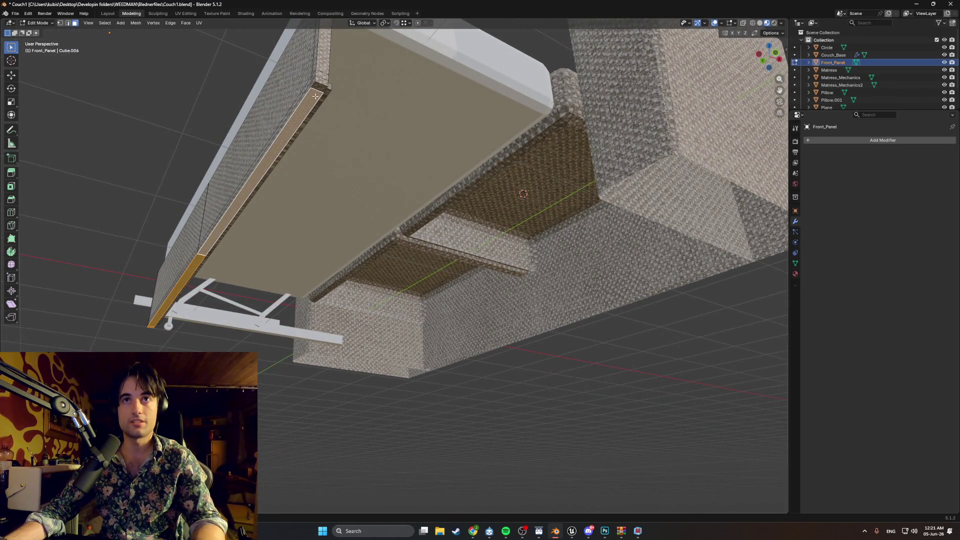
pyautogui.keyDown('shift'); pyautogui.click(317, 87); pyautogui.keyUp('shift')
pyautogui.moveTo(312, 126); pyautogui.dragTo(290, 147, button='middle')
pyautogui.press('x')
pyautogui.click(305, 135)
# Orbit around the couch to inspect the bed mechanism and side panel.
pyautogui.moveTo(303, 156); pyautogui.dragTo(342, 164, button='middle')
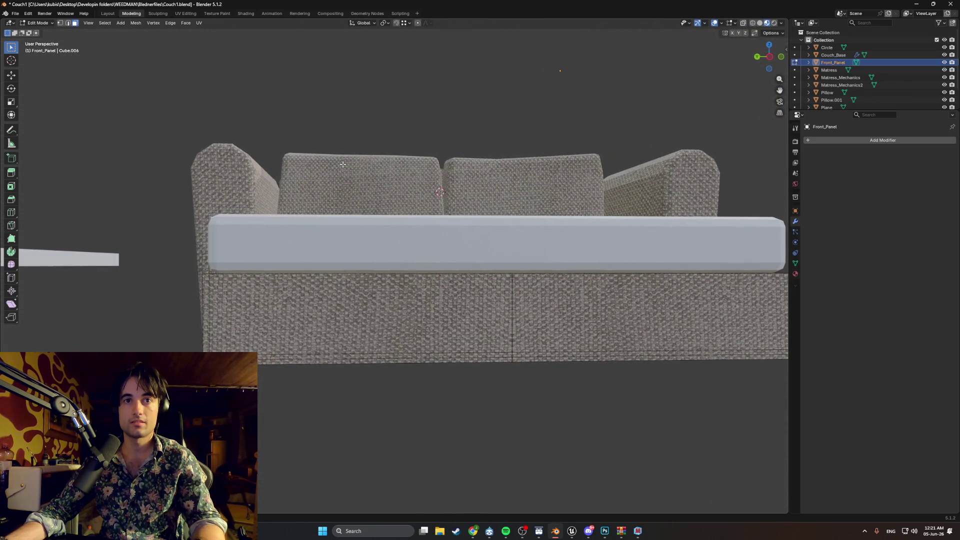
pyautogui.moveTo(354, 291); pyautogui.dragTo(379, 296, button='middle')
pyautogui.moveTo(438, 293); pyautogui.dragTo(437, 300, button='middle')
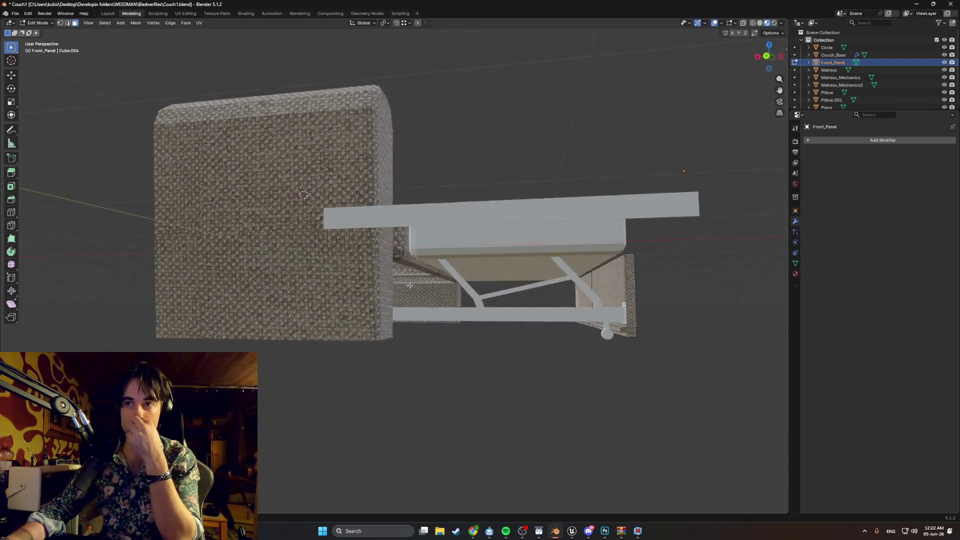
pyautogui.scroll(5, 437, 300)
pyautogui.moveTo(494, 330)
pyautogui.mouseDown(button='middle')
pyautogui.moveTo(376, 314)
pyautogui.moveTo(375, 336)
pyautogui.moveTo(374, 324)
pyautogui.moveTo(381, 313)
pyautogui.moveTo(407, 315)
pyautogui.moveTo(415, 323)
pyautogui.moveTo(406, 338)
pyautogui.moveTo(526, 346)
pyautogui.moveTo(657, 372)
pyautogui.moveTo(671, 351)
pyautogui.moveTo(665, 343)
pyautogui.moveTo(645, 355)
pyautogui.moveTo(680, 365)
pyautogui.moveTo(701, 349)
pyautogui.moveTo(732, 374)
pyautogui.moveTo(721, 374)
pyautogui.mouseUp(button='middle')
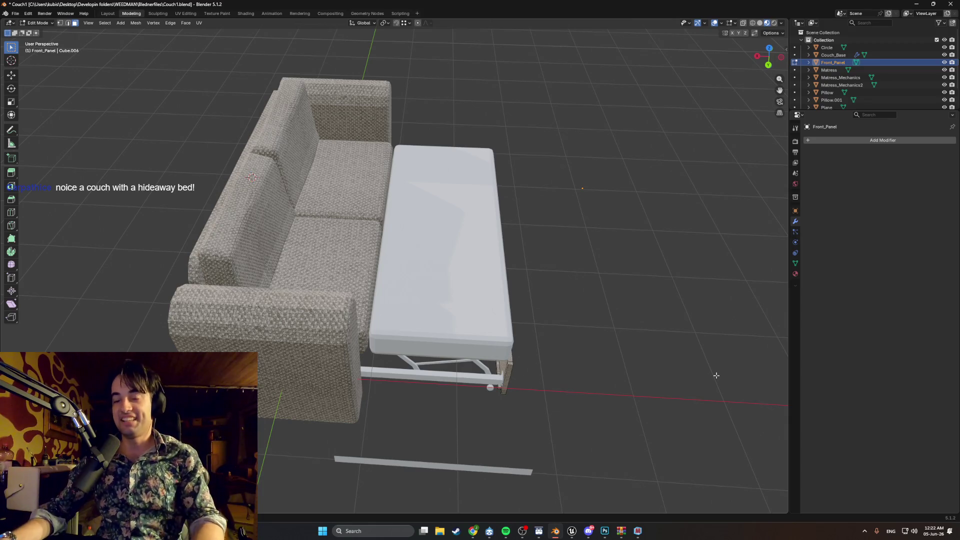
pyautogui.moveTo(516, 368)
pyautogui.mouseDown(button='middle')
pyautogui.moveTo(475, 339)
pyautogui.moveTo(417, 336)
pyautogui.moveTo(480, 333)
pyautogui.mouseUp(button='middle')
pyautogui.scroll(4, 452, 341)
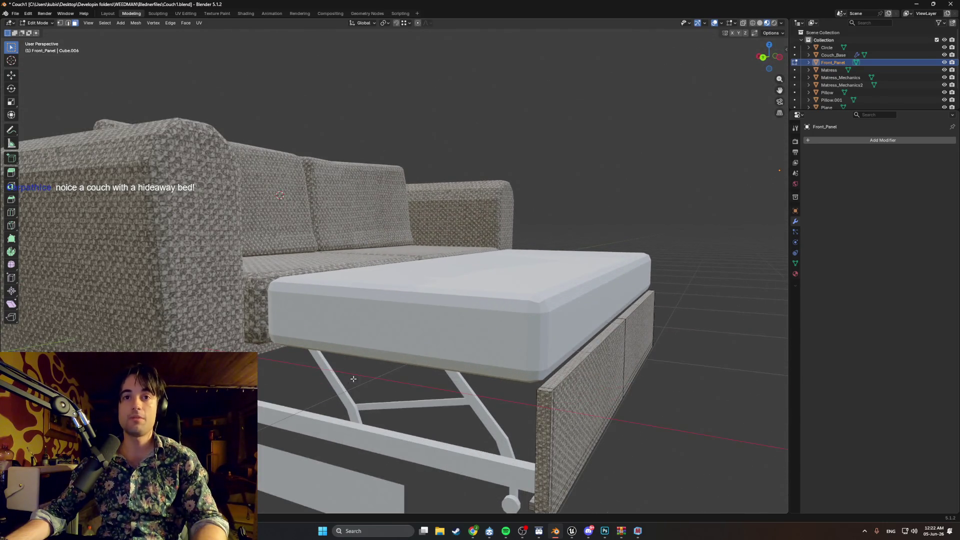
# Switch to solid shading, return to Object Mode, and select the flat plank.
pyautogui.press('z')
pyautogui.click(426, 360)
pyautogui.moveTo(425, 360)
pyautogui.mouseDown(button='middle')
pyautogui.moveTo(436, 351)
pyautogui.moveTo(395, 335)
pyautogui.mouseUp(button='middle')
pyautogui.press('Tab')
pyautogui.click(403, 268)
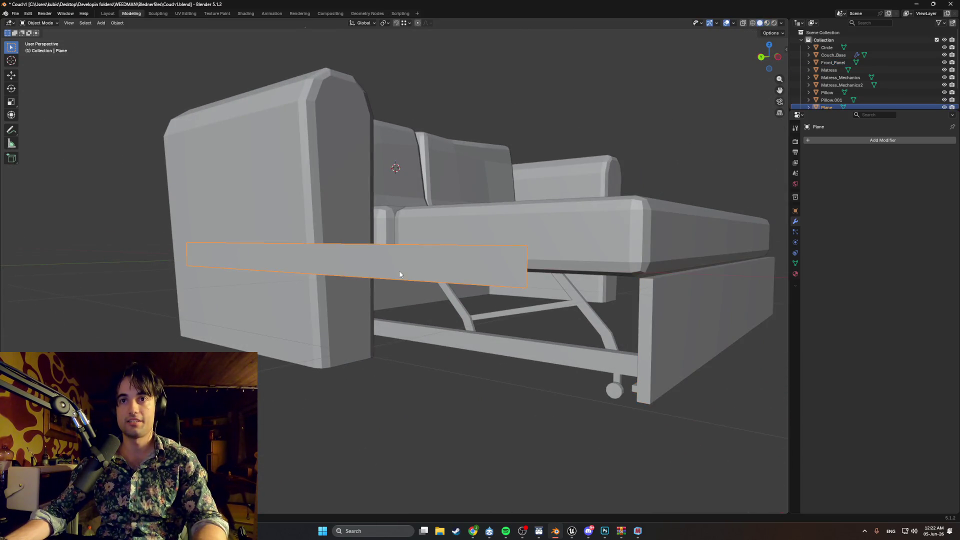
pyautogui.moveTo(398, 274)
pyautogui.mouseDown(button='middle')
pyautogui.moveTo(382, 274)
pyautogui.moveTo(388, 364)
pyautogui.mouseUp(button='middle')
pyautogui.press('Up')
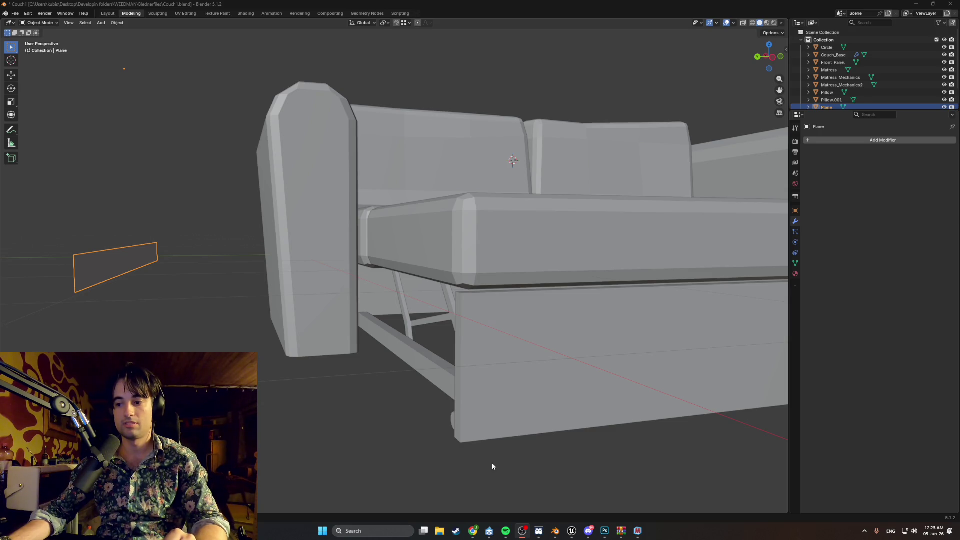
pyautogui.moveTo(339, 393)
pyautogui.mouseDown(button='middle')
pyautogui.moveTo(440, 420)
pyautogui.moveTo(407, 420)
pyautogui.moveTo(395, 398)
pyautogui.moveTo(418, 411)
pyautogui.moveTo(395, 426)
pyautogui.moveTo(416, 461)
pyautogui.mouseUp(button='middle')
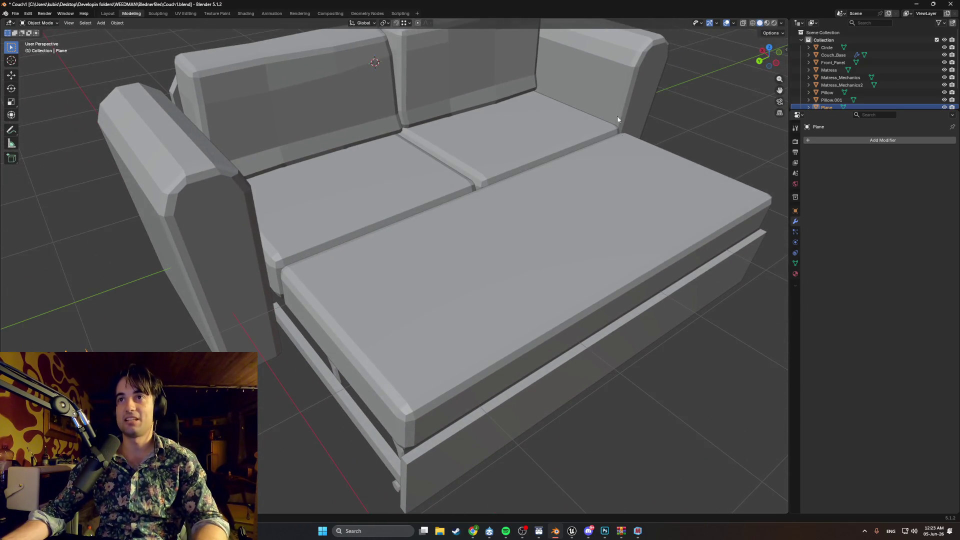
pyautogui.moveTo(598, 134)
pyautogui.mouseDown(button='middle')
pyautogui.moveTo(589, 118)
pyautogui.moveTo(628, 185)
pyautogui.mouseUp(button='middle')
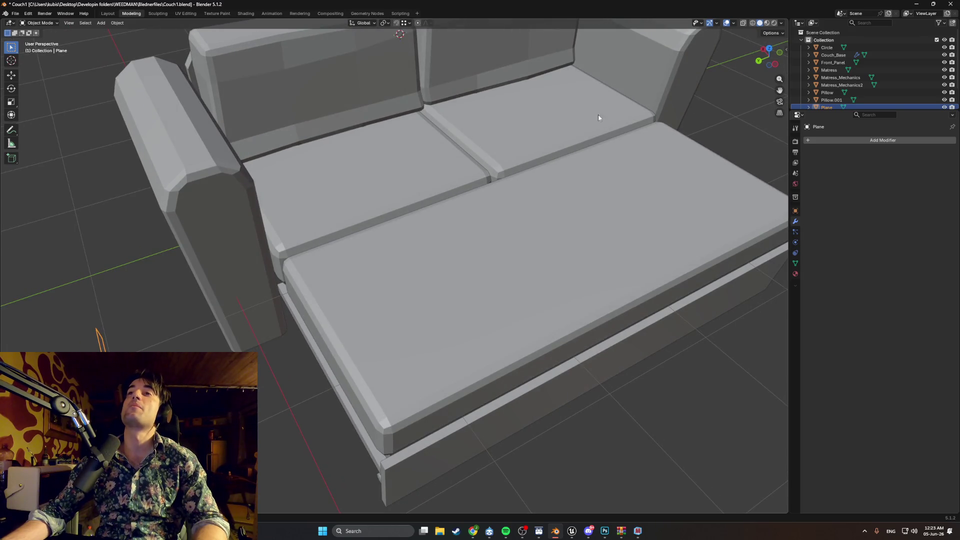
pyautogui.moveTo(471, 163)
pyautogui.mouseDown(button='middle')
pyautogui.moveTo(467, 242)
pyautogui.moveTo(434, 221)
pyautogui.moveTo(493, 208)
pyautogui.mouseUp(button='middle')
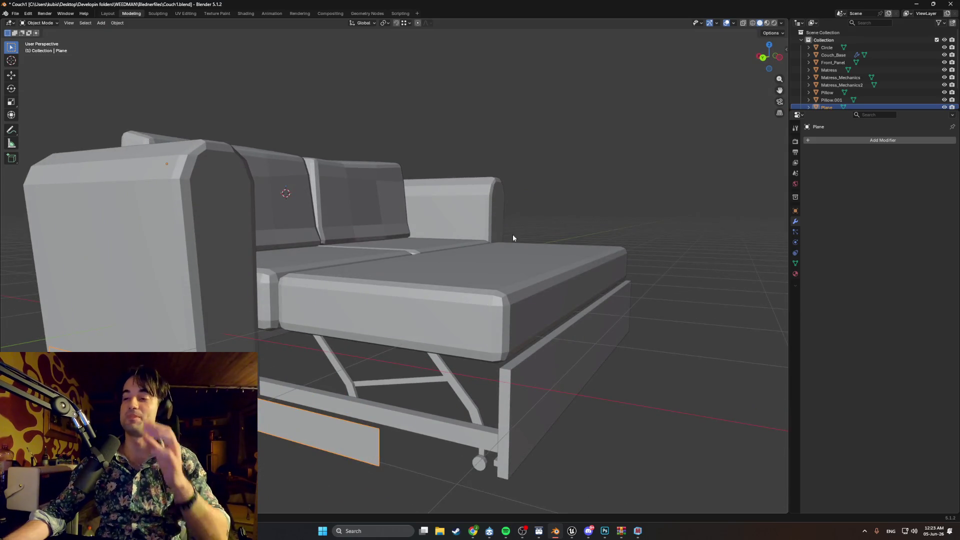
pyautogui.moveTo(547, 285); pyautogui.dragTo(497, 329, button='middle')
pyautogui.hotkey('shift', 'z')
pyautogui.press('ctrl+KP_1')
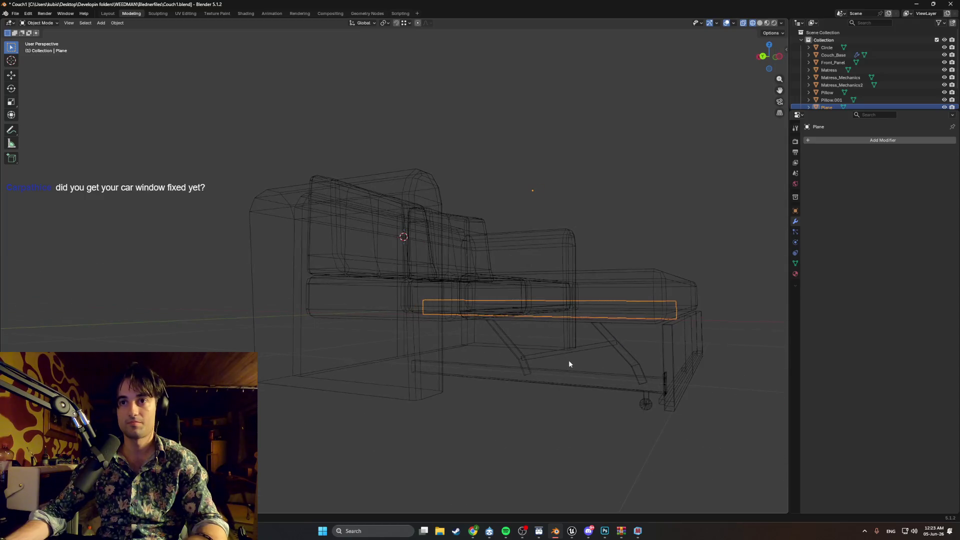
# Lower the plane vertically to sit under the couch.
pyautogui.scroll(-3, 416, 346)
pyautogui.press('g')
pyautogui.press('z')
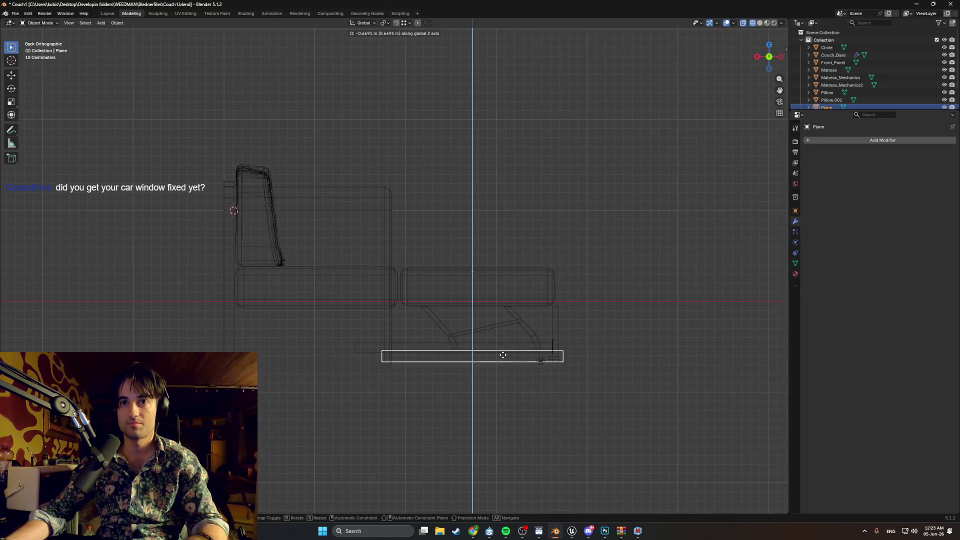
pyautogui.hotkey('shift', 'y')
pyautogui.click(387, 359)
pyautogui.scroll(3, 401, 371)
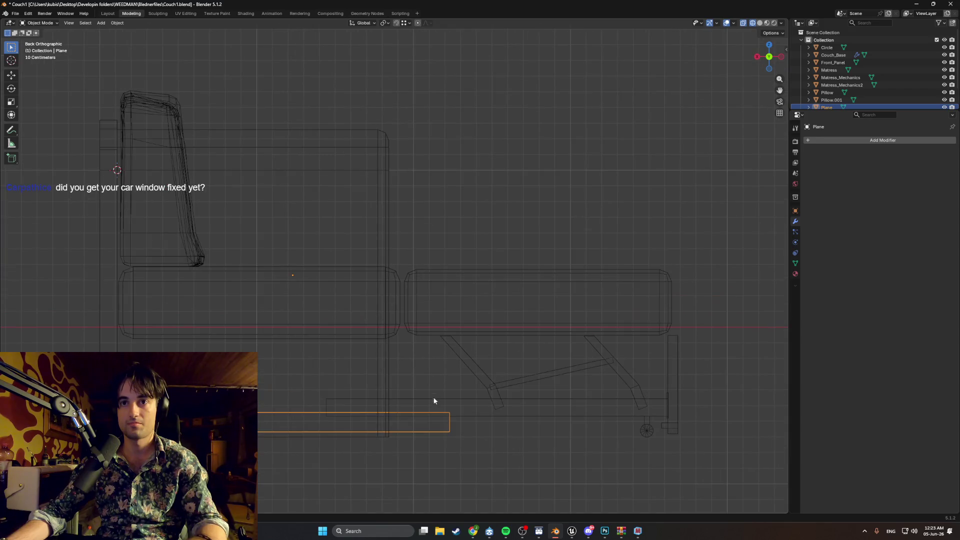
# In Edit Mode, move the plane's side edge sideways and slightly down.
pyautogui.press('Tab')
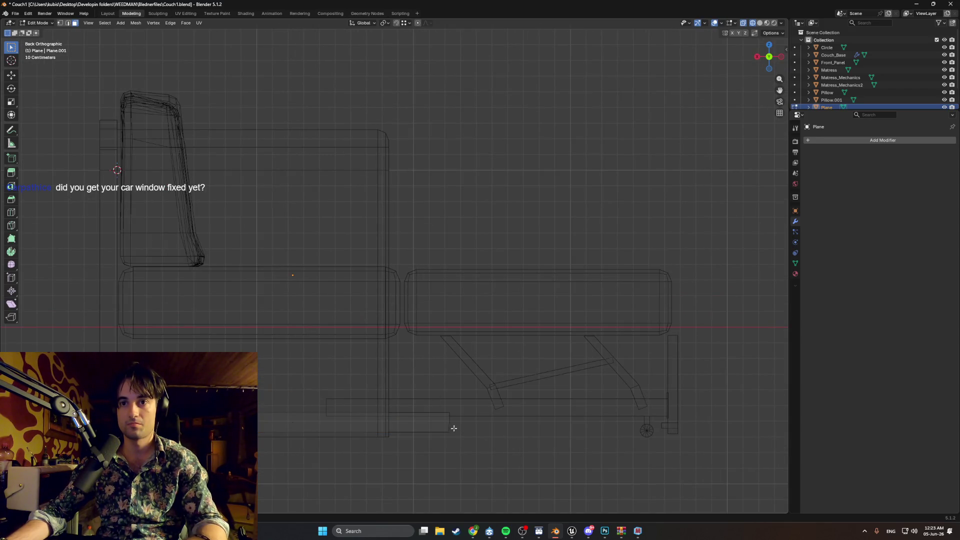
pyautogui.press('g')
pyautogui.press('x')
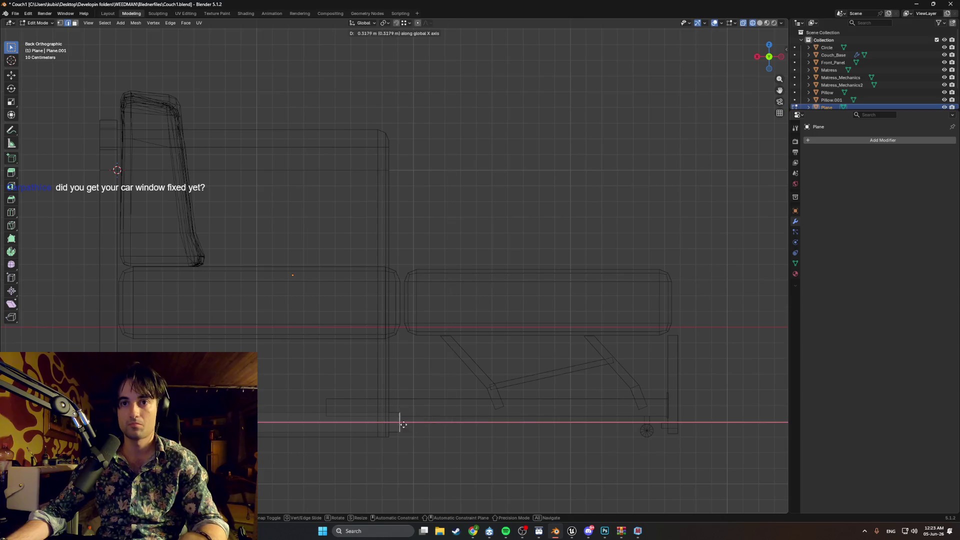
pyautogui.click(386, 424)
pyautogui.moveTo(279, 416)
pyautogui.keyDown('shift'); pyautogui.mouseDown(button='middle')
pyautogui.moveTo(302, 399)
pyautogui.moveTo(356, 395)
pyautogui.mouseUp(button='middle'); pyautogui.keyUp('shift')
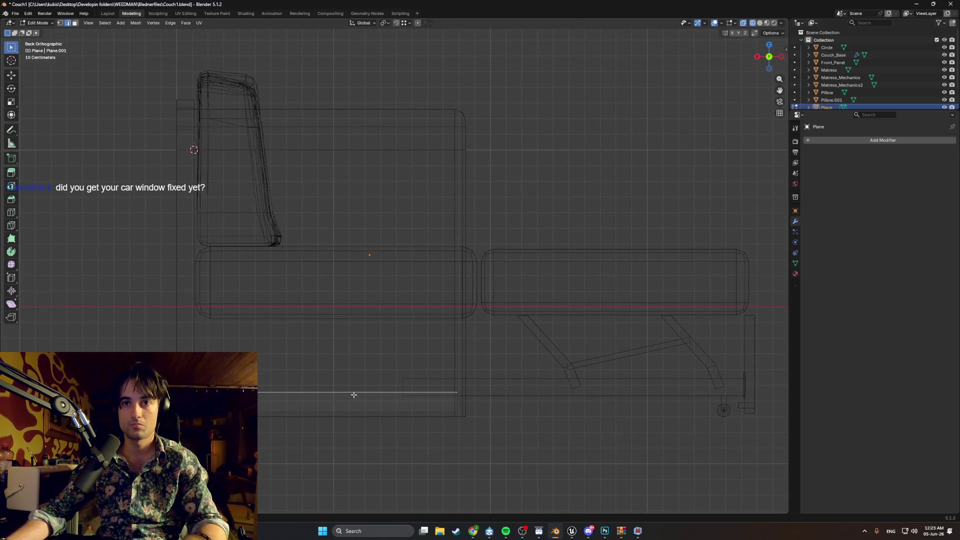
pyautogui.press('g')
pyautogui.press('z')
pyautogui.click(353, 399)
pyautogui.scroll(2, 372, 408)
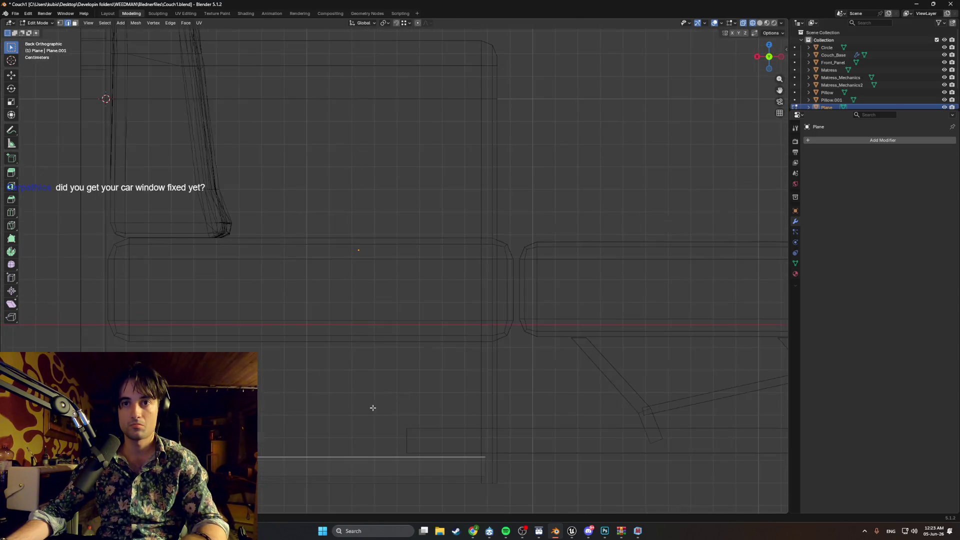
# In Object Mode, raise the whole plane and shift it sideways.
pyautogui.press('Tab')
pyautogui.press('g')
pyautogui.press('z')
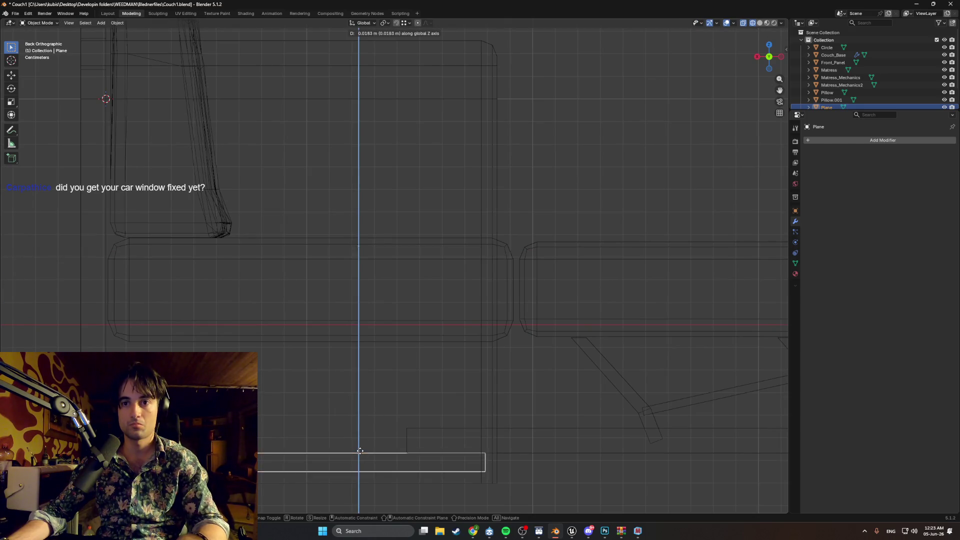
pyautogui.click(443, 453)
pyautogui.press('g')
pyautogui.press('x')
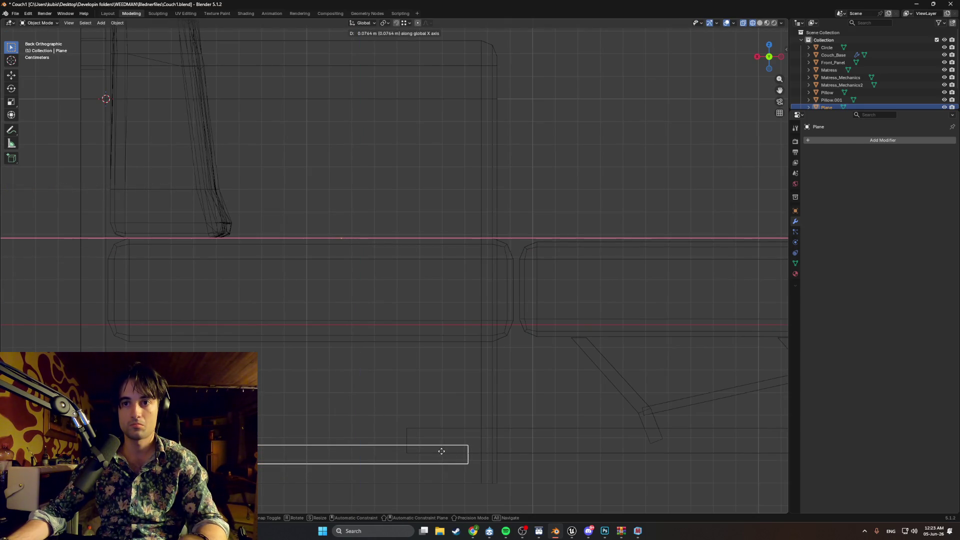
pyautogui.click(450, 450)
pyautogui.moveTo(451, 449)
pyautogui.mouseDown(button='middle')
pyautogui.moveTo(481, 454)
pyautogui.moveTo(419, 452)
pyautogui.moveTo(497, 435)
pyautogui.moveTo(488, 433)
pyautogui.mouseUp(button='middle')
# Position the plane front-to-back at the armrest base and return to solid shading.
pyautogui.press('g')
pyautogui.press('y')
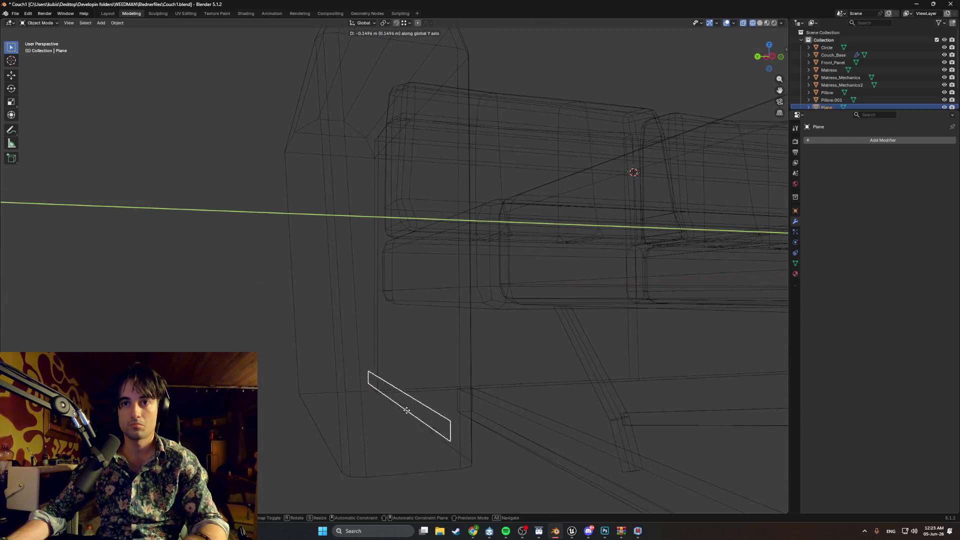
pyautogui.click(431, 414)
pyautogui.moveTo(431, 414)
pyautogui.mouseDown(button='middle')
pyautogui.moveTo(520, 427)
pyautogui.moveTo(506, 437)
pyautogui.moveTo(472, 302)
pyautogui.moveTo(483, 325)
pyautogui.moveTo(454, 339)
pyautogui.moveTo(429, 322)
pyautogui.moveTo(495, 310)
pyautogui.moveTo(478, 320)
pyautogui.mouseUp(button='middle')
pyautogui.hotkey('shift', 'z')
pyautogui.click(733, 24)
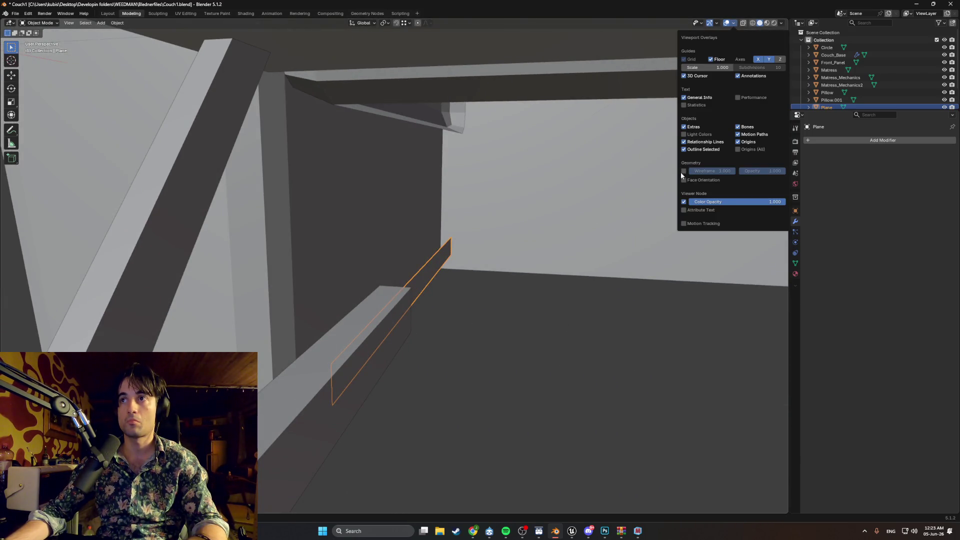
# Turn on the Face Orientation overlay so back faces show in red.
pyautogui.click(685, 180)
pyautogui.moveTo(471, 236)
pyautogui.mouseDown(button='middle')
pyautogui.moveTo(500, 249)
pyautogui.moveTo(452, 249)
pyautogui.moveTo(571, 256)
pyautogui.moveTo(525, 214)
pyautogui.moveTo(503, 234)
pyautogui.moveTo(528, 265)
pyautogui.moveTo(512, 259)
pyautogui.mouseUp(button='middle')
pyautogui.scroll(-6, 523, 246)
pyautogui.scroll(6, 482, 288)
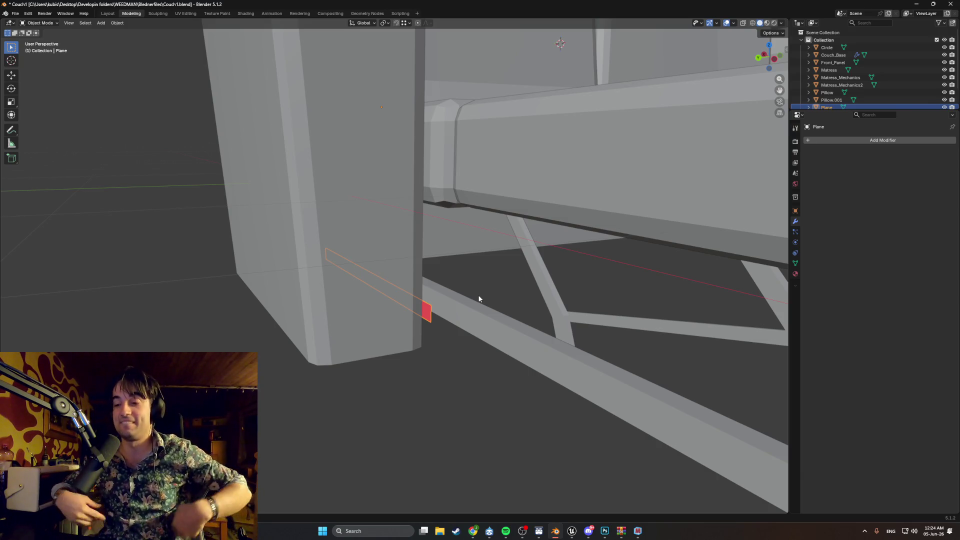
# Nudge the plane strip about 0.0666 m along Y until it sits flush against the armrest.
pyautogui.moveTo(479, 299)
pyautogui.mouseDown(button='middle')
pyautogui.moveTo(447, 335)
pyautogui.moveTo(416, 333)
pyautogui.moveTo(458, 329)
pyautogui.moveTo(364, 308)
pyautogui.moveTo(404, 304)
pyautogui.moveTo(339, 312)
pyautogui.moveTo(328, 329)
pyautogui.moveTo(377, 344)
pyautogui.moveTo(321, 338)
pyautogui.moveTo(344, 333)
pyautogui.moveTo(266, 317)
pyautogui.moveTo(377, 348)
pyautogui.moveTo(375, 315)
pyautogui.moveTo(452, 332)
pyautogui.moveTo(388, 294)
pyautogui.mouseUp(button='middle')
pyautogui.press('g')
pyautogui.press('y')
pyautogui.click(351, 336)
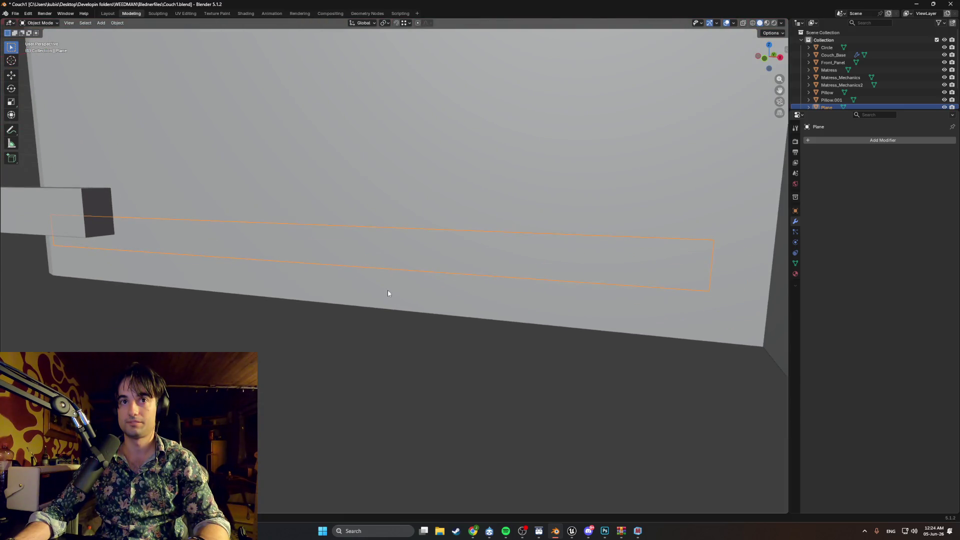
# In Edit Mode, reposition the plane strip's top edge.
pyautogui.press('Tab')
pyautogui.click(380, 254)
pyautogui.moveTo(379, 254); pyautogui.dragTo(299, 269, button='middle')
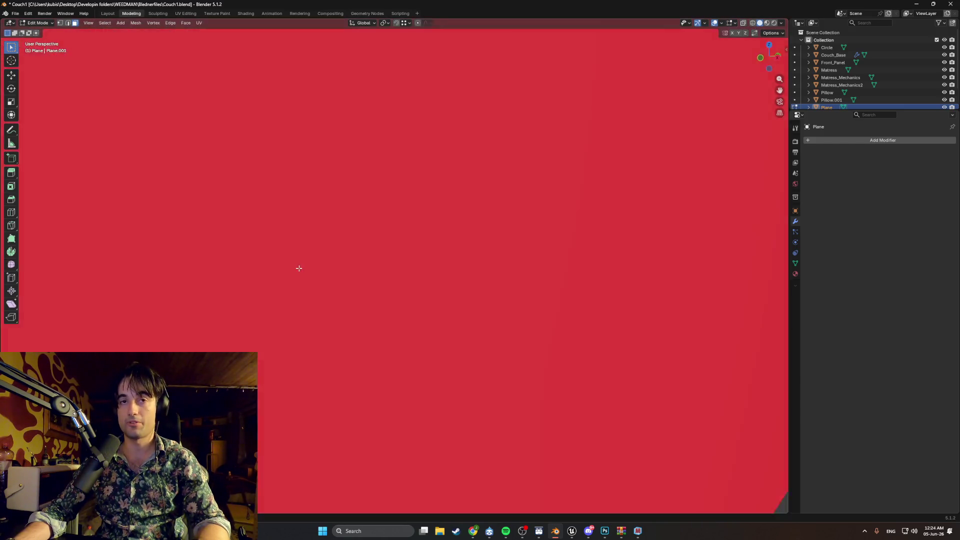
pyautogui.scroll(-5, 300, 267)
pyautogui.press('2')
pyautogui.click(326, 238)
pyautogui.press('g')
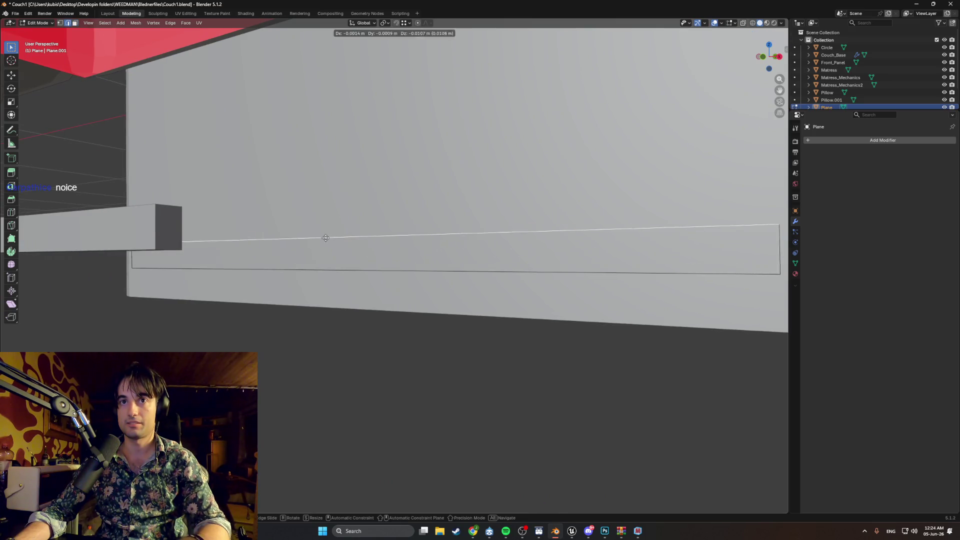
pyautogui.click(323, 243)
# Extrude the plane's face strip to give it thickness as a solid bar.
pyautogui.moveTo(323, 243)
pyautogui.mouseDown(button='middle')
pyautogui.moveTo(316, 272)
pyautogui.moveTo(326, 272)
pyautogui.mouseUp(button='middle')
pyautogui.press('3')
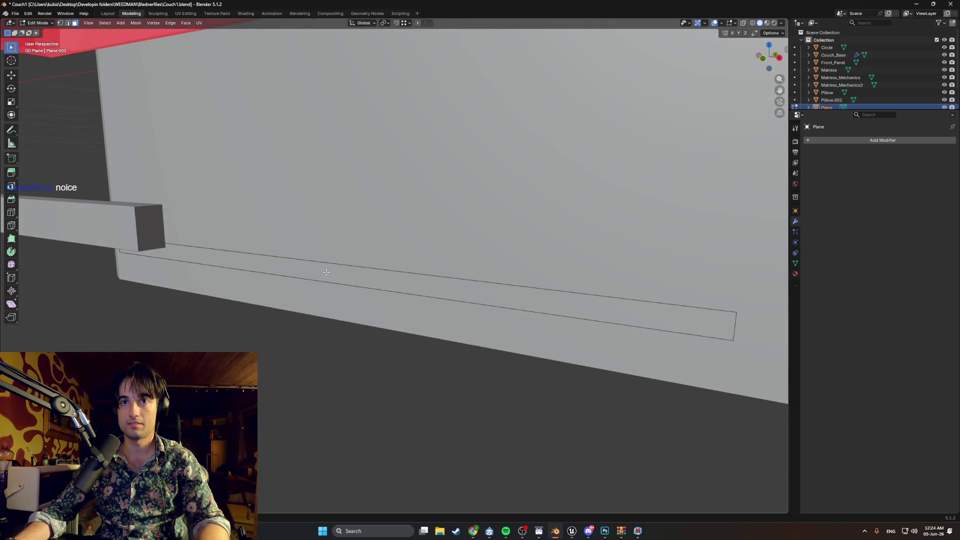
pyautogui.click(326, 272)
pyautogui.press('e')
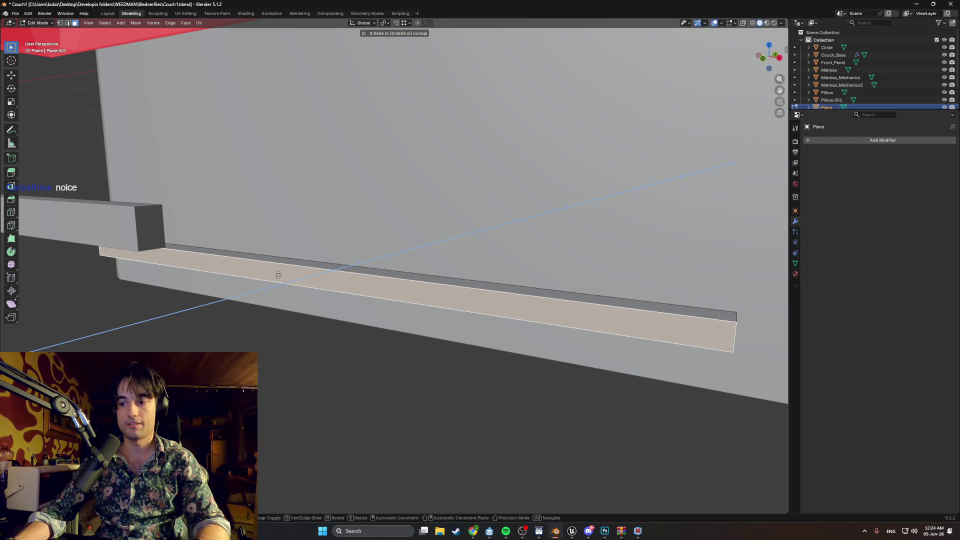
pyautogui.click(279, 275)
pyautogui.moveTo(279, 275)
pyautogui.mouseDown(button='middle')
pyautogui.moveTo(253, 260)
pyautogui.moveTo(262, 249)
pyautogui.moveTo(209, 255)
pyautogui.moveTo(313, 219)
pyautogui.mouseUp(button='middle')
pyautogui.moveTo(417, 187)
pyautogui.mouseDown(button='middle')
pyautogui.moveTo(390, 180)
pyautogui.moveTo(368, 206)
pyautogui.moveTo(326, 204)
pyautogui.moveTo(352, 212)
pyautogui.moveTo(440, 323)
pyautogui.moveTo(397, 342)
pyautogui.moveTo(396, 330)
pyautogui.mouseUp(button='middle')
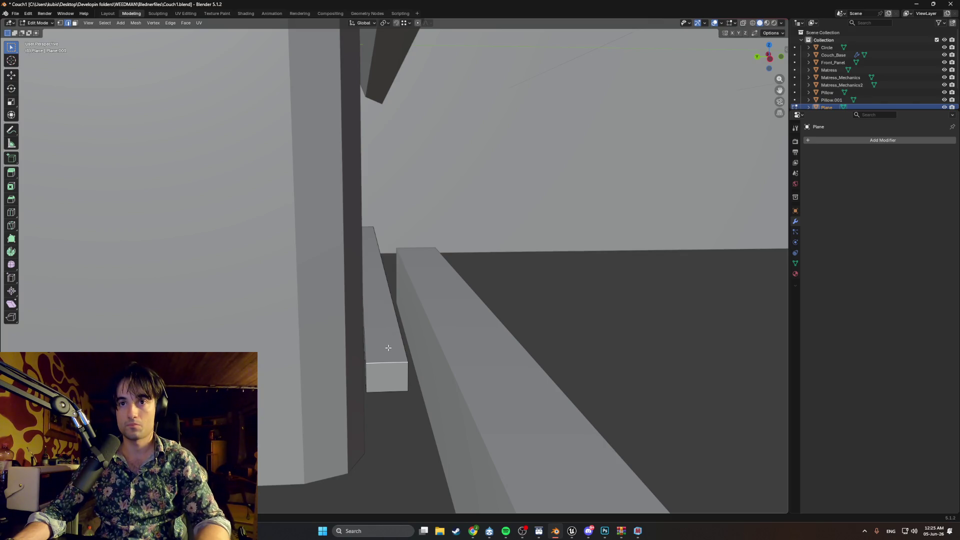
# Add a loop cut across the bar and slide it near the bar's end.
pyautogui.hotkey('ctrl', 'r')
pyautogui.click(400, 349)
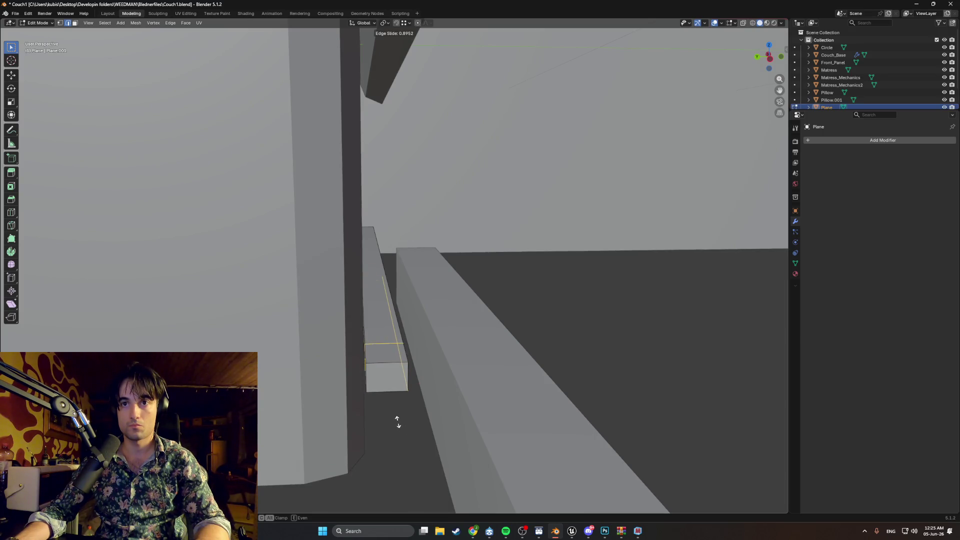
pyautogui.click(399, 425)
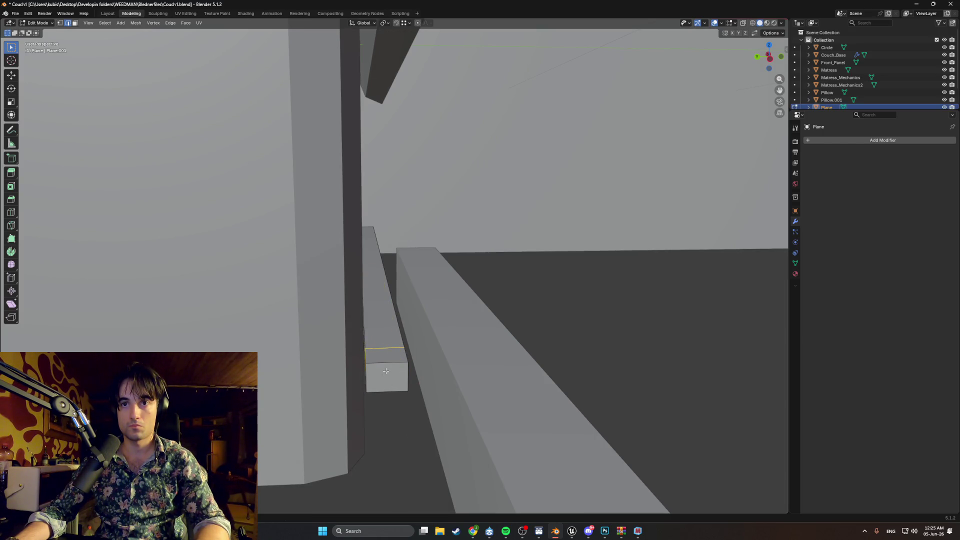
# Extrude the end section's top face upward along Z into a small stop block.
pyautogui.press('3')
pyautogui.click(388, 345)
pyautogui.press('e')
pyautogui.press('x')
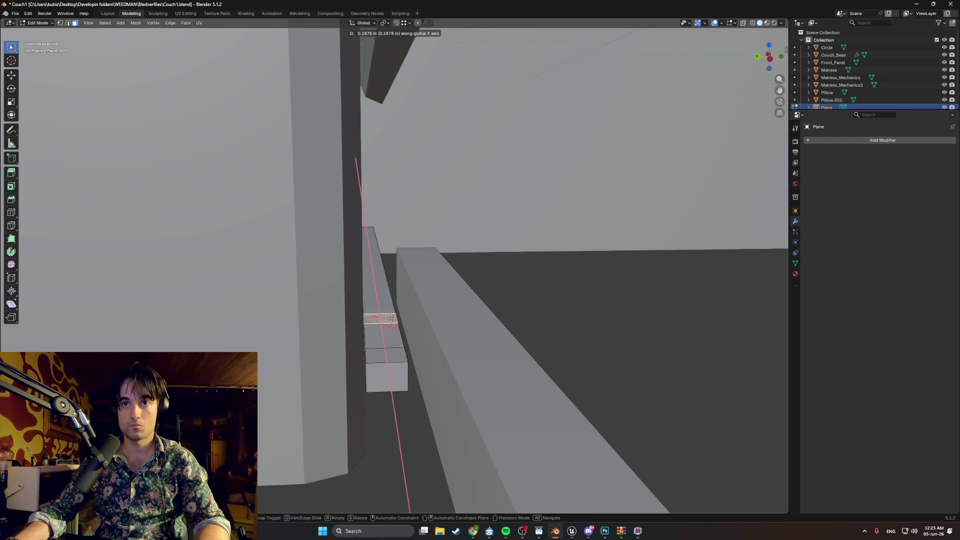
pyautogui.press('z')
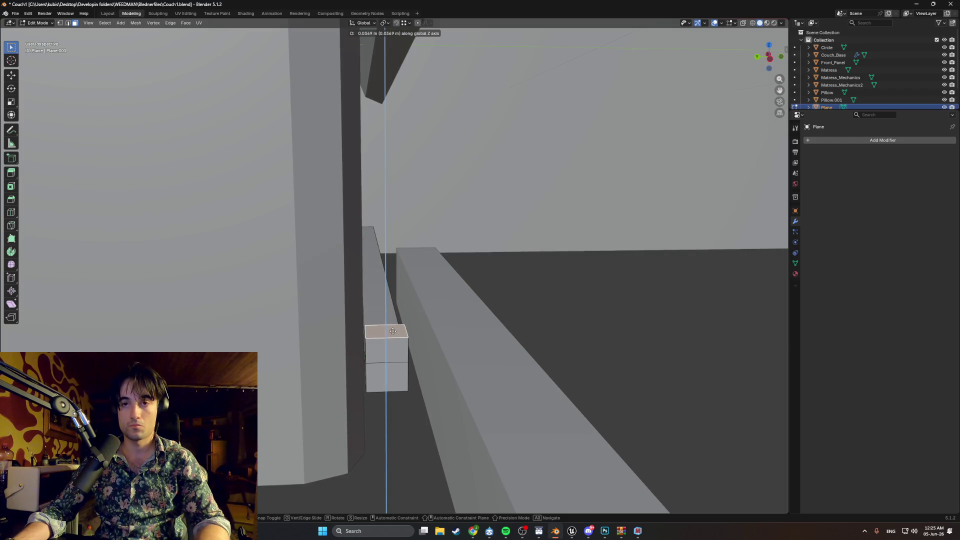
pyautogui.click(393, 329)
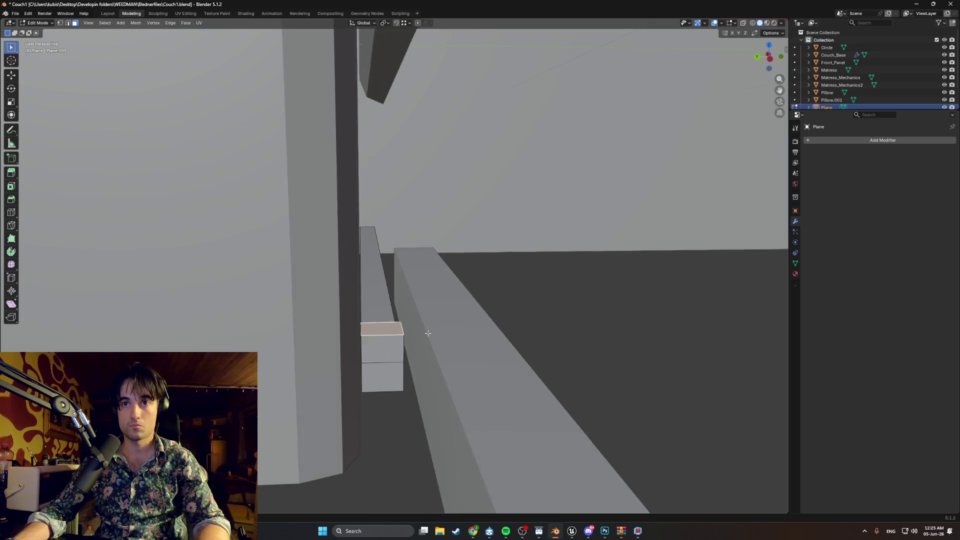
pyautogui.moveTo(393, 330)
pyautogui.mouseDown(button='middle')
pyautogui.moveTo(375, 337)
pyautogui.moveTo(332, 317)
pyautogui.moveTo(407, 328)
pyautogui.moveTo(427, 343)
pyautogui.moveTo(422, 313)
pyautogui.moveTo(458, 308)
pyautogui.moveTo(598, 376)
pyautogui.mouseUp(button='middle')
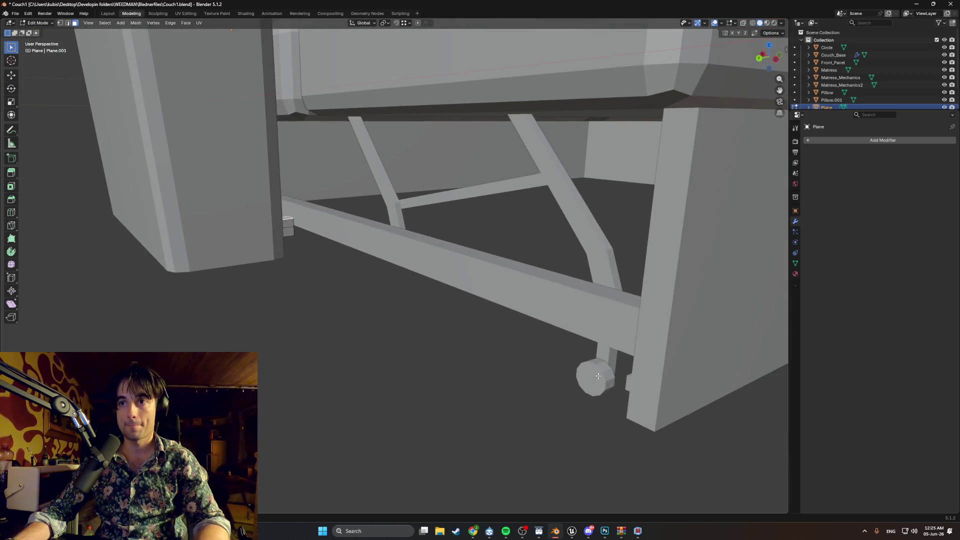
# Duplicate the wheel caster and shift the copy sideways along X.
pyautogui.press('Tab')
pyautogui.click(582, 375)
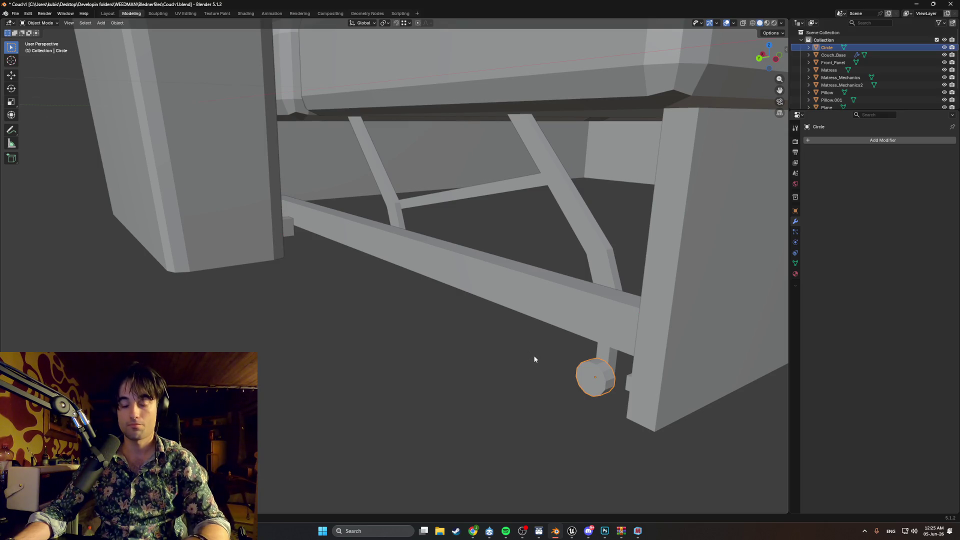
pyautogui.hotkey('shift', 'd')
pyautogui.press('x')
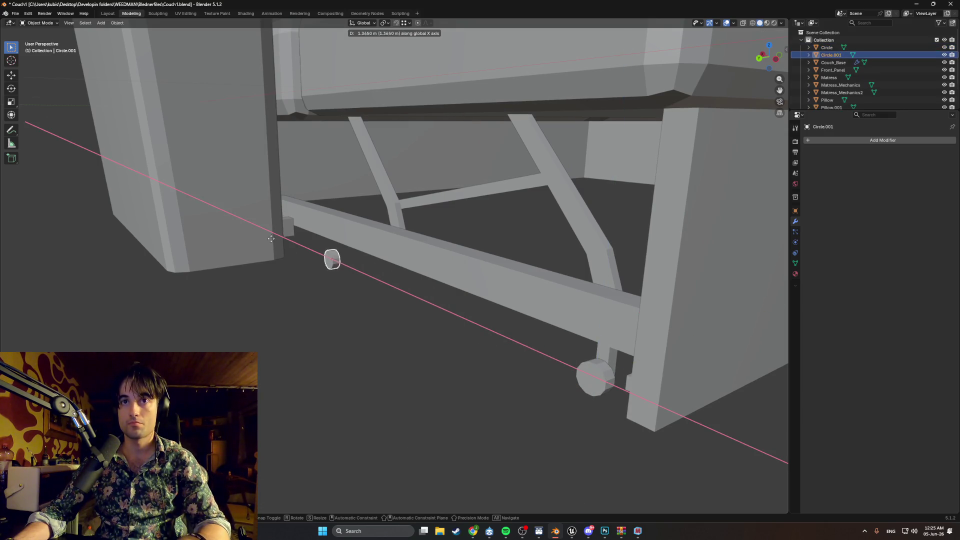
pyautogui.click(232, 220)
pyautogui.moveTo(232, 221)
pyautogui.mouseDown(button='middle')
pyautogui.moveTo(307, 218)
pyautogui.moveTo(306, 285)
pyautogui.moveTo(256, 288)
pyautogui.moveTo(373, 315)
pyautogui.moveTo(377, 369)
pyautogui.moveTo(354, 363)
pyautogui.mouseUp(button='middle')
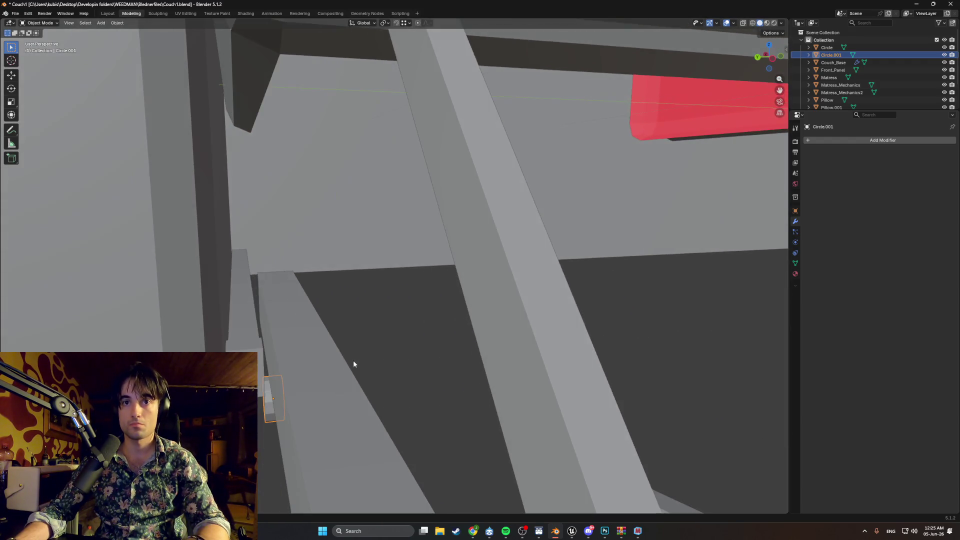
# Move the copied caster along Y under the couch frame, checking it in wireframe.
pyautogui.press('g')
pyautogui.press('z')
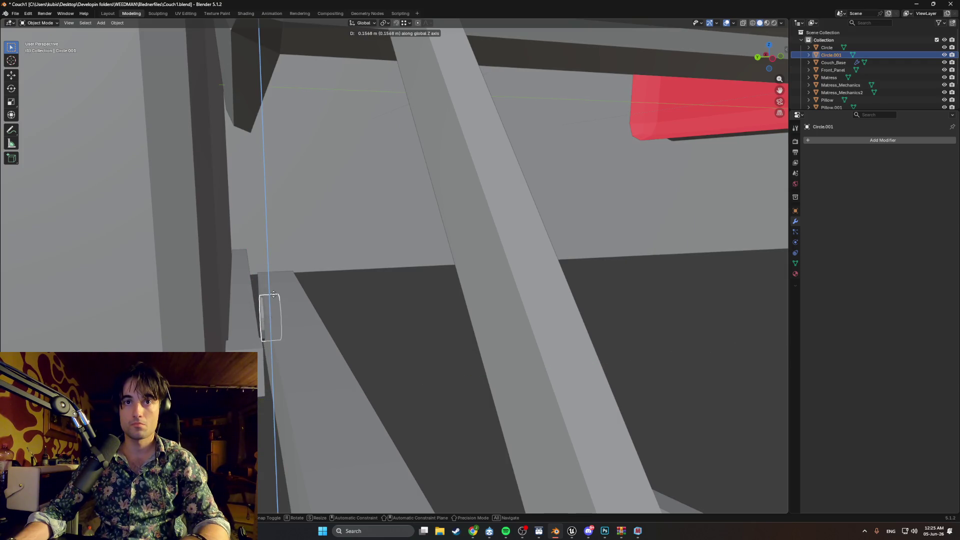
pyautogui.press('y')
pyautogui.click(253, 298)
pyautogui.moveTo(253, 299)
pyautogui.mouseDown(button='middle')
pyautogui.moveTo(226, 337)
pyautogui.moveTo(247, 328)
pyautogui.moveTo(283, 350)
pyautogui.moveTo(350, 340)
pyautogui.mouseUp(button='middle')
pyautogui.scroll(2, 215, 348)
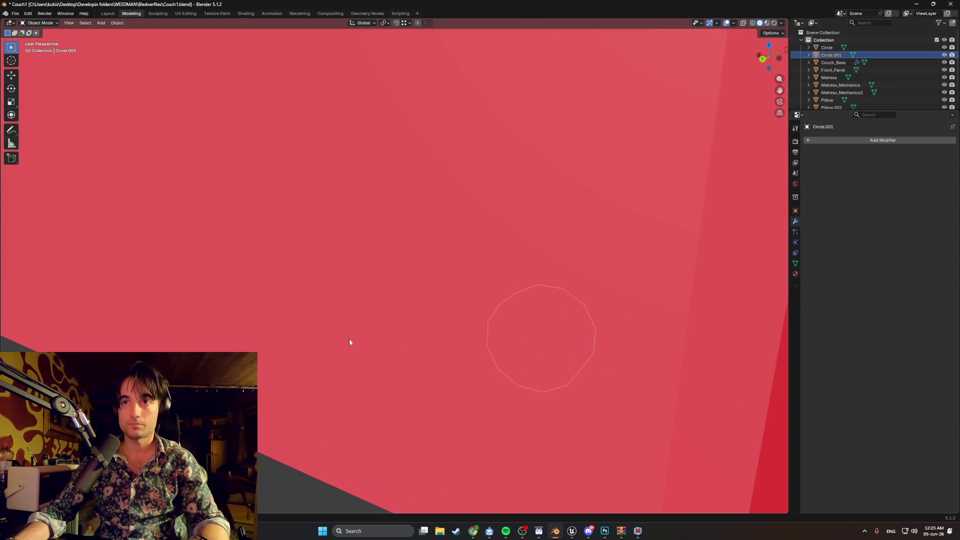
pyautogui.hotkey('shift', 'z')
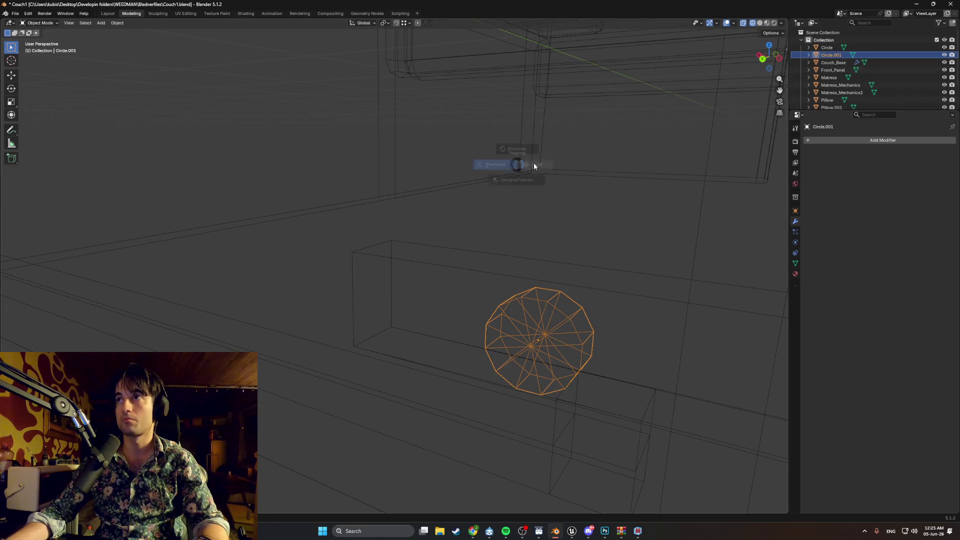
pyautogui.hotkey('shift', 'z')
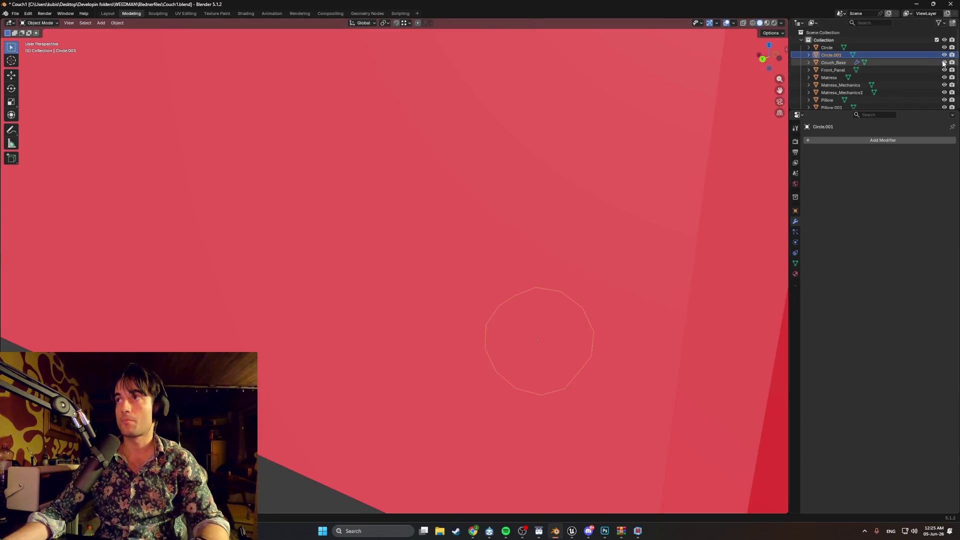
# Hide Couch_Base and slide the wheel along X to the mechanism rail's end.
pyautogui.click(944, 62)
pyautogui.moveTo(459, 306)
pyautogui.mouseDown(button='middle')
pyautogui.moveTo(440, 272)
pyautogui.moveTo(566, 255)
pyautogui.moveTo(575, 236)
pyautogui.moveTo(555, 205)
pyautogui.mouseUp(button='middle')
pyautogui.press('g')
pyautogui.press('x')
pyautogui.click(578, 242)
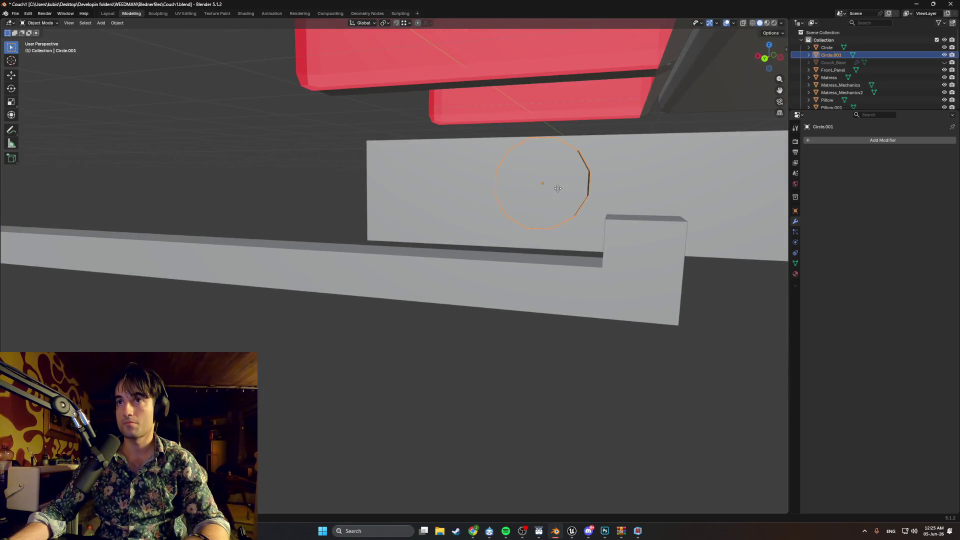
pyautogui.press('g')
pyautogui.press('z')
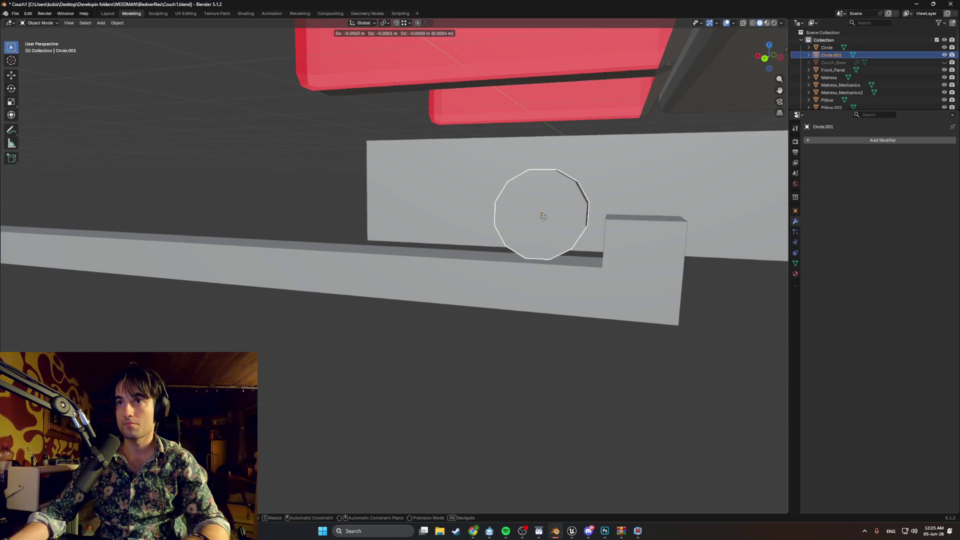
pyautogui.press('x')
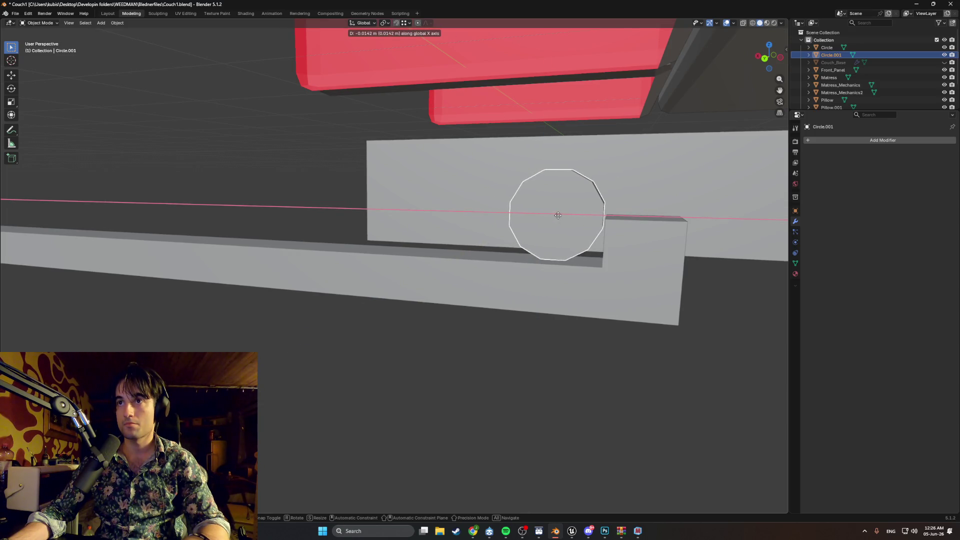
pyautogui.click(558, 215)
pyautogui.moveTo(558, 215)
pyautogui.mouseDown(button='middle')
pyautogui.moveTo(517, 257)
pyautogui.moveTo(540, 260)
pyautogui.moveTo(553, 278)
pyautogui.moveTo(491, 338)
pyautogui.moveTo(172, 253)
pyautogui.moveTo(234, 269)
pyautogui.moveTo(231, 298)
pyautogui.mouseUp(button='middle')
# Lengthen the mechanism bar by moving its end face along X.
pyautogui.click(572, 261)
pyautogui.press('Tab')
pyautogui.click(547, 267)
pyautogui.press('g')
pyautogui.press('x')
pyautogui.click(570, 276)
pyautogui.scroll(-3, 553, 279)
# Shift the wheel Circle.001 along Y to rest against the bar's raised end block.
pyautogui.press('Tab')
pyautogui.click(219, 300)
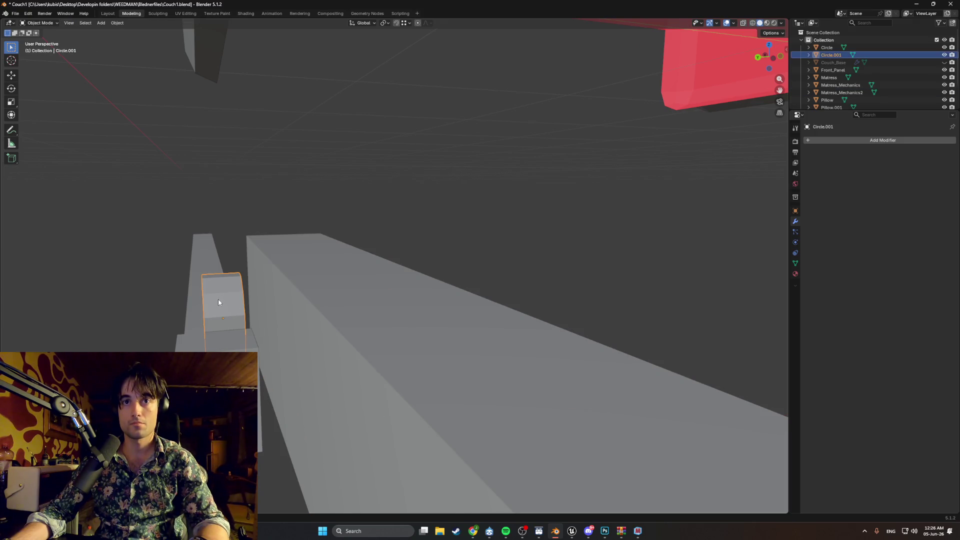
pyautogui.press('g')
pyautogui.press('y')
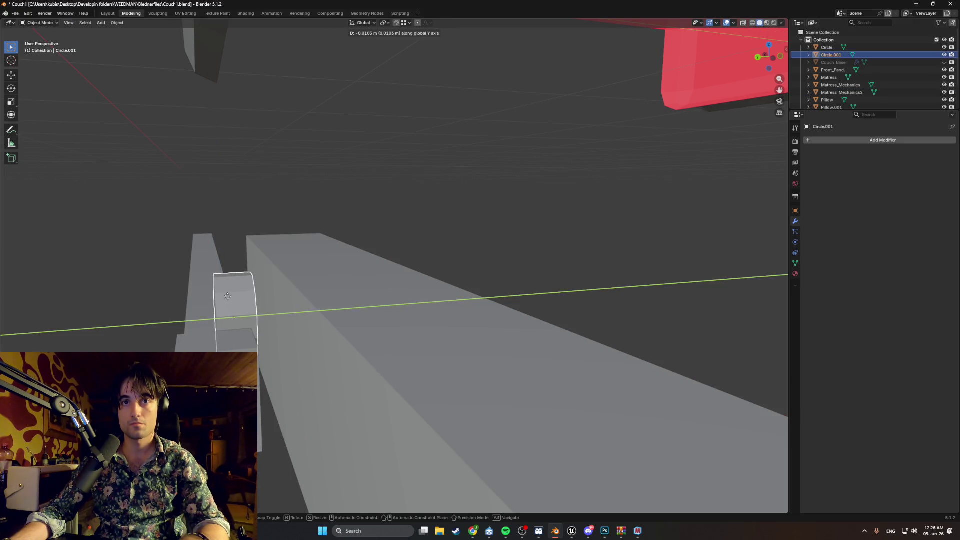
pyautogui.click(228, 297)
pyautogui.moveTo(228, 296)
pyautogui.mouseDown(button='middle')
pyautogui.moveTo(395, 321)
pyautogui.moveTo(393, 337)
pyautogui.mouseUp(button='middle')
pyautogui.press('Tab')
pyautogui.click(400, 323)
# Pull the wheel's front face out along Y to widen it into a short cylinder.
pyautogui.press('g')
pyautogui.press('y')
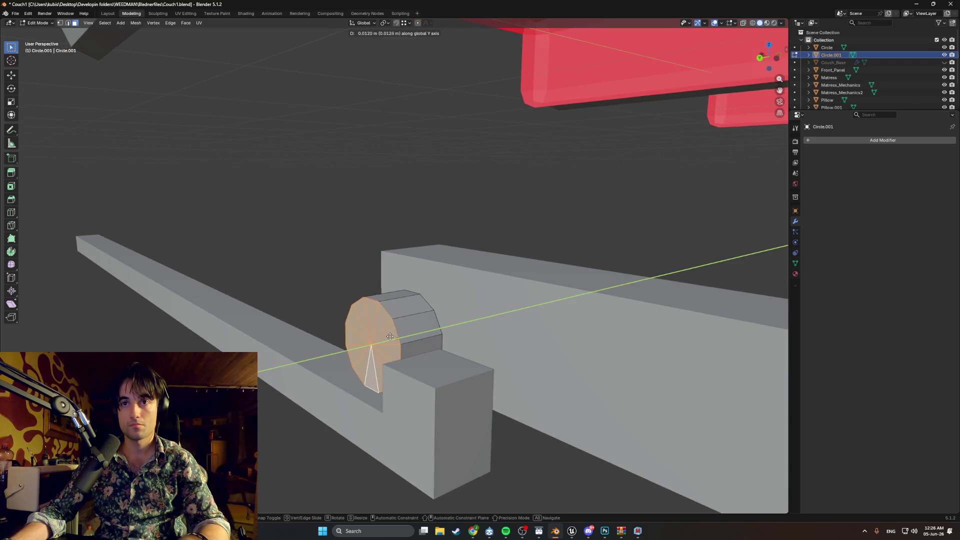
pyautogui.click(383, 338)
pyautogui.moveTo(383, 338); pyautogui.dragTo(424, 331, button='middle')
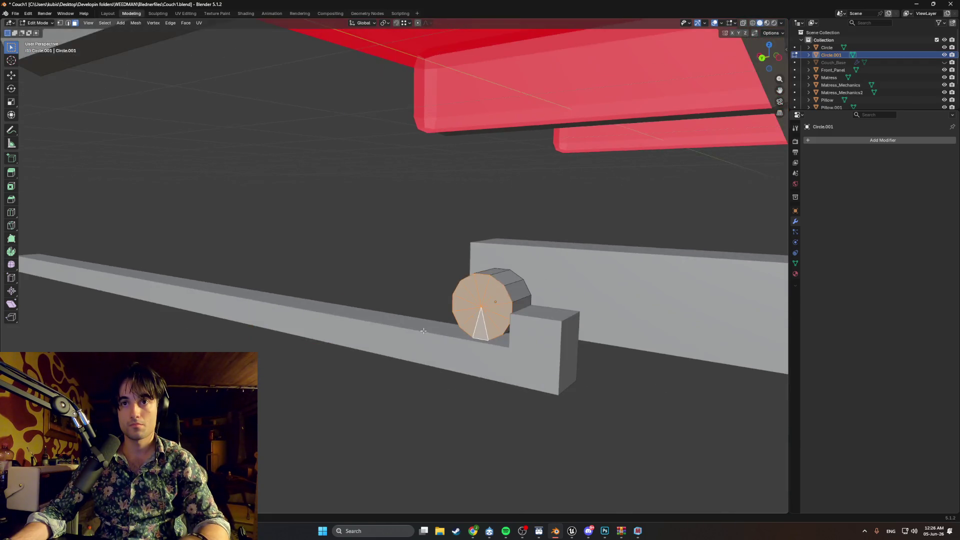
pyautogui.scroll(-5, 537, 410)
pyautogui.moveTo(538, 410)
pyautogui.mouseDown(button='middle')
pyautogui.moveTo(534, 388)
pyautogui.moveTo(467, 369)
pyautogui.moveTo(472, 351)
pyautogui.moveTo(398, 337)
pyautogui.moveTo(415, 325)
pyautogui.mouseUp(button='middle')
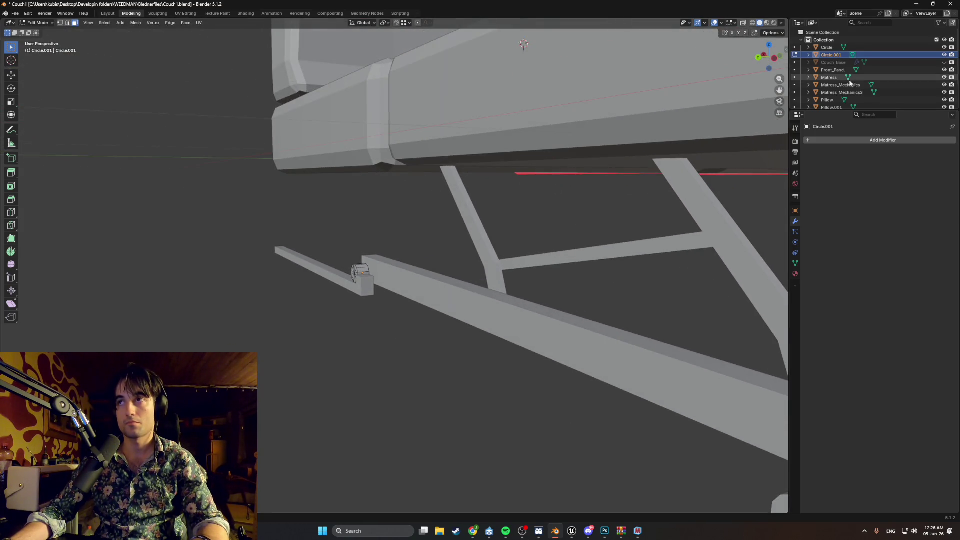
# Show Couch_Base briefly to check the fit, then hide it again.
pyautogui.click(945, 62)
pyautogui.moveTo(450, 280)
pyautogui.mouseDown(button='middle')
pyautogui.moveTo(461, 278)
pyautogui.moveTo(441, 259)
pyautogui.moveTo(464, 260)
pyautogui.moveTo(395, 262)
pyautogui.moveTo(473, 263)
pyautogui.moveTo(455, 266)
pyautogui.mouseUp(button='middle')
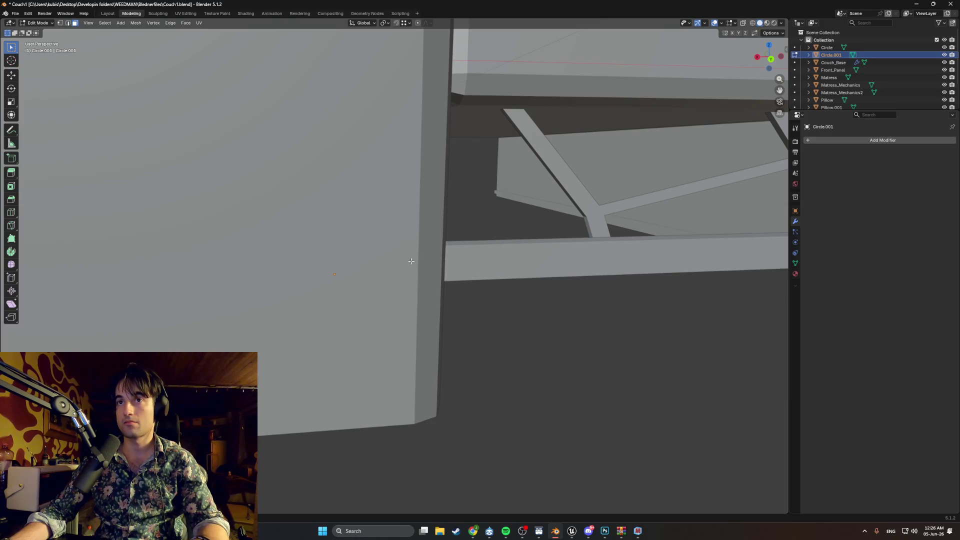
pyautogui.click(945, 62)
pyautogui.scroll(2, 364, 246)
pyautogui.moveTo(364, 246)
pyautogui.mouseDown(button='middle')
pyautogui.moveTo(350, 250)
pyautogui.moveTo(364, 246)
pyautogui.moveTo(381, 289)
pyautogui.mouseUp(button='middle')
pyautogui.scroll(1, 364, 246)
pyautogui.press('Tab')
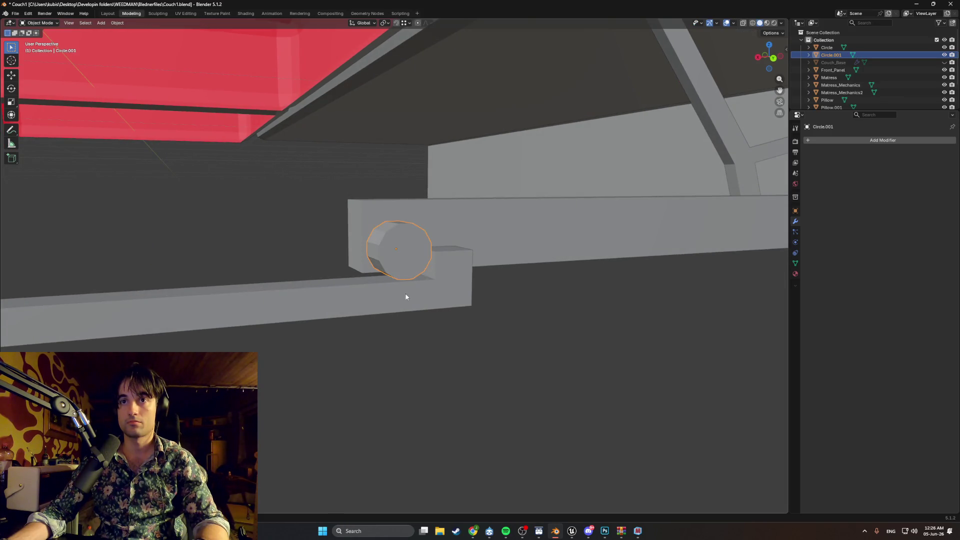
# Raise the rail and wheel together along Z.
pyautogui.click(390, 290)
pyautogui.keyDown('shift'); pyautogui.click(398, 256); pyautogui.keyUp('shift')
pyautogui.press('g')
pyautogui.press('z')
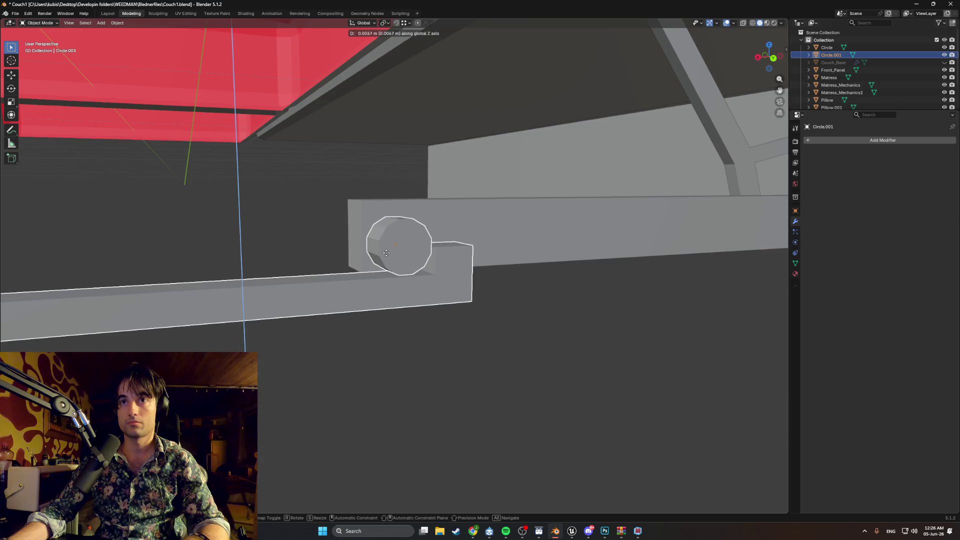
pyautogui.click(387, 244)
pyautogui.moveTo(383, 247)
pyautogui.mouseDown(button='middle')
pyautogui.moveTo(417, 257)
pyautogui.moveTo(387, 267)
pyautogui.mouseUp(button='middle')
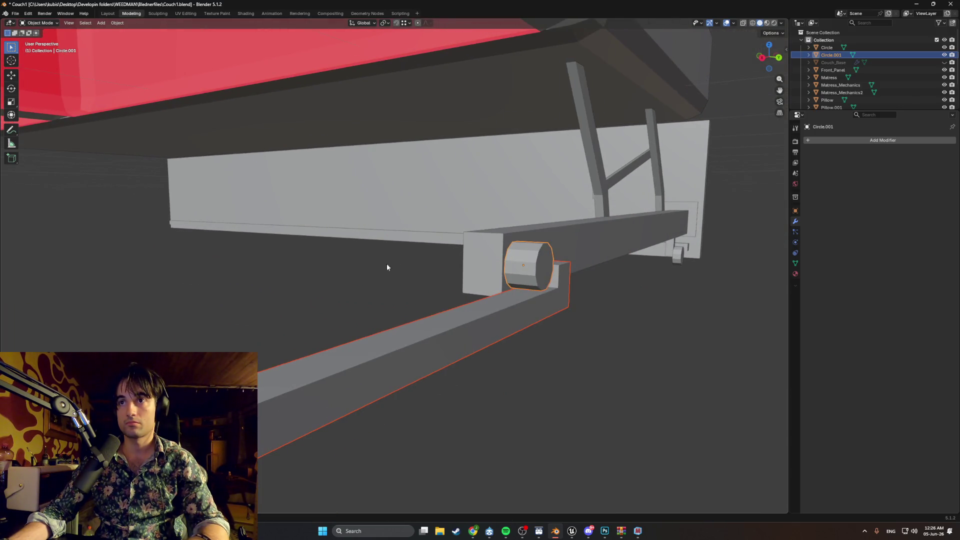
# Inspect the wheel's height in Right orthographic view, toggling wireframe and solid shading.
pyautogui.press('KP_3')
pyautogui.scroll(3, 582, 249)
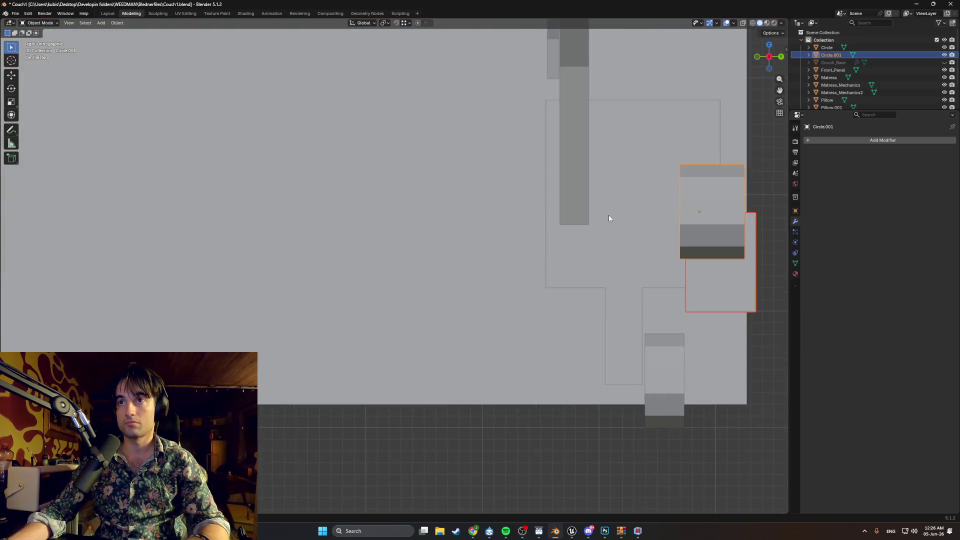
pyautogui.moveTo(608, 218)
pyautogui.keyDown('shift'); pyautogui.mouseDown(button='middle')
pyautogui.moveTo(452, 240)
pyautogui.moveTo(466, 246)
pyautogui.moveTo(465, 223)
pyautogui.moveTo(448, 232)
pyautogui.mouseUp(button='middle'); pyautogui.keyUp('shift')
pyautogui.scroll(-2, 491, 238)
pyautogui.press('KP_3')
pyautogui.scroll(4, 433, 247)
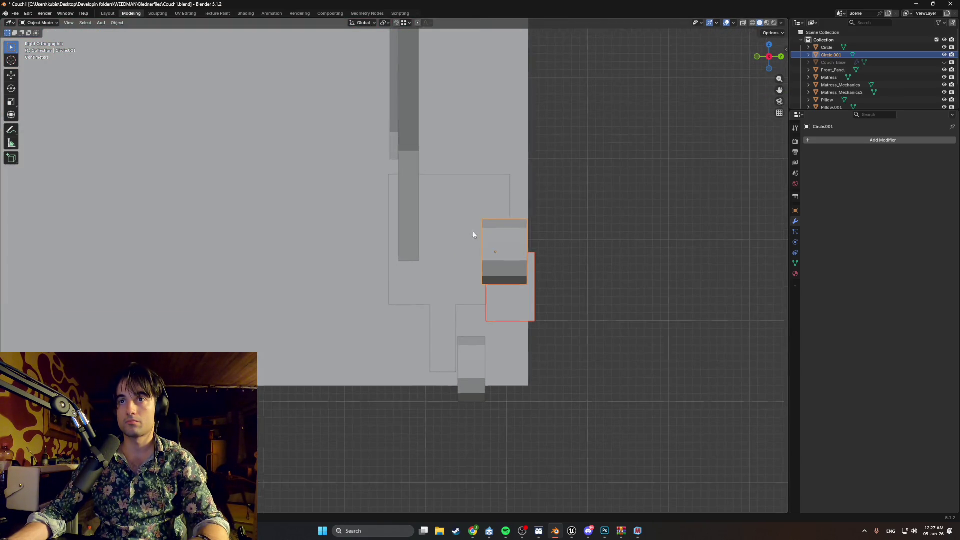
pyautogui.press('z')
pyautogui.click(398, 262)
pyautogui.scroll(3, 446, 265)
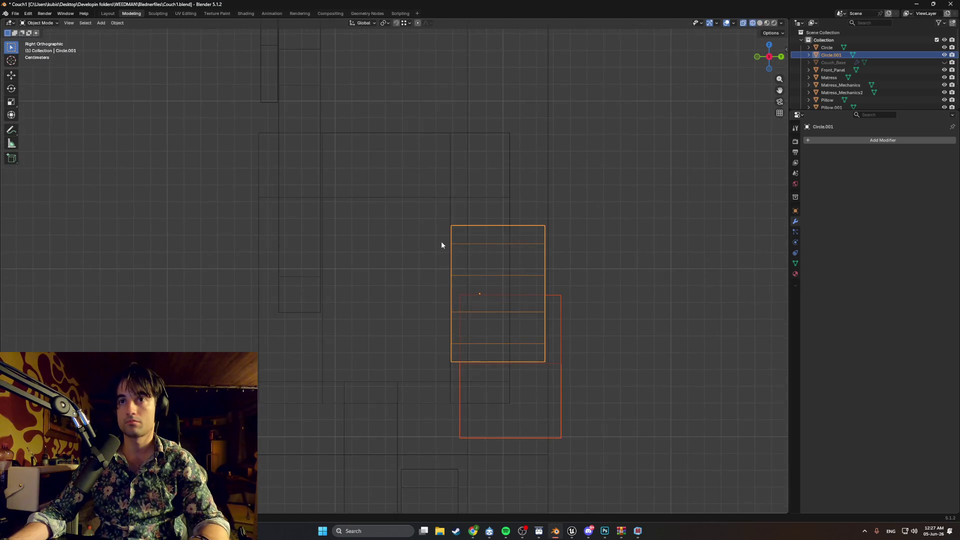
pyautogui.moveTo(441, 242)
pyautogui.keyDown('shift'); pyautogui.mouseDown(button='middle')
pyautogui.moveTo(432, 262)
pyautogui.moveTo(461, 274)
pyautogui.moveTo(419, 266)
pyautogui.mouseUp(button='middle'); pyautogui.keyUp('shift')
pyautogui.press('z')
pyautogui.click(465, 263)
# In wireframe, nudge the wheel 0.0013 m along Z, then return to solid shading.
pyautogui.scroll(-4, 461, 273)
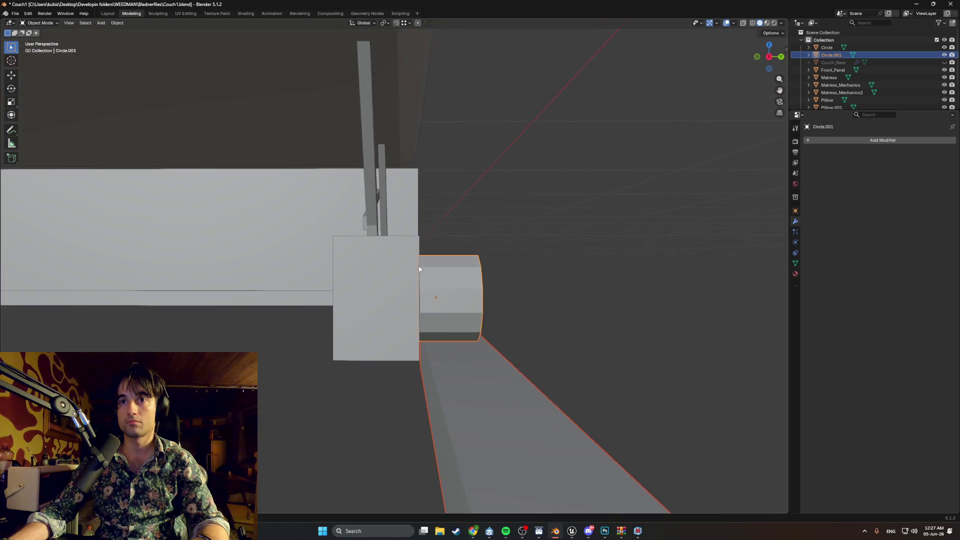
pyautogui.press('z')
pyautogui.click(396, 270)
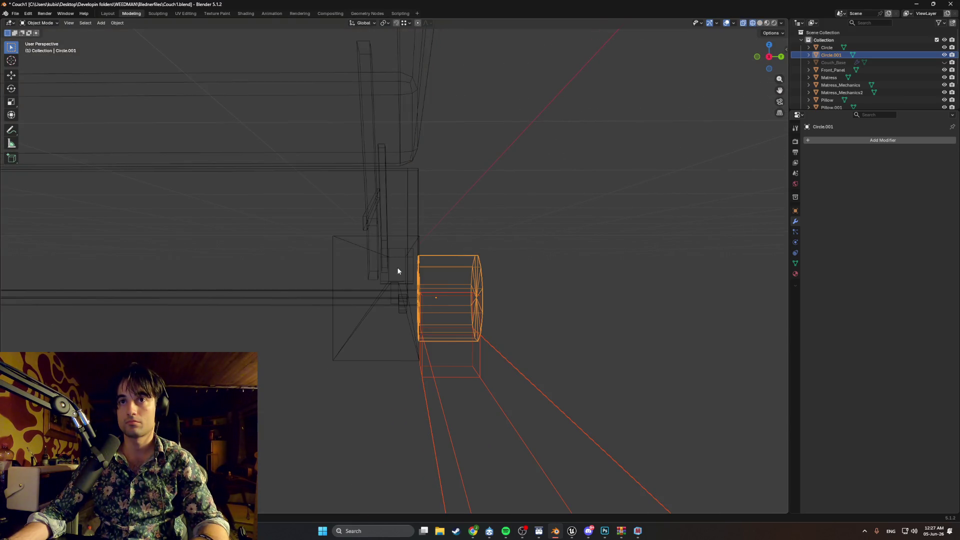
pyautogui.moveTo(396, 272)
pyautogui.keyDown('alt'); pyautogui.mouseDown(button='middle')
pyautogui.moveTo(364, 274)
pyautogui.moveTo(430, 279)
pyautogui.mouseUp(button='middle'); pyautogui.keyUp('alt')
pyautogui.scroll(3, 429, 280)
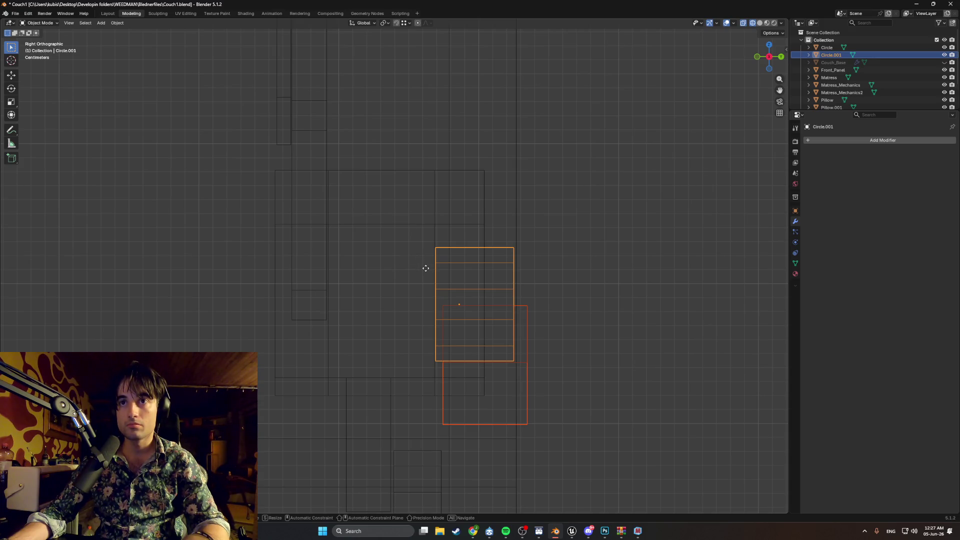
pyautogui.press('z')
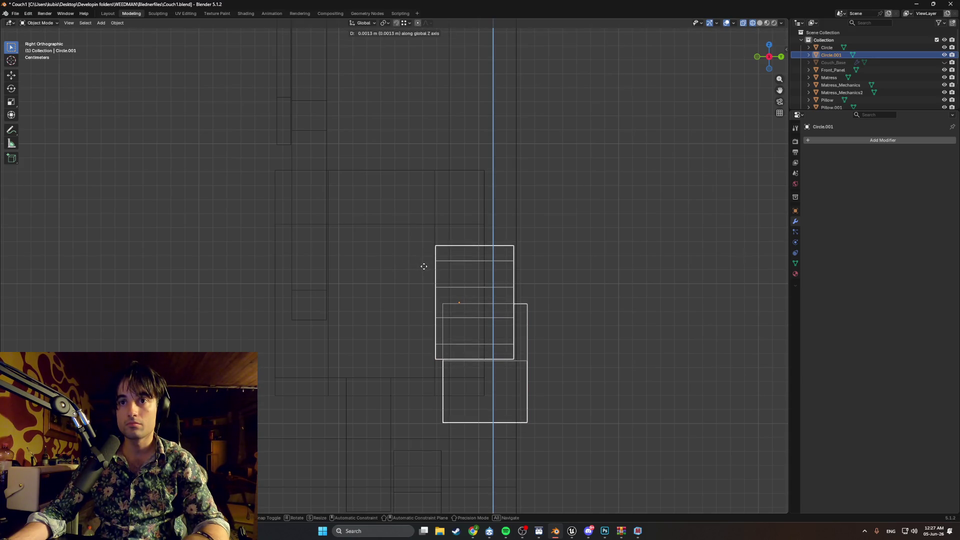
pyautogui.click(423, 267)
pyautogui.click(556, 277)
pyautogui.press('z')
pyautogui.moveTo(556, 278)
pyautogui.mouseDown(button='middle')
pyautogui.moveTo(460, 296)
pyautogui.moveTo(329, 279)
pyautogui.mouseUp(button='middle')
pyautogui.click(430, 297)
pyautogui.scroll(-8, 329, 279)
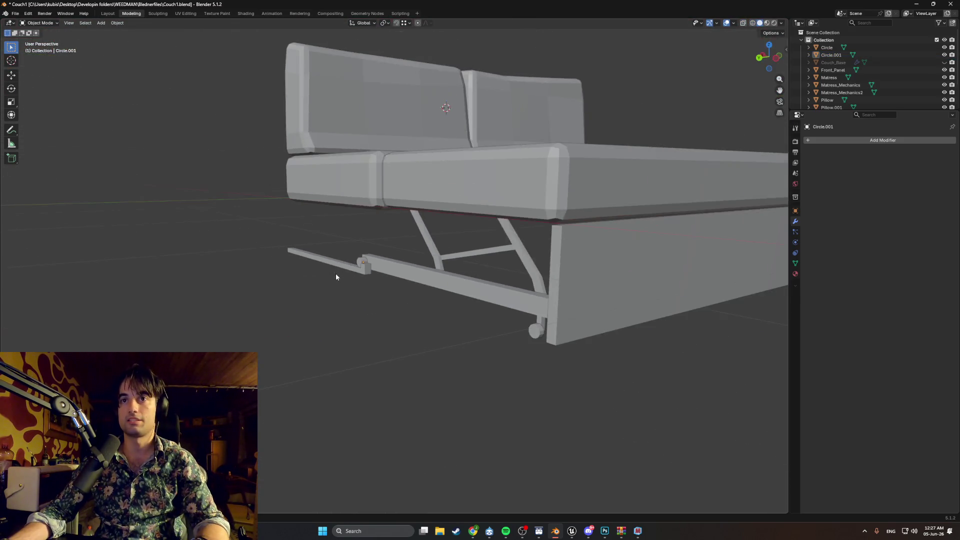
# Unhide Couch_Base and inspect the mechanism under the couch frame.
pyautogui.moveTo(655, 210)
pyautogui.mouseDown(button='middle')
pyautogui.moveTo(643, 217)
pyautogui.moveTo(623, 205)
pyautogui.moveTo(684, 220)
pyautogui.moveTo(670, 215)
pyautogui.mouseUp(button='middle')
pyautogui.scroll(3, 670, 215)
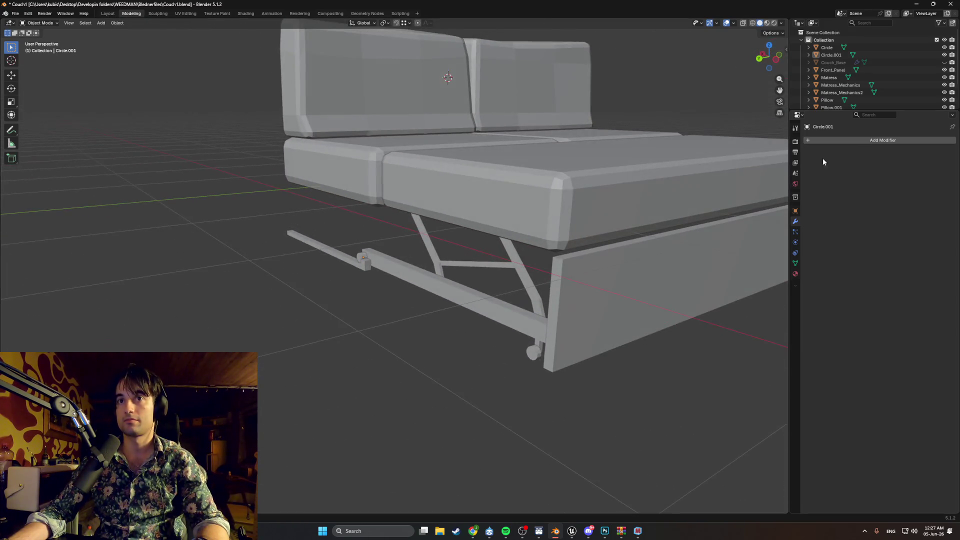
pyautogui.click(944, 62)
pyautogui.moveTo(520, 230); pyautogui.dragTo(584, 230, button='middle')
pyautogui.scroll(5, 446, 242)
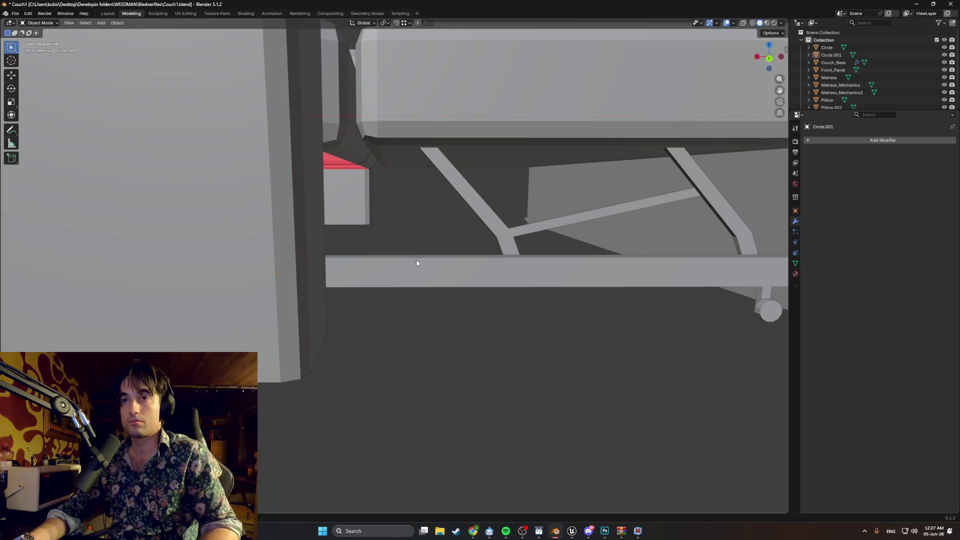
pyautogui.moveTo(472, 258)
pyautogui.mouseDown(button='middle')
pyautogui.moveTo(391, 257)
pyautogui.moveTo(473, 260)
pyautogui.mouseUp(button='middle')
pyautogui.scroll(-10, 427, 263)
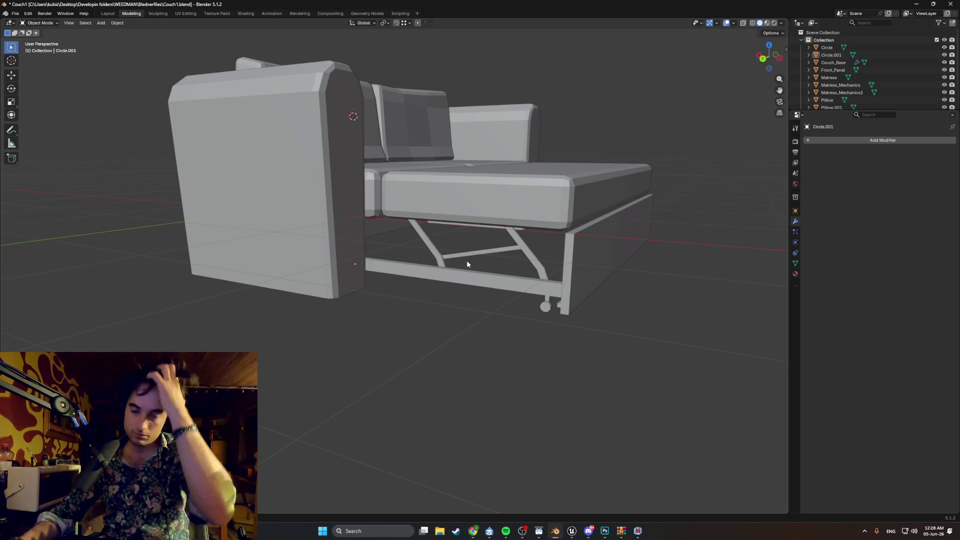
pyautogui.moveTo(523, 265)
pyautogui.mouseDown(button='middle')
pyautogui.moveTo(407, 247)
pyautogui.moveTo(389, 256)
pyautogui.mouseUp(button='middle')
# Switch to Material Preview to see the sofa bed's fabric textures.
pyautogui.press('Tab')
pyautogui.press('z')
pyautogui.click(347, 359)
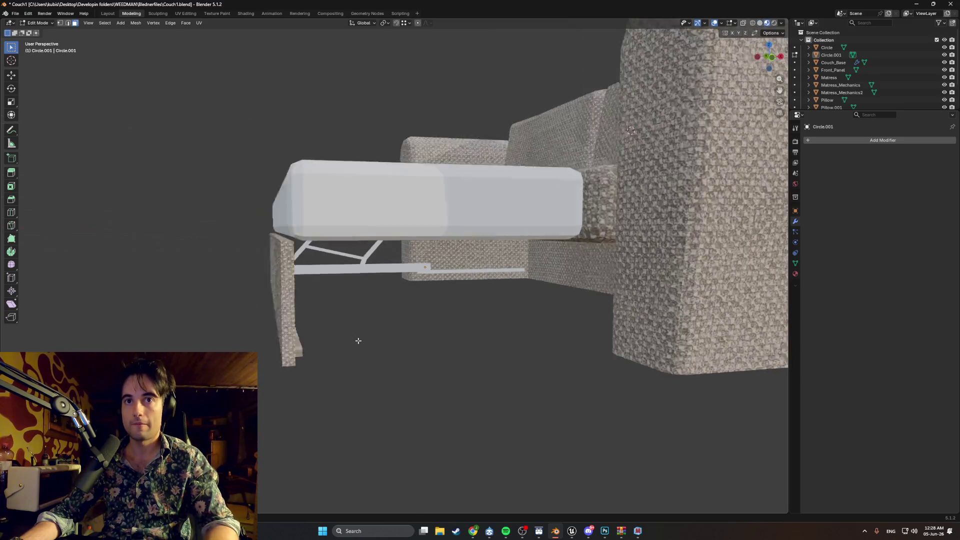
pyautogui.scroll(-5, 356, 338)
pyautogui.scroll(6, 393, 344)
pyautogui.scroll(-4, 345, 351)
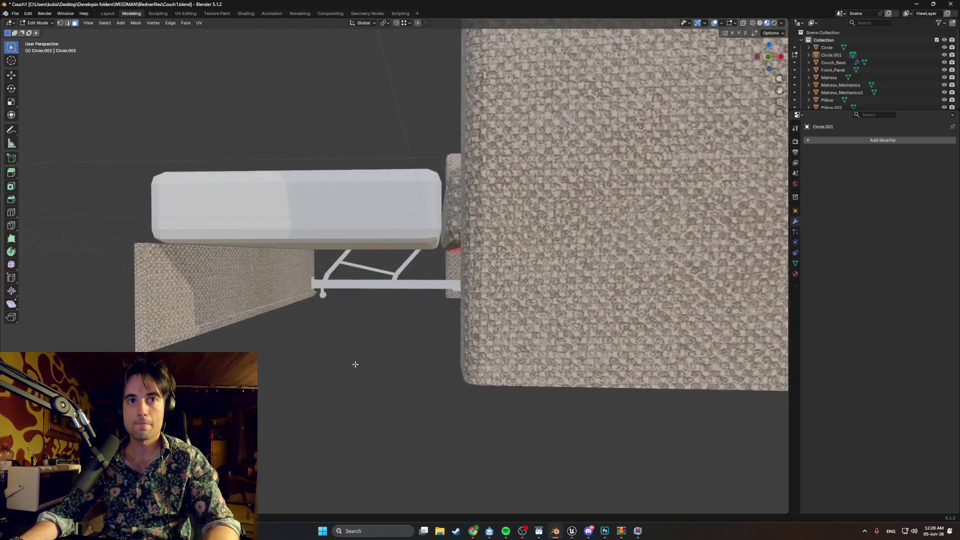
pyautogui.moveTo(353, 365)
pyautogui.mouseDown(button='middle')
pyautogui.moveTo(407, 392)
pyautogui.moveTo(474, 388)
pyautogui.moveTo(506, 365)
pyautogui.moveTo(443, 390)
pyautogui.moveTo(371, 368)
pyautogui.moveTo(341, 372)
pyautogui.moveTo(383, 382)
pyautogui.moveTo(369, 364)
pyautogui.moveTo(272, 343)
pyautogui.moveTo(308, 333)
pyautogui.moveTo(363, 343)
pyautogui.moveTo(320, 332)
pyautogui.moveTo(328, 337)
pyautogui.moveTo(300, 282)
pyautogui.moveTo(344, 327)
pyautogui.mouseUp(button='middle')
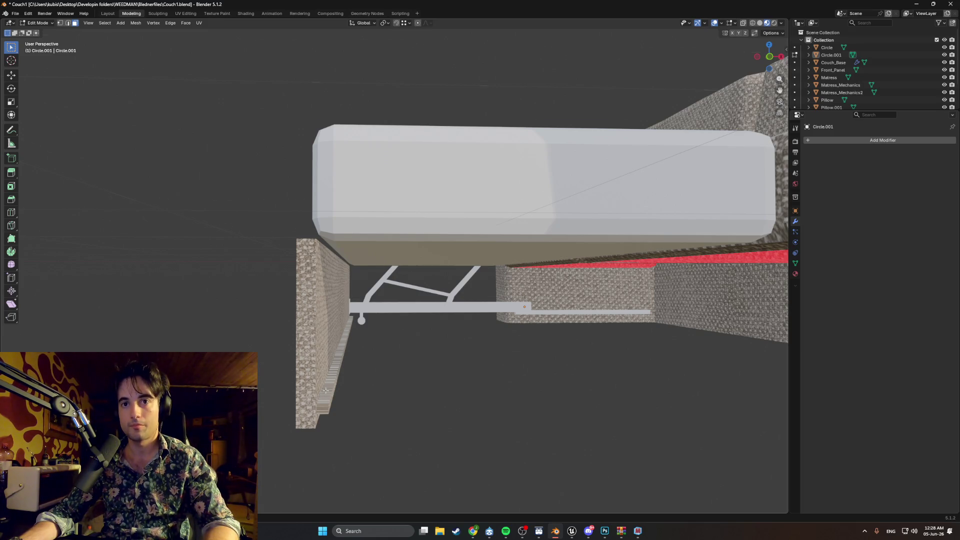
pyautogui.moveTo(325, 390); pyautogui.dragTo(323, 385, button='middle')
pyautogui.moveTo(294, 333)
pyautogui.mouseDown(button='middle')
pyautogui.moveTo(339, 334)
pyautogui.moveTo(314, 333)
pyautogui.mouseUp(button='middle')
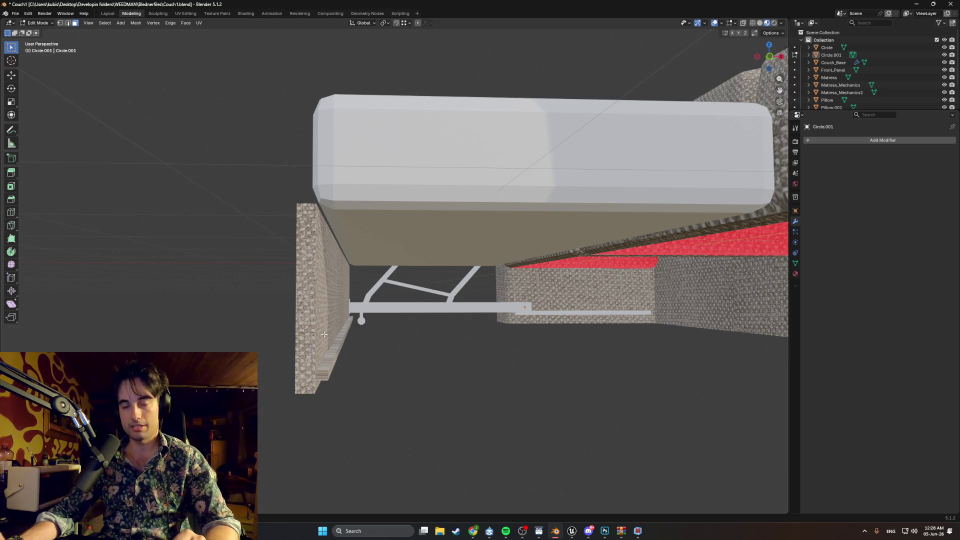
pyautogui.scroll(-5, 364, 340)
pyautogui.moveTo(364, 341)
pyautogui.mouseDown(button='middle')
pyautogui.moveTo(585, 371)
pyautogui.moveTo(400, 317)
pyautogui.moveTo(400, 306)
pyautogui.moveTo(371, 309)
pyautogui.moveTo(450, 272)
pyautogui.moveTo(404, 288)
pyautogui.moveTo(425, 273)
pyautogui.moveTo(394, 267)
pyautogui.moveTo(433, 270)
pyautogui.moveTo(376, 275)
pyautogui.moveTo(445, 274)
pyautogui.moveTo(405, 344)
pyautogui.moveTo(356, 316)
pyautogui.mouseUp(button='middle')
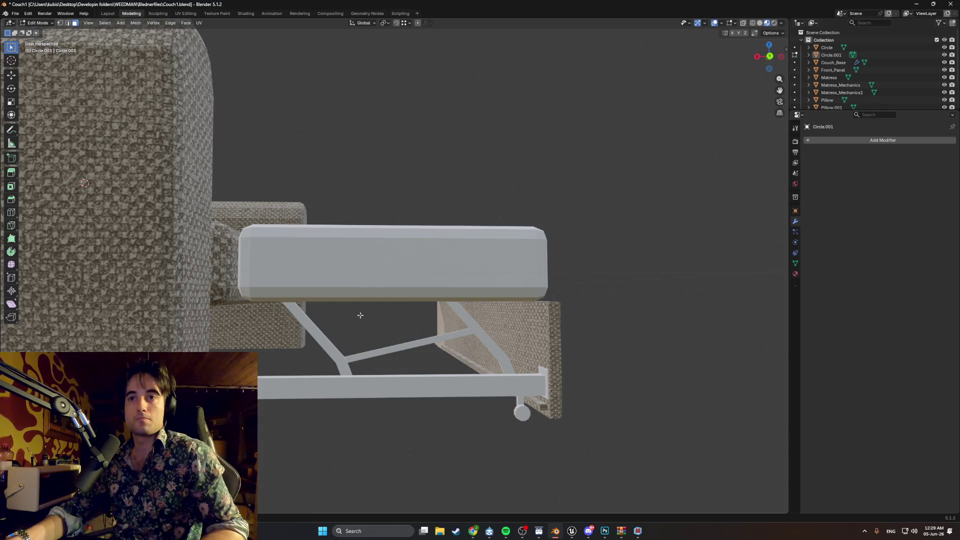
pyautogui.scroll(3, 352, 316)
pyautogui.moveTo(347, 316); pyautogui.dragTo(191, 329, button='middle')
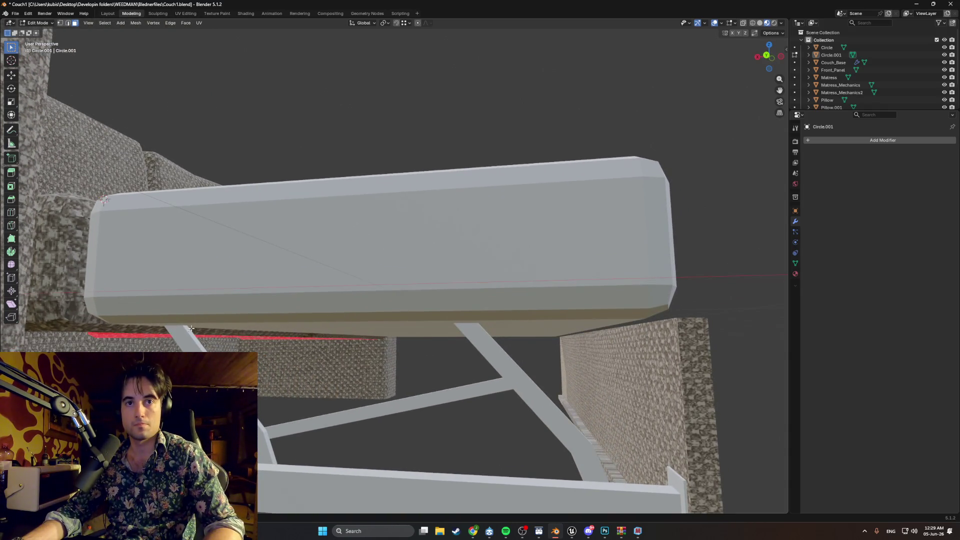
pyautogui.moveTo(493, 323); pyautogui.dragTo(458, 348, button='middle')
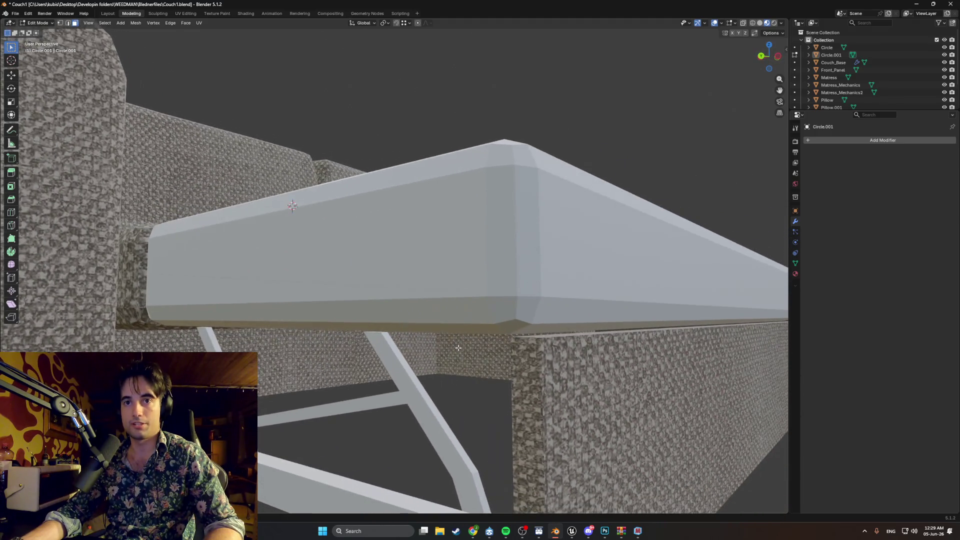
pyautogui.scroll(-8, 457, 347)
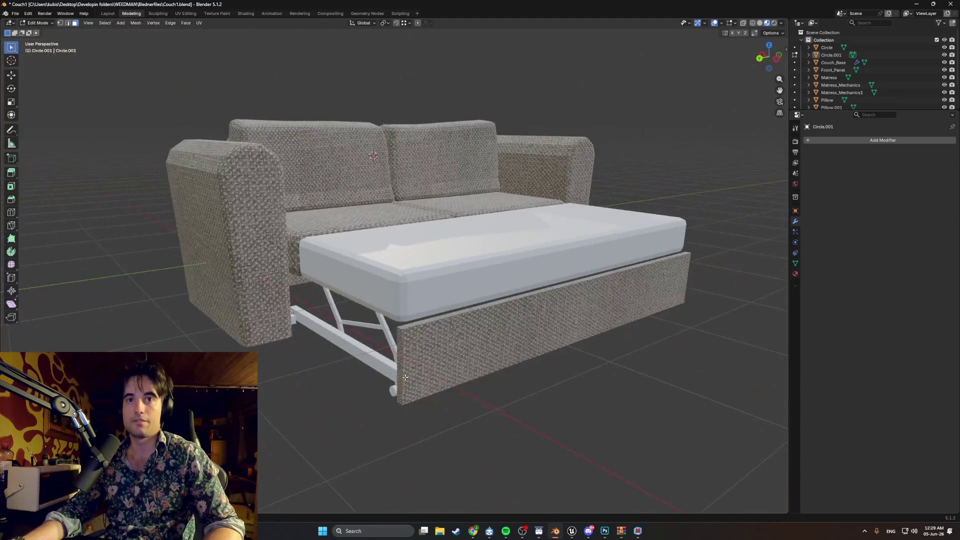
pyautogui.scroll(3, 457, 347)
pyautogui.moveTo(457, 347)
pyautogui.mouseDown(button='middle')
pyautogui.moveTo(468, 376)
pyautogui.moveTo(428, 322)
pyautogui.moveTo(465, 328)
pyautogui.moveTo(399, 334)
pyautogui.moveTo(450, 317)
pyautogui.moveTo(429, 323)
pyautogui.moveTo(382, 300)
pyautogui.mouseUp(button='middle')
pyautogui.scroll(-4, 467, 375)
pyautogui.scroll(3, 380, 300)
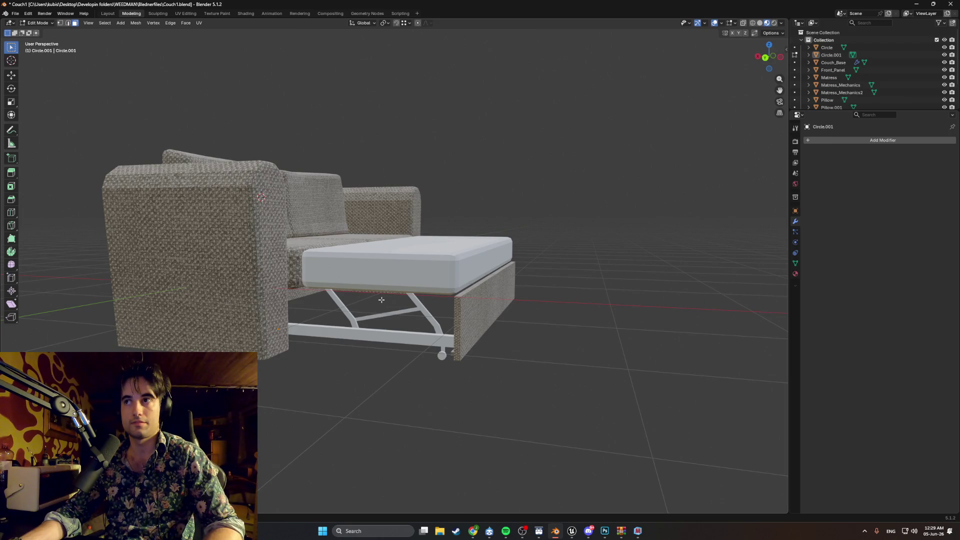
pyautogui.scroll(5, 382, 300)
pyautogui.moveTo(382, 300)
pyautogui.mouseDown(button='middle')
pyautogui.moveTo(331, 291)
pyautogui.moveTo(321, 320)
pyautogui.moveTo(330, 290)
pyautogui.moveTo(404, 294)
pyautogui.mouseUp(button='middle')
pyautogui.moveTo(351, 279)
pyautogui.mouseDown(button='middle')
pyautogui.moveTo(285, 225)
pyautogui.moveTo(306, 270)
pyautogui.moveTo(365, 289)
pyautogui.mouseUp(button='middle')
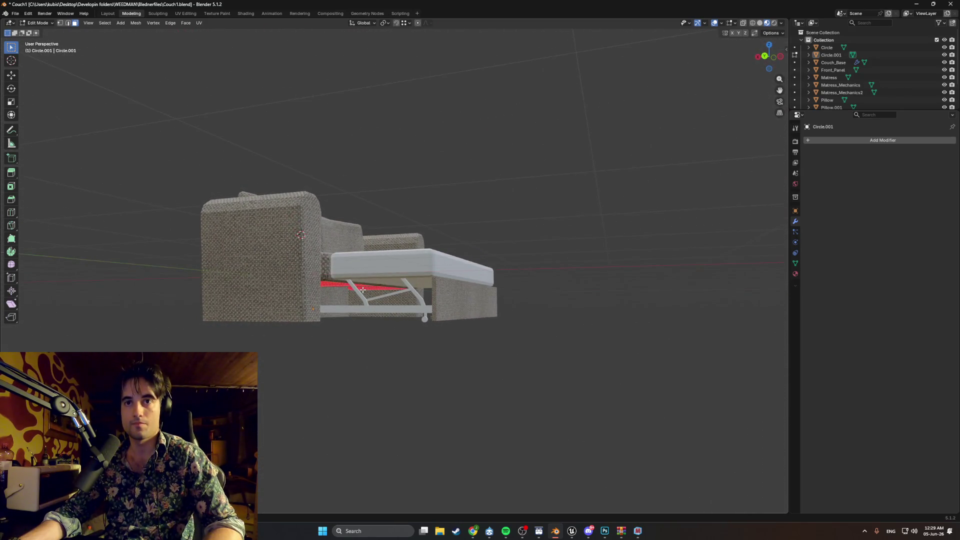
pyautogui.scroll(10, 341, 272)
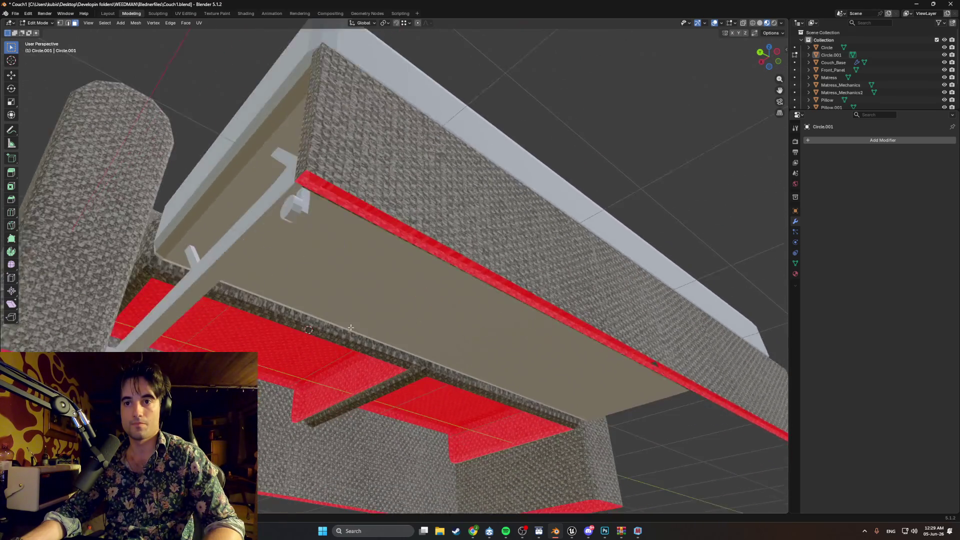
pyautogui.moveTo(351, 328)
pyautogui.mouseDown(button='middle')
pyautogui.moveTo(380, 356)
pyautogui.moveTo(469, 395)
pyautogui.mouseUp(button='middle')
pyautogui.scroll(-10, 469, 395)
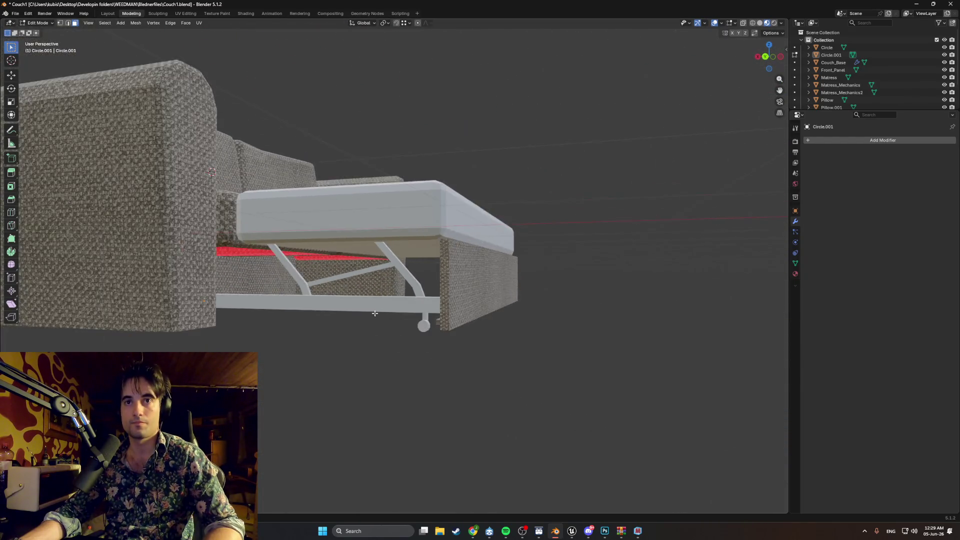
pyautogui.scroll(-5, 365, 324)
pyautogui.scroll(5, 366, 327)
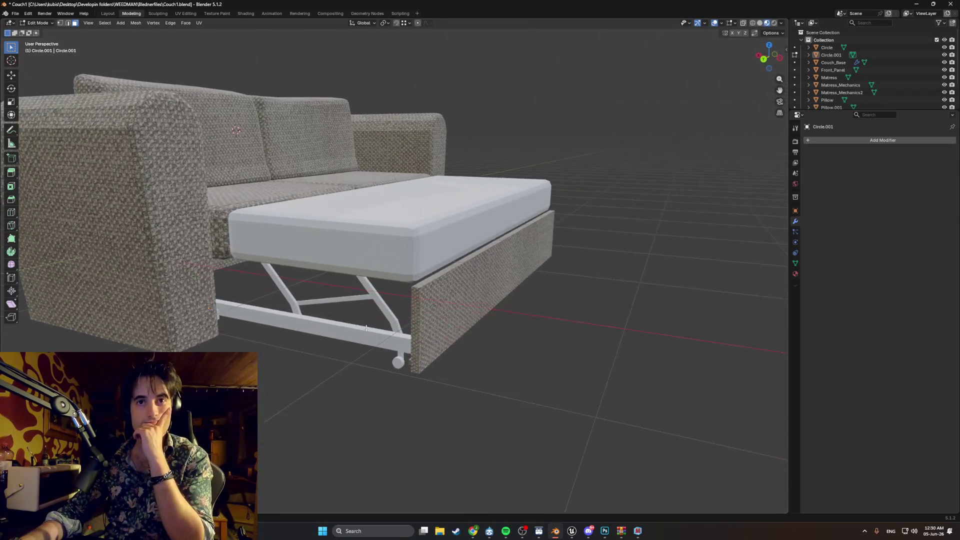
pyautogui.scroll(-4, 366, 329)
pyautogui.scroll(4, 366, 328)
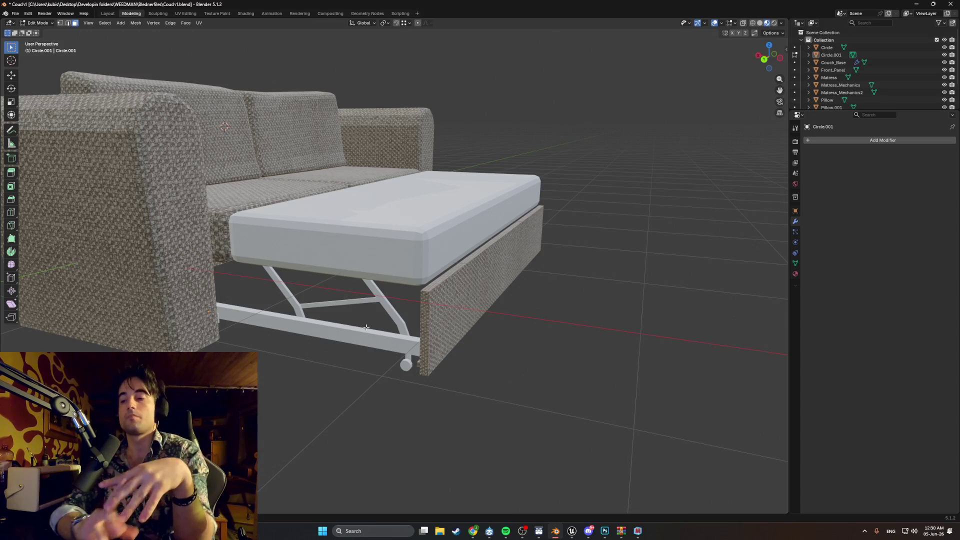
pyautogui.scroll(-5, 366, 327)
pyautogui.moveTo(370, 301)
pyautogui.mouseDown(button='middle')
pyautogui.moveTo(450, 280)
pyautogui.moveTo(377, 273)
pyautogui.moveTo(413, 269)
pyautogui.moveTo(430, 288)
pyautogui.moveTo(350, 285)
pyautogui.moveTo(373, 284)
pyautogui.mouseUp(button='middle')
pyautogui.scroll(2, 308, 256)
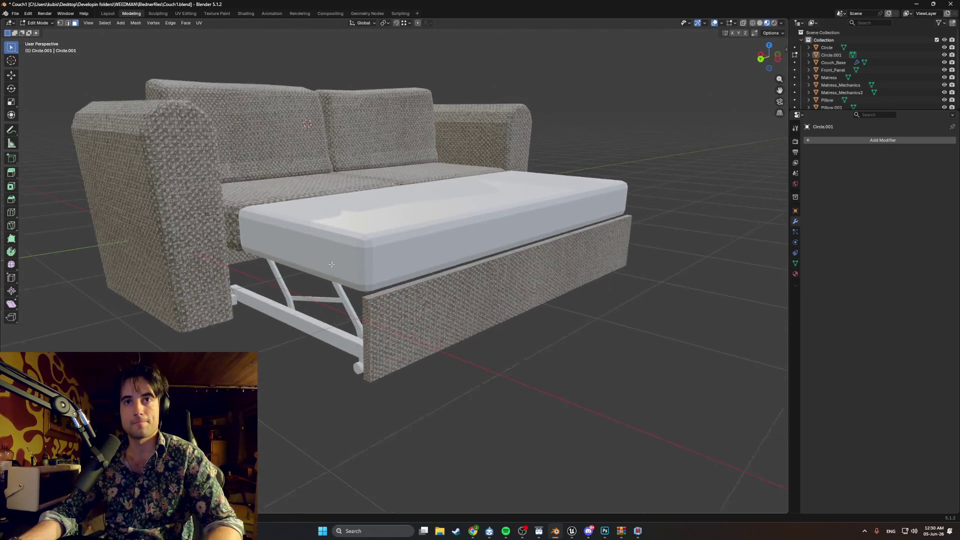
pyautogui.moveTo(307, 256)
pyautogui.mouseDown(button='middle')
pyautogui.moveTo(317, 310)
pyautogui.moveTo(474, 301)
pyautogui.moveTo(533, 314)
pyautogui.moveTo(388, 228)
pyautogui.moveTo(444, 262)
pyautogui.moveTo(430, 261)
pyautogui.moveTo(418, 240)
pyautogui.moveTo(445, 237)
pyautogui.moveTo(440, 262)
pyautogui.moveTo(373, 320)
pyautogui.moveTo(342, 288)
pyautogui.moveTo(413, 320)
pyautogui.mouseUp(button='middle')
pyautogui.scroll(3, 318, 310)
pyautogui.scroll(2, 410, 238)
pyautogui.scroll(4, 435, 264)
pyautogui.scroll(-3, 372, 319)
pyautogui.scroll(3, 342, 287)
# Return to Object Mode and select the frame bar, struts, wheel Circle, Circle.001 and Plane.
pyautogui.press('Tab')
pyautogui.click(480, 350)
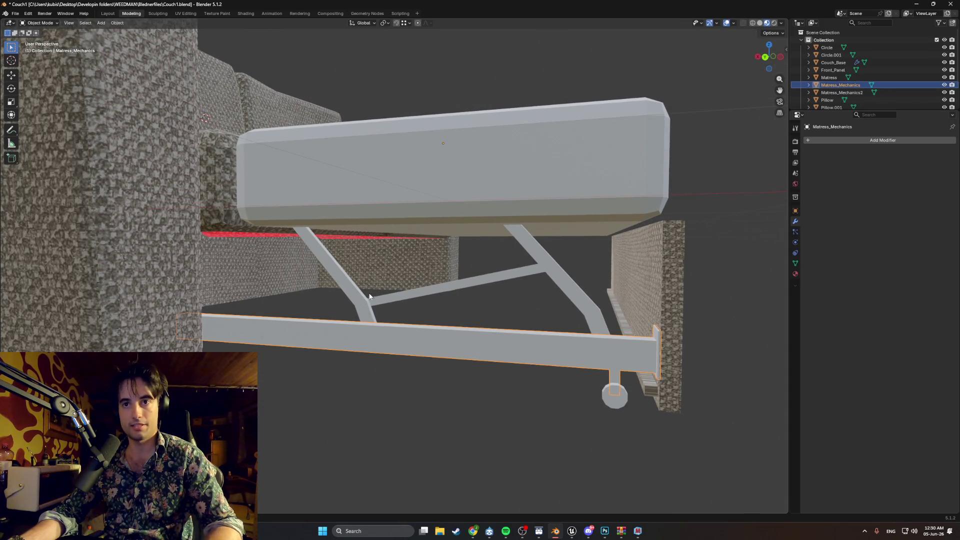
pyautogui.keyDown('shift'); pyautogui.click(363, 295); pyautogui.keyUp('shift')
pyautogui.keyDown('shift'); pyautogui.click(613, 398); pyautogui.keyUp('shift')
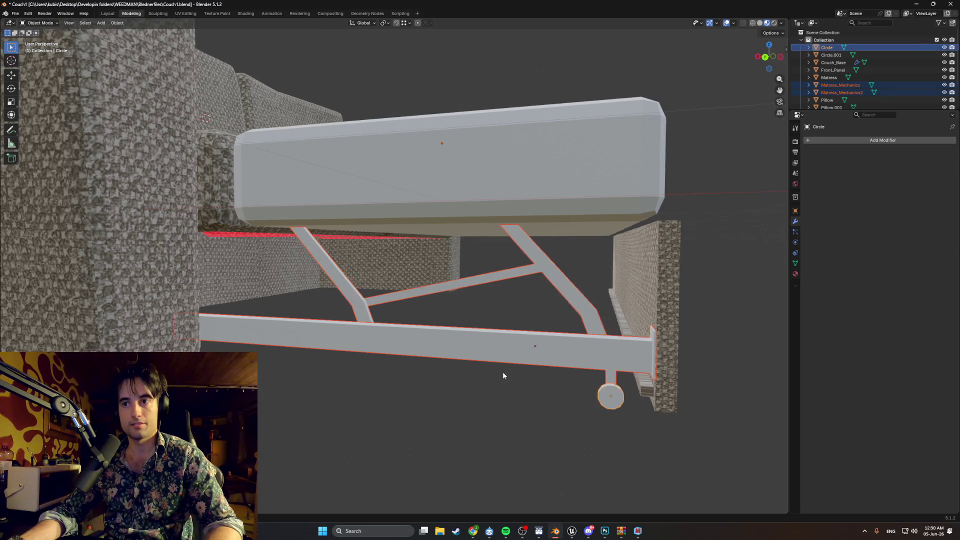
pyautogui.moveTo(502, 371)
pyautogui.mouseDown(button='middle')
pyautogui.moveTo(466, 355)
pyautogui.moveTo(177, 329)
pyautogui.moveTo(246, 335)
pyautogui.mouseUp(button='middle')
pyautogui.keyDown('shift'); pyautogui.click(180, 324); pyautogui.keyUp('shift')
pyautogui.keyDown('shift'); pyautogui.click(179, 338); pyautogui.keyUp('shift')
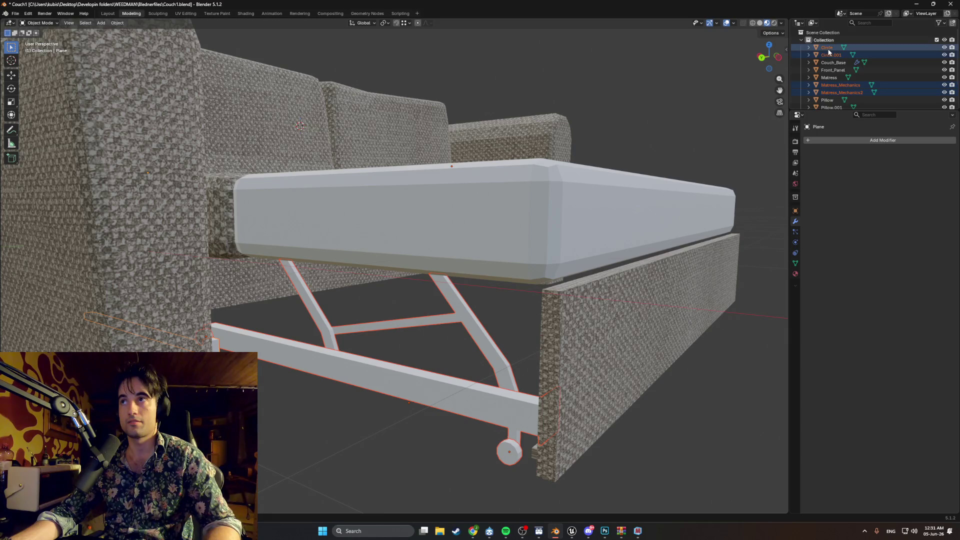
# Reselect the lower rail Matress_Mechanics, legs Matress_Mechanics2, wheel Circle and small wheel Circle.001.
pyautogui.click(836, 91)
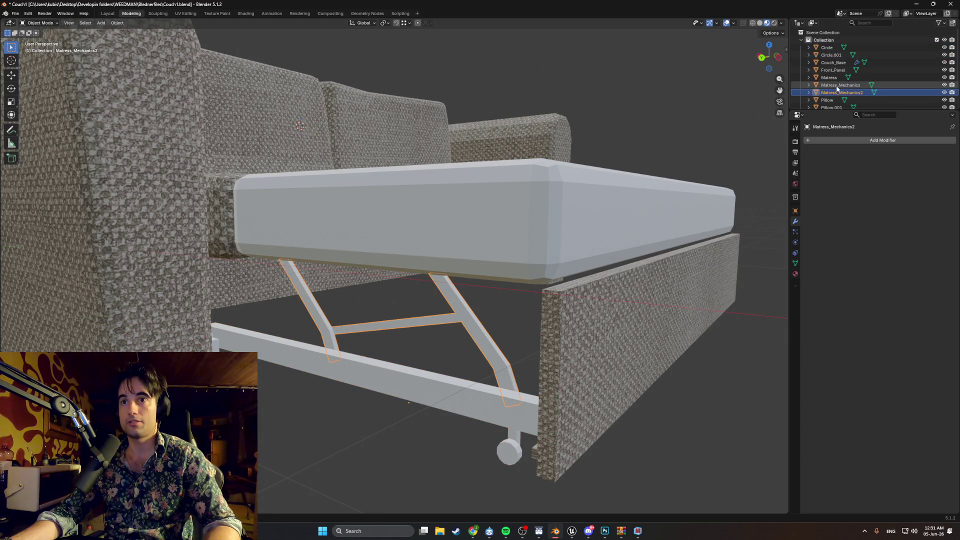
pyautogui.keyDown('shift'); pyautogui.click(831, 56); pyautogui.keyUp('shift')
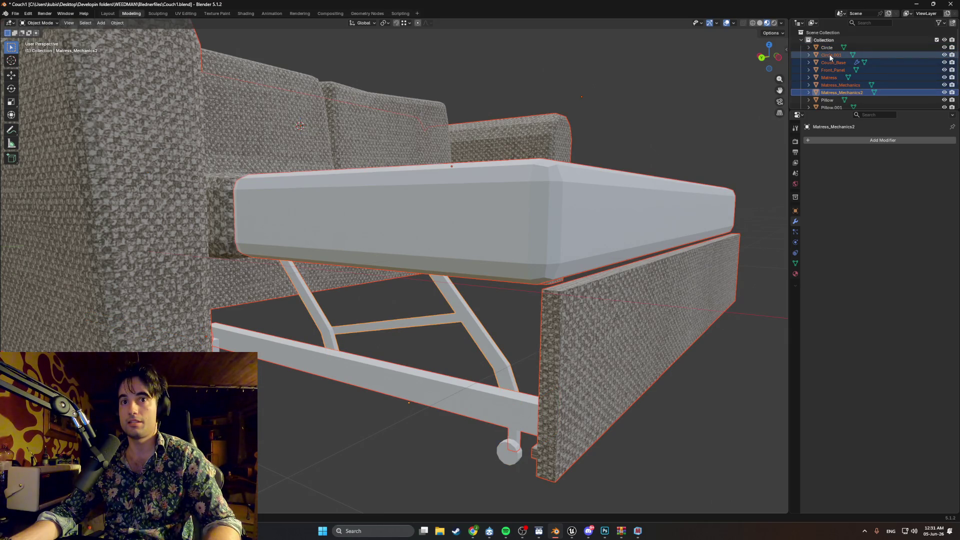
pyautogui.click(827, 62)
pyautogui.click(829, 56)
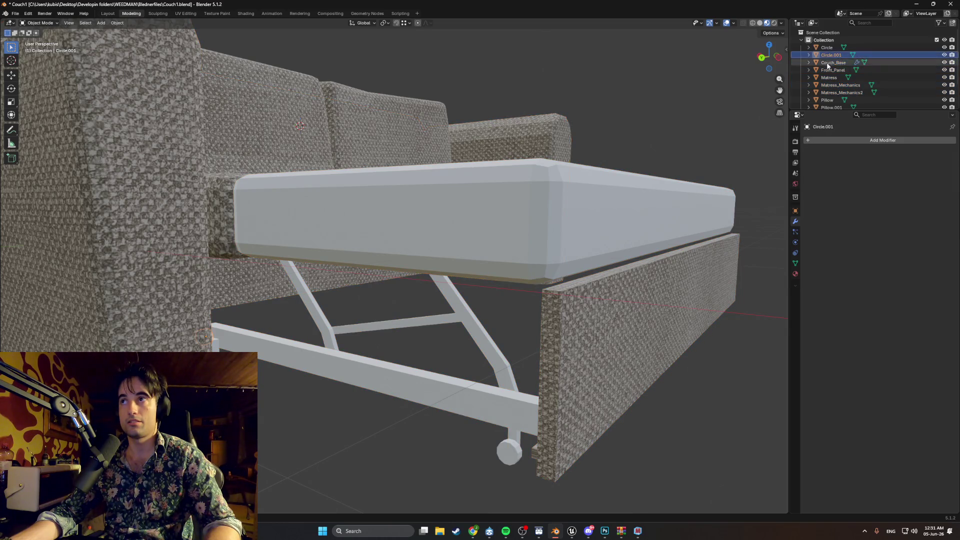
pyautogui.click(482, 400)
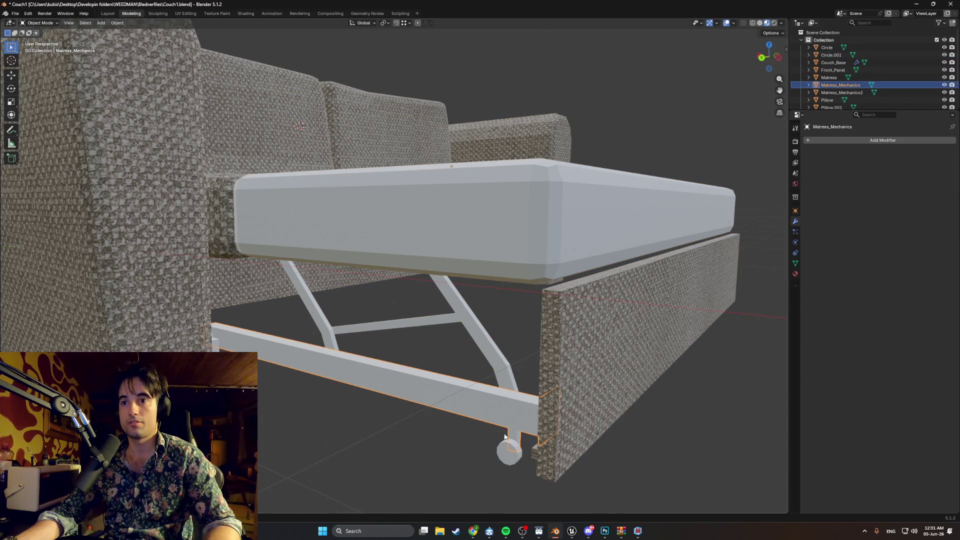
pyautogui.keyDown('shift'); pyautogui.click(505, 362); pyautogui.keyUp('shift')
pyautogui.keyDown('shift'); pyautogui.click(511, 454); pyautogui.keyUp('shift')
pyautogui.moveTo(511, 454); pyautogui.dragTo(442, 346, button='middle')
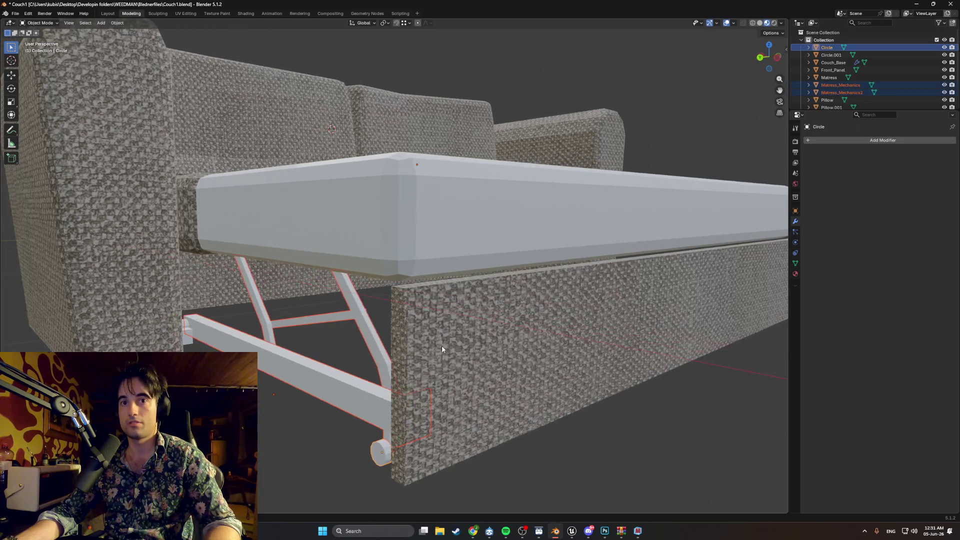
pyautogui.keyDown('shift'); pyautogui.click(185, 328); pyautogui.keyUp('shift')
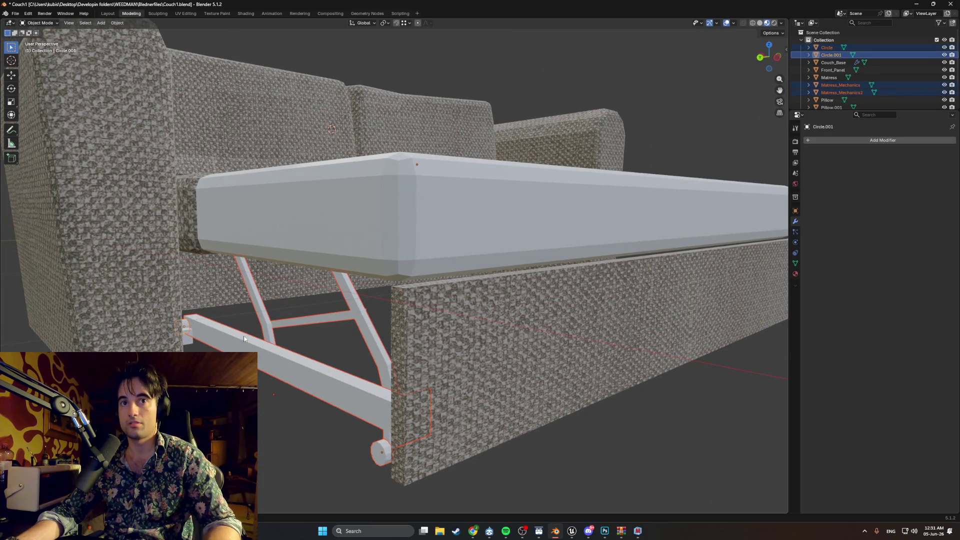
# Enter Edit Mode on the selected mechanism meshes and pick the small face at the frame's end.
pyautogui.moveTo(243, 339)
pyautogui.mouseDown(button='middle')
pyautogui.moveTo(292, 335)
pyautogui.moveTo(335, 350)
pyautogui.moveTo(472, 345)
pyautogui.moveTo(476, 323)
pyautogui.moveTo(421, 295)
pyautogui.moveTo(475, 365)
pyautogui.mouseUp(button='middle')
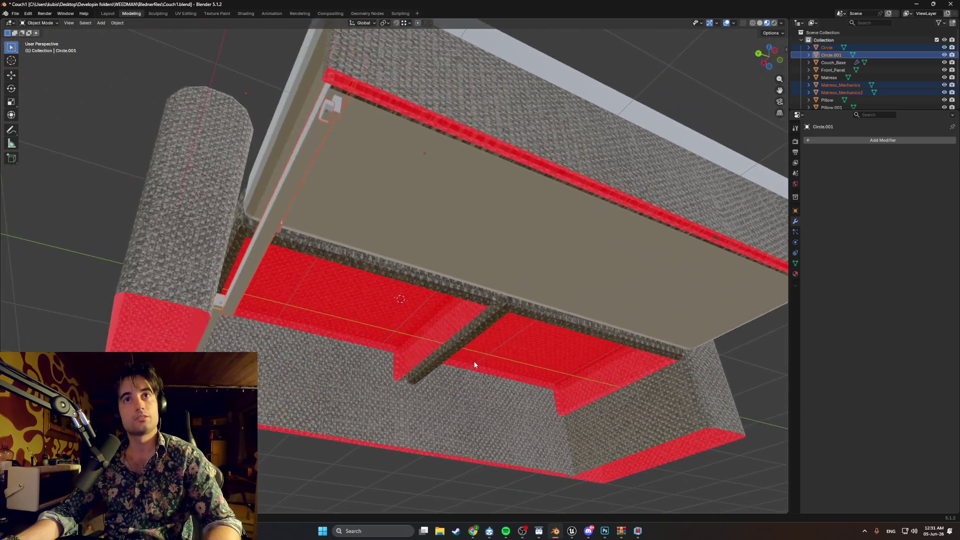
pyautogui.scroll(5, 283, 163)
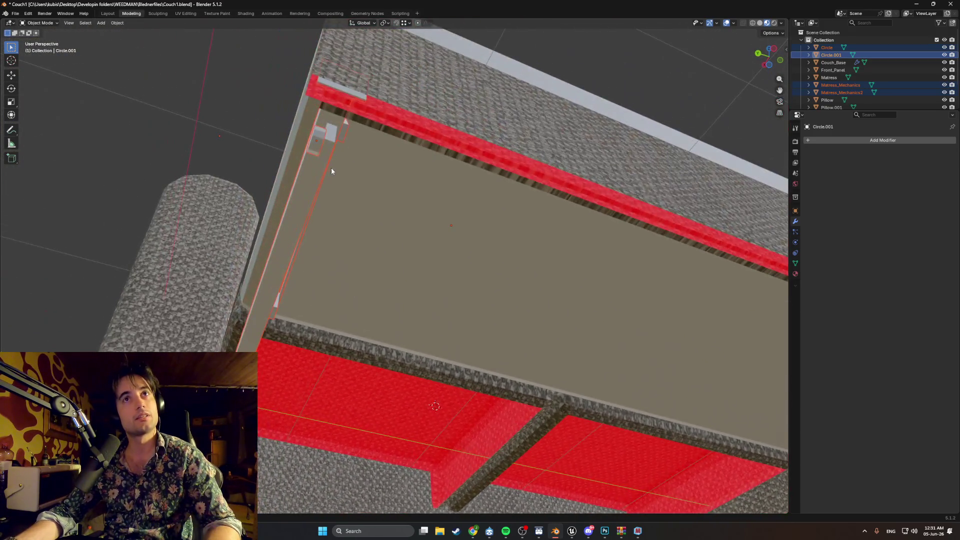
pyautogui.scroll(-3, 330, 145)
pyautogui.scroll(4, 334, 152)
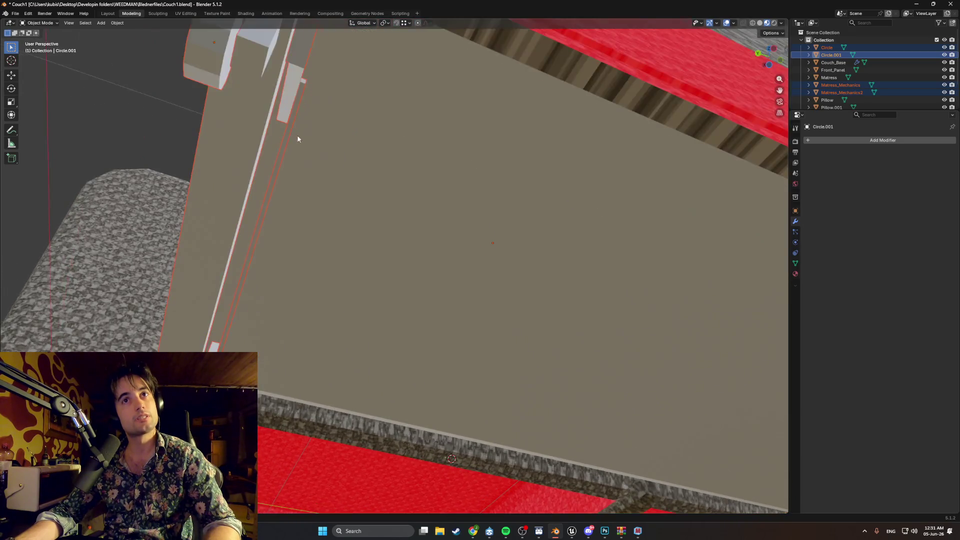
pyautogui.scroll(-1, 300, 150)
pyautogui.press('Tab')
pyautogui.click(322, 163)
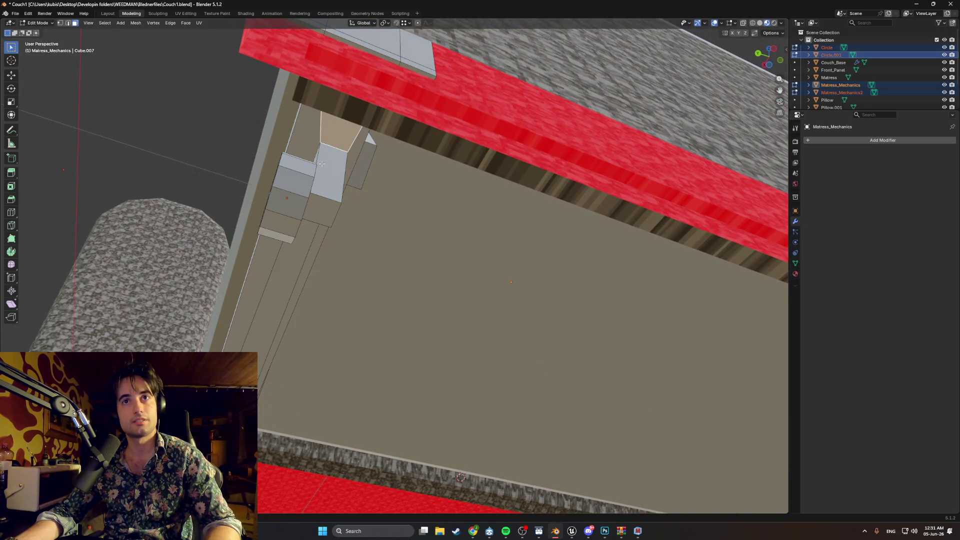
# Turn on X-ray and shift the selected face about 3 mm along the Y axis.
pyautogui.scroll(-3, 324, 179)
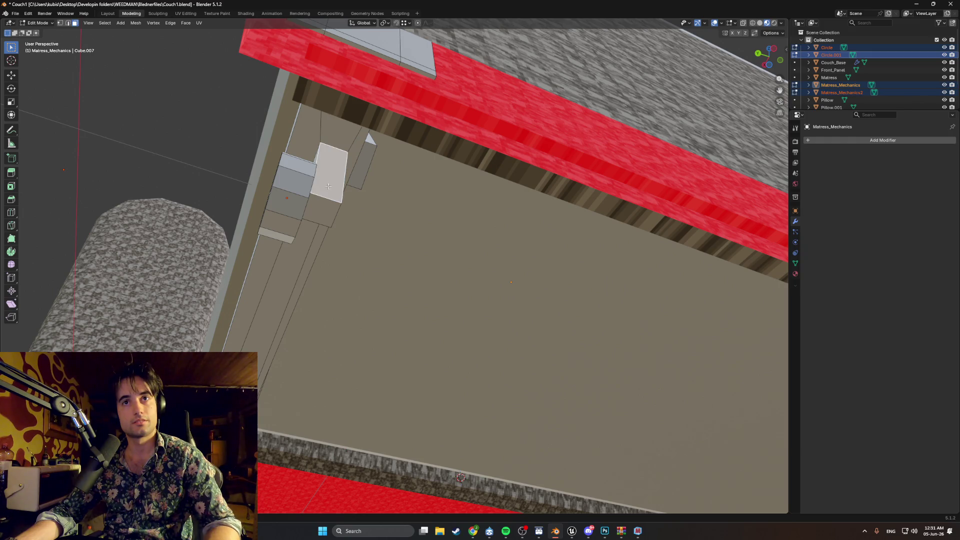
pyautogui.moveTo(324, 179)
pyautogui.mouseDown(button='middle')
pyautogui.moveTo(300, 190)
pyautogui.moveTo(285, 183)
pyautogui.moveTo(354, 229)
pyautogui.moveTo(443, 195)
pyautogui.moveTo(397, 261)
pyautogui.moveTo(420, 220)
pyautogui.moveTo(400, 247)
pyautogui.moveTo(375, 236)
pyautogui.mouseUp(button='middle')
pyautogui.hotkey('alt', 'z')
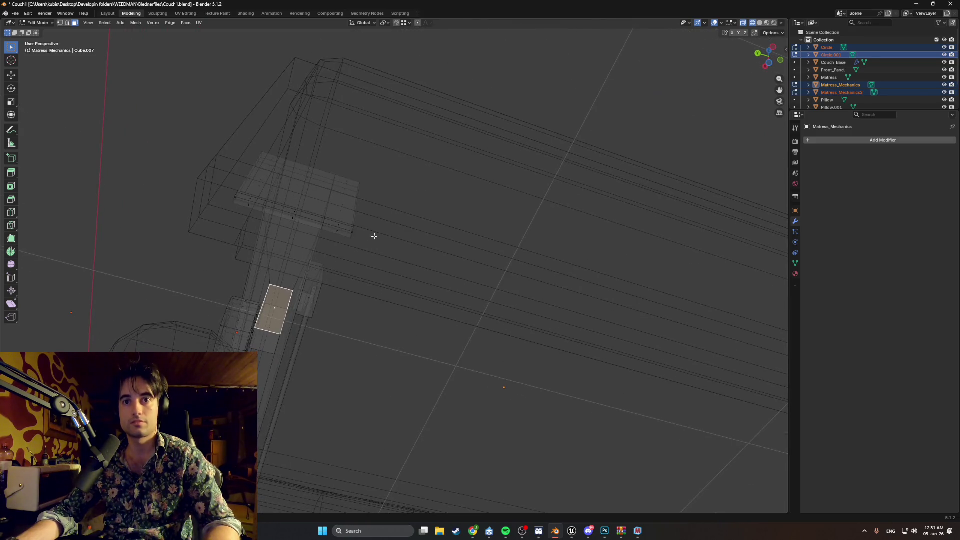
pyautogui.moveTo(270, 322)
pyautogui.mouseDown(button='middle')
pyautogui.moveTo(231, 321)
pyautogui.moveTo(316, 321)
pyautogui.moveTo(272, 328)
pyautogui.moveTo(226, 313)
pyautogui.moveTo(275, 313)
pyautogui.moveTo(280, 303)
pyautogui.mouseUp(button='middle')
pyautogui.press('g')
pyautogui.press('y')
pyautogui.click(271, 312)
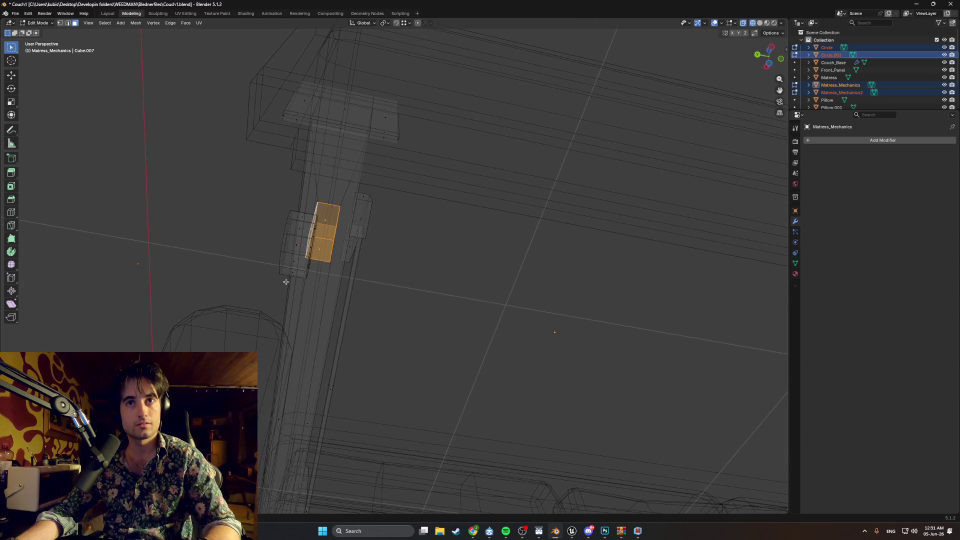
# Start a second Y-axis move of the face and cancel it, leaving it in place.
pyautogui.moveTo(341, 233)
pyautogui.mouseDown(button='middle')
pyautogui.moveTo(347, 157)
pyautogui.moveTo(362, 153)
pyautogui.mouseUp(button='middle')
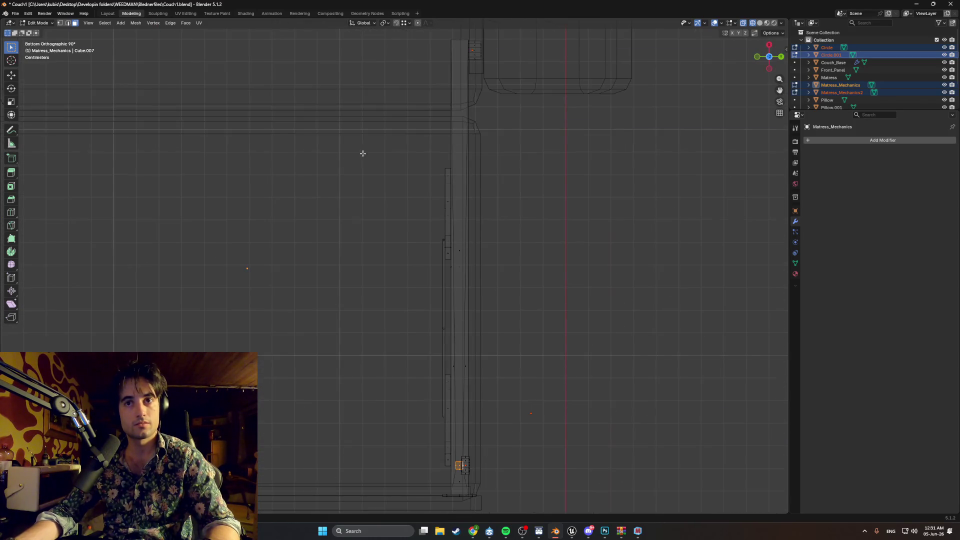
pyautogui.scroll(5, 459, 468)
pyautogui.scroll(2, 414, 306)
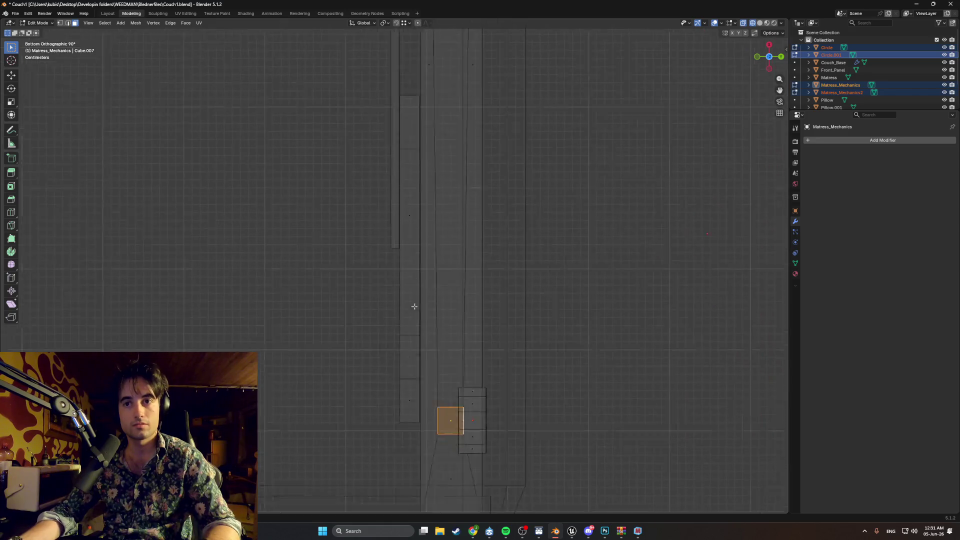
pyautogui.scroll(2, 406, 228)
pyautogui.press('g')
pyautogui.press('y')
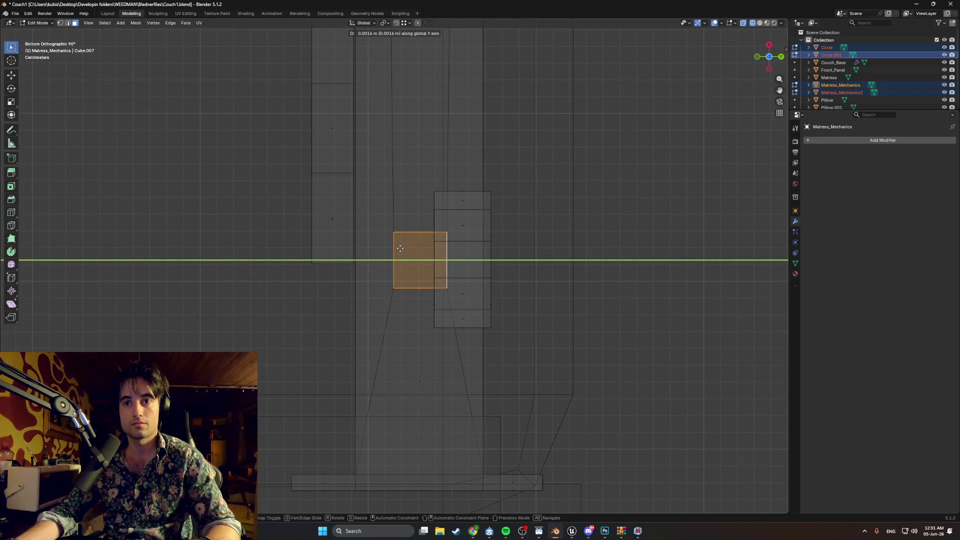
pyautogui.click(400, 249)
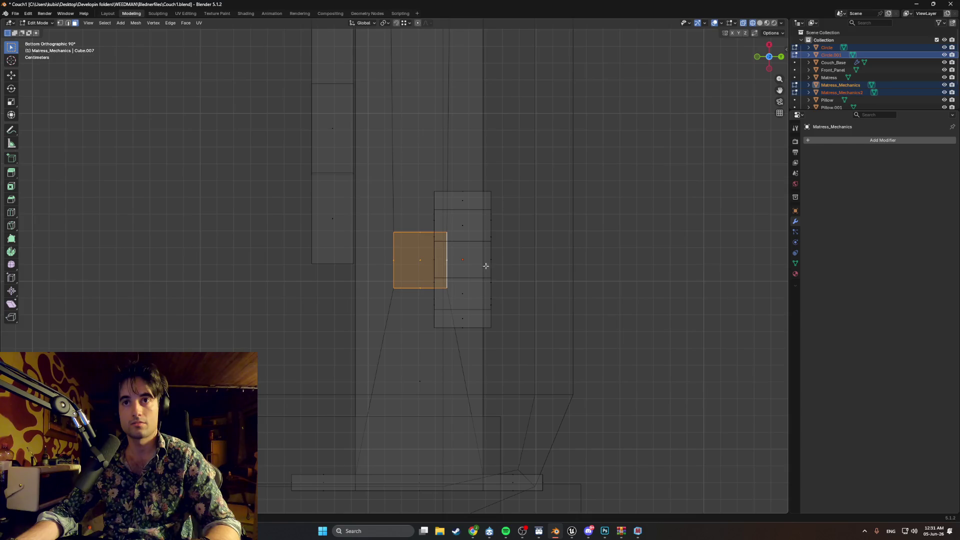
# Return to Object Mode and select Matress_Mechanics and the wheel Circle.
pyautogui.press('Tab')
pyautogui.click(480, 266)
pyautogui.click(490, 267)
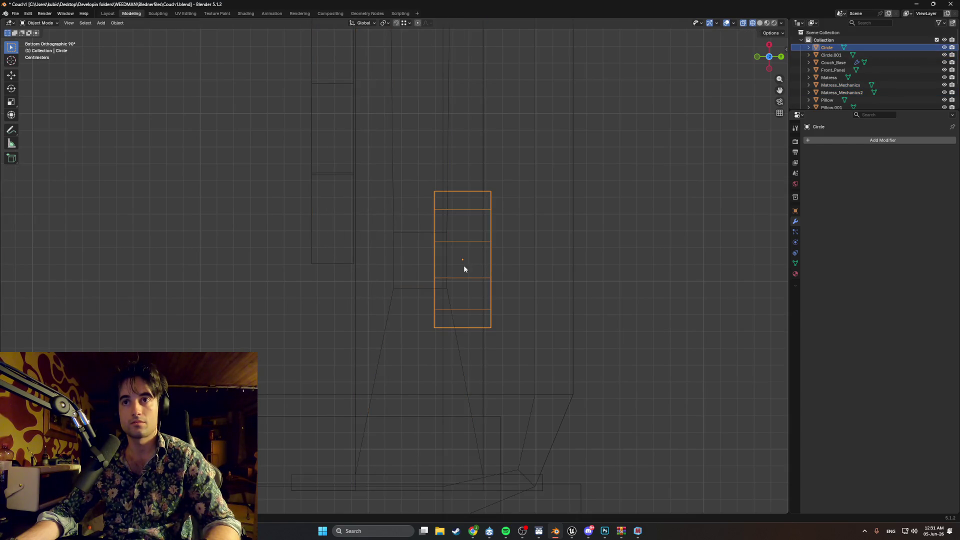
# Move the wheel Circle about 0.0087 m along global Y under the frame rail.
pyautogui.press('g')
pyautogui.press('y')
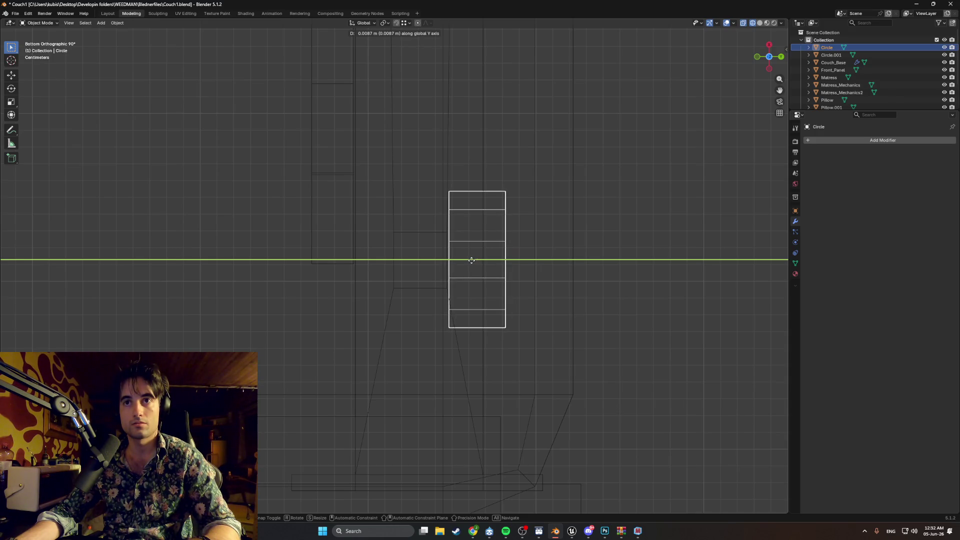
pyautogui.click(471, 260)
pyautogui.moveTo(517, 244); pyautogui.dragTo(507, 247, button='middle')
pyautogui.moveTo(429, 271)
pyautogui.mouseDown(button='middle')
pyautogui.moveTo(427, 318)
pyautogui.moveTo(365, 335)
pyautogui.moveTo(404, 278)
pyautogui.mouseUp(button='middle')
pyautogui.scroll(4, 421, 327)
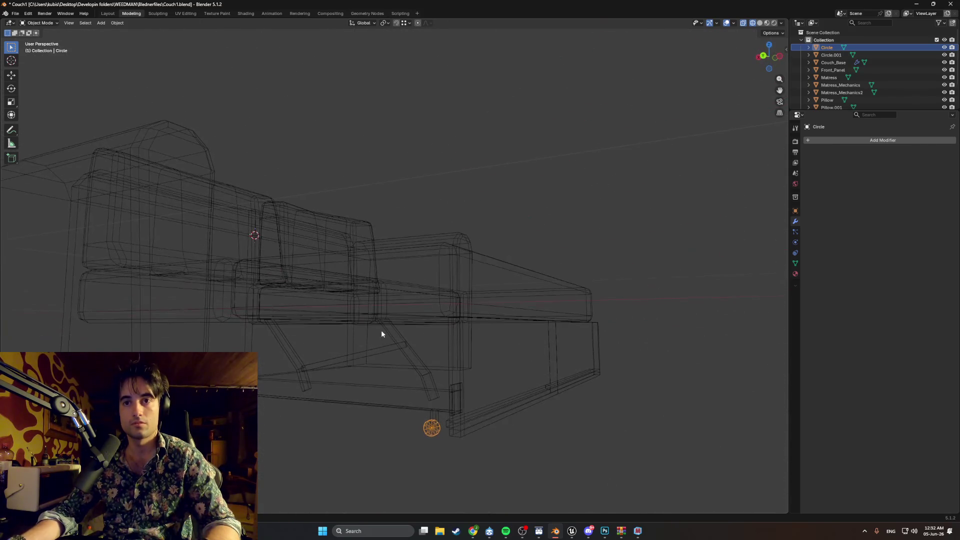
# Deselect the wheel, restore solid shading, and select the diagonal struts and bottom rail.
pyautogui.click(388, 374)
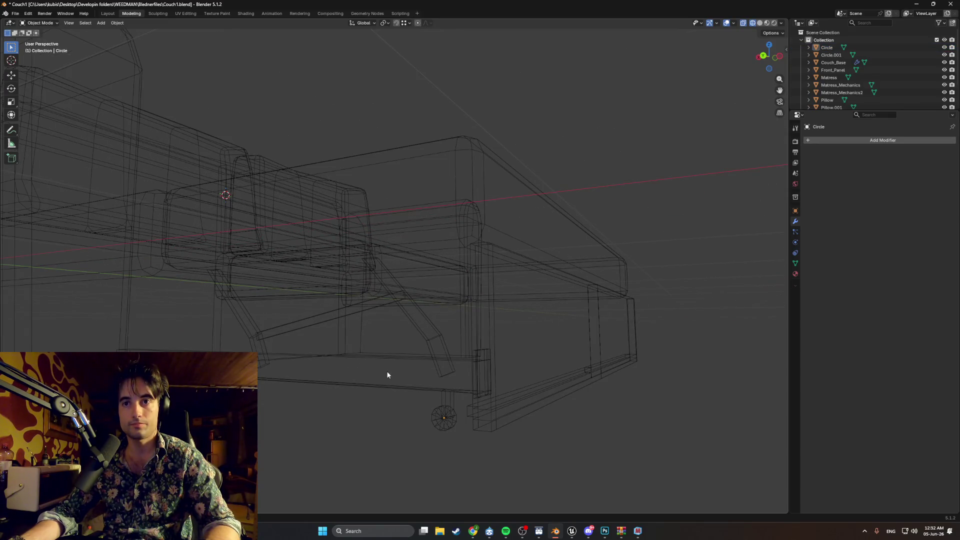
pyautogui.press('Tab')
pyautogui.press('z')
pyautogui.click(459, 360)
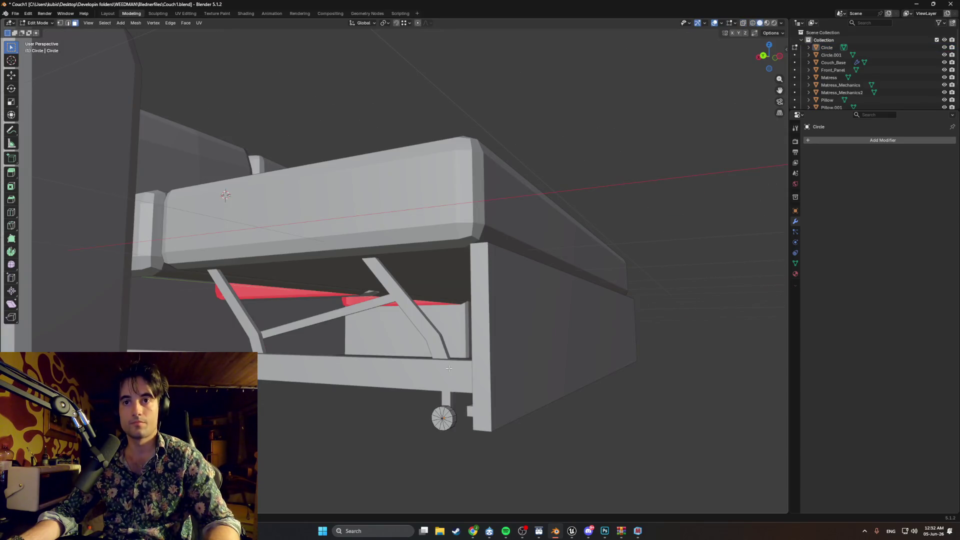
pyautogui.press('Tab')
pyautogui.click(435, 345)
pyautogui.keyDown('shift'); pyautogui.click(428, 357); pyautogui.keyUp('shift')
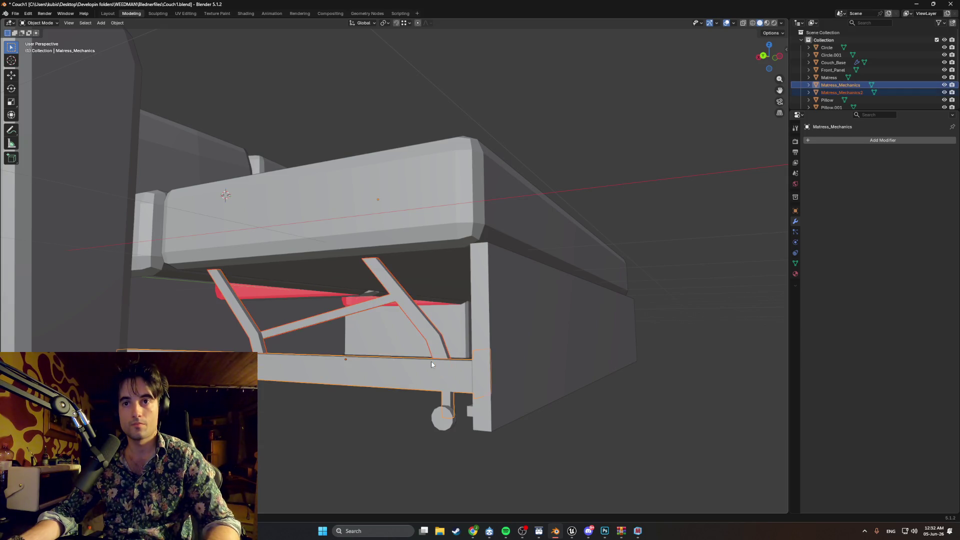
# Join the struts into the bottom rail with Ctrl+J, then undo a trial Y-axis duplicate of the frame.
pyautogui.moveTo(427, 357)
pyautogui.mouseDown(button='middle')
pyautogui.moveTo(424, 350)
pyautogui.moveTo(454, 342)
pyautogui.moveTo(461, 322)
pyautogui.moveTo(385, 330)
pyautogui.mouseUp(button='middle')
pyautogui.hotkey('ctrl', 'j')
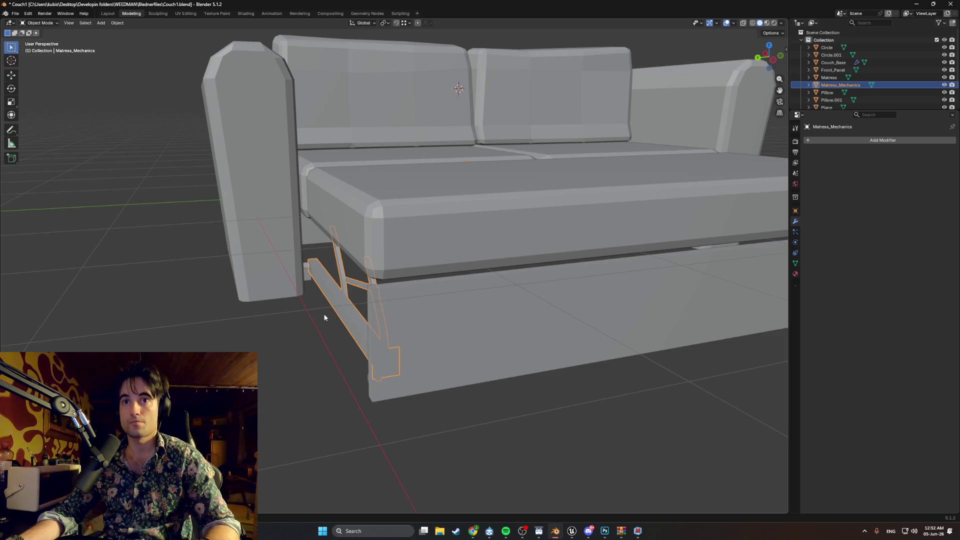
pyautogui.hotkey('shift', 'd')
pyautogui.press('y')
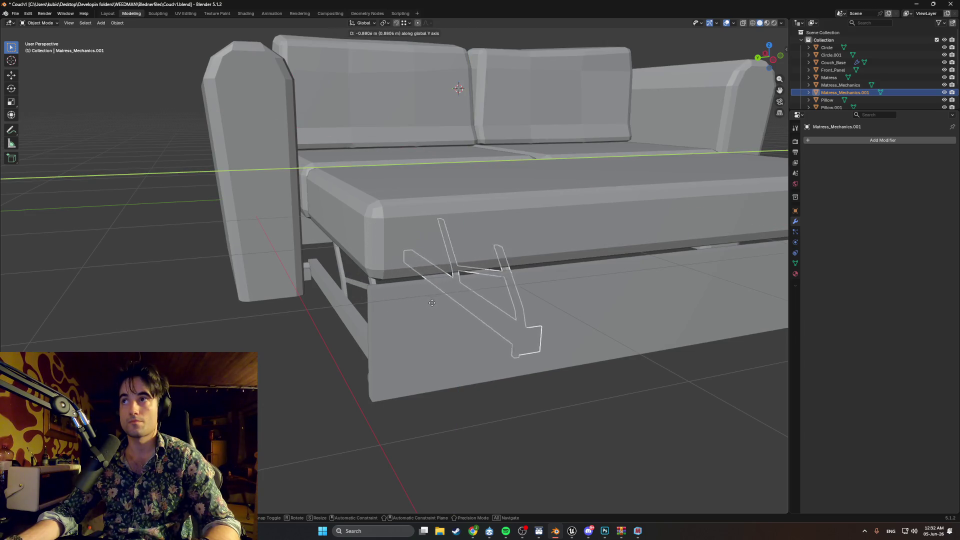
pyautogui.click(621, 273)
pyautogui.moveTo(622, 273)
pyautogui.mouseDown(button='middle')
pyautogui.moveTo(690, 255)
pyautogui.moveTo(611, 250)
pyautogui.moveTo(454, 313)
pyautogui.moveTo(511, 346)
pyautogui.moveTo(445, 298)
pyautogui.mouseUp(button='middle')
pyautogui.scroll(3, 454, 314)
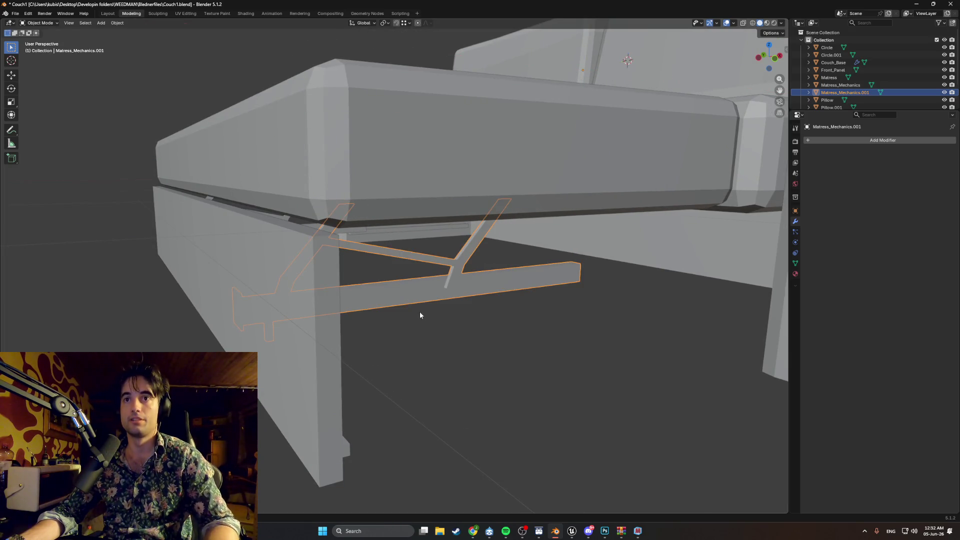
pyautogui.hotkey('ctrl', 'z')
pyautogui.moveTo(385, 305)
pyautogui.mouseDown(button='middle')
pyautogui.moveTo(308, 274)
pyautogui.moveTo(324, 271)
pyautogui.moveTo(337, 297)
pyautogui.moveTo(367, 296)
pyautogui.mouseUp(button='middle')
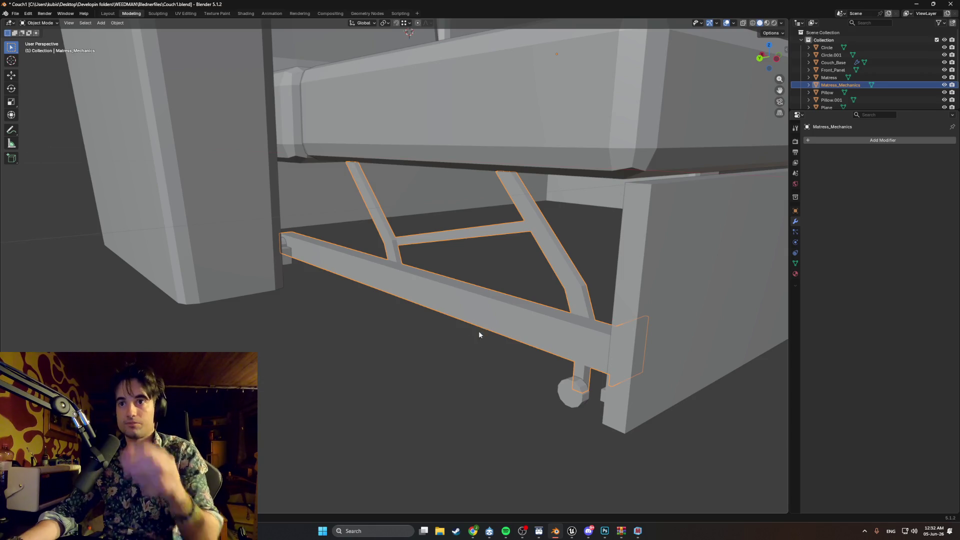
# Join the mechanism frame, both wheels and the small side plate into one object.
pyautogui.keyDown('shift'); pyautogui.click(564, 391); pyautogui.keyUp('shift')
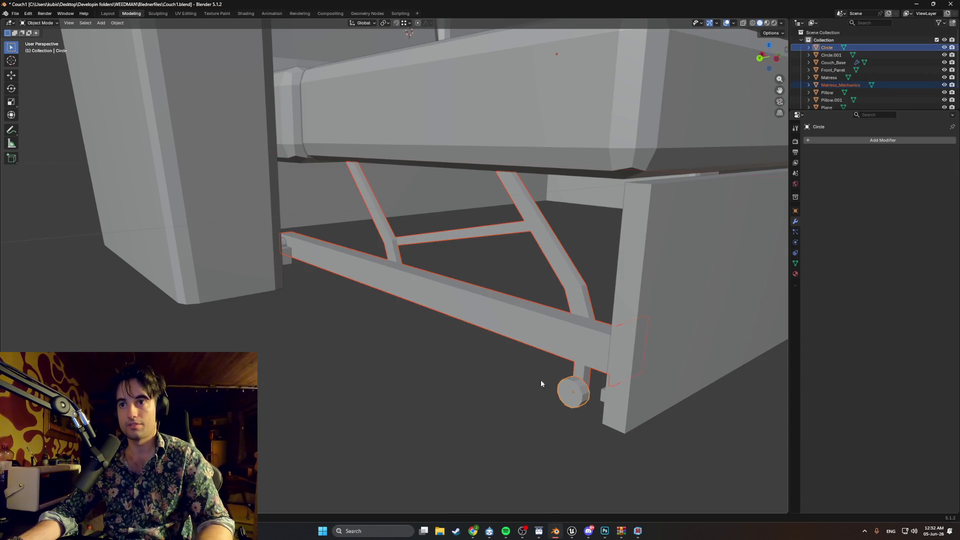
pyautogui.keyDown('shift'); pyautogui.click(281, 244); pyautogui.keyUp('shift')
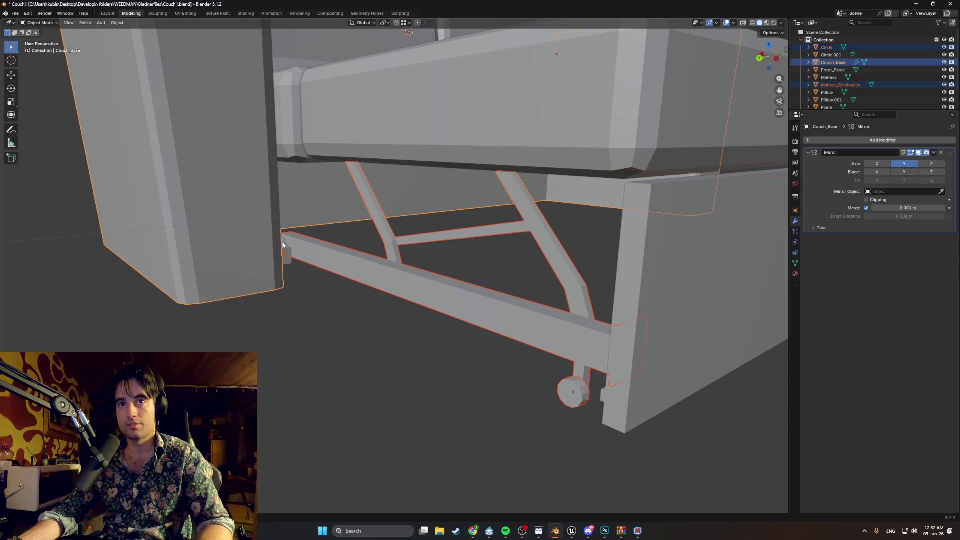
pyautogui.click(311, 255)
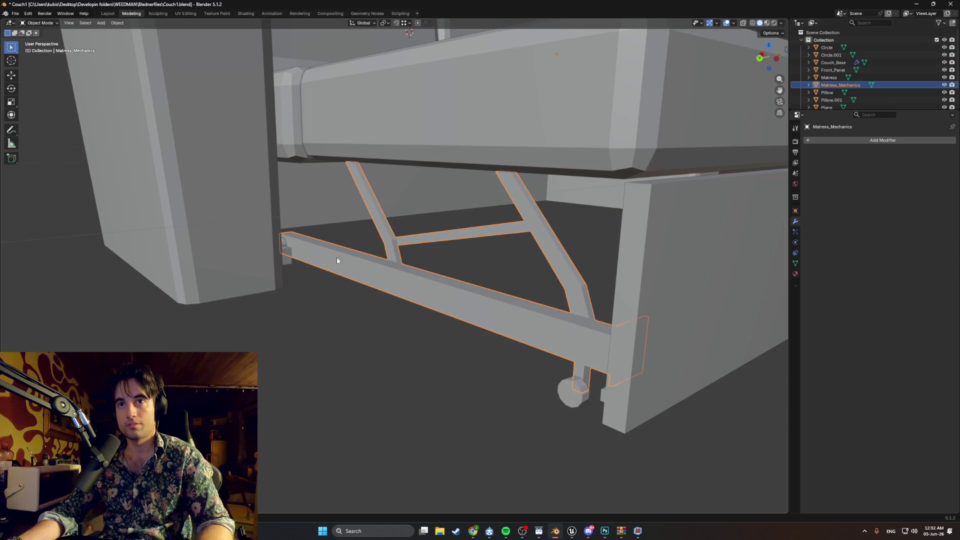
pyautogui.keyDown('shift'); pyautogui.click(572, 389); pyautogui.keyUp('shift')
pyautogui.keyDown('shift'); pyautogui.click(284, 243); pyautogui.keyUp('shift')
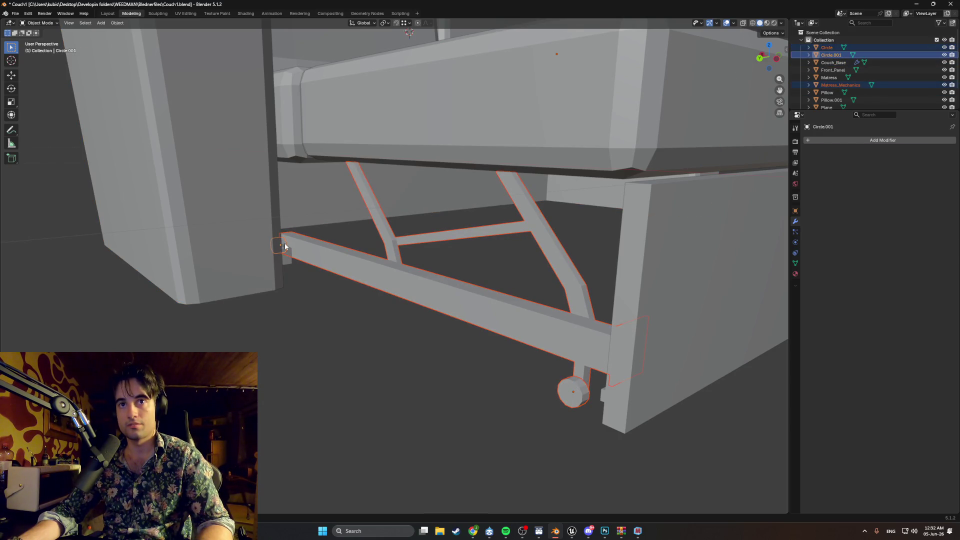
pyautogui.keyDown('shift'); pyautogui.click(289, 260); pyautogui.keyUp('shift')
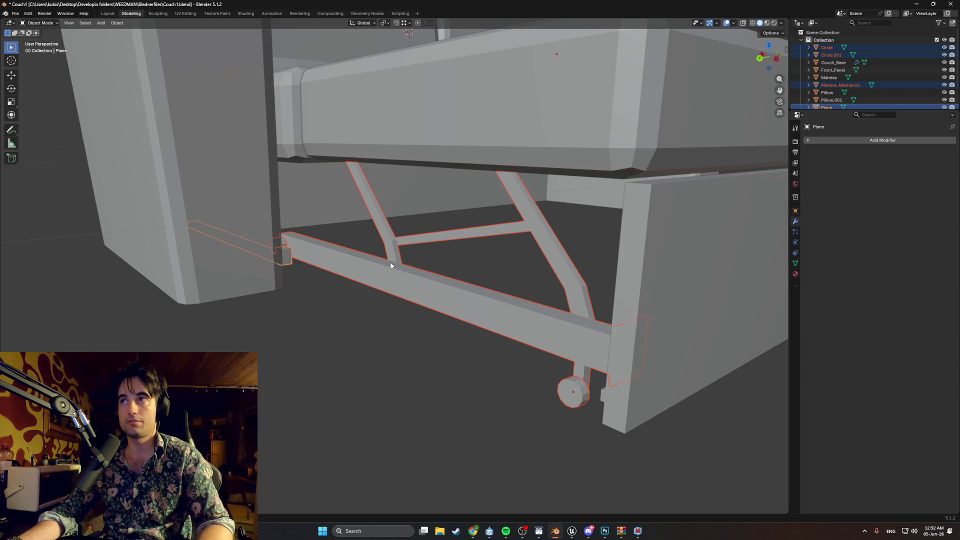
pyautogui.hotkey('ctrl', 'j')
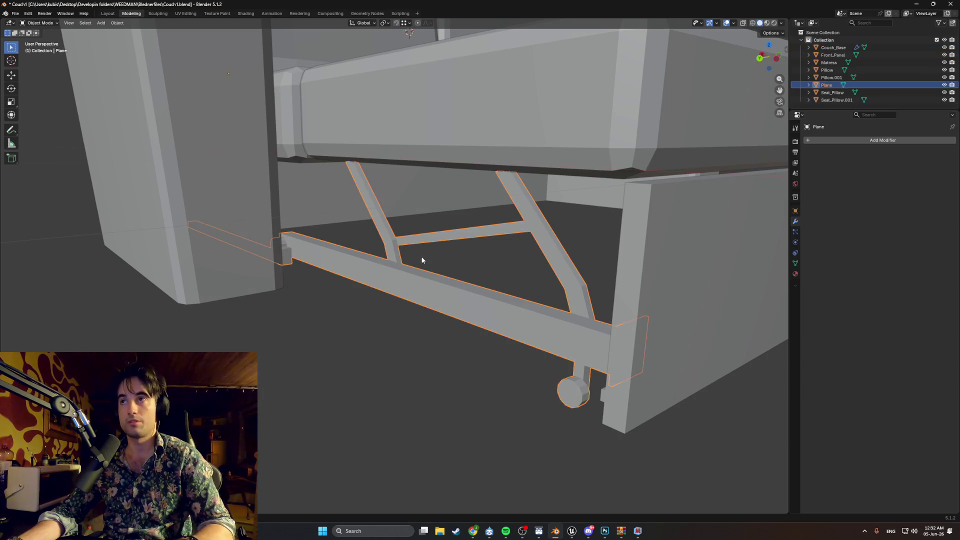
# Rename the combined Plane object to Couch_Mechanics.
pyautogui.scroll(-8, 533, 217)
pyautogui.scroll(5, 496, 246)
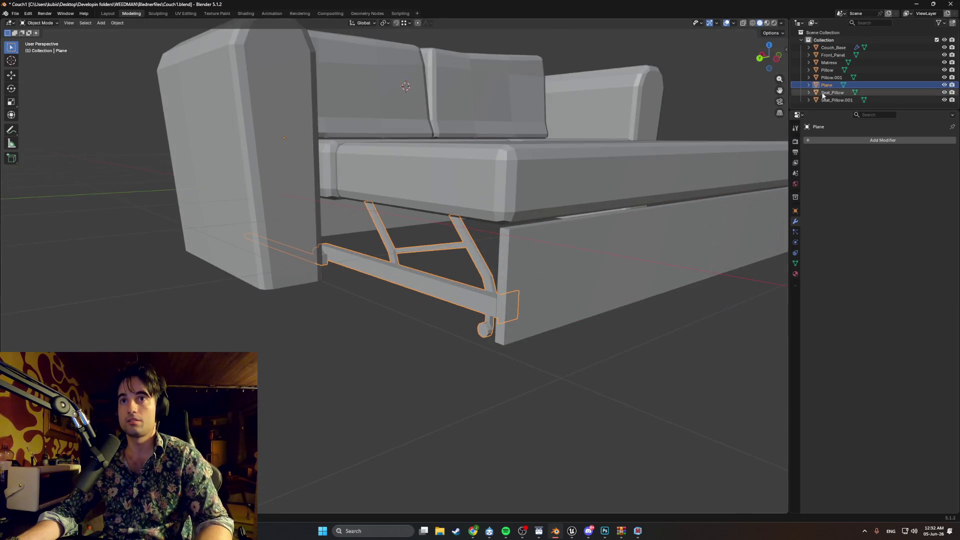
pyautogui.doubleClick(827, 85)
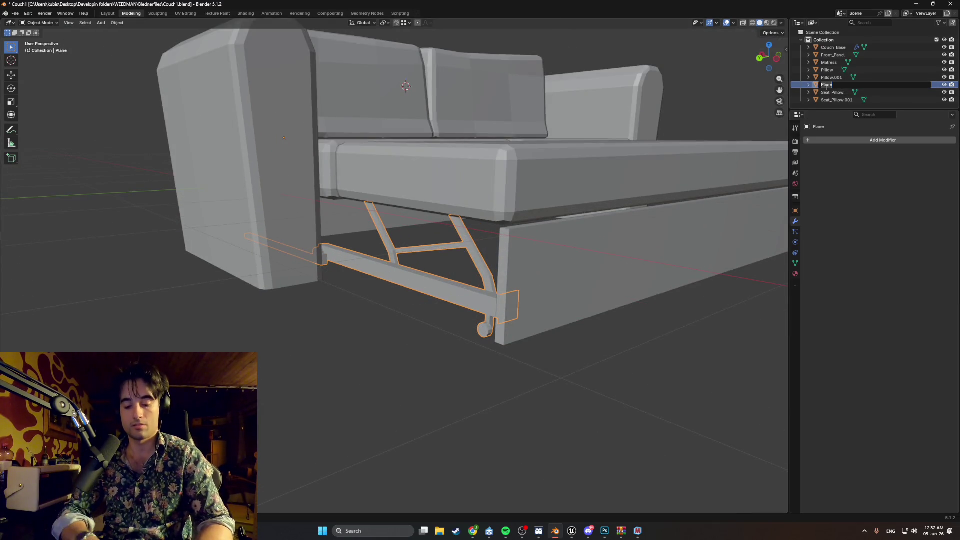
pyautogui.write('Cou')
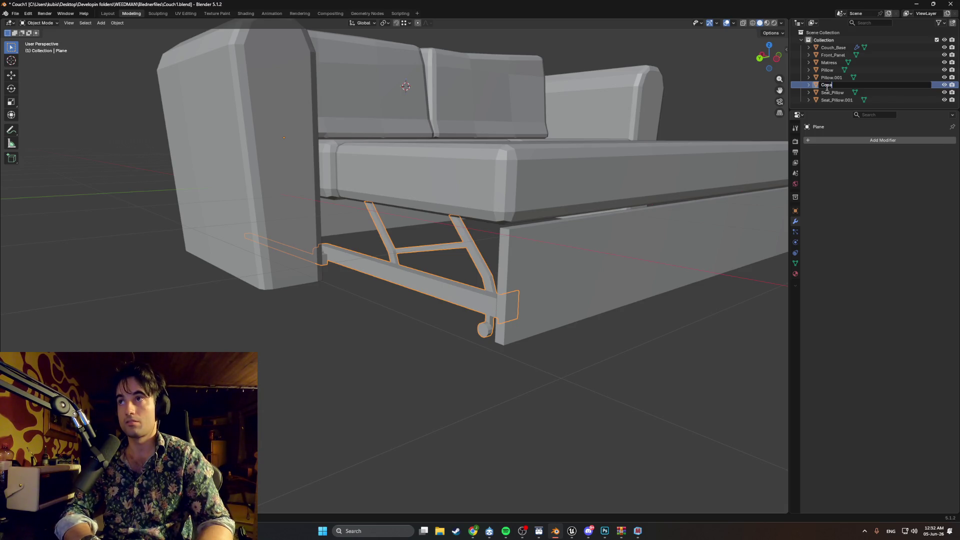
pyautogui.write('chch_M')
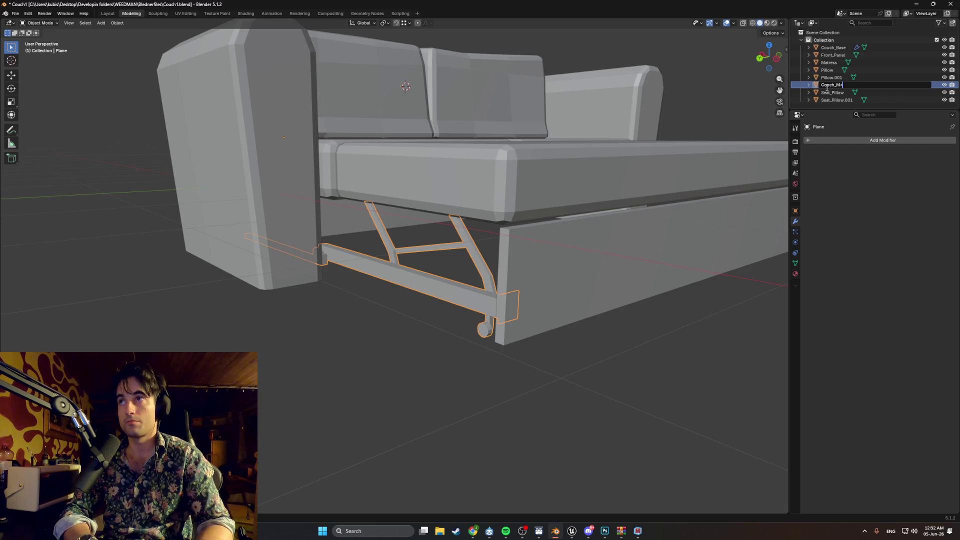
pyautogui.write('chanics')
pyautogui.press('Return')
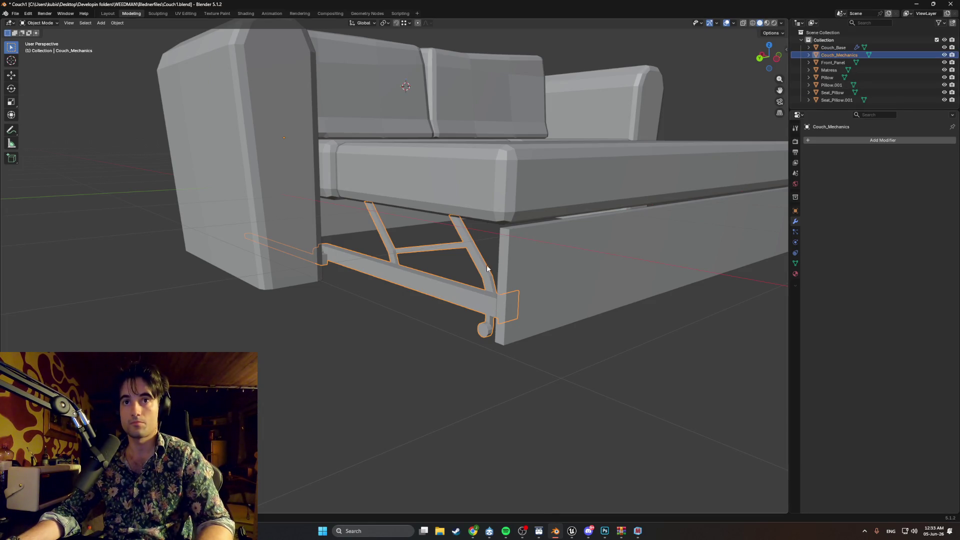
pyautogui.click(820, 141)
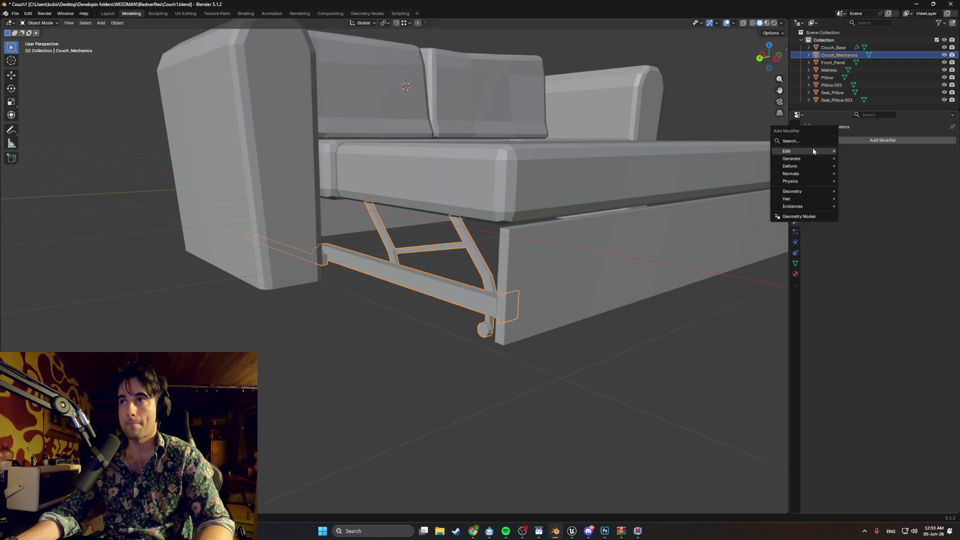
# Add a Mirror modifier to Couch_Mechanics, mirroring across Z instead of X or Y.
pyautogui.write('mirror')
pyautogui.press('Return')
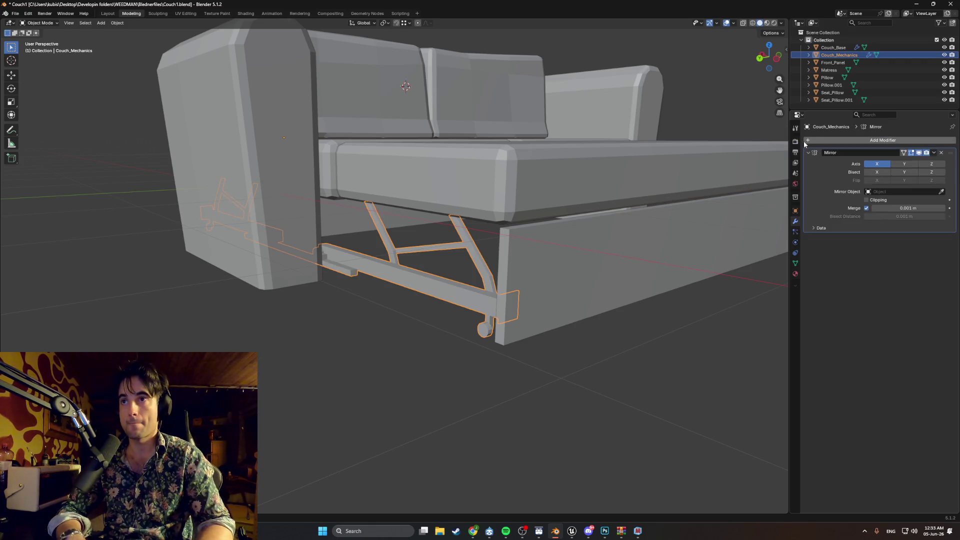
pyautogui.moveTo(473, 215); pyautogui.dragTo(856, 146, button='middle')
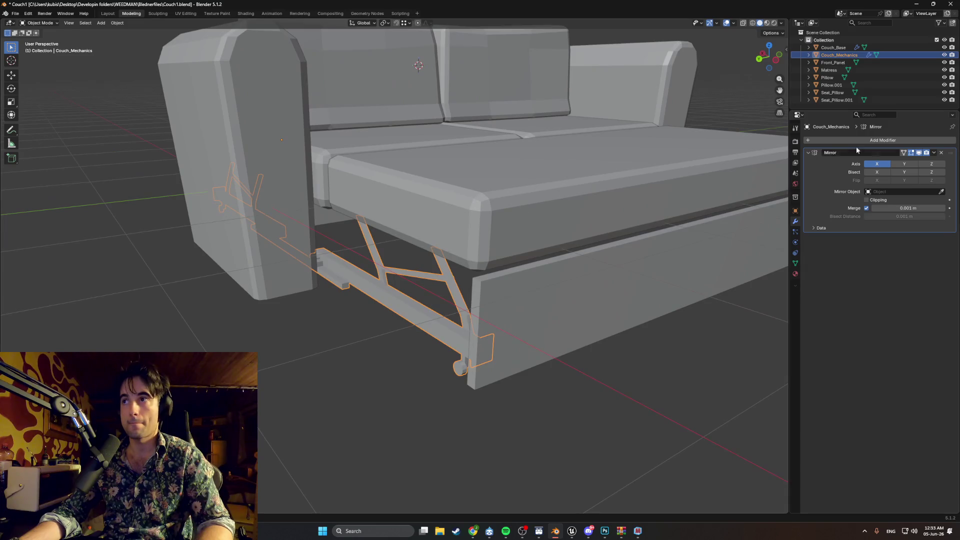
pyautogui.click(900, 165)
pyautogui.click(878, 165)
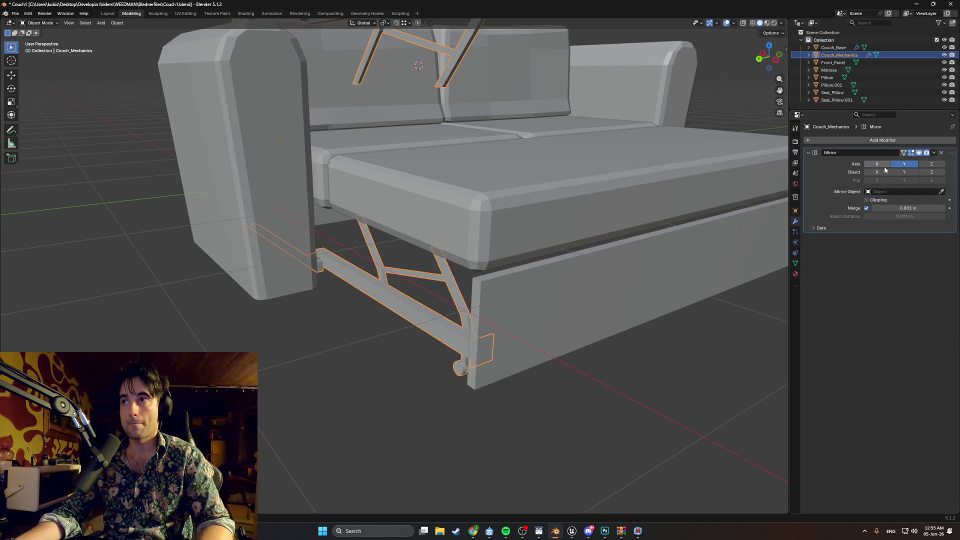
pyautogui.click(906, 165)
pyautogui.click(925, 164)
pyautogui.moveTo(592, 258); pyautogui.dragTo(461, 279, button='middle')
pyautogui.scroll(5, 481, 280)
pyautogui.scroll(-3, 468, 284)
pyautogui.scroll(3, 455, 279)
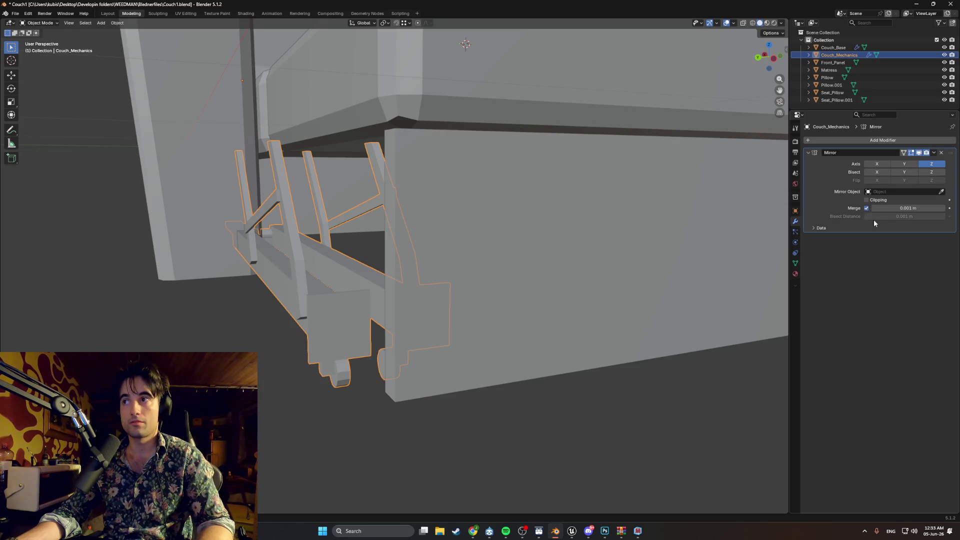
# Offset the mirrored UVs and raise the mirror merge distance to 0.051 m.
pyautogui.click(813, 228)
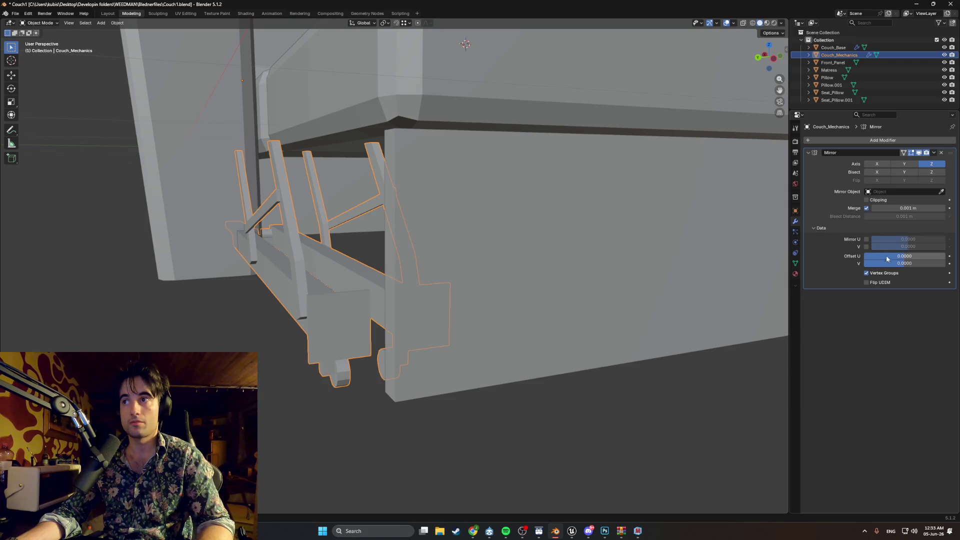
pyautogui.moveTo(891, 257)
pyautogui.mouseDown()
pyautogui.moveTo(915, 257)
pyautogui.moveTo(880, 264)
pyautogui.moveTo(886, 270)
pyautogui.mouseUp()
pyautogui.press('a')
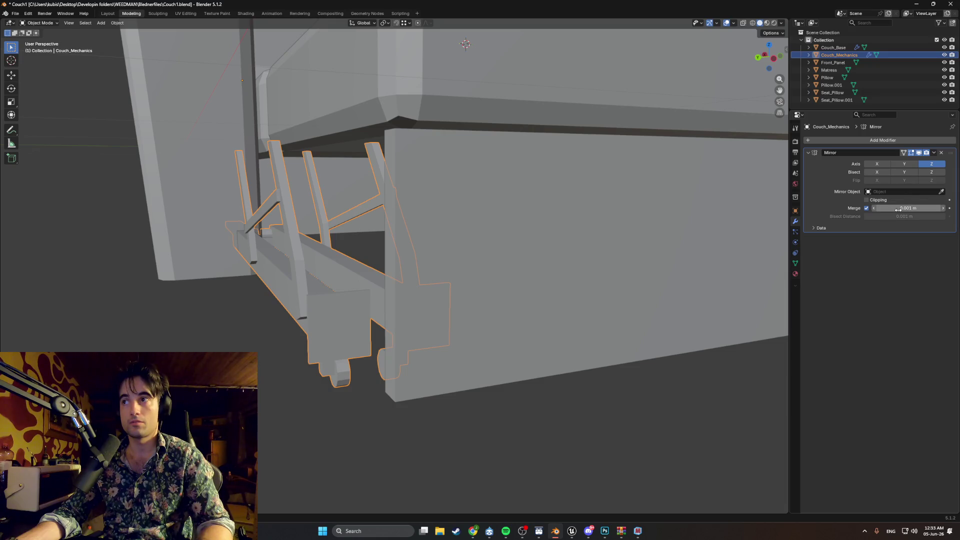
pyautogui.moveTo(920, 208)
pyautogui.mouseDown()
pyautogui.moveTo(931, 208)
pyautogui.moveTo(895, 208)
pyautogui.mouseUp()
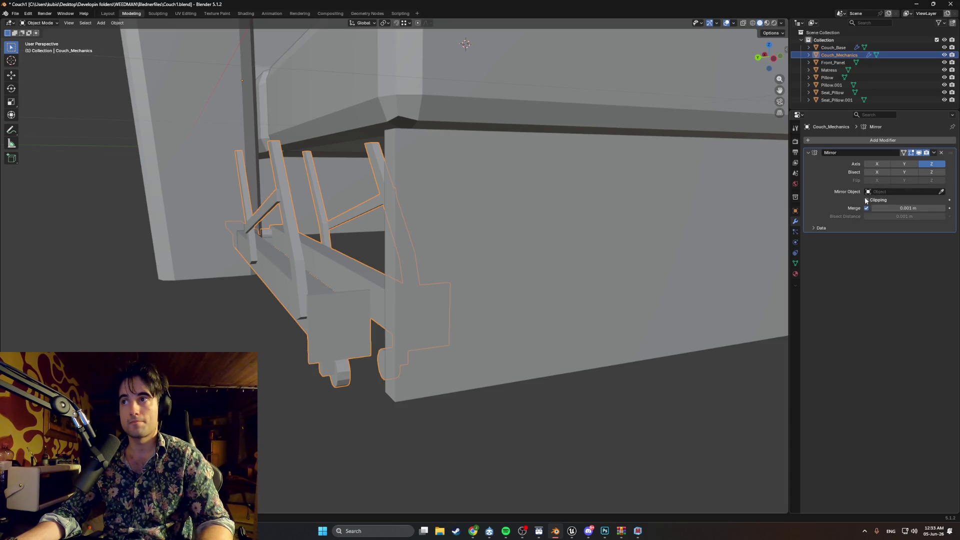
pyautogui.moveTo(486, 250)
pyautogui.mouseDown(button='middle')
pyautogui.moveTo(495, 251)
pyautogui.moveTo(432, 246)
pyautogui.moveTo(472, 227)
pyautogui.mouseUp(button='middle')
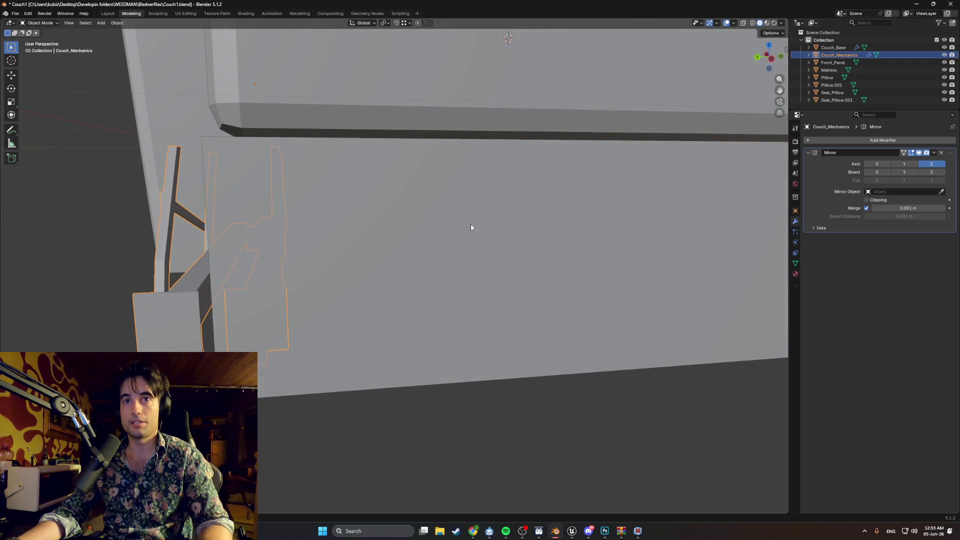
# Hide Couch_Base and try the mirror's X and Y bisect options, reverting both.
pyautogui.click(945, 47)
pyautogui.moveTo(607, 161)
pyautogui.mouseDown(button='middle')
pyautogui.moveTo(366, 212)
pyautogui.moveTo(365, 222)
pyautogui.moveTo(366, 210)
pyautogui.mouseUp(button='middle')
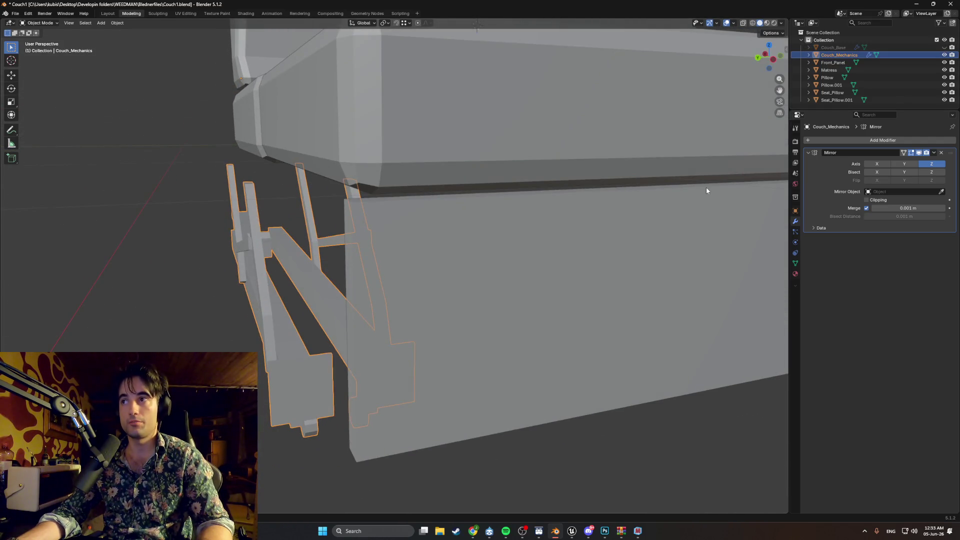
pyautogui.click(877, 173)
pyautogui.click(877, 173)
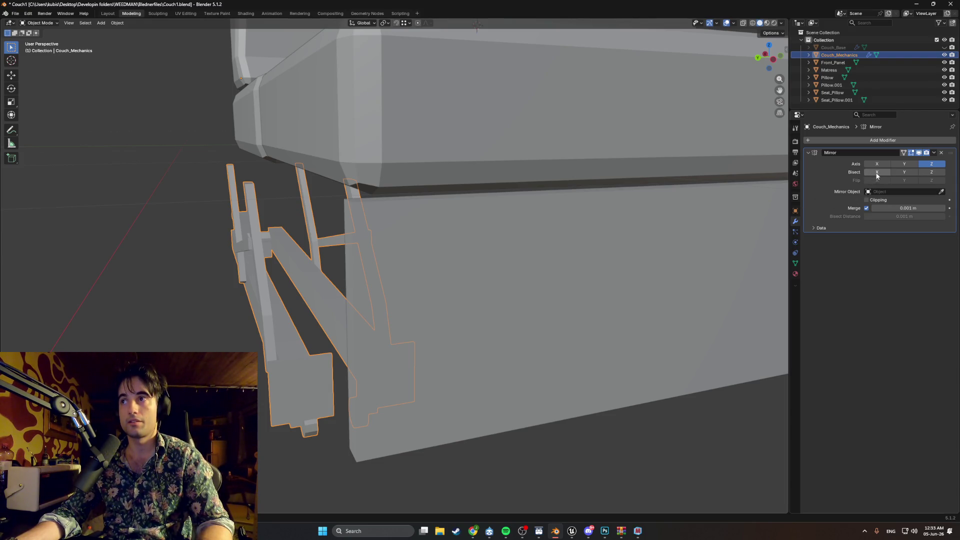
pyautogui.click(904, 173)
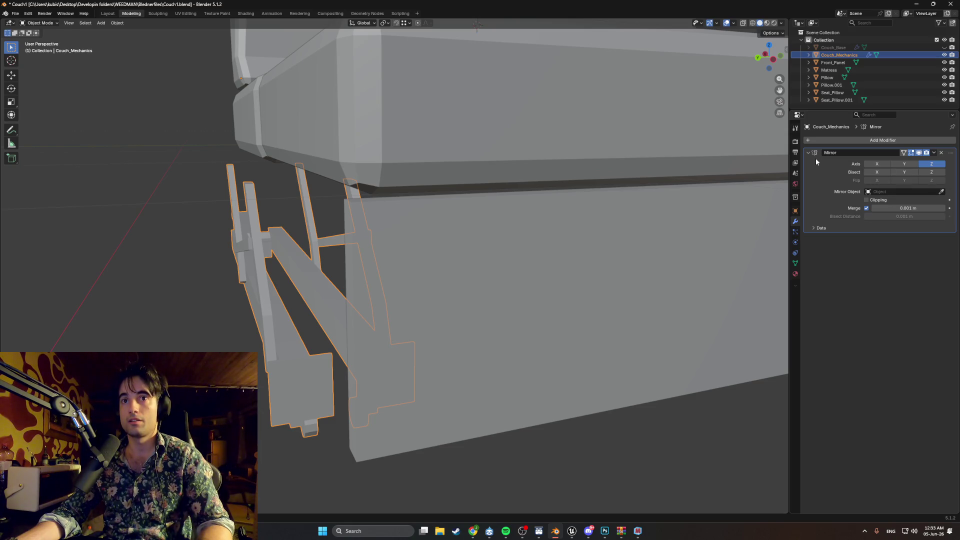
pyautogui.hotkey('ctrl', 'z')
pyautogui.moveTo(391, 251)
pyautogui.mouseDown(button='middle')
pyautogui.moveTo(382, 250)
pyautogui.moveTo(403, 268)
pyautogui.moveTo(483, 265)
pyautogui.moveTo(541, 236)
pyautogui.moveTo(435, 242)
pyautogui.moveTo(298, 218)
pyautogui.moveTo(375, 175)
pyautogui.moveTo(412, 189)
pyautogui.mouseUp(button='middle')
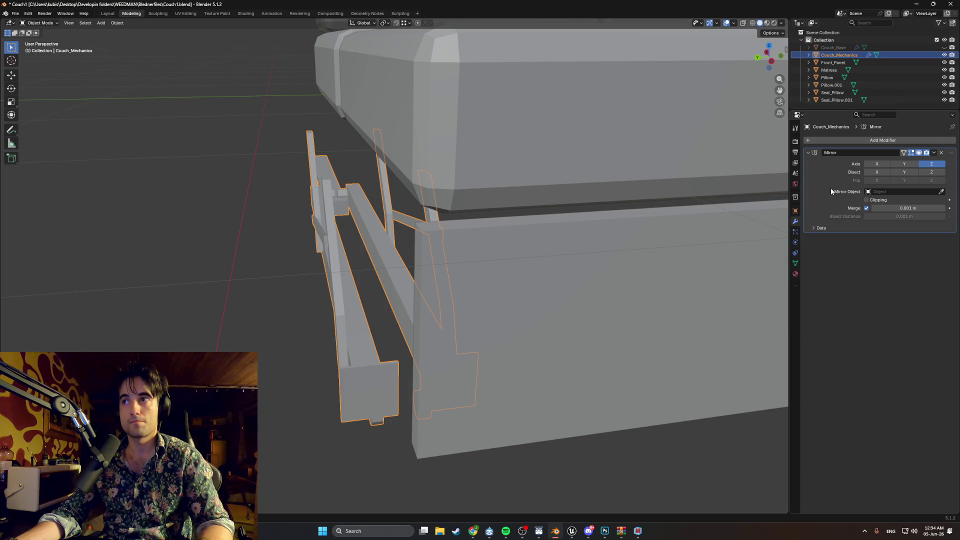
# Select Couch_Mechanics and delete its Mirror modifier.
pyautogui.click(630, 223)
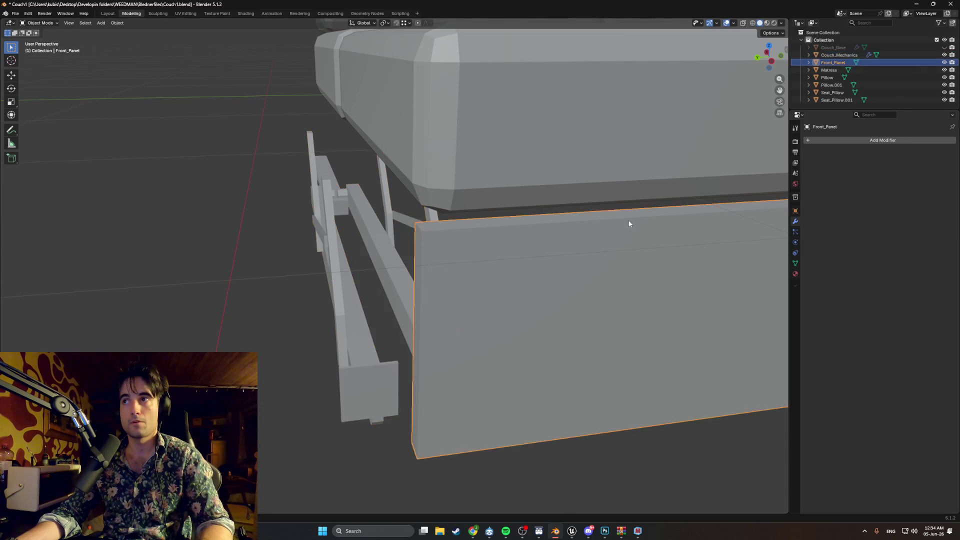
pyautogui.press('Tab')
pyautogui.press('Tab')
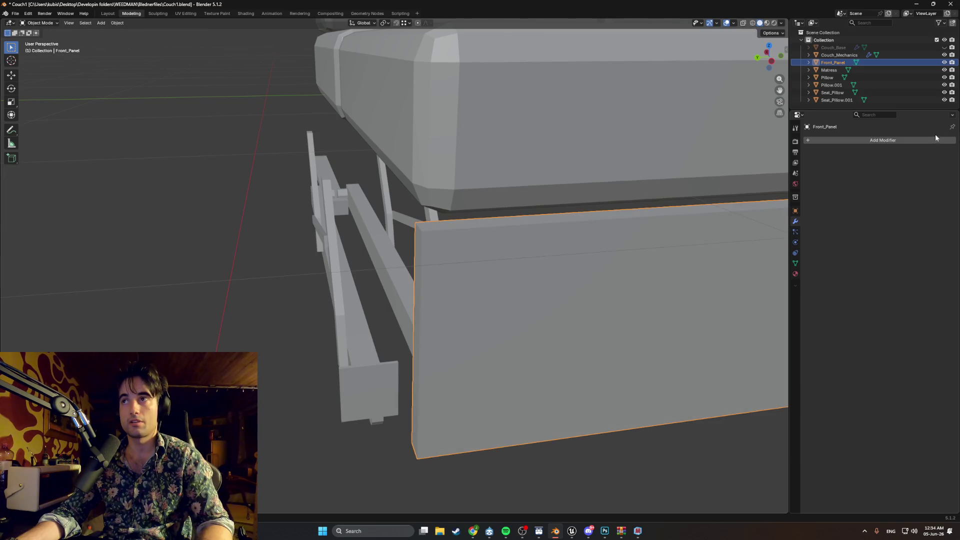
pyautogui.click(383, 244)
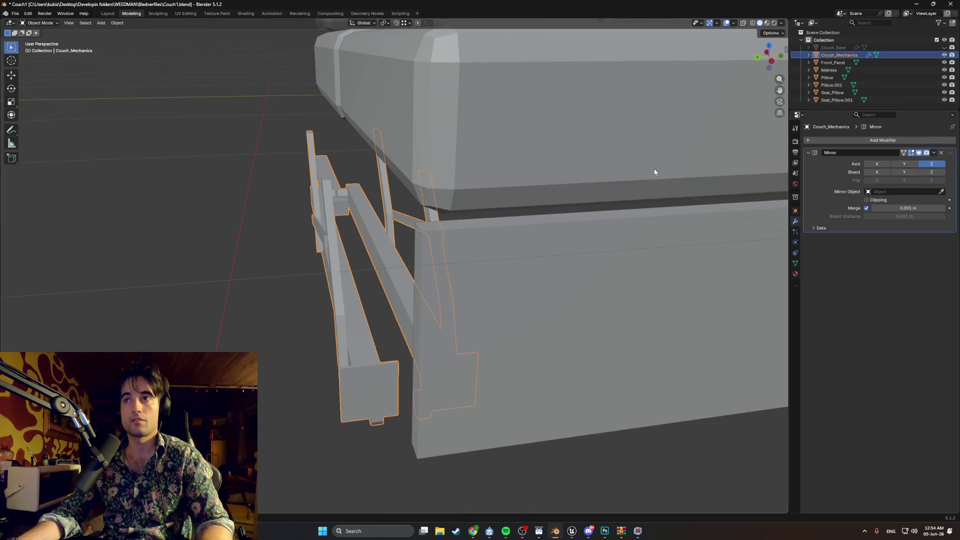
pyautogui.press('Tab')
pyautogui.press('Tab')
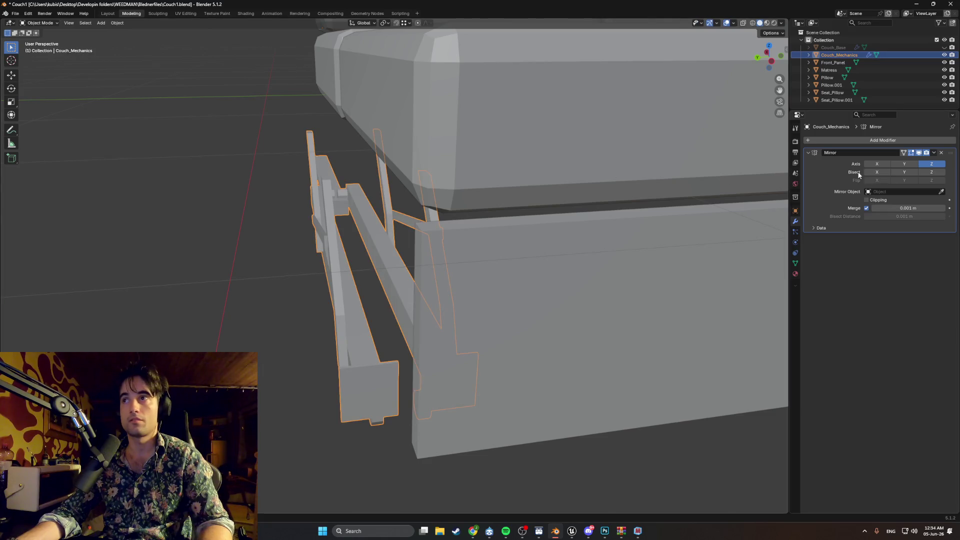
pyautogui.click(933, 153)
pyautogui.click(889, 164)
# Switch to wireframe shading and turn the view side-on to the mechanism.
pyautogui.press('z')
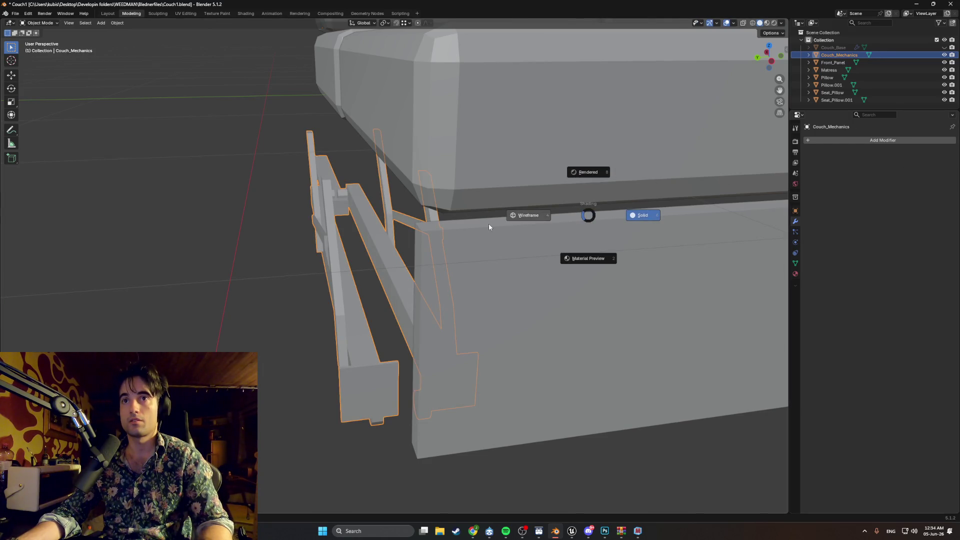
pyautogui.click(488, 228)
pyautogui.moveTo(482, 216)
pyautogui.mouseDown(button='middle')
pyautogui.moveTo(466, 203)
pyautogui.moveTo(400, 217)
pyautogui.moveTo(344, 211)
pyautogui.moveTo(315, 224)
pyautogui.mouseUp(button='middle')
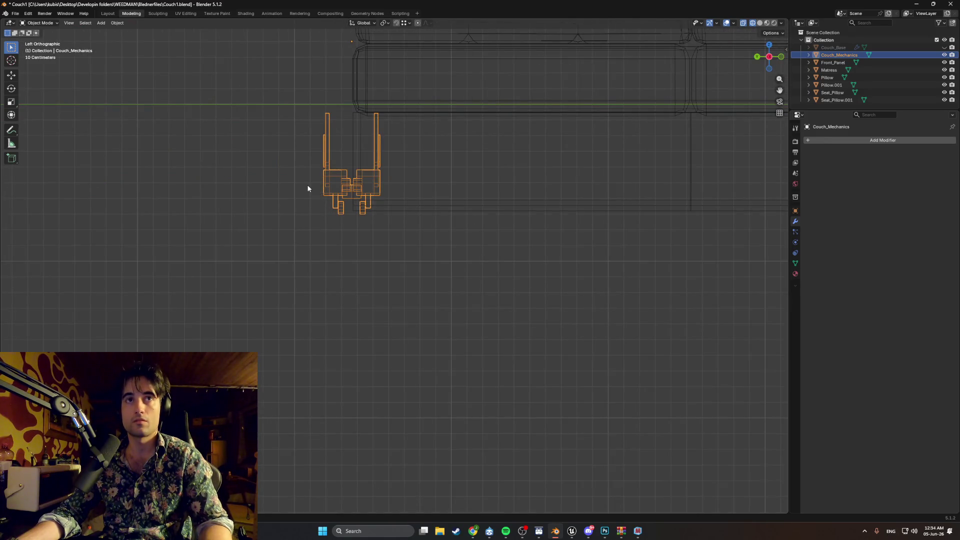
# In Edit Mode, select the left mechanism and move it along Y.
pyautogui.scroll(1, 310, 188)
pyautogui.press('Tab')
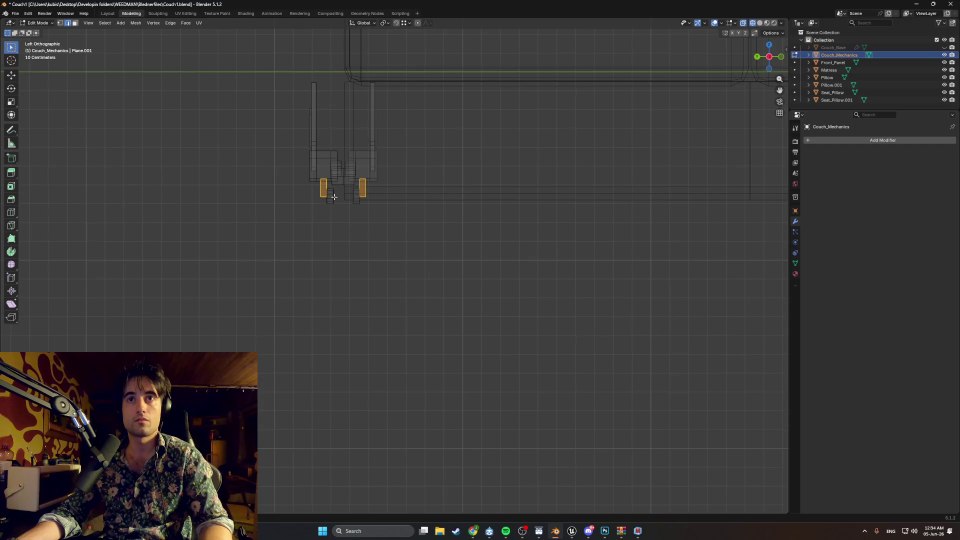
pyautogui.moveTo(343, 206); pyautogui.dragTo(277, 86)
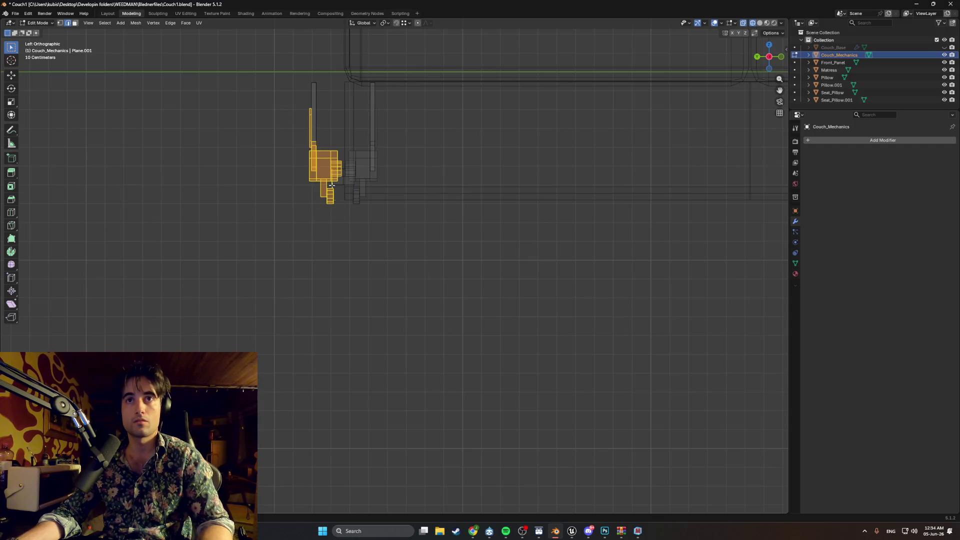
pyautogui.moveTo(338, 213); pyautogui.dragTo(273, 70)
pyautogui.press('g')
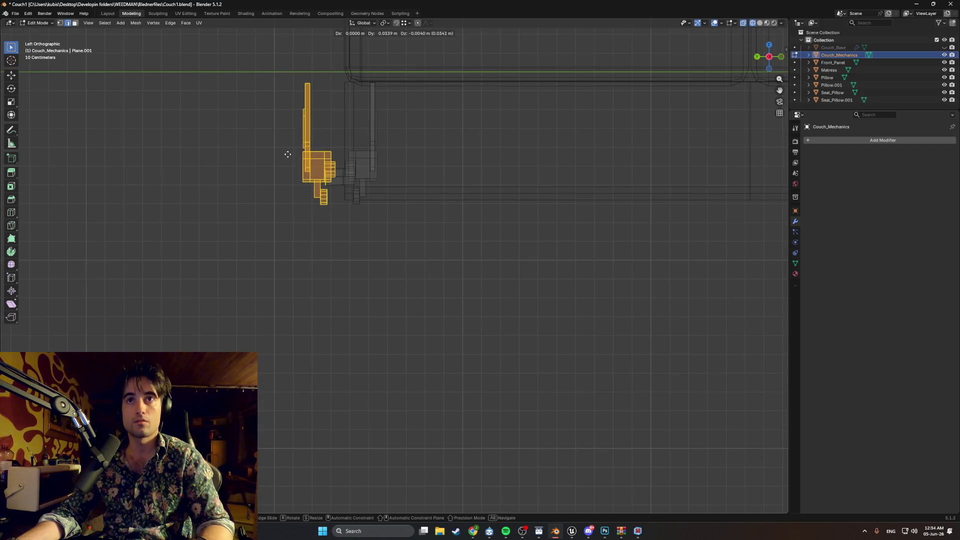
pyautogui.press('y')
pyautogui.click(287, 154)
pyautogui.scroll(5, 310, 165)
pyautogui.keyDown('shift'); pyautogui.moveTo(332, 178); pyautogui.dragTo(474, 280, button='middle'); pyautogui.keyUp('shift')
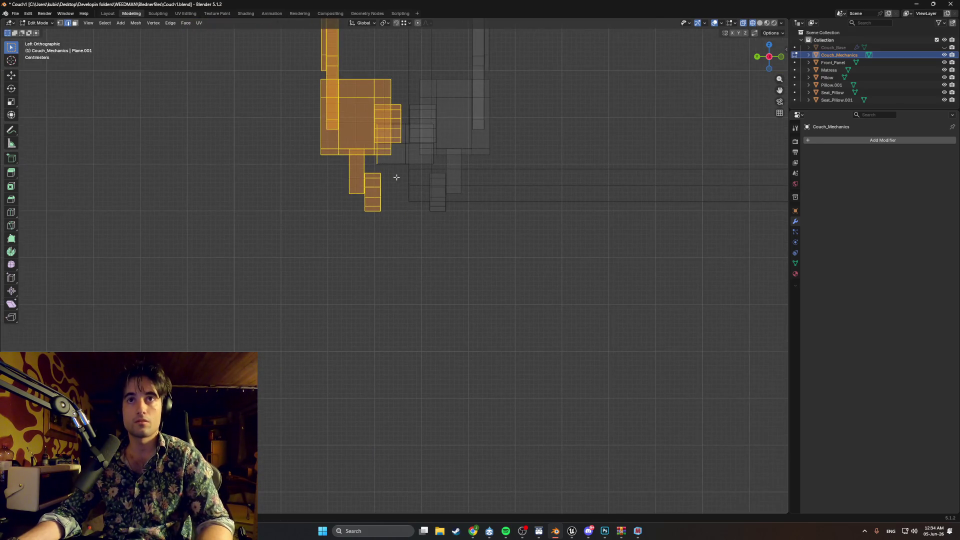
# Undo to bring back the Mirror modifier and turn off its Merge option.
pyautogui.hotkey('ctrl', 'z')
pyautogui.hotkey('ctrl', 'z')
pyautogui.hotkey('ctrl', 'z')
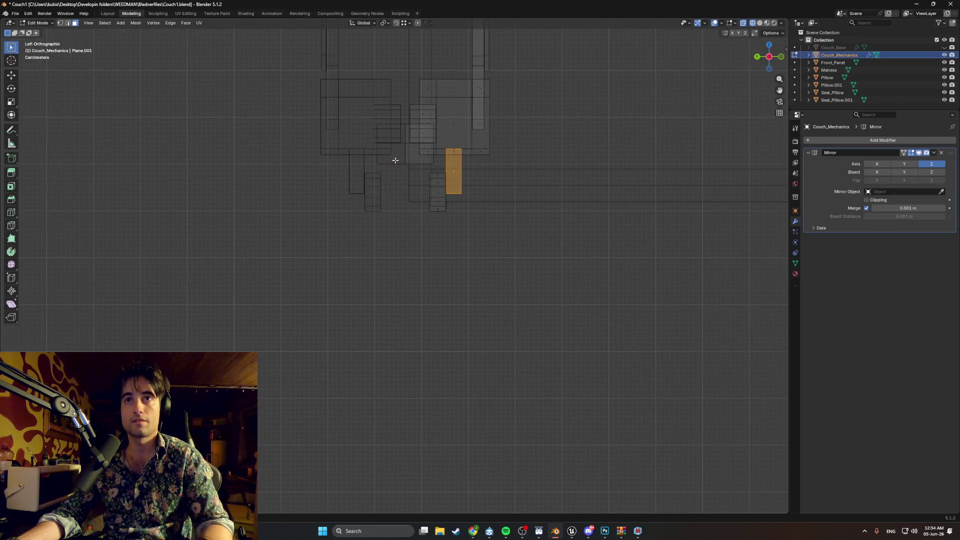
pyautogui.moveTo(395, 160)
pyautogui.mouseDown(button='middle')
pyautogui.moveTo(403, 185)
pyautogui.moveTo(392, 204)
pyautogui.moveTo(480, 225)
pyautogui.mouseUp(button='middle')
pyautogui.click(866, 208)
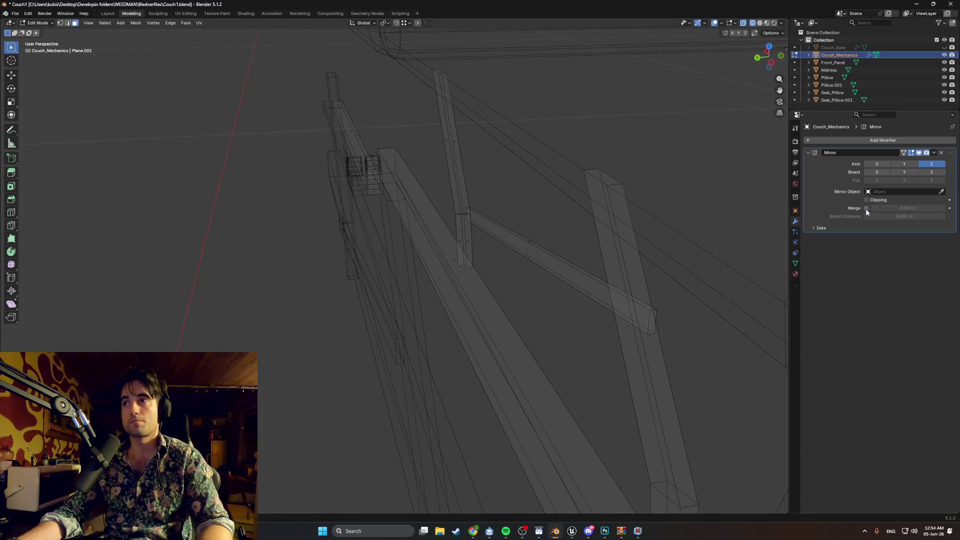
pyautogui.moveTo(658, 278)
pyautogui.mouseDown(button='middle')
pyautogui.moveTo(630, 273)
pyautogui.moveTo(737, 215)
pyautogui.moveTo(727, 217)
pyautogui.mouseUp(button='middle')
pyautogui.moveTo(614, 231); pyautogui.dragTo(617, 234, button='middle')
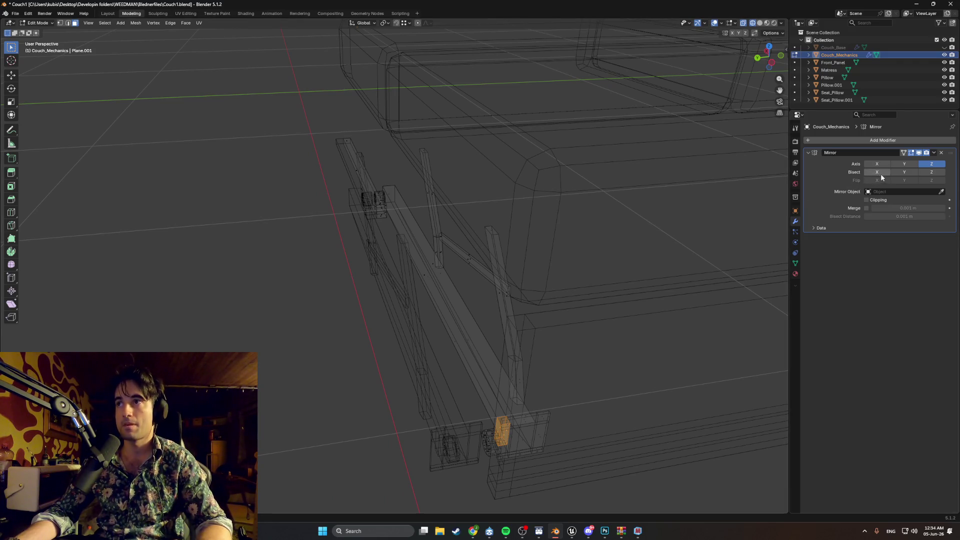
# Enable Bisect Z on the Mirror modifier.
pyautogui.click(930, 172)
pyautogui.scroll(-5, 565, 238)
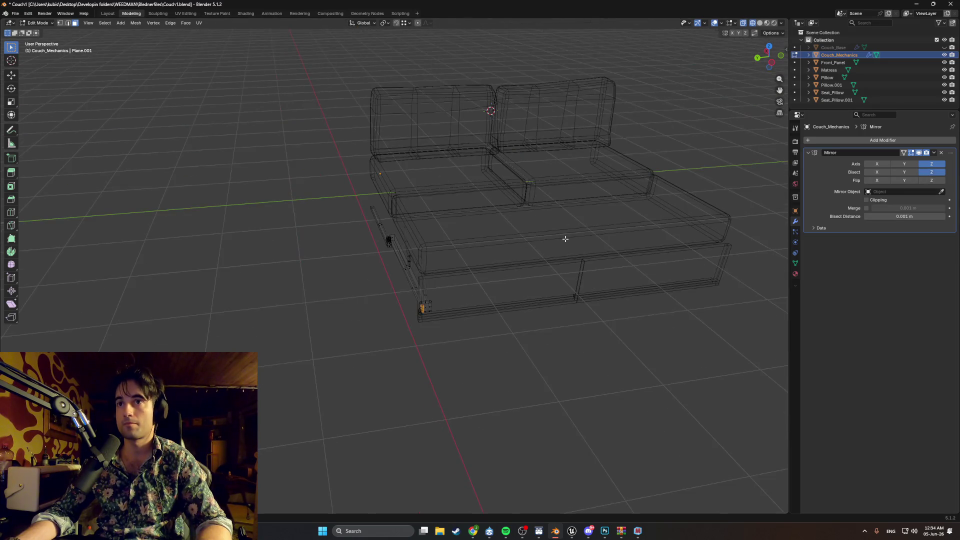
pyautogui.scroll(-4, 518, 266)
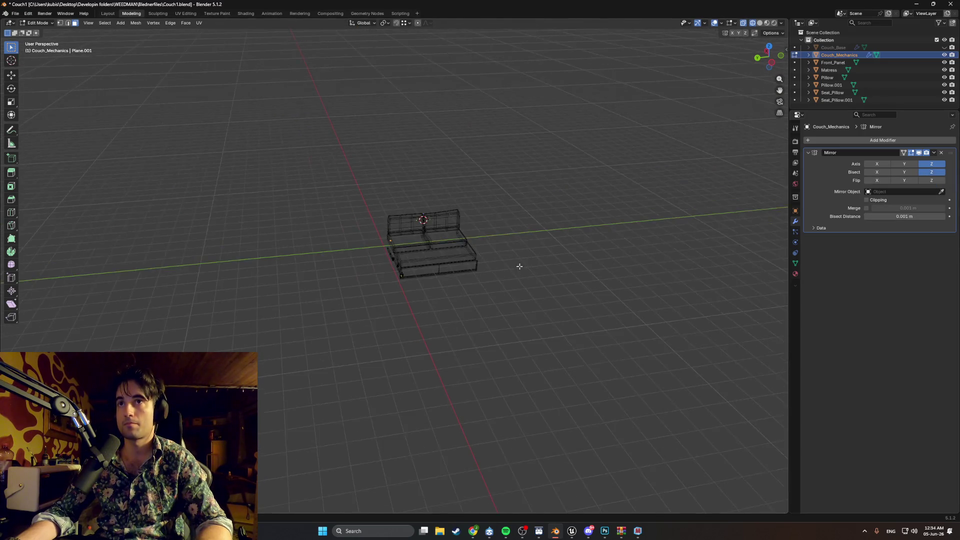
pyautogui.scroll(6, 508, 266)
pyautogui.scroll(3, 508, 266)
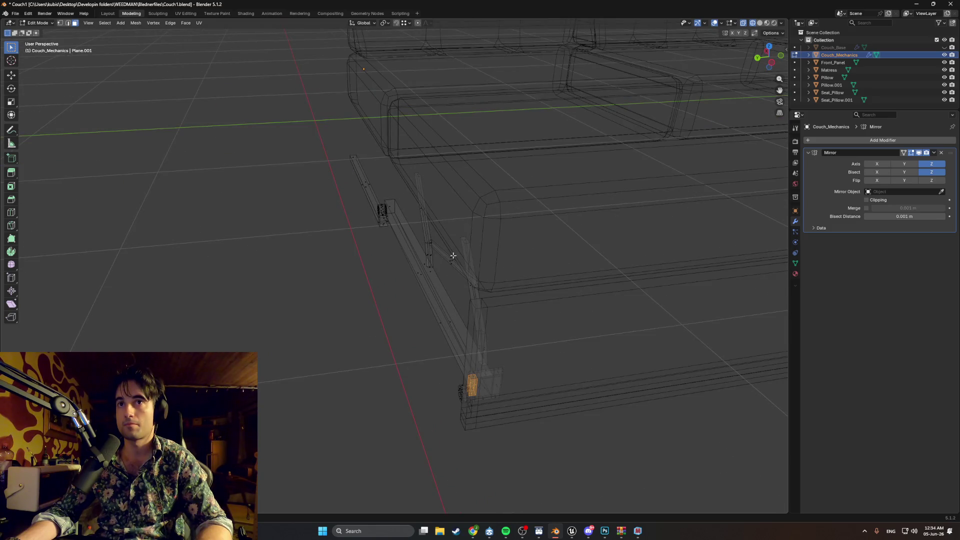
pyautogui.moveTo(453, 256); pyautogui.dragTo(465, 239, button='middle')
# Switch between Object and Edit Mode and deselect parts to inspect the mirrored mechanism.
pyautogui.press('Tab')
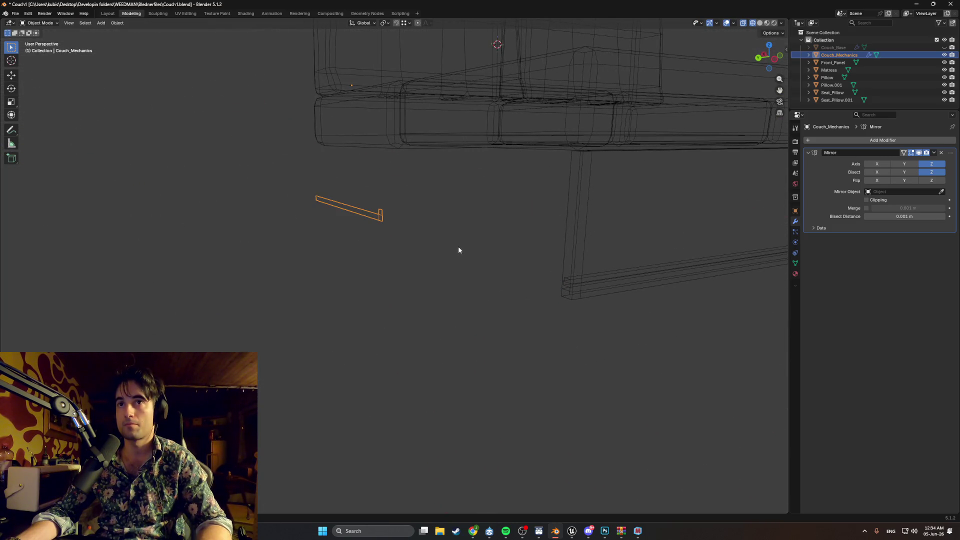
pyautogui.press('Tab')
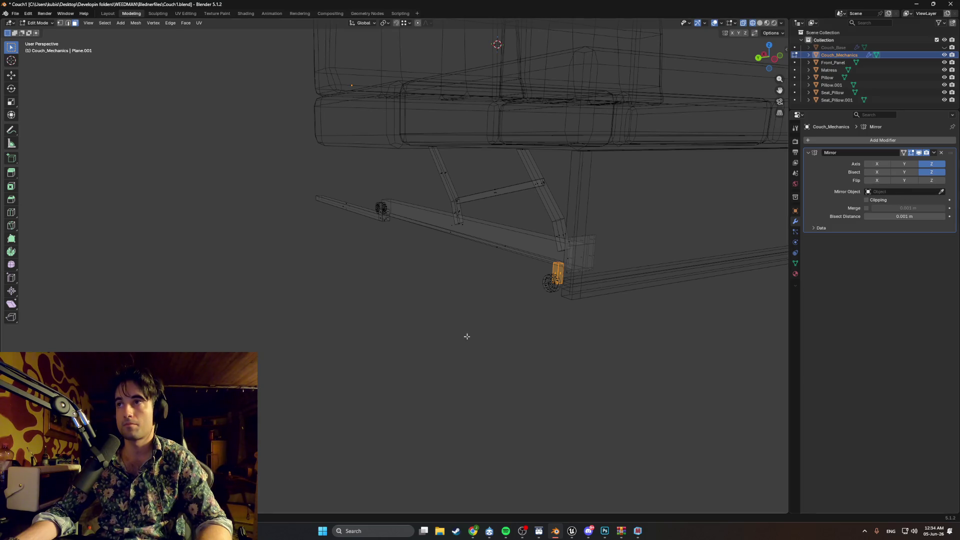
pyautogui.click(467, 337)
pyautogui.press('Tab')
pyautogui.press('Tab')
pyautogui.press('Tab')
pyautogui.press('Tab')
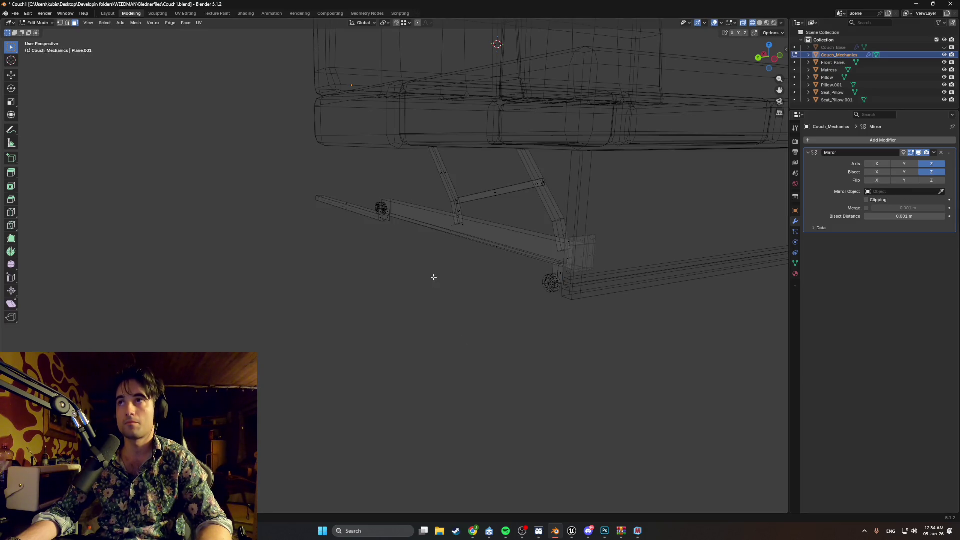
pyautogui.press('Tab')
pyautogui.press('Tab')
pyautogui.press('Tab')
pyautogui.press('Tab')
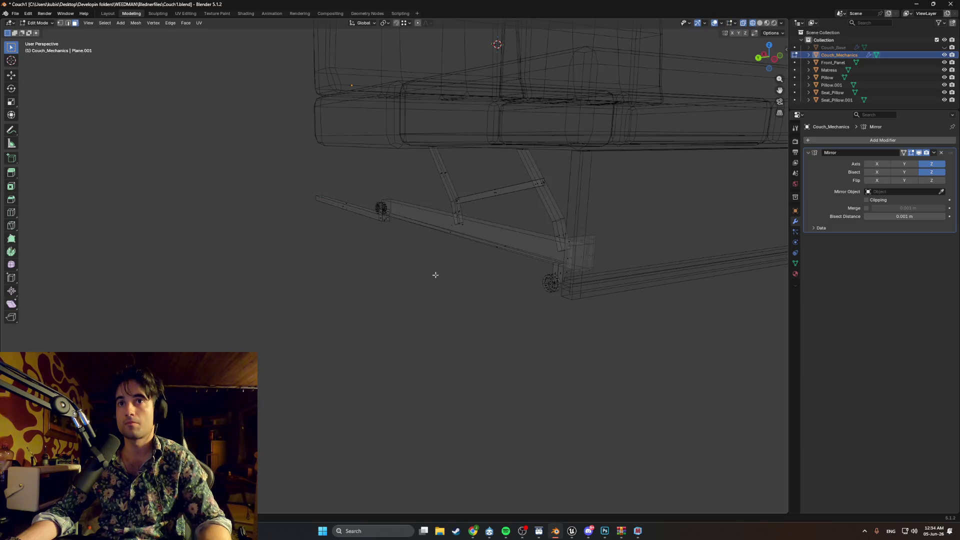
pyautogui.press('Tab')
pyautogui.click(431, 276)
pyautogui.moveTo(424, 278)
pyautogui.mouseDown(button='middle')
pyautogui.moveTo(418, 261)
pyautogui.moveTo(685, 215)
pyautogui.mouseUp(button='middle')
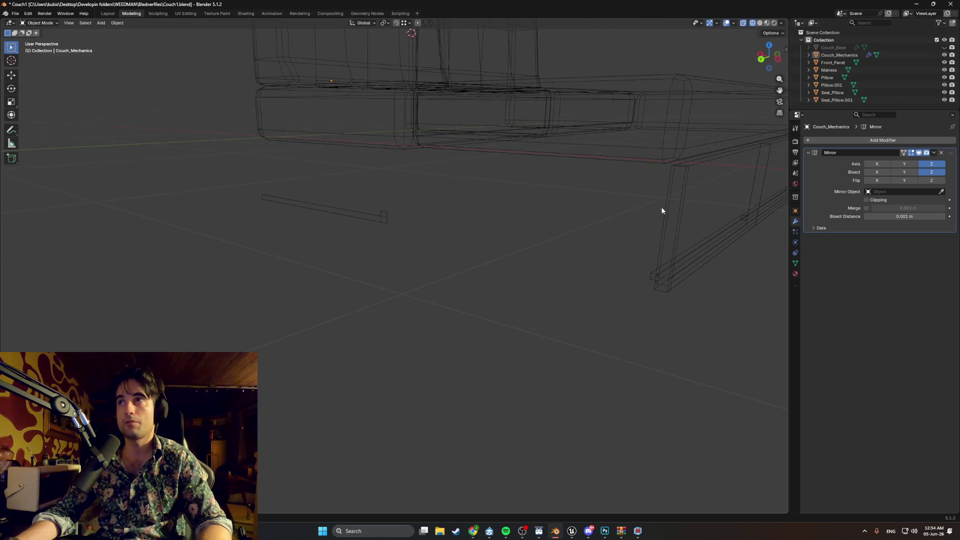
pyautogui.press('Tab')
# Turn Bisect Z back off and disable Z-axis mirroring on the Mirror modifier.
pyautogui.click(931, 172)
pyautogui.press('Tab')
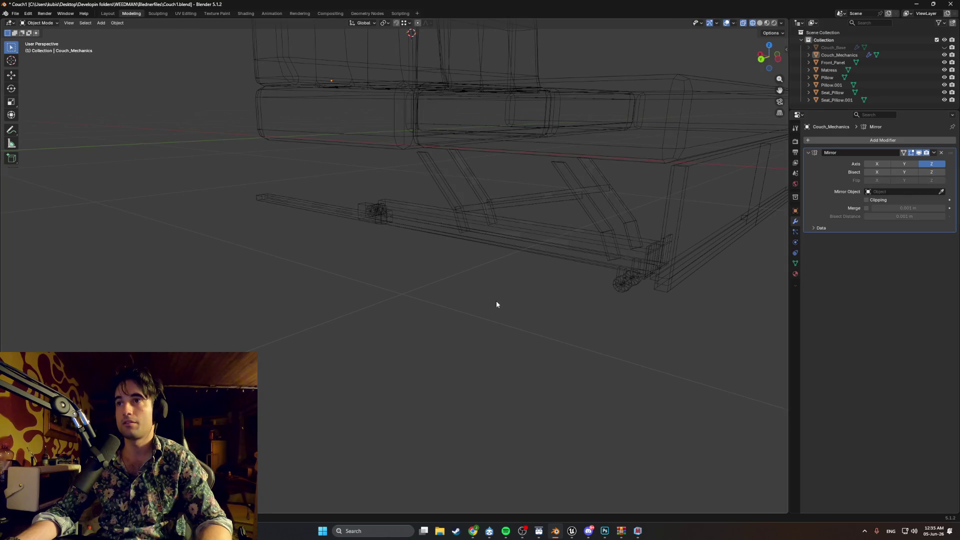
pyautogui.press('Tab')
pyautogui.moveTo(499, 295); pyautogui.dragTo(550, 260, button='middle')
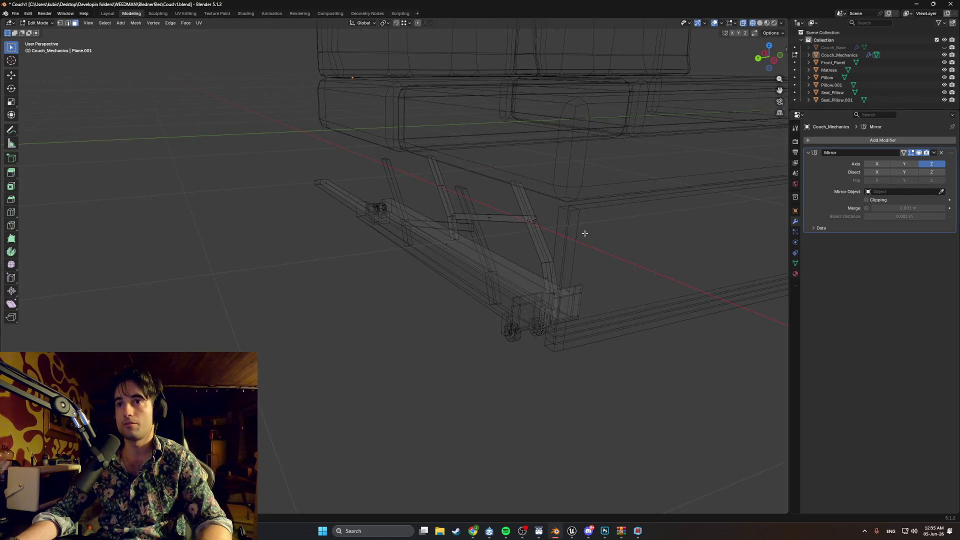
pyautogui.moveTo(584, 233); pyautogui.dragTo(566, 230, button='middle')
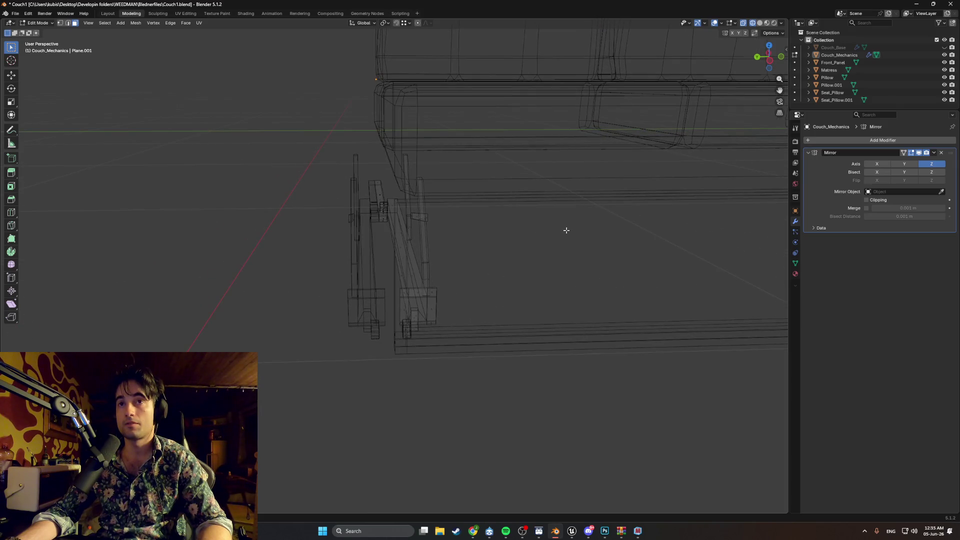
pyautogui.click(921, 164)
pyautogui.moveTo(394, 277); pyautogui.dragTo(427, 275, button='middle')
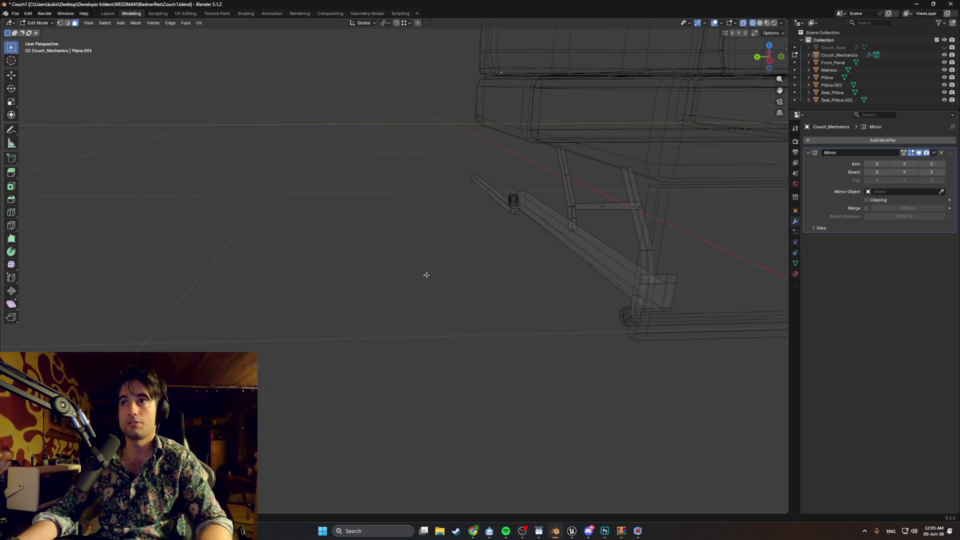
# Snap the 3D cursor to the active element.
pyautogui.rightClick(394, 278)
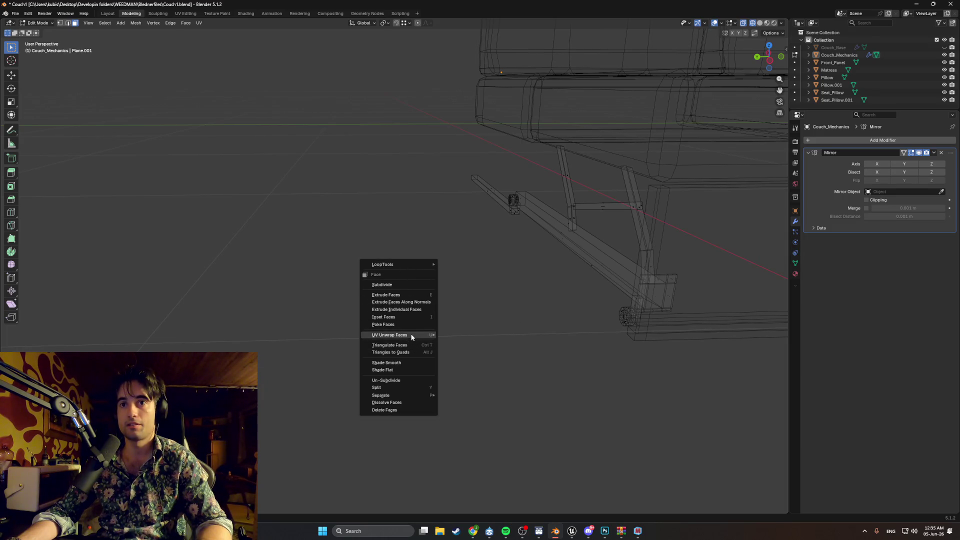
pyautogui.press('Escape')
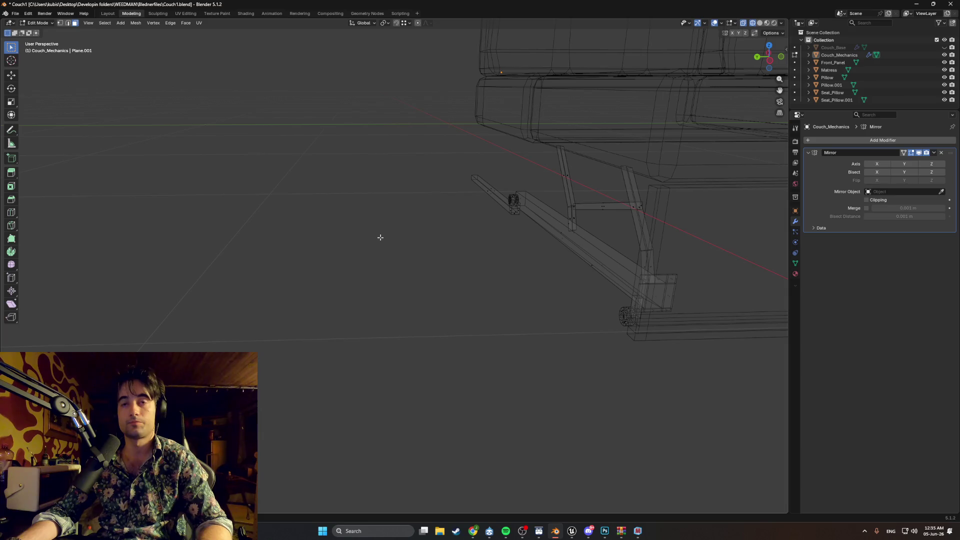
pyautogui.hotkey('shift', 's')
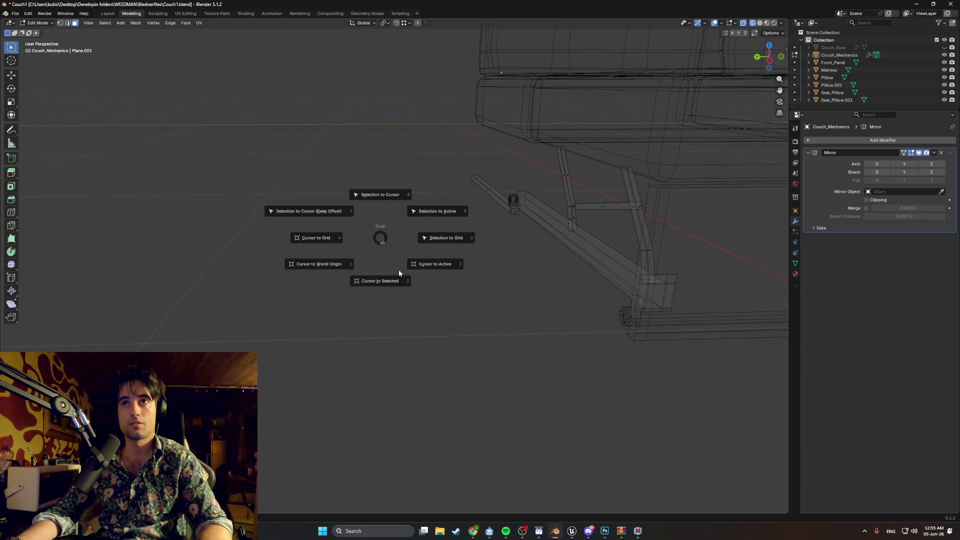
pyautogui.click(524, 316)
# In Object Mode, set Couch_Mechanics' origin to the 3D cursor.
pyautogui.rightClick(332, 250)
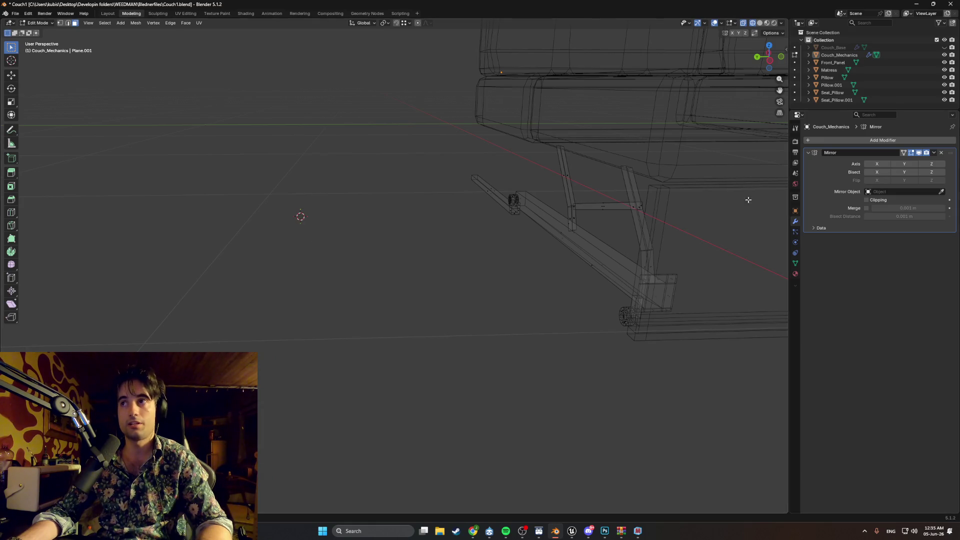
pyautogui.rightClick(394, 220)
pyautogui.press('Tab')
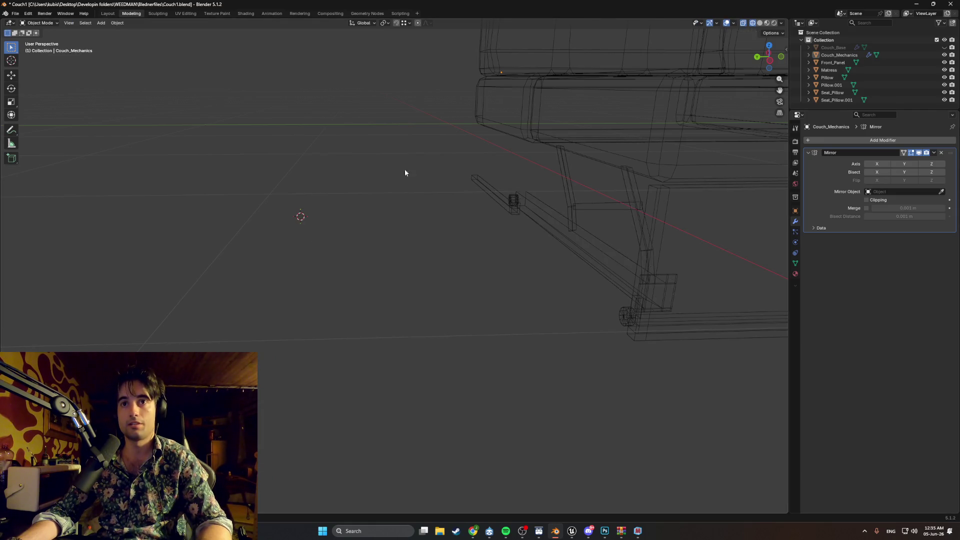
pyautogui.rightClick(391, 200)
pyautogui.moveTo(399, 231)
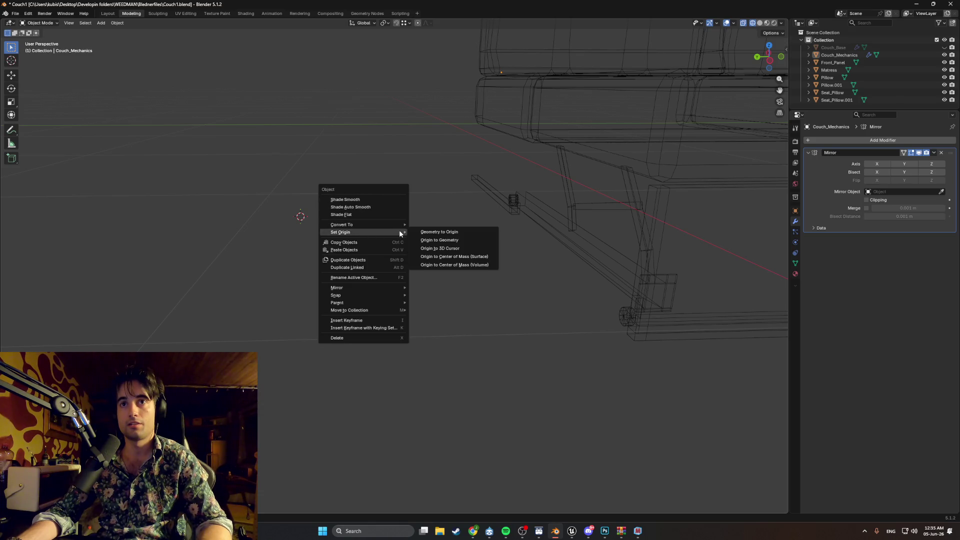
pyautogui.click(426, 249)
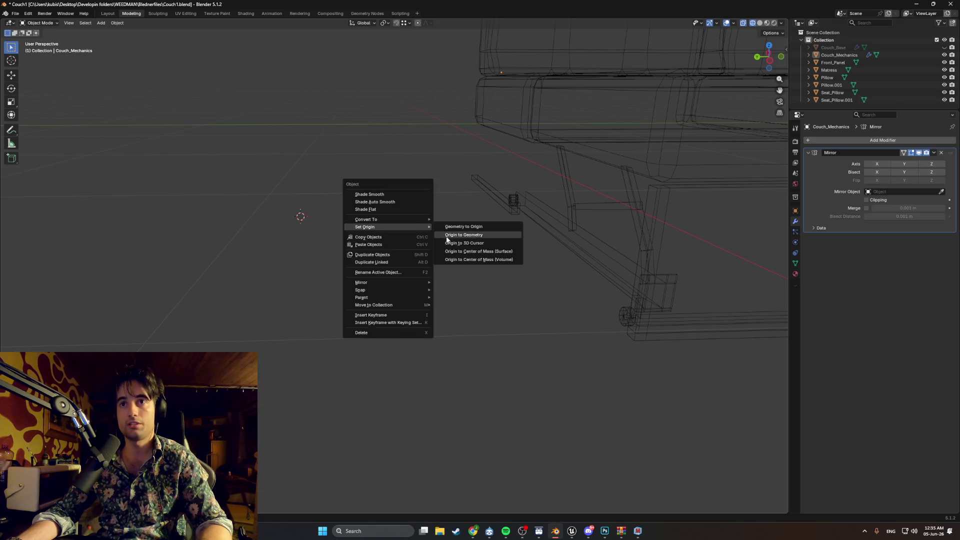
pyautogui.click(450, 244)
# Reselect Couch_Mechanics, set its origin to the 3D cursor again, and deselect it.
pyautogui.press('Tab')
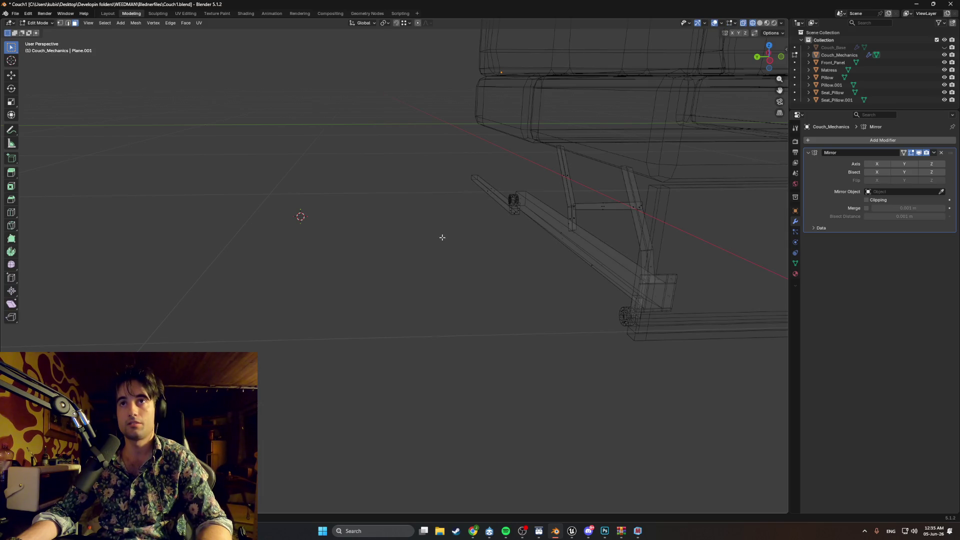
pyautogui.press('l')
pyautogui.press('Tab')
pyautogui.click(579, 241)
pyautogui.rightClick(455, 238)
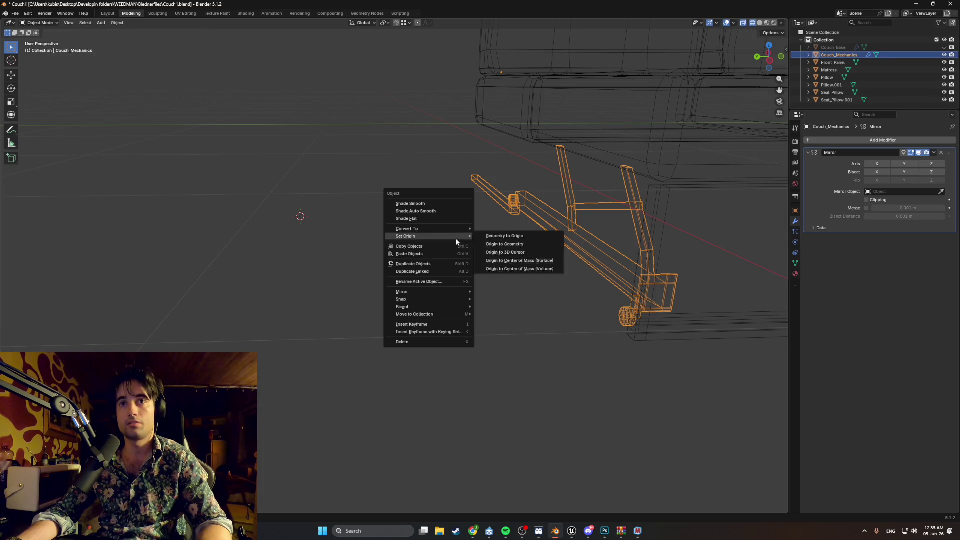
pyautogui.click(490, 253)
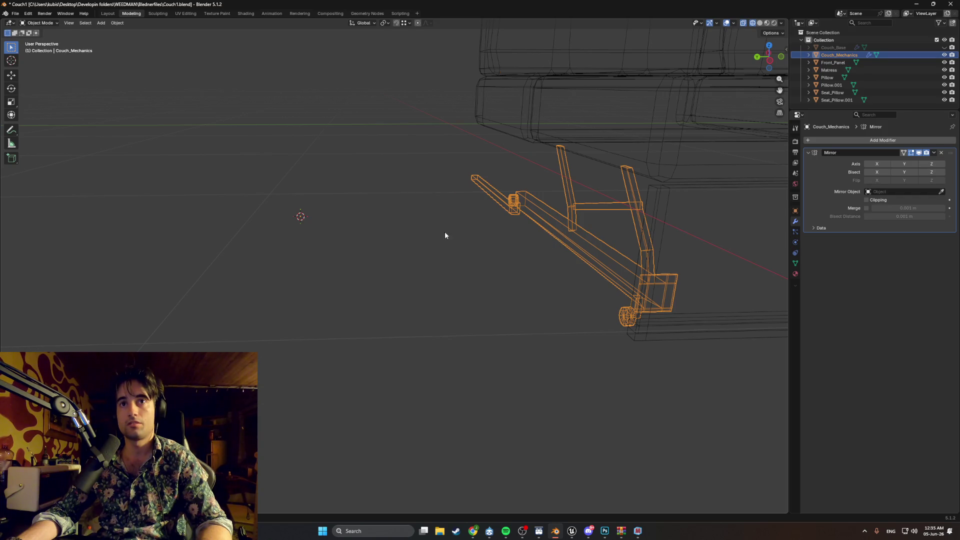
pyautogui.click(672, 197)
pyautogui.scroll(-5, 337, 250)
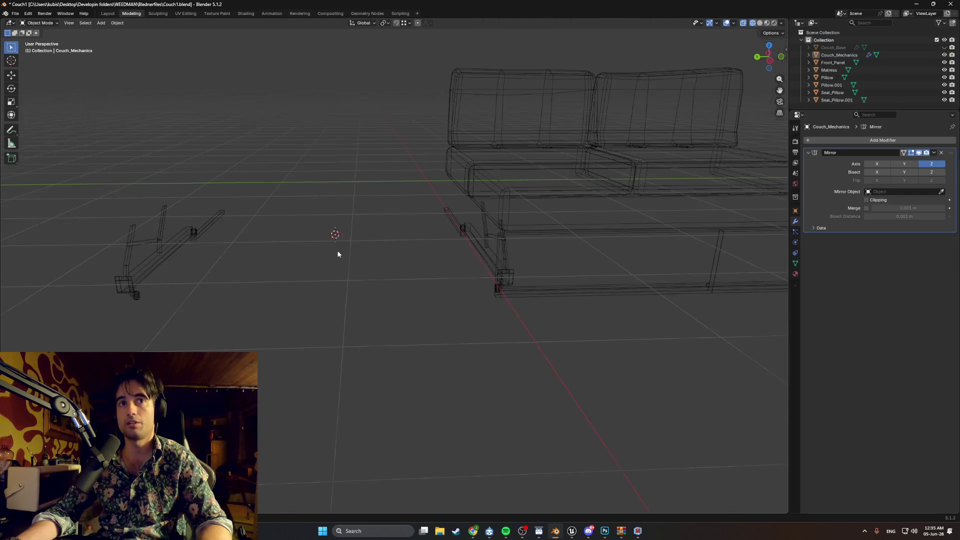
# Apply the Mirror modifier on Couch_Mechanics and switch to solid shading.
pyautogui.moveTo(337, 250)
pyautogui.mouseDown(button='middle')
pyautogui.moveTo(454, 247)
pyautogui.moveTo(442, 258)
pyautogui.mouseUp(button='middle')
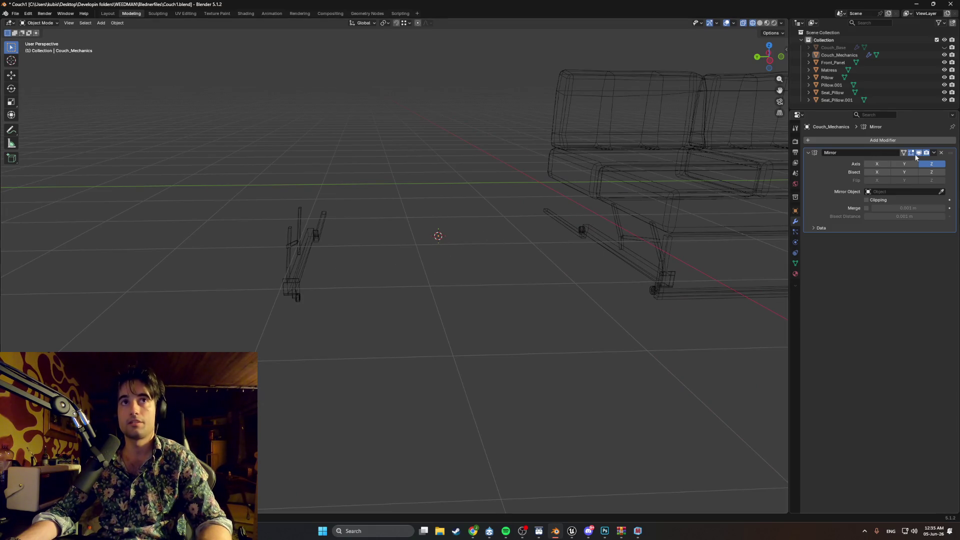
pyautogui.click(899, 163)
pyautogui.press('z')
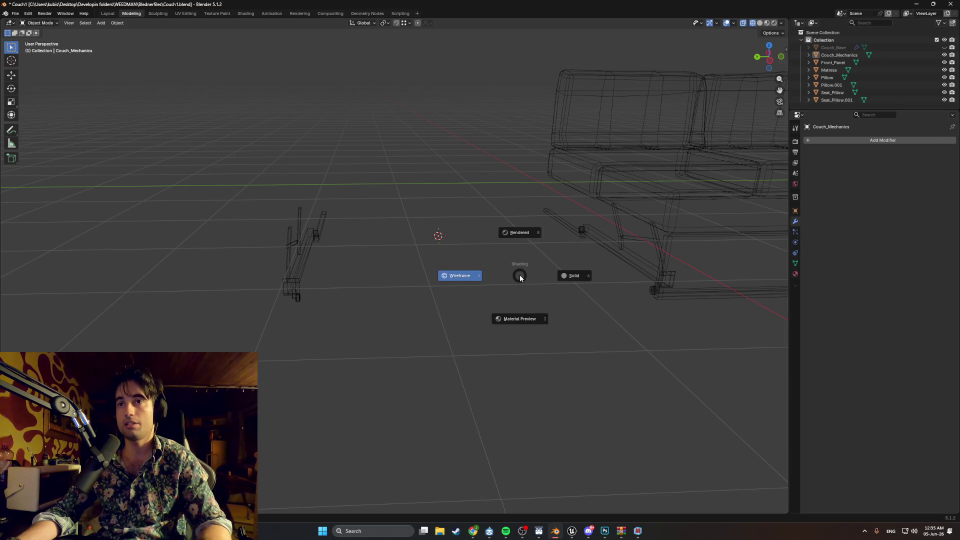
pyautogui.click(572, 276)
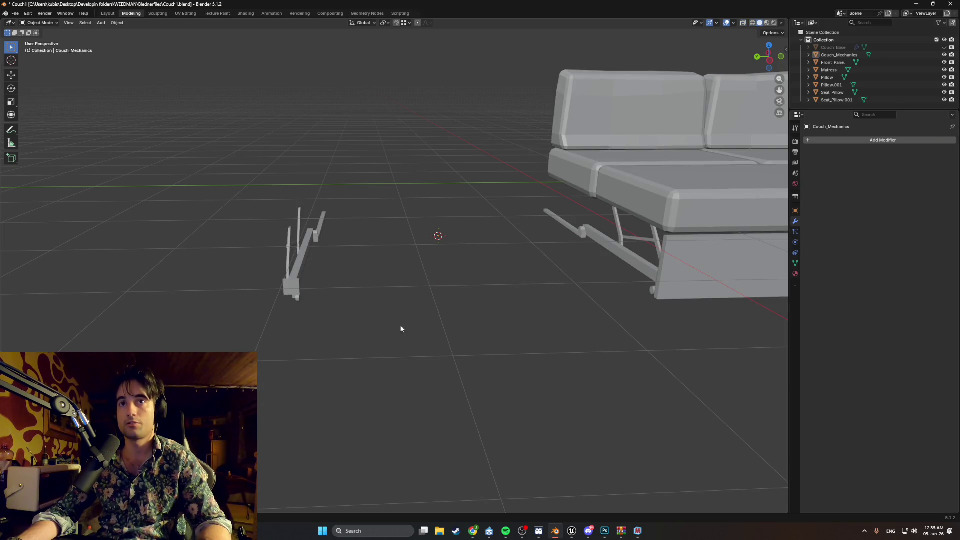
# In Edit Mode, select the whole mechanism mesh and move it along Y under the couch.
pyautogui.press('Tab')
pyautogui.moveTo(343, 291); pyautogui.dragTo(348, 284, button='middle')
pyautogui.moveTo(366, 319)
pyautogui.mouseDown()
pyautogui.moveTo(265, 189)
pyautogui.moveTo(367, 324)
pyautogui.mouseUp()
pyautogui.press('z')
pyautogui.click(296, 244)
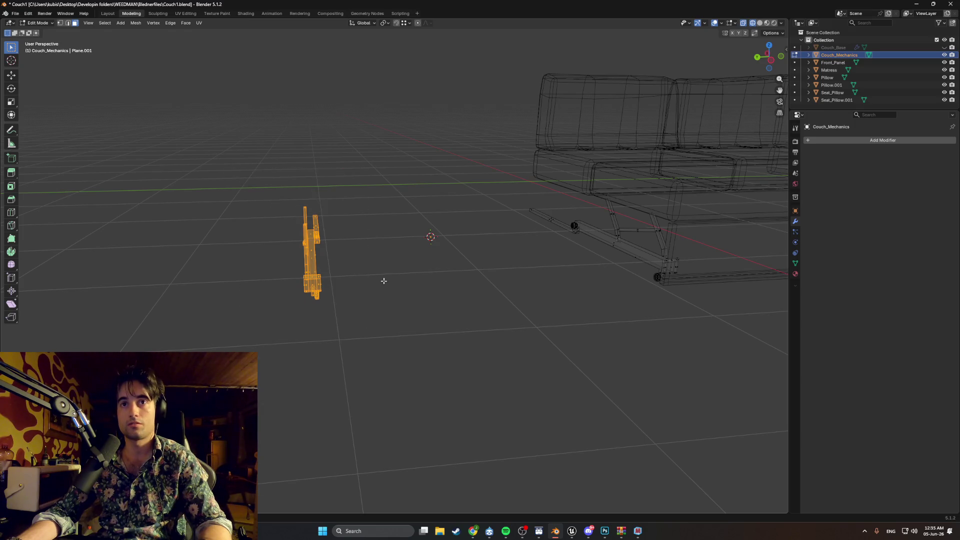
pyautogui.click(472, 282)
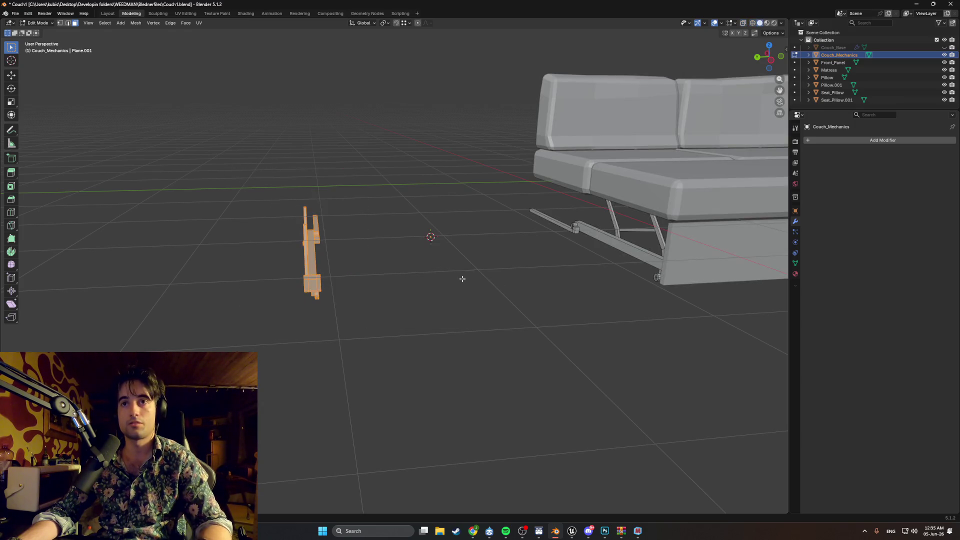
pyautogui.press('g')
pyautogui.press('y')
pyautogui.click(725, 250)
# Check the mechanism from the front view and reposition it along Y.
pyautogui.moveTo(724, 250)
pyautogui.mouseDown(button='middle')
pyautogui.moveTo(512, 260)
pyautogui.moveTo(363, 246)
pyautogui.mouseUp(button='middle')
pyautogui.press('KP_1')
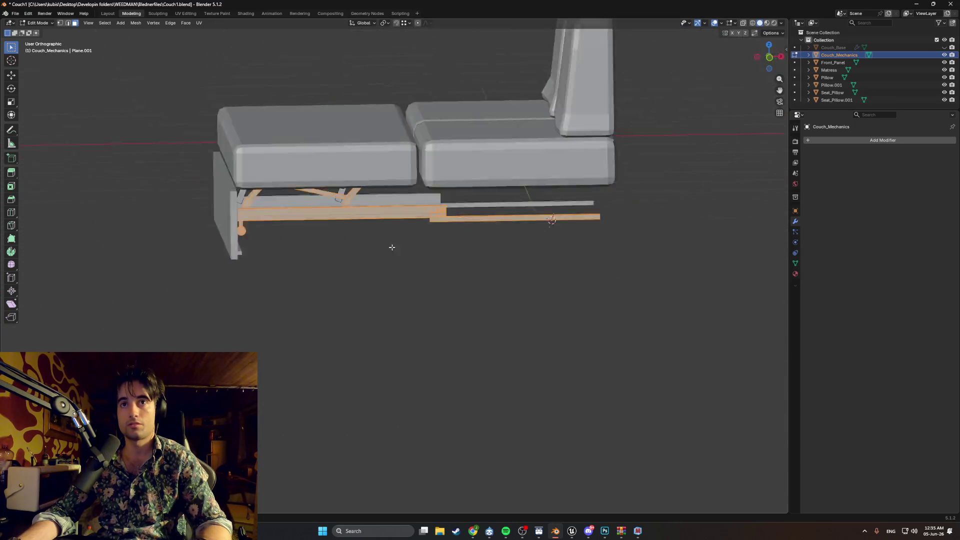
pyautogui.scroll(2, 370, 213)
pyautogui.moveTo(332, 214); pyautogui.dragTo(417, 230, button='middle')
pyautogui.scroll(-4, 418, 230)
pyautogui.press('y')
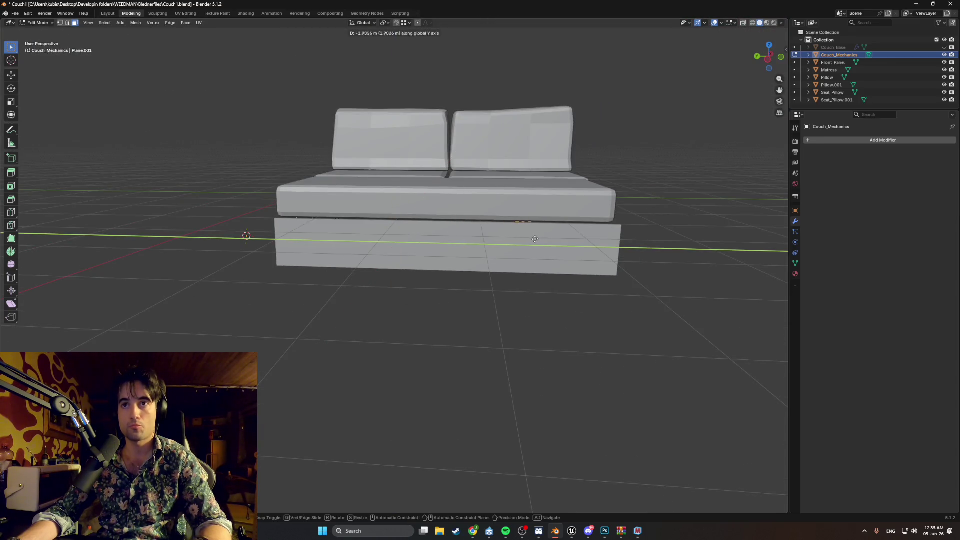
pyautogui.click(570, 240)
# From the side view, select all of the mechanism and shift it along Y.
pyautogui.moveTo(570, 240)
pyautogui.mouseDown(button='middle')
pyautogui.moveTo(553, 232)
pyautogui.moveTo(450, 235)
pyautogui.mouseUp(button='middle')
pyautogui.press('KP_3')
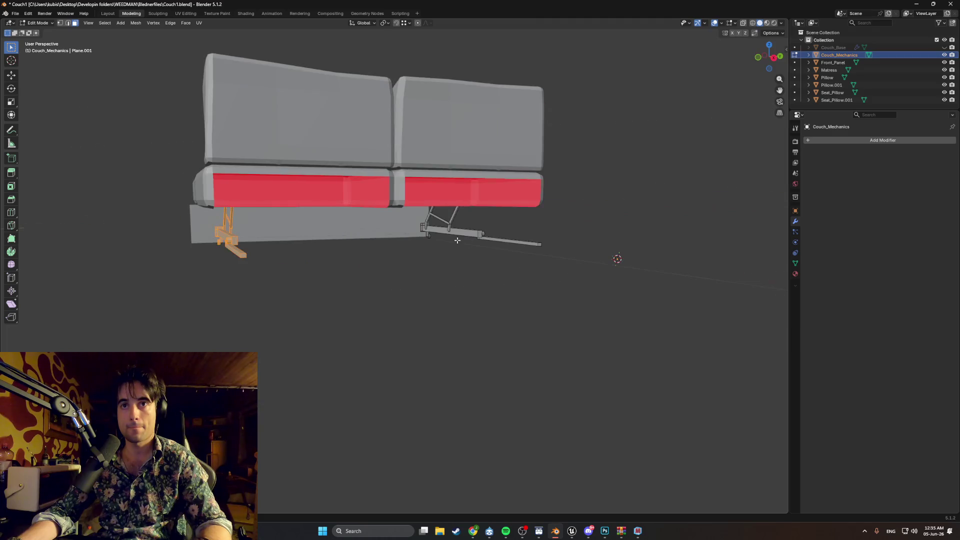
pyautogui.scroll(4, 403, 250)
pyautogui.keyDown('shift'); pyautogui.moveTo(586, 278); pyautogui.dragTo(417, 273, button='middle'); pyautogui.keyUp('shift')
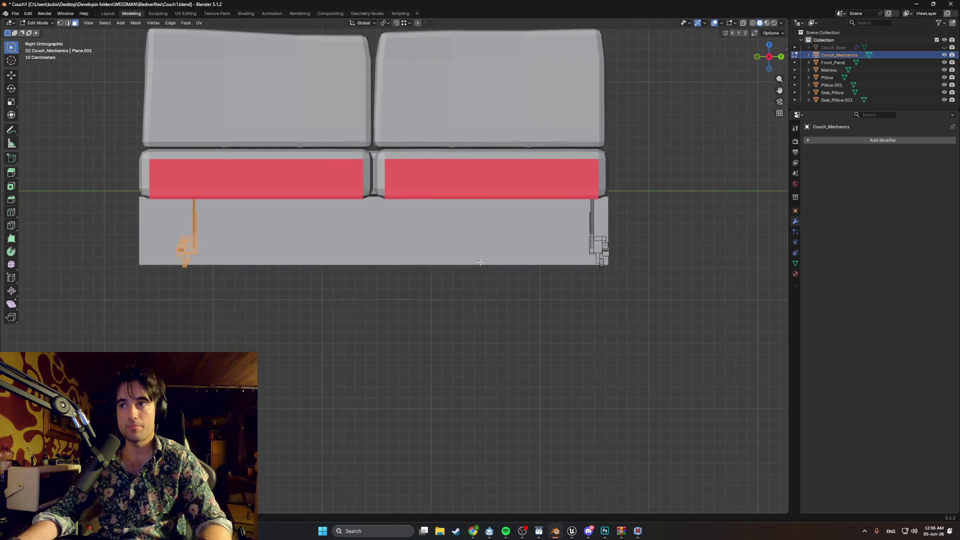
pyautogui.scroll(4, 417, 273)
pyautogui.keyDown('shift'); pyautogui.moveTo(602, 244); pyautogui.dragTo(1, 251, button='middle'); pyautogui.keyUp('shift')
pyautogui.press('a')
pyautogui.keyDown('shift'); pyautogui.moveTo(261, 262); pyautogui.dragTo(516, 269, button='middle'); pyautogui.keyUp('shift')
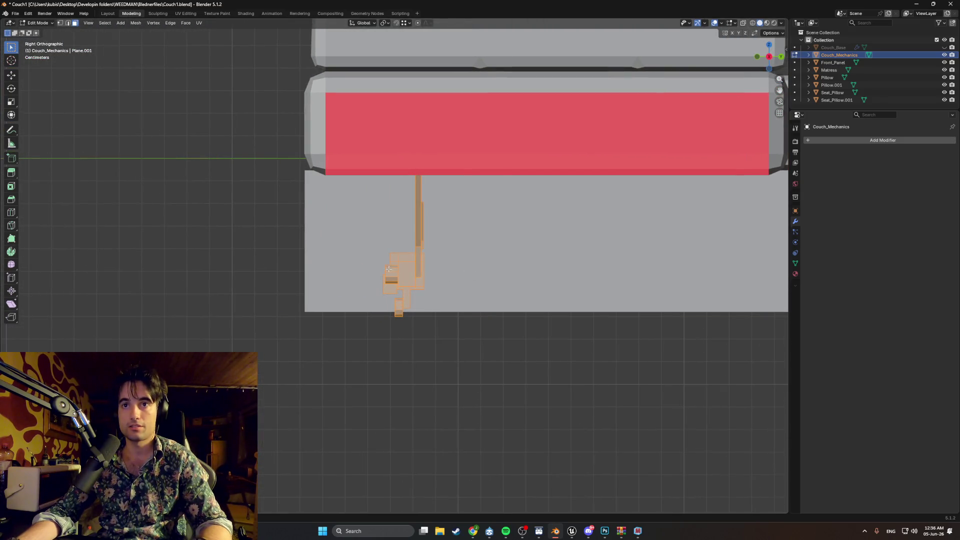
pyautogui.press('g')
pyautogui.press('y')
pyautogui.click(320, 270)
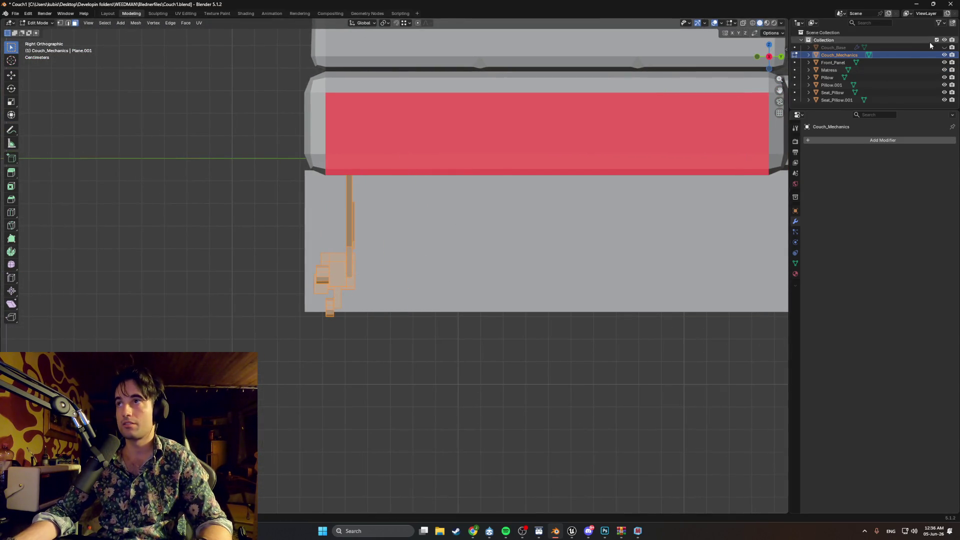
# Unhide Couch_Base, switch to wireframe, and adjust the mechanism along Y.
pyautogui.click(945, 48)
pyautogui.click(424, 215)
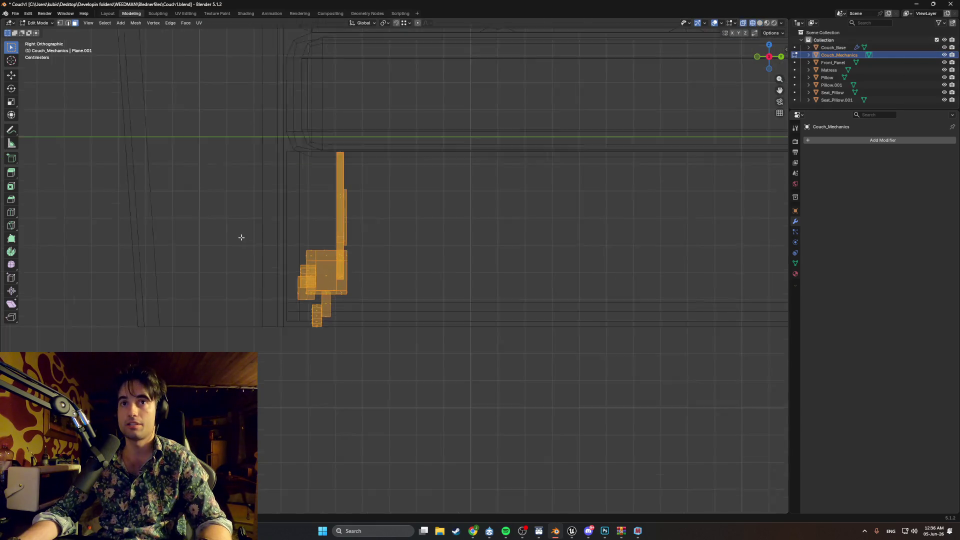
pyautogui.scroll(2, 334, 250)
pyautogui.press('g')
pyautogui.press('y')
pyautogui.click(332, 262)
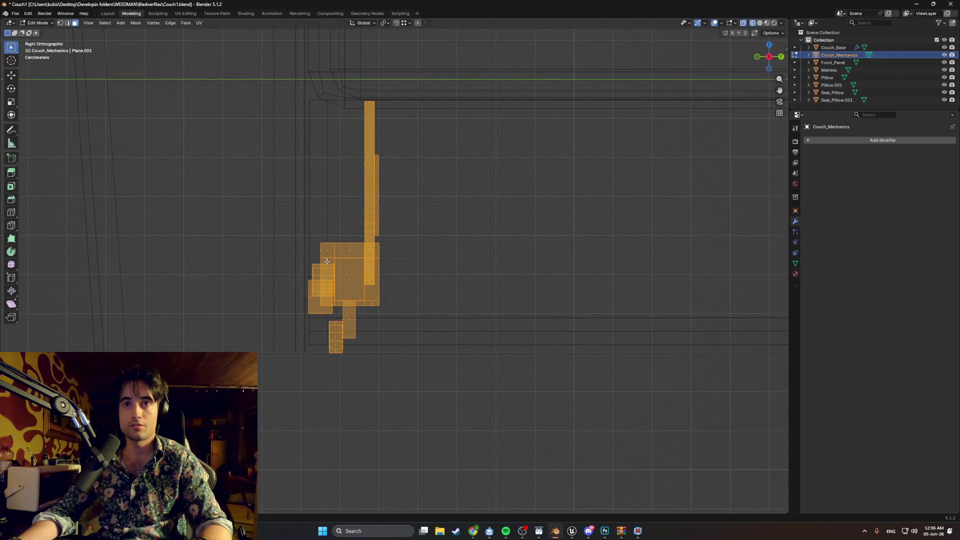
# Return to solid shading and nudge the geometry 0.0098 m along Y.
pyautogui.moveTo(334, 263)
pyautogui.mouseDown(button='middle')
pyautogui.moveTo(349, 205)
pyautogui.moveTo(491, 253)
pyautogui.moveTo(486, 262)
pyautogui.moveTo(514, 229)
pyautogui.moveTo(390, 223)
pyautogui.moveTo(436, 226)
pyautogui.mouseUp(button='middle')
pyautogui.hotkey('shift', 'z')
pyautogui.press('g')
pyautogui.press('y')
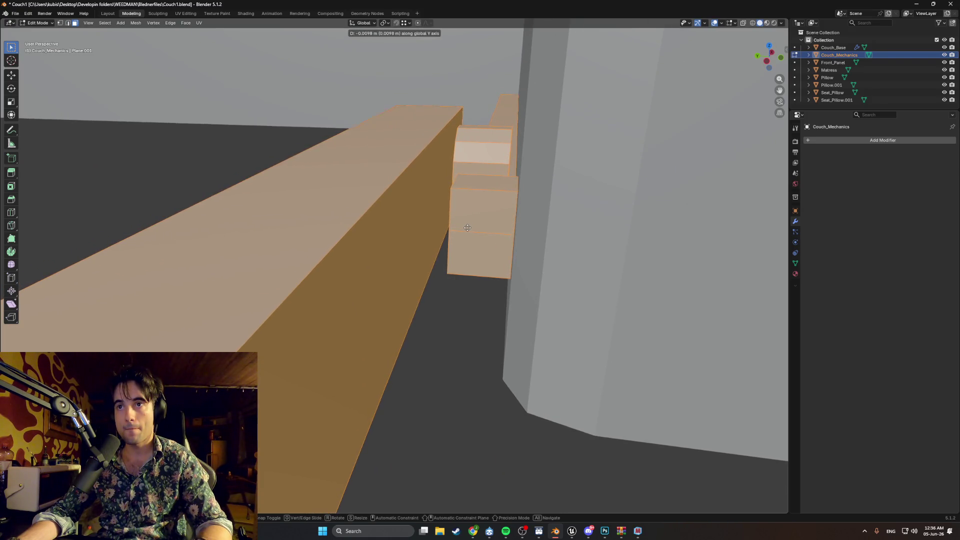
pyautogui.click(468, 228)
pyautogui.moveTo(467, 228)
pyautogui.mouseDown(button='middle')
pyautogui.moveTo(297, 238)
pyautogui.moveTo(336, 241)
pyautogui.mouseUp(button='middle')
pyautogui.scroll(-5, 335, 241)
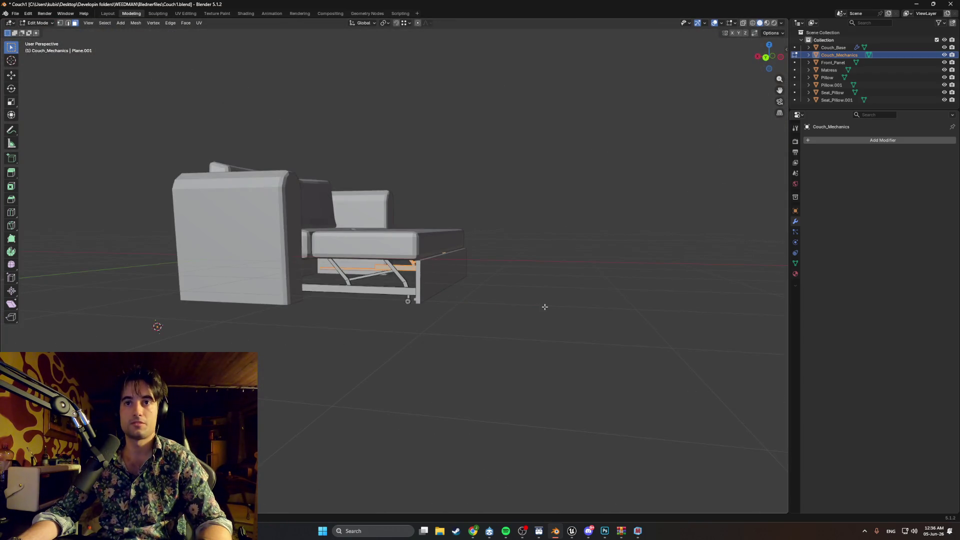
# Orbit and zoom in under the couch, re-entering Edit Mode on the mechanism.
pyautogui.moveTo(545, 307)
pyautogui.mouseDown(button='middle')
pyautogui.moveTo(475, 295)
pyautogui.moveTo(386, 300)
pyautogui.mouseUp(button='middle')
pyautogui.scroll(5, 408, 297)
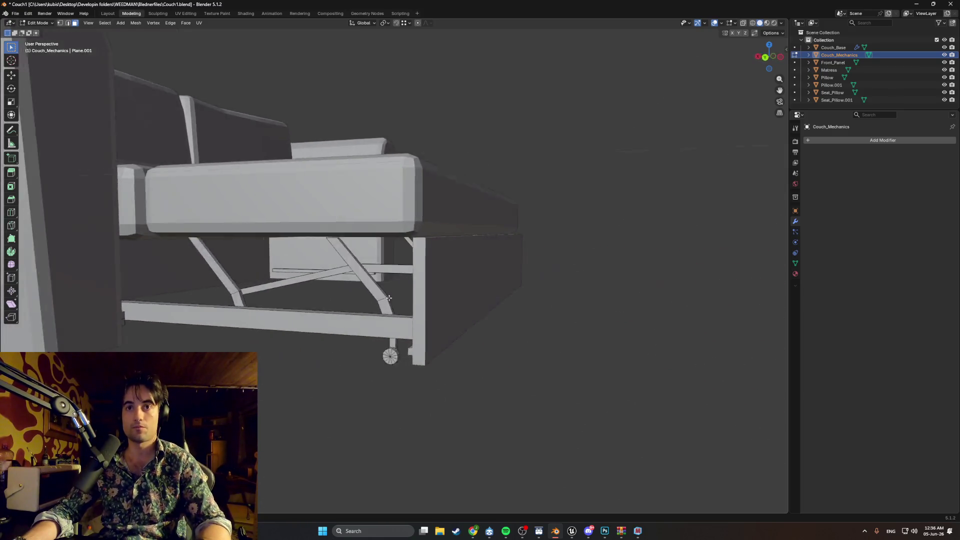
pyautogui.scroll(5, 380, 299)
pyautogui.scroll(-8, 380, 299)
pyautogui.scroll(4, 377, 299)
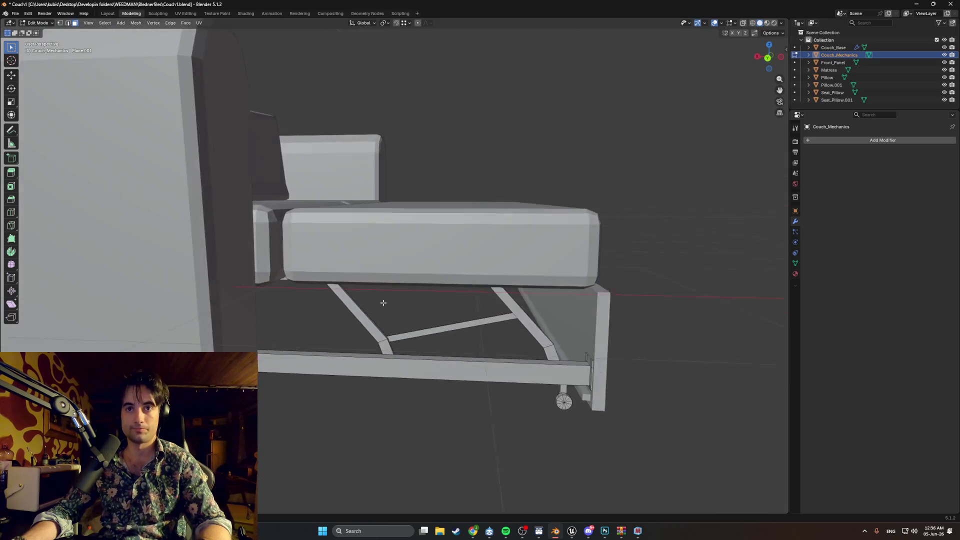
pyautogui.scroll(3, 385, 300)
pyautogui.press('Tab')
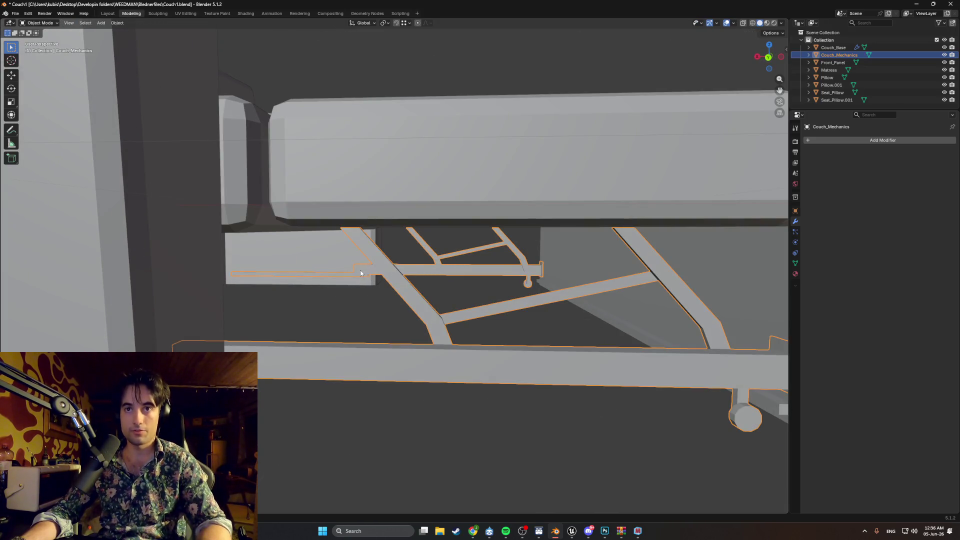
pyautogui.scroll(3, 360, 272)
pyautogui.press('Tab')
# Select the mechanism's long bar and frame the view on the frame's underside.
pyautogui.click(382, 276)
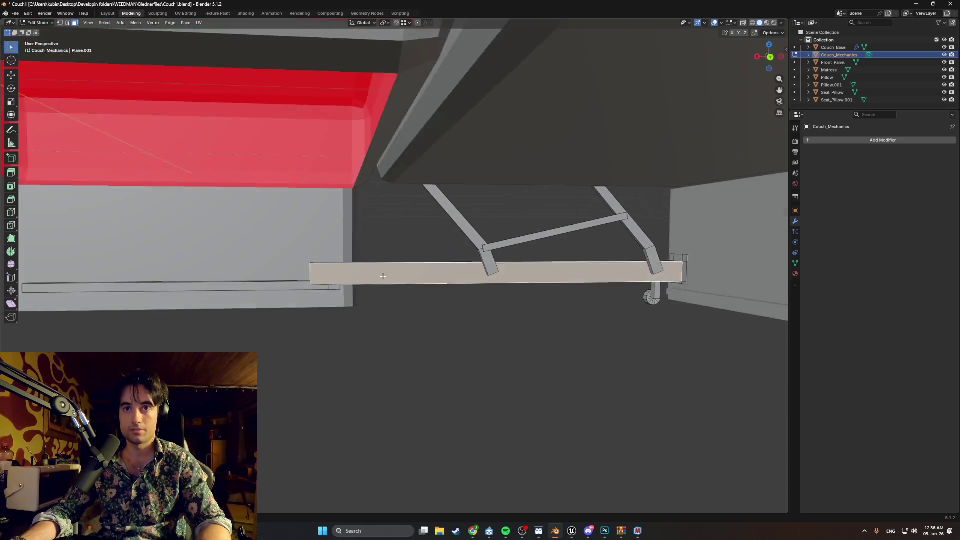
pyautogui.moveTo(383, 276)
pyautogui.mouseDown(button='middle')
pyautogui.moveTo(589, 289)
pyautogui.moveTo(377, 278)
pyautogui.moveTo(518, 292)
pyautogui.mouseUp(button='middle')
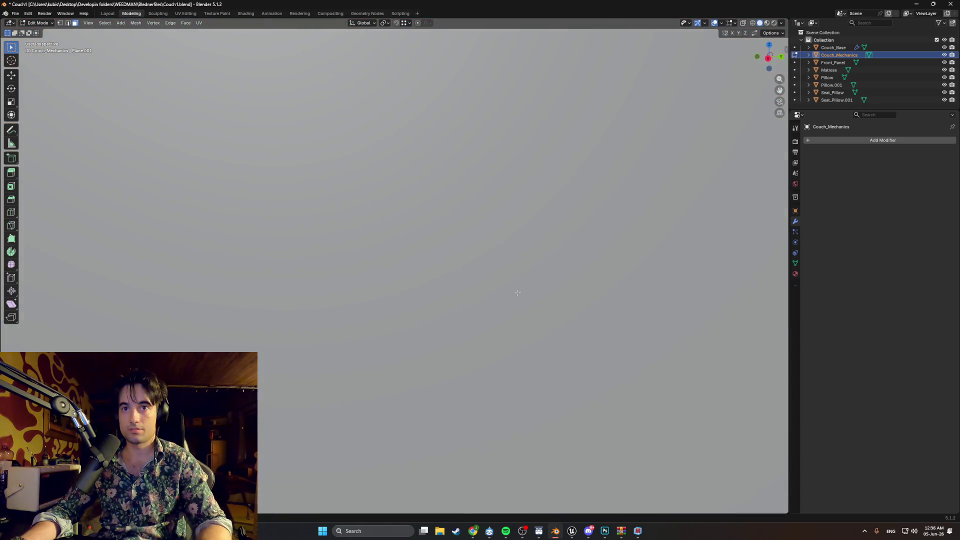
pyautogui.moveTo(398, 287)
pyautogui.mouseDown(button='middle')
pyautogui.moveTo(532, 289)
pyautogui.moveTo(499, 282)
pyautogui.moveTo(420, 304)
pyautogui.moveTo(390, 248)
pyautogui.moveTo(386, 268)
pyautogui.moveTo(332, 243)
pyautogui.mouseUp(button='middle')
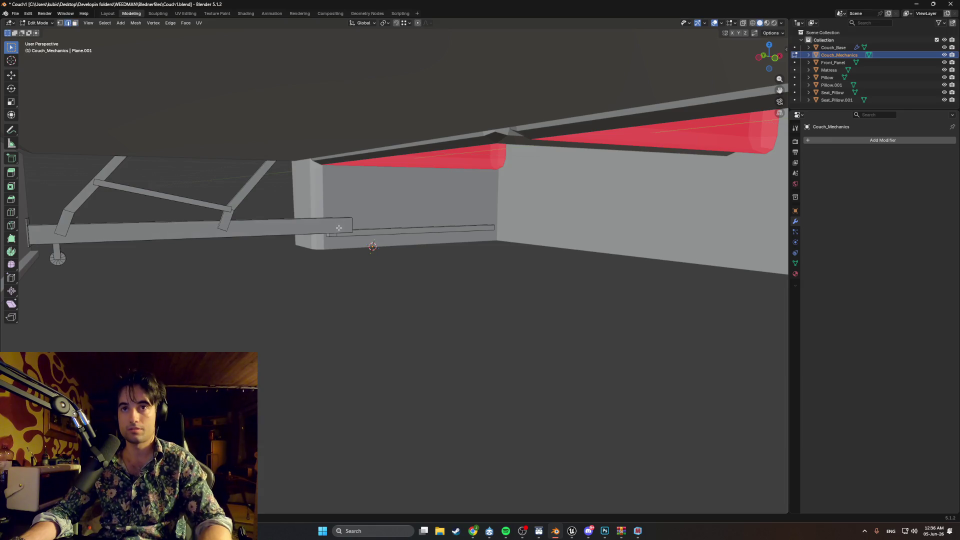
pyautogui.moveTo(343, 225); pyautogui.dragTo(375, 247, button='middle')
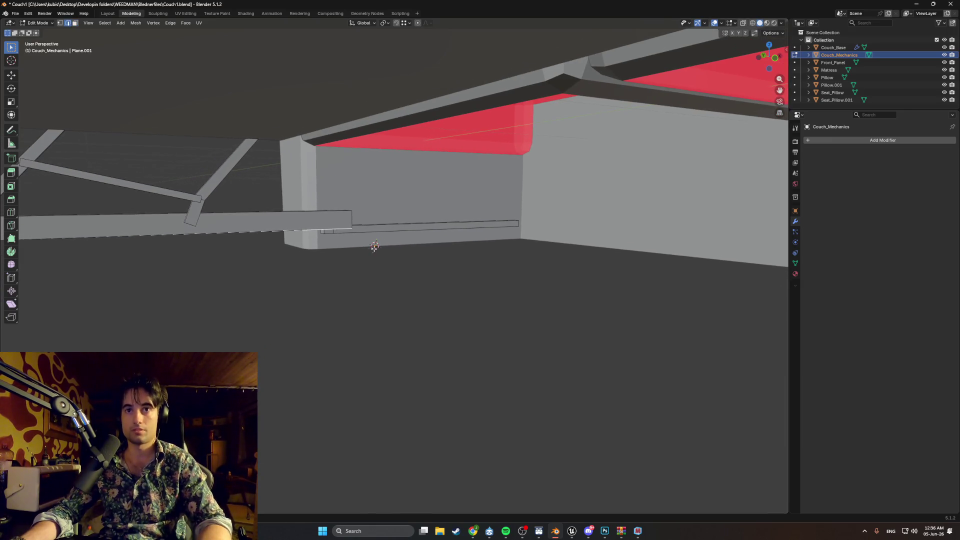
pyautogui.click(340, 221)
pyautogui.press('KP_Decimal')
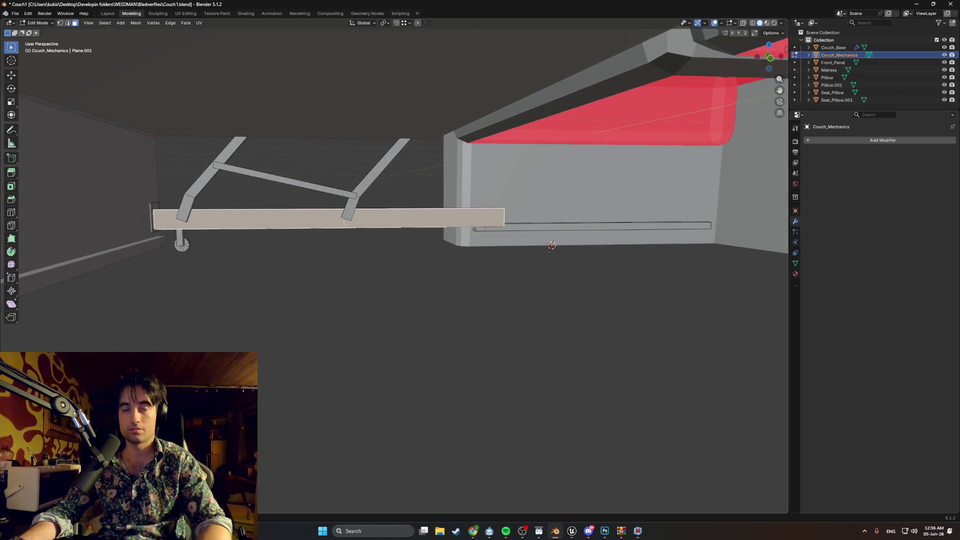
pyautogui.moveTo(369, 228)
pyautogui.mouseDown(button='middle')
pyautogui.moveTo(515, 234)
pyautogui.moveTo(398, 230)
pyautogui.moveTo(391, 203)
pyautogui.moveTo(365, 189)
pyautogui.moveTo(368, 210)
pyautogui.moveTo(419, 246)
pyautogui.mouseUp(button='middle')
pyautogui.scroll(-5, 390, 204)
pyautogui.scroll(6, 390, 197)
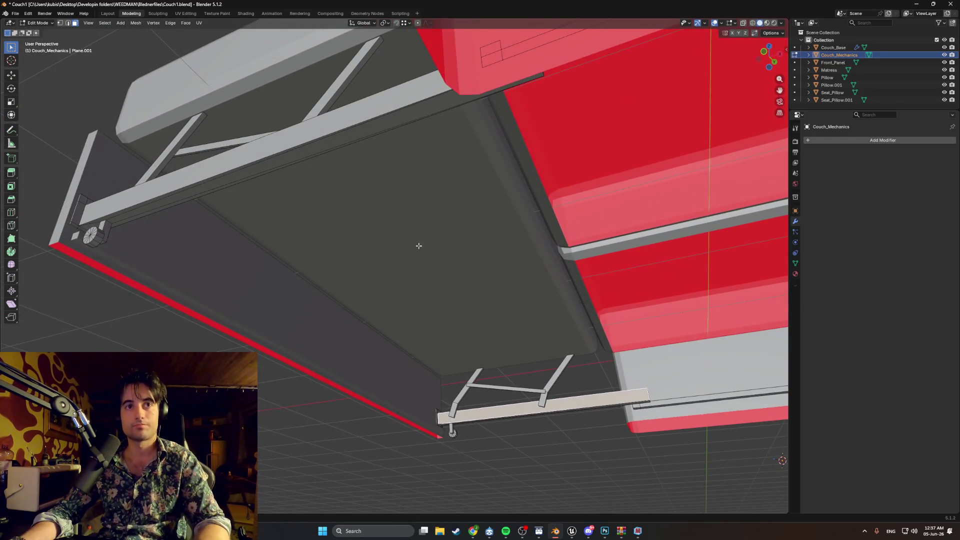
pyautogui.moveTo(342, 235)
pyautogui.mouseDown(button='middle')
pyautogui.moveTo(280, 227)
pyautogui.moveTo(335, 265)
pyautogui.moveTo(305, 295)
pyautogui.mouseUp(button='middle')
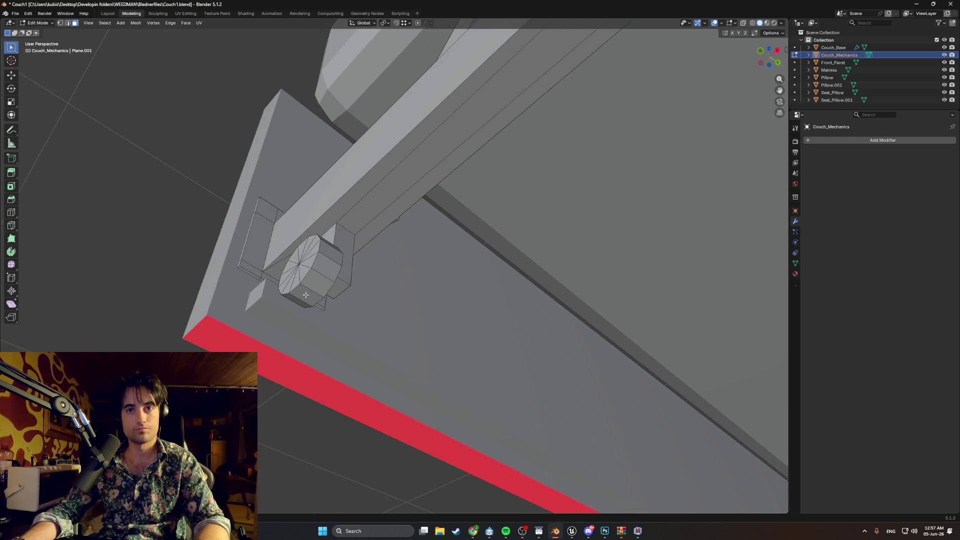
# Flip the selected face and hinge face normals, return to Object Mode, and select the front panel.
pyautogui.rightClick(337, 289)
pyautogui.click(337, 289)
pyautogui.moveTo(355, 281)
pyautogui.mouseDown(button='middle')
pyautogui.moveTo(354, 293)
pyautogui.moveTo(319, 290)
pyautogui.moveTo(416, 300)
pyautogui.moveTo(470, 319)
pyautogui.moveTo(390, 325)
pyautogui.moveTo(456, 278)
pyautogui.moveTo(500, 355)
pyautogui.mouseUp(button='middle')
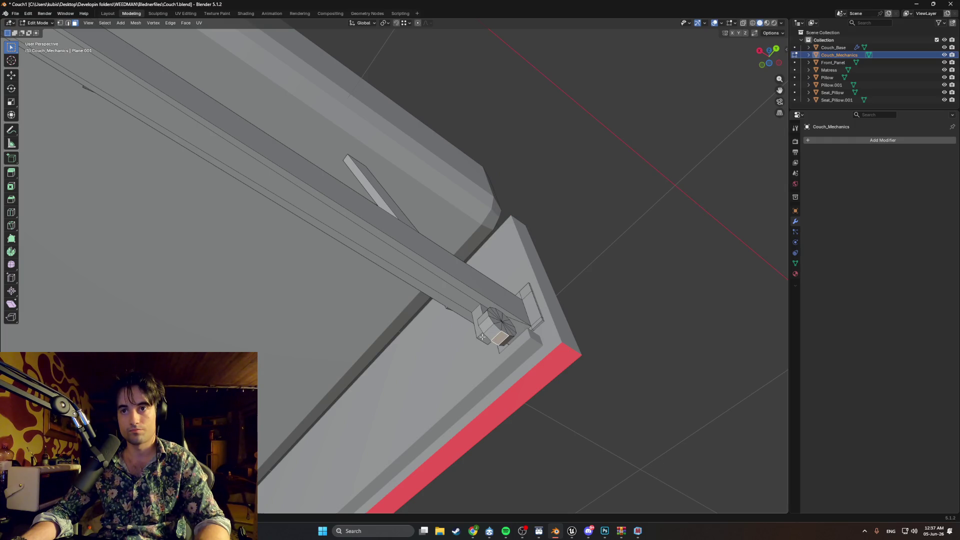
pyautogui.rightClick(481, 339)
pyautogui.click(475, 338)
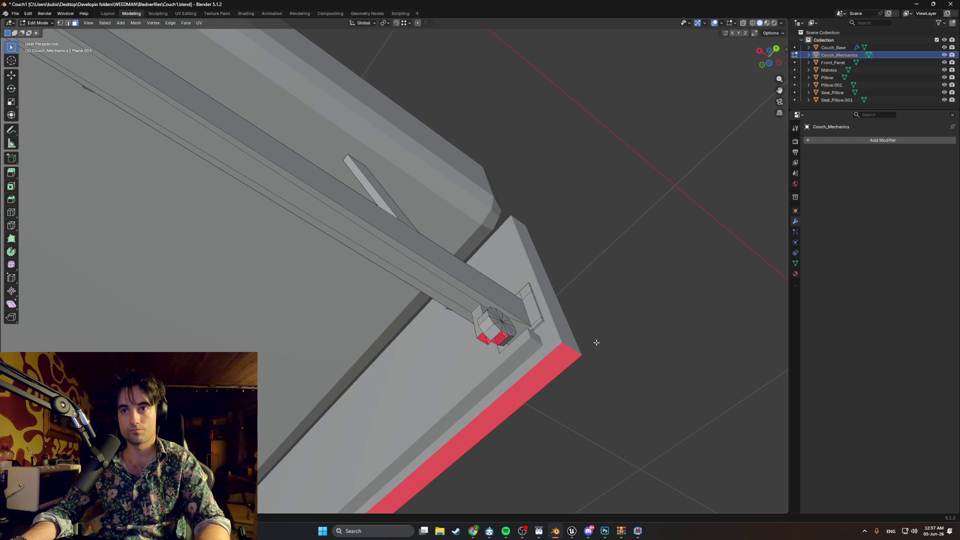
pyautogui.moveTo(603, 399)
pyautogui.mouseDown(button='middle')
pyautogui.moveTo(555, 398)
pyautogui.moveTo(553, 325)
pyautogui.moveTo(469, 411)
pyautogui.moveTo(501, 361)
pyautogui.moveTo(435, 385)
pyautogui.moveTo(437, 304)
pyautogui.mouseUp(button='middle')
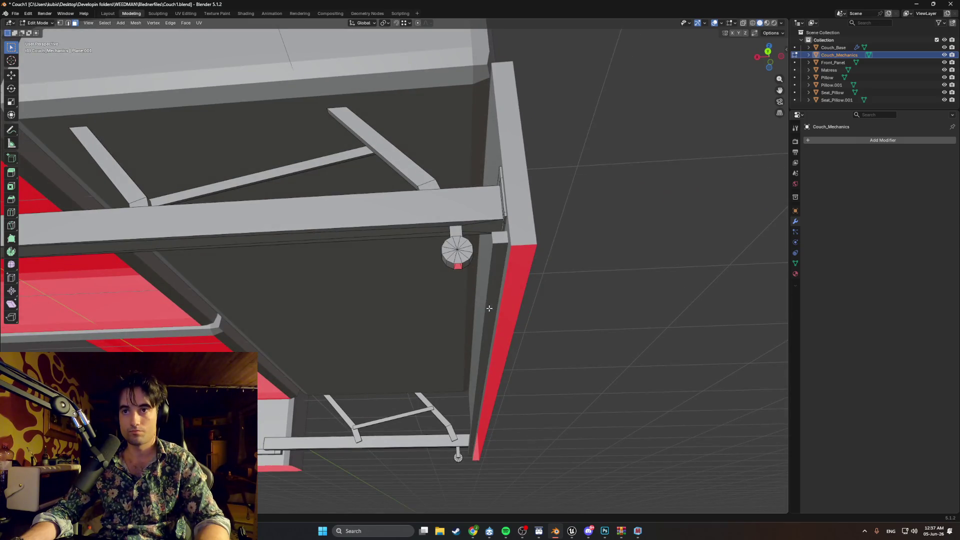
pyautogui.press('Tab')
pyautogui.click(505, 276)
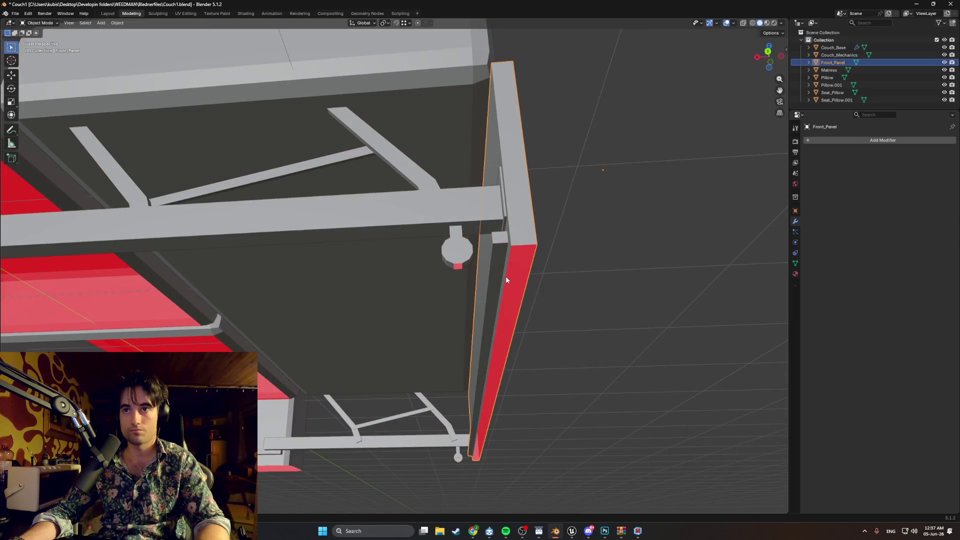
# In Edit Mode, delete the front panel's long inner face and the small leftover face.
pyautogui.press('Tab')
pyautogui.click(486, 325)
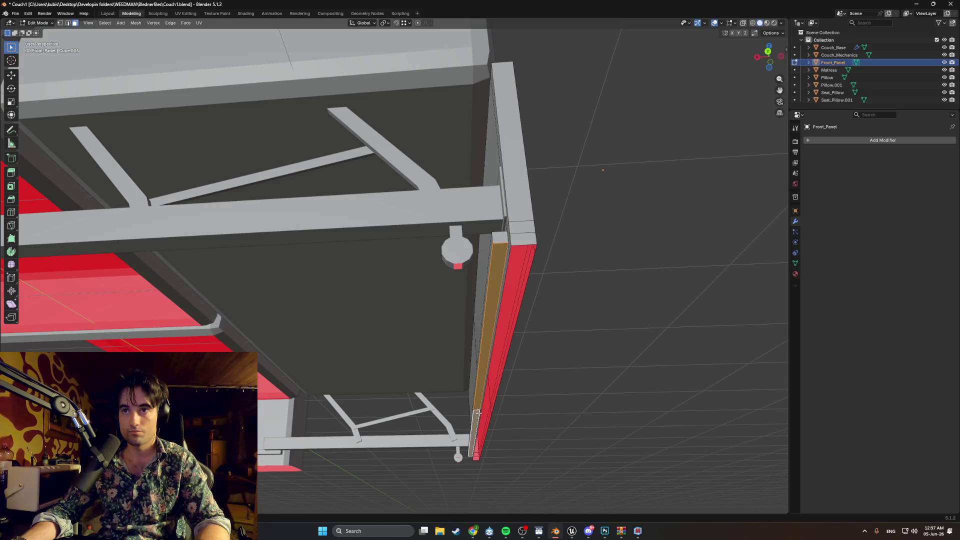
pyautogui.press('x')
pyautogui.click(452, 383)
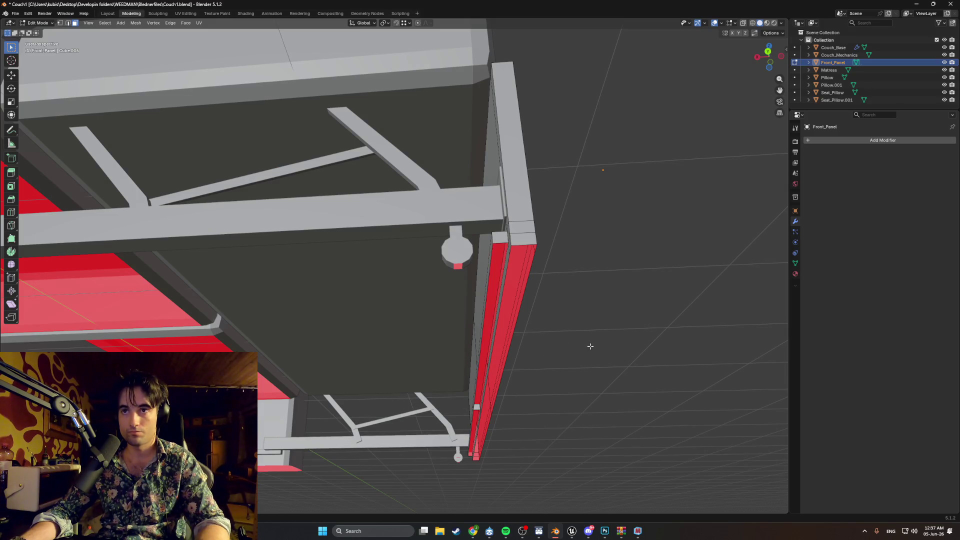
pyautogui.press('x')
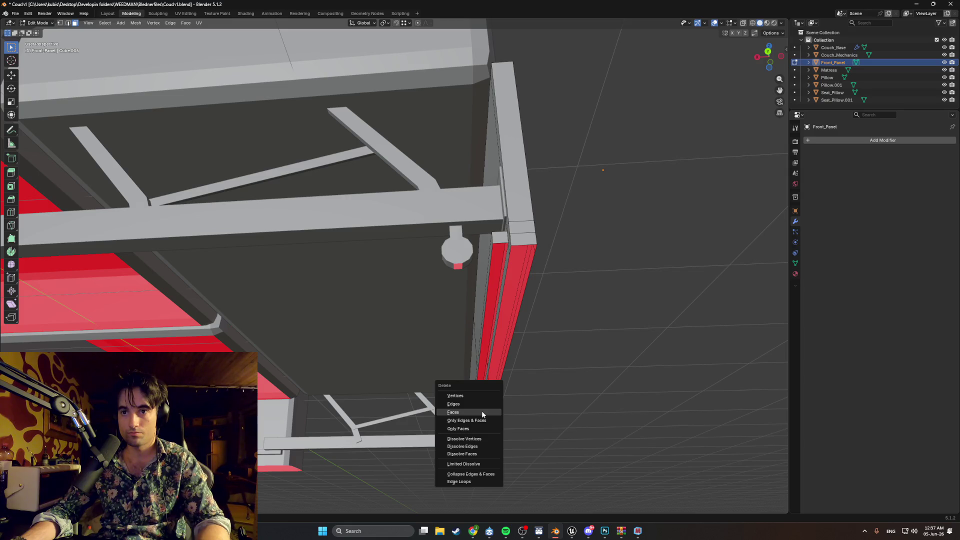
pyautogui.click(482, 410)
pyautogui.press('x')
pyautogui.moveTo(479, 408)
pyautogui.mouseDown(button='middle')
pyautogui.moveTo(530, 392)
pyautogui.moveTo(271, 383)
pyautogui.moveTo(341, 333)
pyautogui.moveTo(354, 295)
pyautogui.moveTo(470, 327)
pyautogui.moveTo(465, 320)
pyautogui.moveTo(181, 334)
pyautogui.moveTo(341, 335)
pyautogui.moveTo(417, 252)
pyautogui.moveTo(389, 235)
pyautogui.moveTo(411, 250)
pyautogui.moveTo(393, 249)
pyautogui.moveTo(415, 256)
pyautogui.moveTo(442, 235)
pyautogui.moveTo(408, 308)
pyautogui.mouseUp(button='middle')
# Zoom in on the panel seam and select the bottom strip's seam edge in edge mode.
pyautogui.keyDown('shift'); pyautogui.moveTo(409, 381); pyautogui.dragTo(380, 341, button='middle'); pyautogui.keyUp('shift')
pyautogui.scroll(1, 396, 357)
pyautogui.scroll(3, 394, 351)
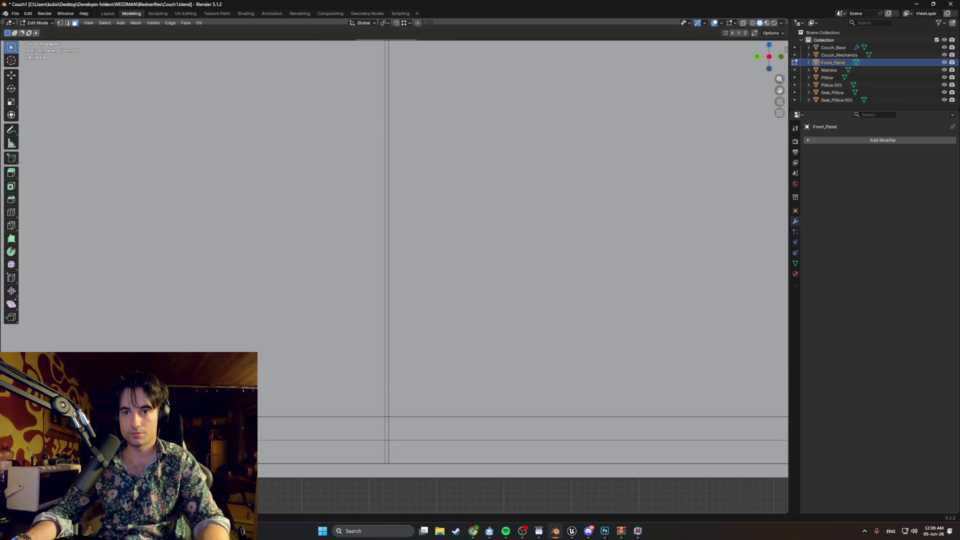
pyautogui.click(391, 450)
pyautogui.press('2')
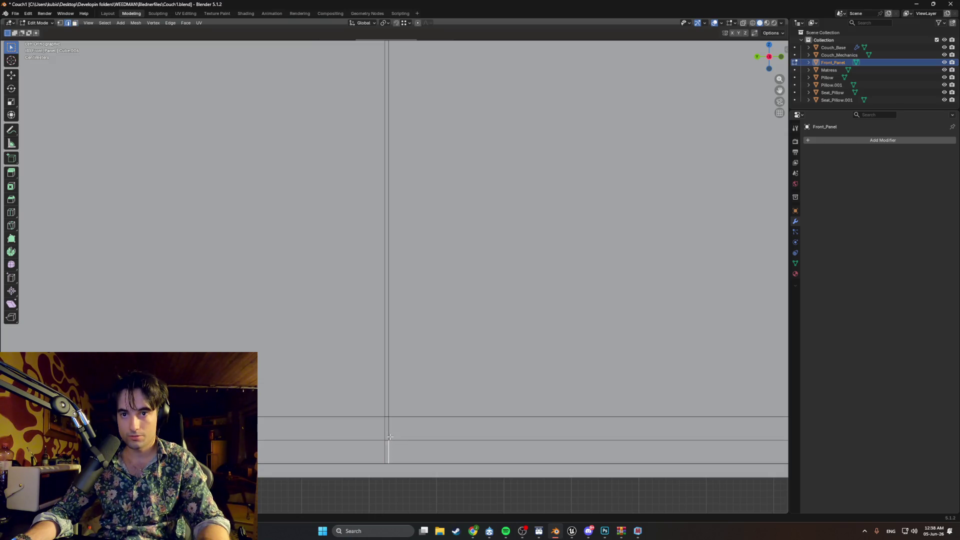
pyautogui.rightClick(390, 437)
pyautogui.click(382, 429)
pyautogui.moveTo(395, 427)
pyautogui.mouseDown(button='middle')
pyautogui.moveTo(350, 394)
pyautogui.moveTo(375, 407)
pyautogui.mouseUp(button='middle')
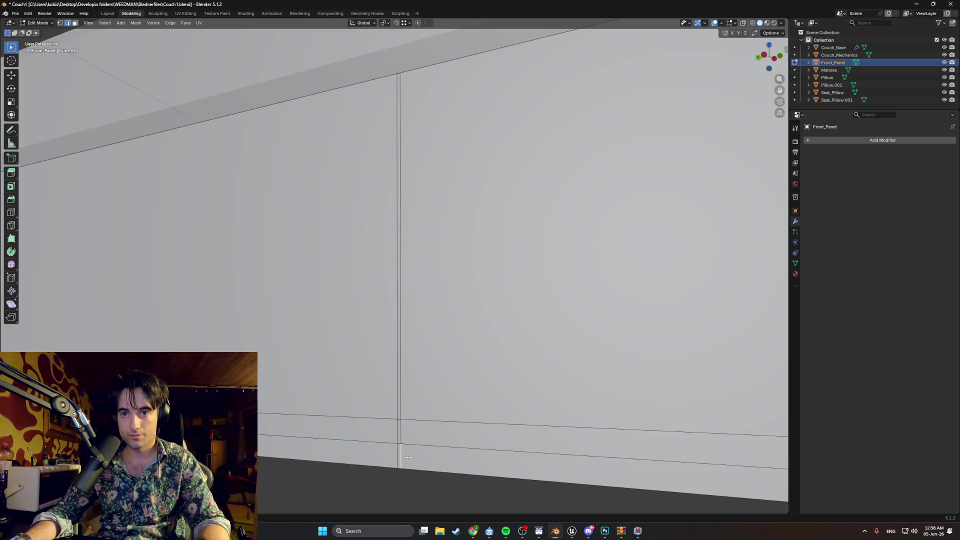
pyautogui.moveTo(402, 448)
pyautogui.mouseDown(button='middle')
pyautogui.moveTo(413, 449)
pyautogui.moveTo(330, 397)
pyautogui.moveTo(265, 419)
pyautogui.moveTo(326, 392)
pyautogui.mouseUp(button='middle')
# Set the snap target to Edge and snap the seam edge onto its neighbour along Y.
pyautogui.press('g')
pyautogui.press('y')
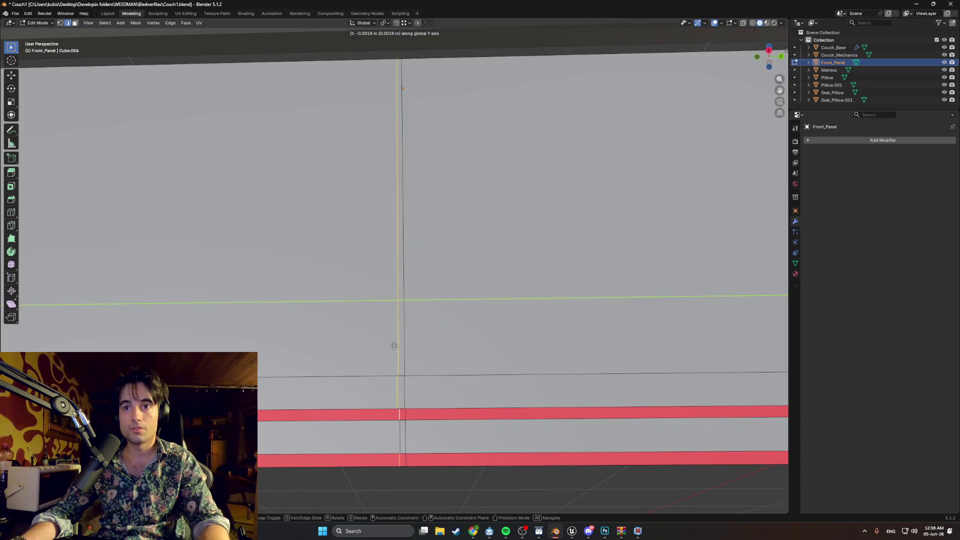
pyautogui.press('Escape')
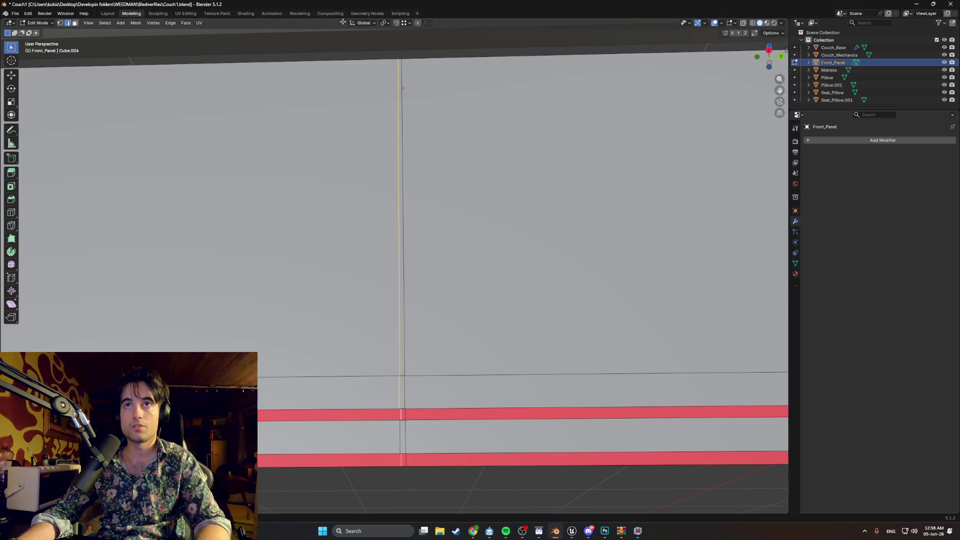
pyautogui.click(408, 23)
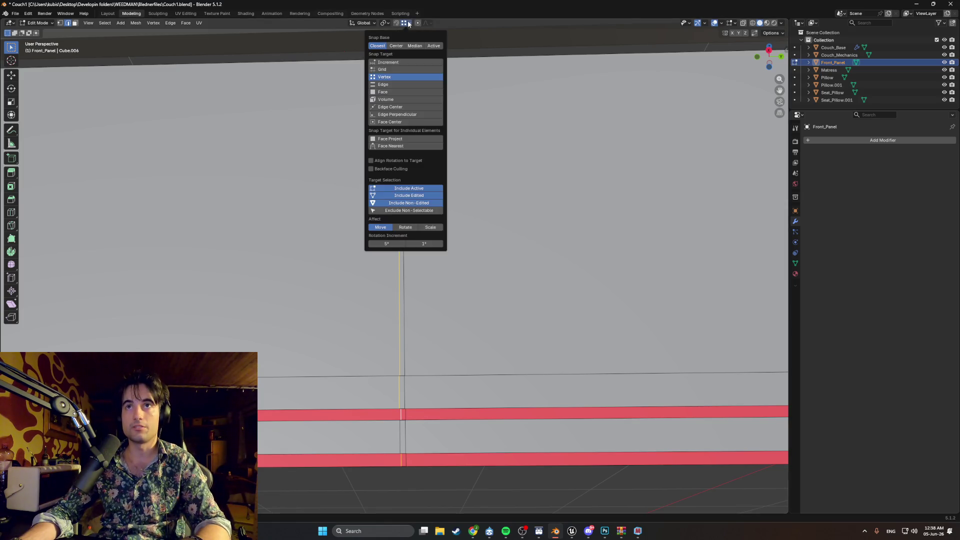
pyautogui.click(394, 83)
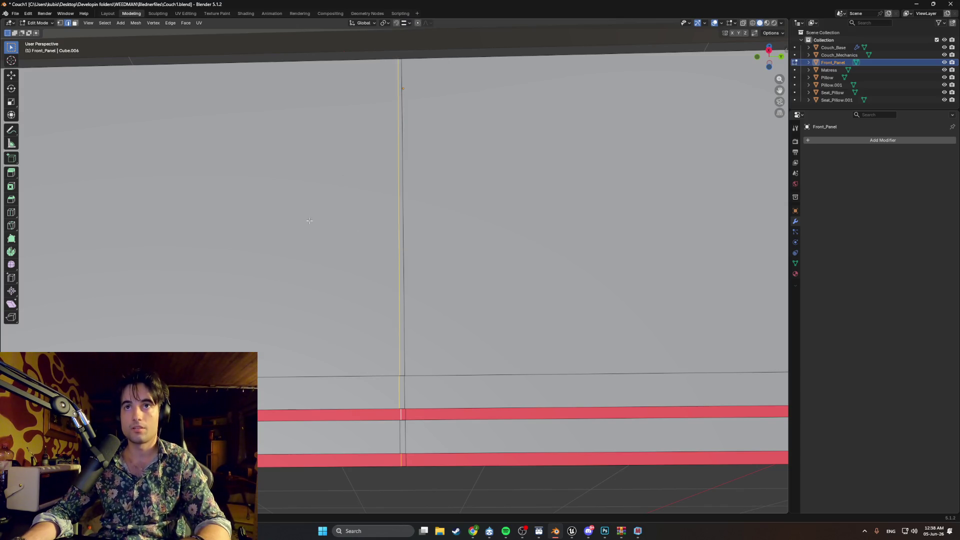
pyautogui.press('g')
pyautogui.press('y')
pyautogui.click(396, 294)
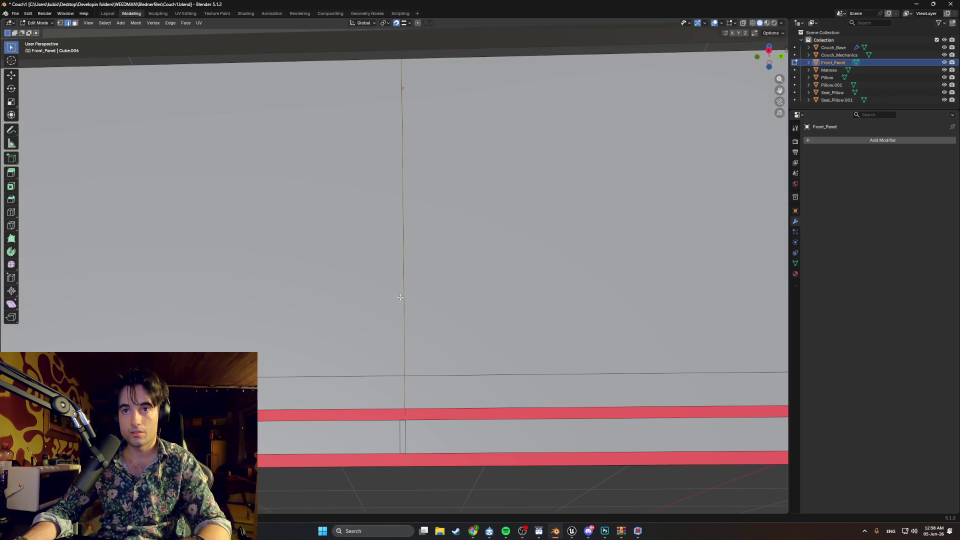
# Move the seam edge along Y twice more to line up the split strips.
pyautogui.moveTo(422, 327)
pyautogui.mouseDown(button='middle')
pyautogui.moveTo(420, 300)
pyautogui.moveTo(359, 345)
pyautogui.moveTo(363, 356)
pyautogui.mouseUp(button='middle')
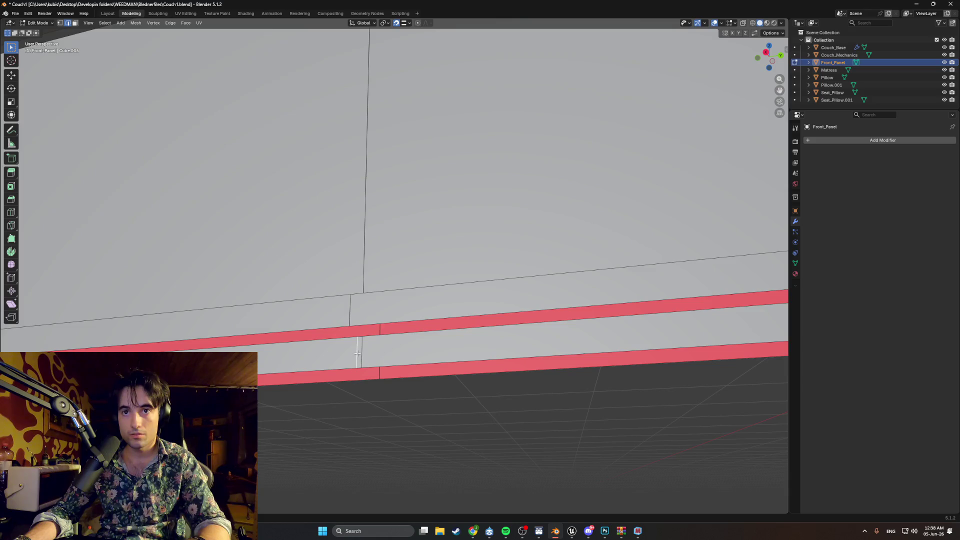
pyautogui.press('g')
pyautogui.press('y')
pyautogui.click(369, 352)
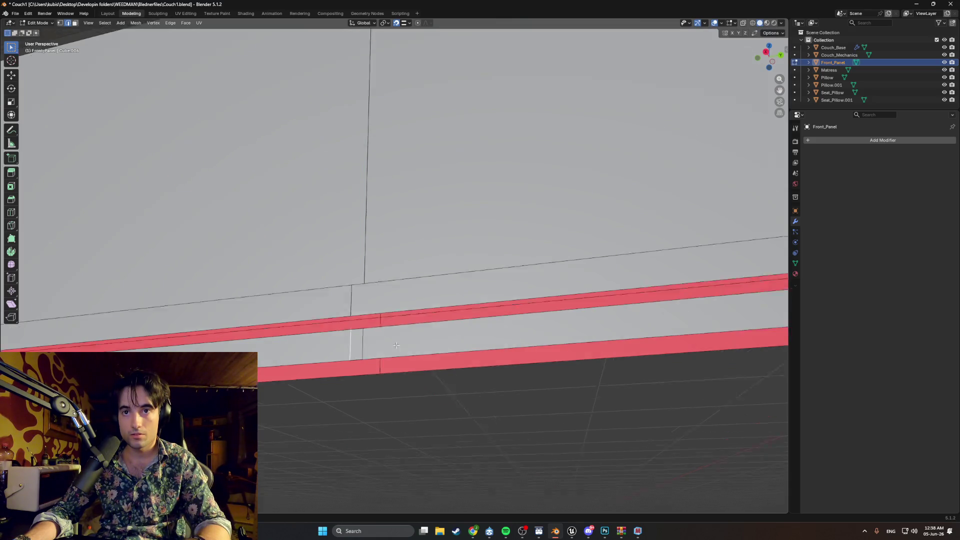
pyautogui.moveTo(368, 353); pyautogui.dragTo(391, 323, button='middle')
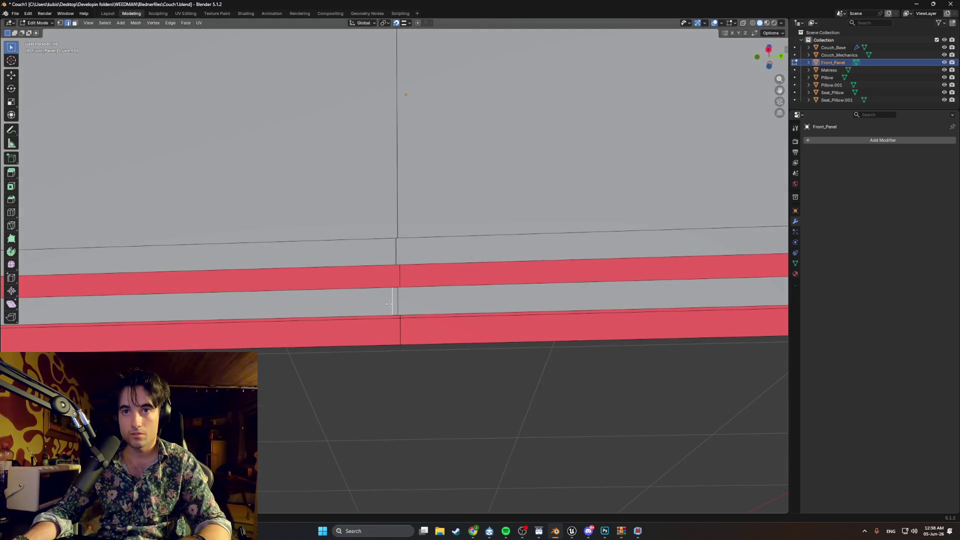
pyautogui.press('g')
pyautogui.press('y')
pyautogui.click(401, 305)
pyautogui.moveTo(401, 304)
pyautogui.mouseDown(button='middle')
pyautogui.moveTo(255, 319)
pyautogui.moveTo(320, 300)
pyautogui.mouseUp(button='middle')
pyautogui.scroll(-3, 255, 319)
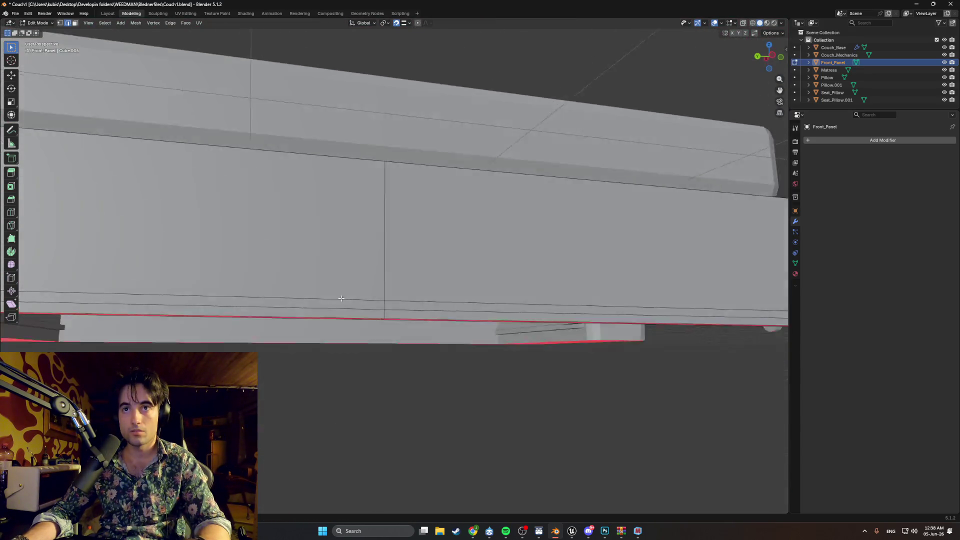
# Select the whole panel mesh and merge by distance, removing 10 duplicate vertices.
pyautogui.press('l')
pyautogui.press('m')
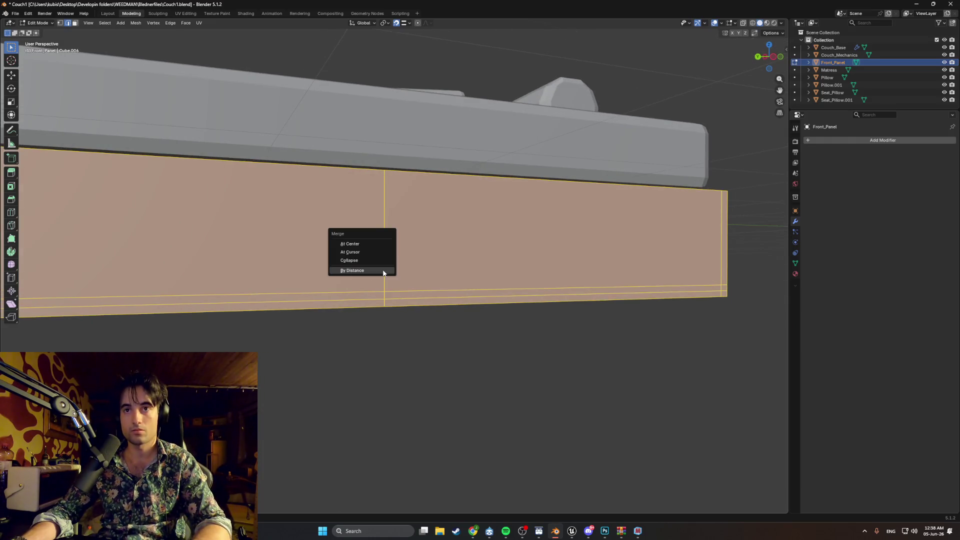
pyautogui.click(384, 274)
pyautogui.moveTo(342, 318); pyautogui.dragTo(360, 318, button='middle')
# Switch the viewport to Material Preview and zoom in on the front panel.
pyautogui.press('z')
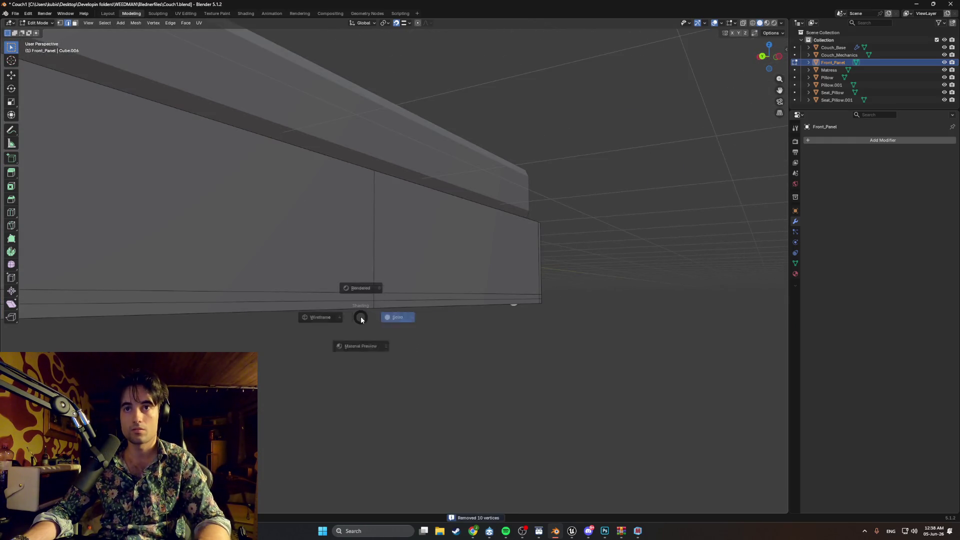
pyautogui.click(360, 370)
pyautogui.moveTo(360, 378)
pyautogui.mouseDown(button='middle')
pyautogui.moveTo(343, 337)
pyautogui.moveTo(402, 206)
pyautogui.moveTo(355, 238)
pyautogui.moveTo(425, 339)
pyautogui.mouseUp(button='middle')
pyautogui.scroll(3, 387, 253)
pyautogui.scroll(-3, 402, 206)
pyautogui.scroll(-3, 355, 238)
pyautogui.scroll(4, 384, 281)
pyautogui.scroll(2, 425, 338)
pyautogui.scroll(-5, 411, 331)
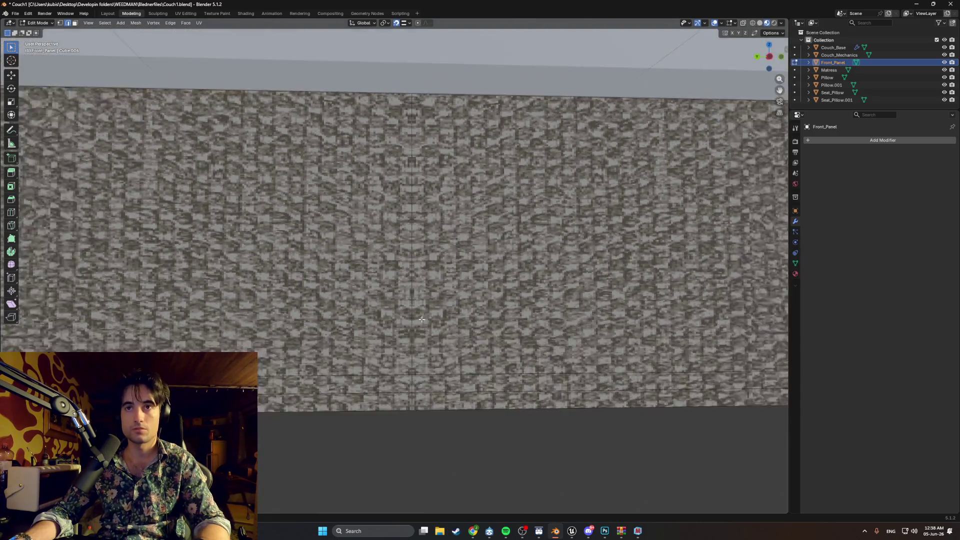
pyautogui.scroll(3, 429, 328)
# In Object Mode, inspect the whole couch and its underside, then return to Edit Mode.
pyautogui.press('Tab')
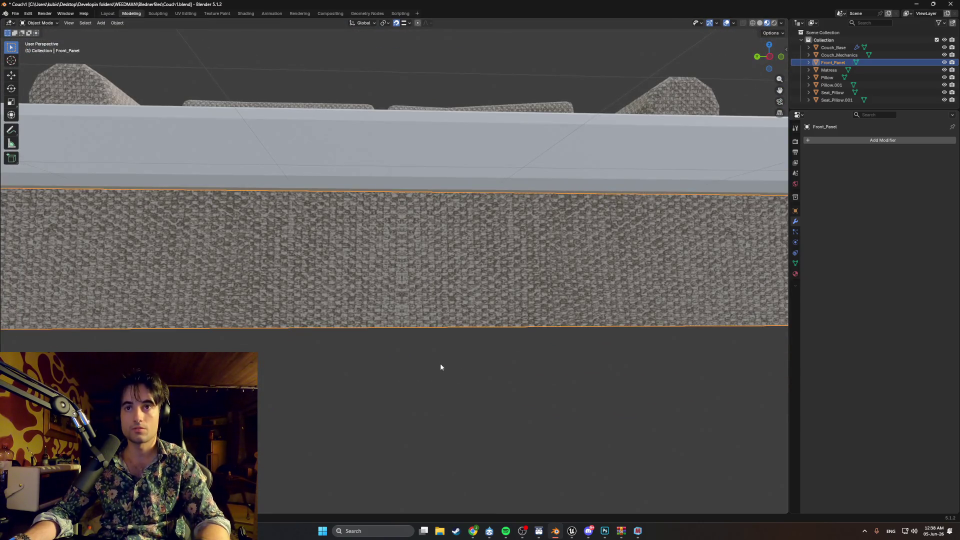
pyautogui.moveTo(442, 367)
pyautogui.mouseDown(button='middle')
pyautogui.moveTo(463, 378)
pyautogui.moveTo(540, 349)
pyautogui.moveTo(557, 364)
pyautogui.moveTo(591, 367)
pyautogui.moveTo(382, 320)
pyautogui.moveTo(413, 298)
pyautogui.moveTo(469, 292)
pyautogui.moveTo(484, 316)
pyautogui.moveTo(305, 272)
pyautogui.mouseUp(button='middle')
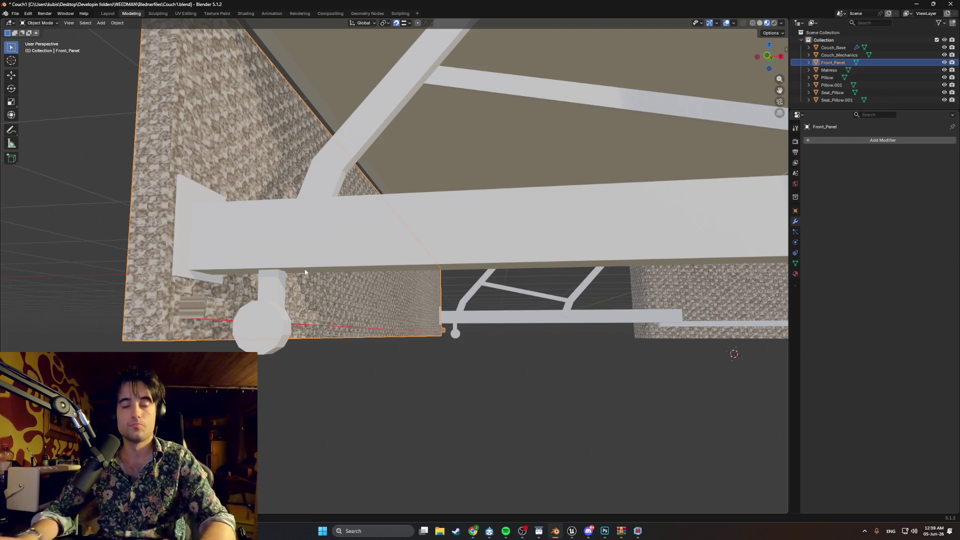
pyautogui.moveTo(282, 299)
pyautogui.mouseDown(button='middle')
pyautogui.moveTo(308, 316)
pyautogui.moveTo(359, 305)
pyautogui.moveTo(306, 306)
pyautogui.moveTo(401, 290)
pyautogui.moveTo(378, 285)
pyautogui.moveTo(411, 271)
pyautogui.mouseUp(button='middle')
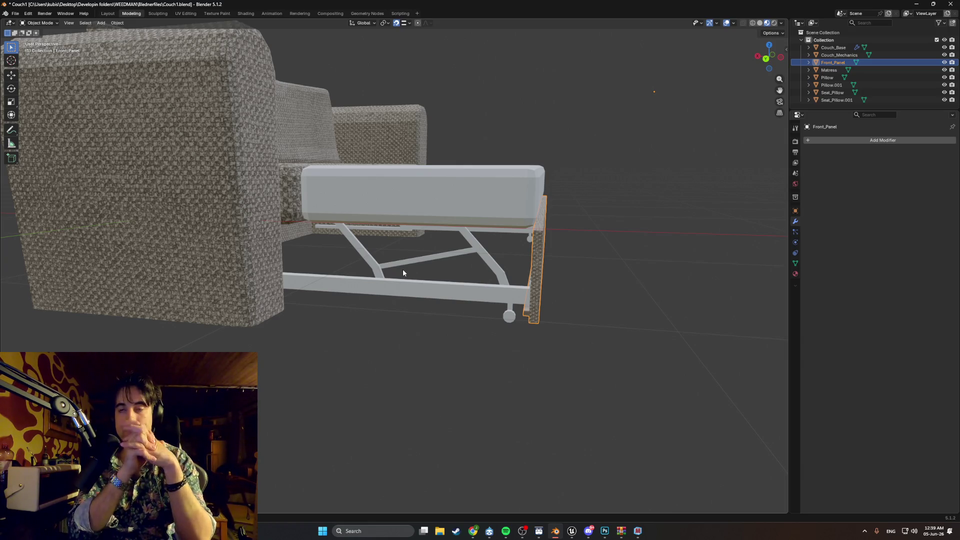
pyautogui.moveTo(412, 220)
pyautogui.mouseDown(button='middle')
pyautogui.moveTo(415, 204)
pyautogui.moveTo(382, 203)
pyautogui.moveTo(370, 223)
pyautogui.moveTo(308, 208)
pyautogui.moveTo(269, 214)
pyautogui.moveTo(269, 234)
pyautogui.moveTo(230, 220)
pyautogui.mouseUp(button='middle')
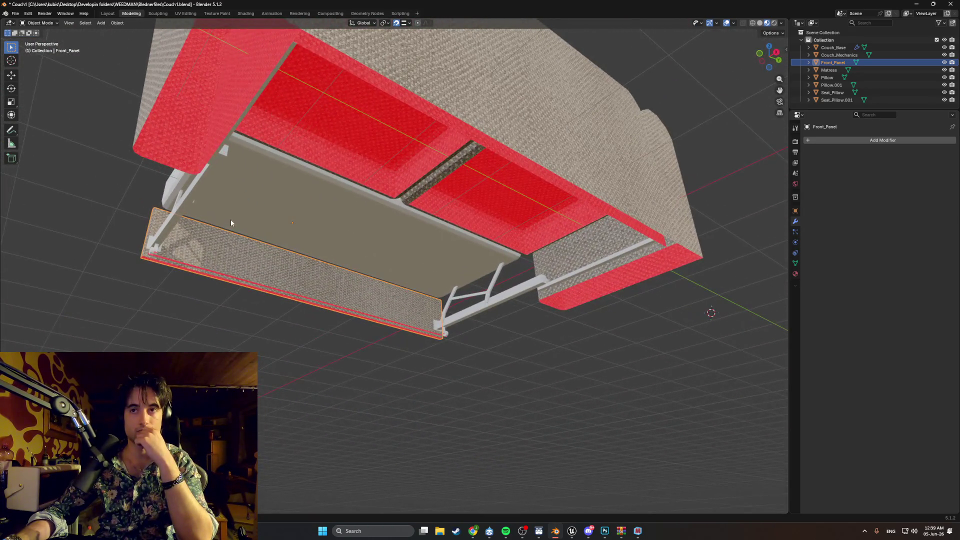
pyautogui.moveTo(334, 230); pyautogui.dragTo(301, 227, button='middle')
pyautogui.press('Tab')
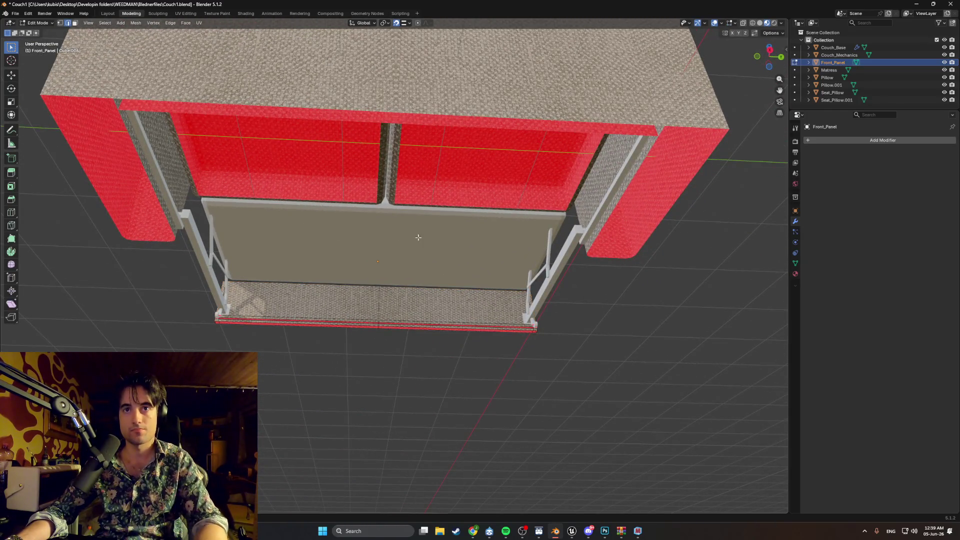
pyautogui.moveTo(418, 237); pyautogui.dragTo(296, 282, button='middle')
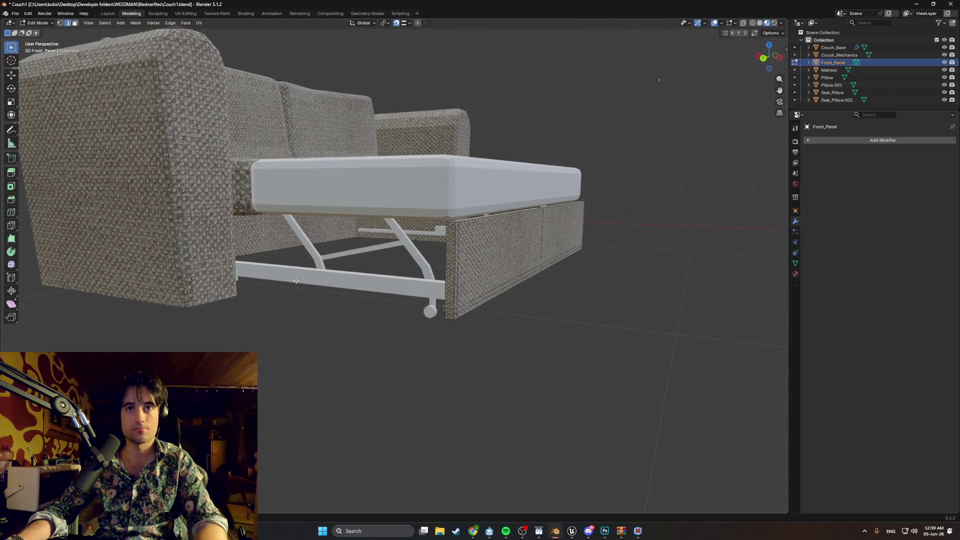
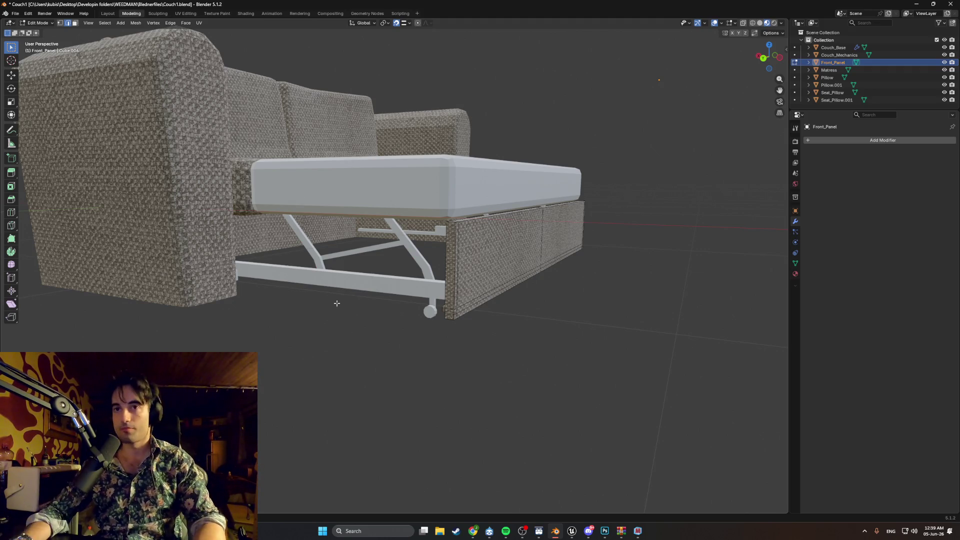
# Switch from the Steam library back to the Blender couch scene.
pyautogui.click(455, 532)
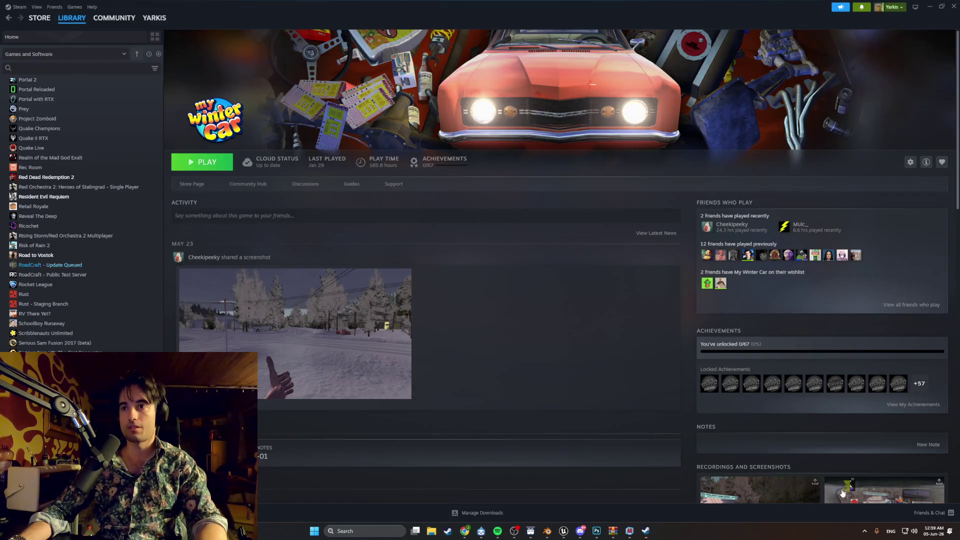
pyautogui.click(920, 514)
pyautogui.hotkey('alt', 'Tab')
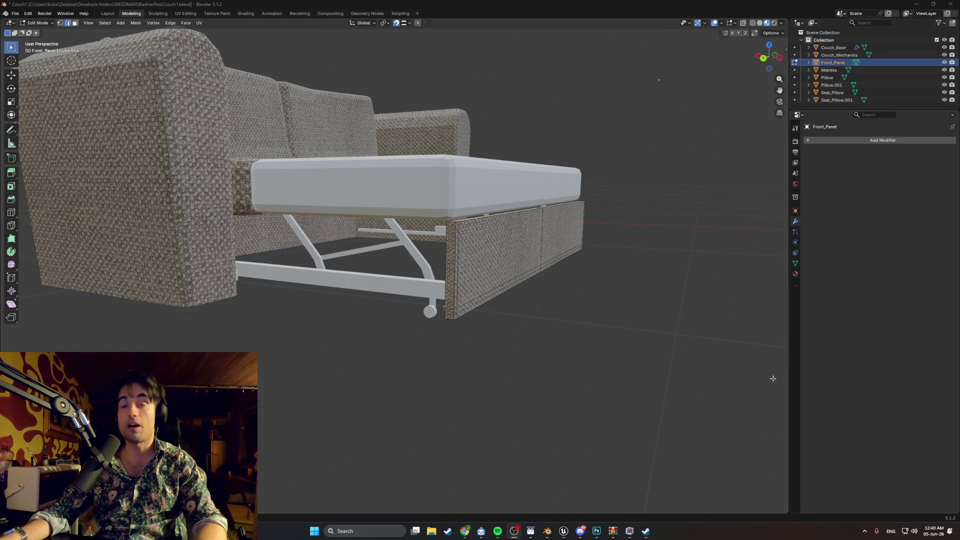
# Orbit around the couch to inspect the mattress, frame and fabric side and front panels.
pyautogui.scroll(-3, 773, 379)
pyautogui.moveTo(773, 378)
pyautogui.mouseDown(button='middle')
pyautogui.moveTo(550, 350)
pyautogui.moveTo(411, 300)
pyautogui.moveTo(452, 272)
pyautogui.moveTo(267, 234)
pyautogui.mouseUp(button='middle')
pyautogui.scroll(3, 411, 300)
pyautogui.scroll(3, 420, 285)
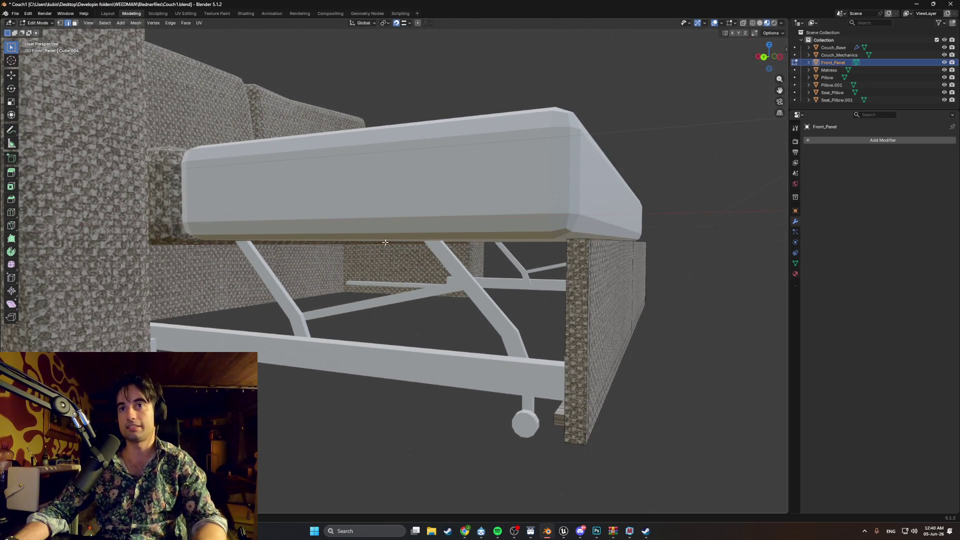
pyautogui.moveTo(385, 242)
pyautogui.mouseDown(button='middle')
pyautogui.moveTo(505, 248)
pyautogui.moveTo(515, 262)
pyautogui.moveTo(502, 261)
pyautogui.mouseUp(button='middle')
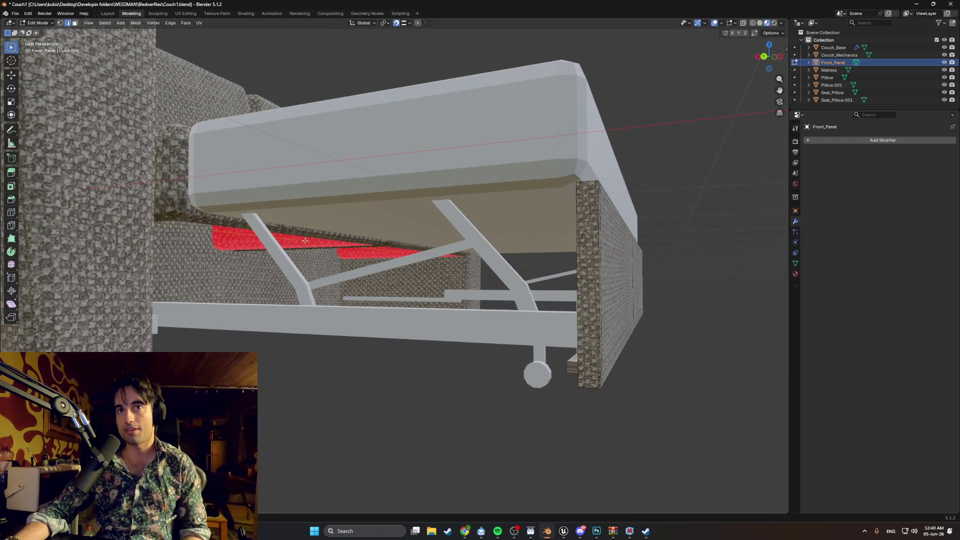
pyautogui.moveTo(305, 240); pyautogui.dragTo(300, 250, button='middle')
pyautogui.moveTo(365, 243); pyautogui.dragTo(274, 254, button='middle')
pyautogui.moveTo(346, 248)
pyautogui.mouseDown(button='middle')
pyautogui.moveTo(470, 263)
pyautogui.moveTo(505, 278)
pyautogui.moveTo(447, 281)
pyautogui.mouseUp(button='middle')
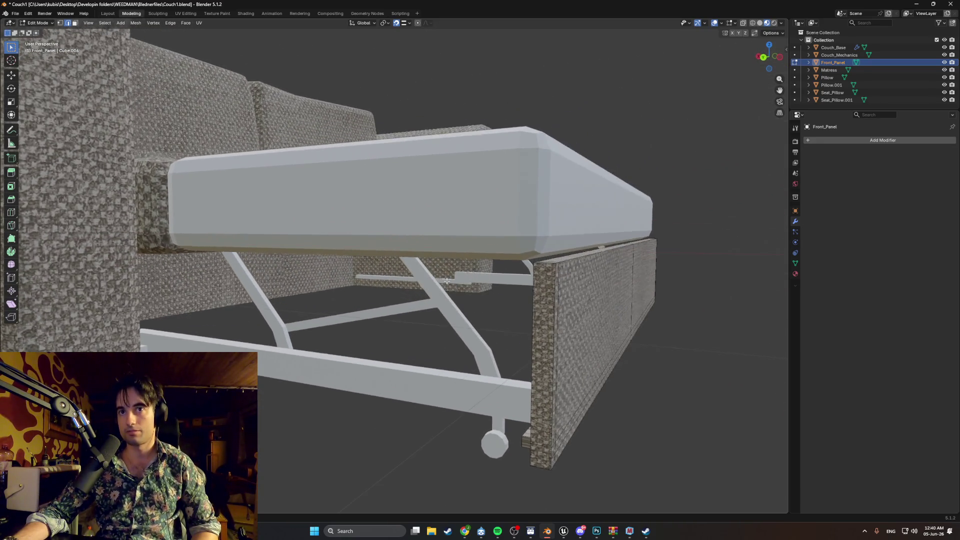
pyautogui.moveTo(527, 257); pyautogui.dragTo(497, 278, button='middle')
pyautogui.scroll(-6, 497, 278)
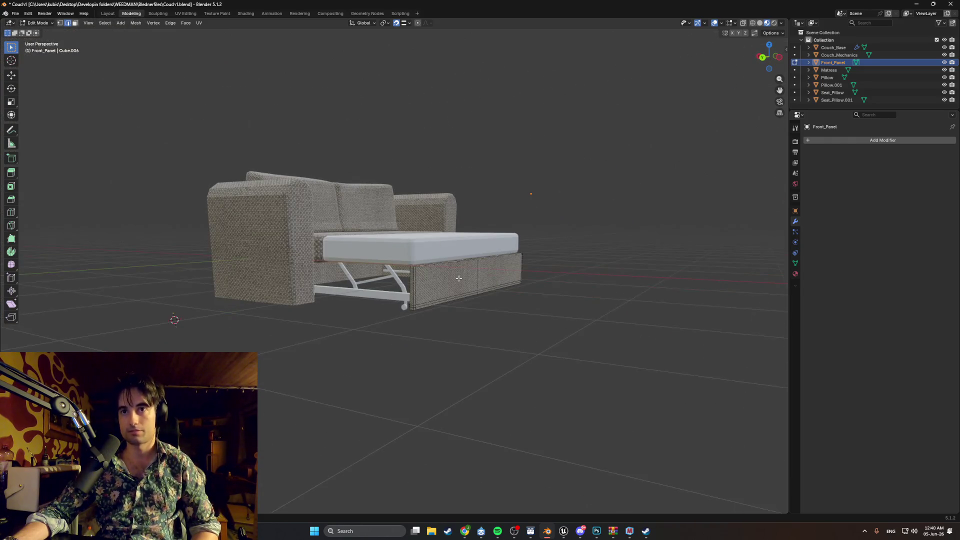
pyautogui.scroll(4, 419, 281)
pyautogui.scroll(-2, 419, 281)
pyautogui.moveTo(418, 281)
pyautogui.mouseDown(button='middle')
pyautogui.moveTo(450, 283)
pyautogui.moveTo(390, 301)
pyautogui.mouseUp(button='middle')
pyautogui.scroll(3, 427, 285)
pyautogui.scroll(-3, 390, 300)
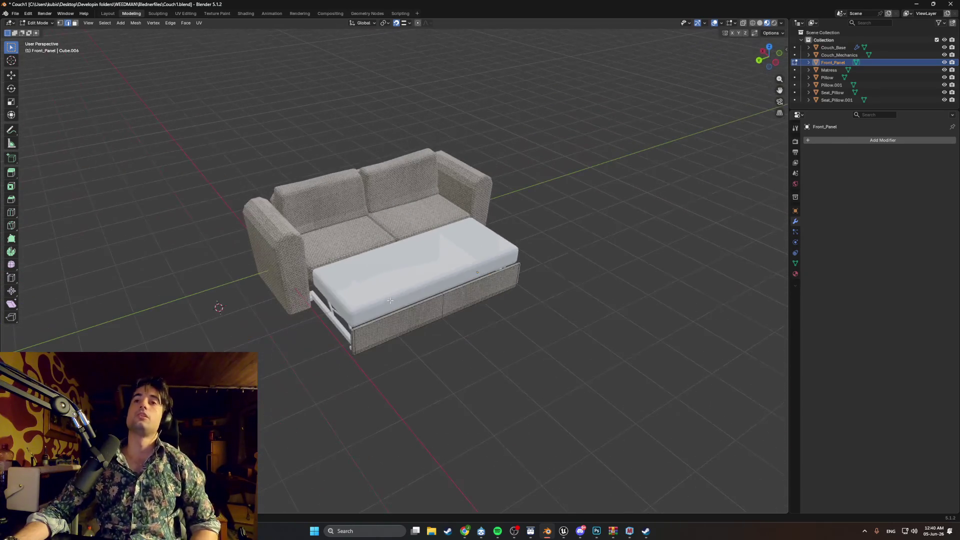
pyautogui.moveTo(479, 274)
pyautogui.mouseDown(button='middle')
pyautogui.moveTo(496, 275)
pyautogui.moveTo(450, 225)
pyautogui.moveTo(350, 165)
pyautogui.moveTo(386, 316)
pyautogui.mouseUp(button='middle')
pyautogui.scroll(3, 496, 275)
# In Object Mode, select the Pillow backrest cushion and switch the viewport to solid shading.
pyautogui.press('Tab')
pyautogui.click(332, 155)
pyautogui.scroll(3, 319, 163)
pyautogui.scroll(5, 358, 215)
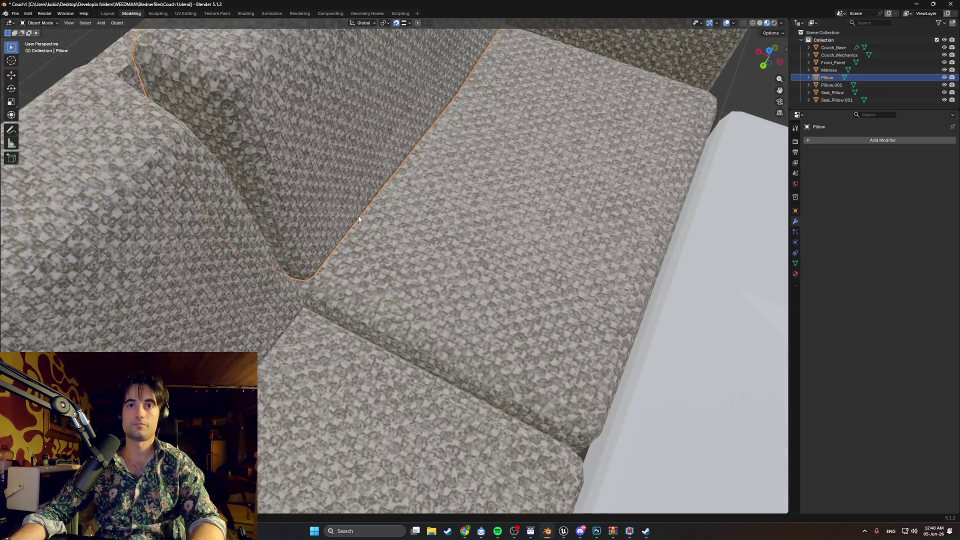
pyautogui.press('z')
pyautogui.click(406, 228)
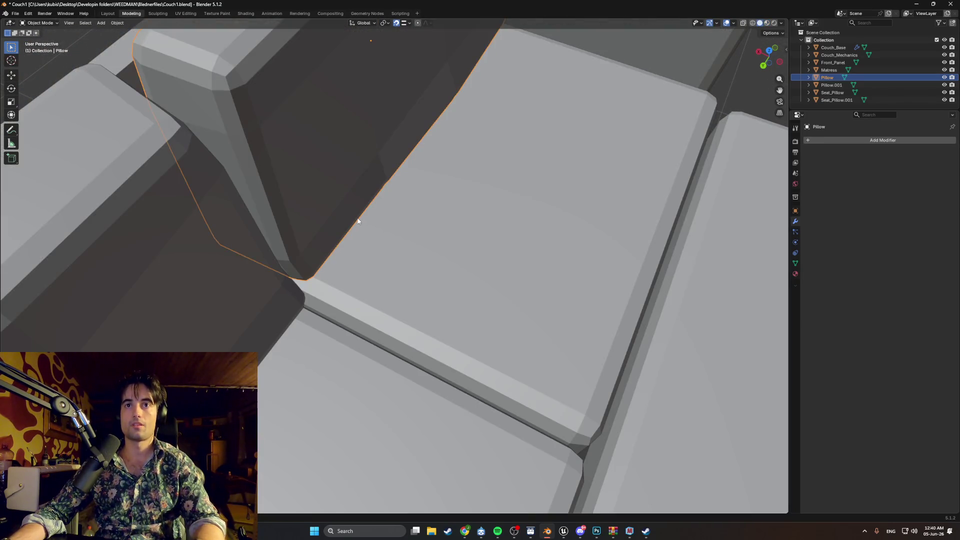
# Hide Pillow.001, Seat_Pillow and Seat_Pillow.001, then edit the lone Pillow in wireframe shading.
pyautogui.press('Tab')
pyautogui.moveTo(343, 221)
pyautogui.mouseDown(button='middle')
pyautogui.moveTo(321, 214)
pyautogui.moveTo(328, 221)
pyautogui.mouseUp(button='middle')
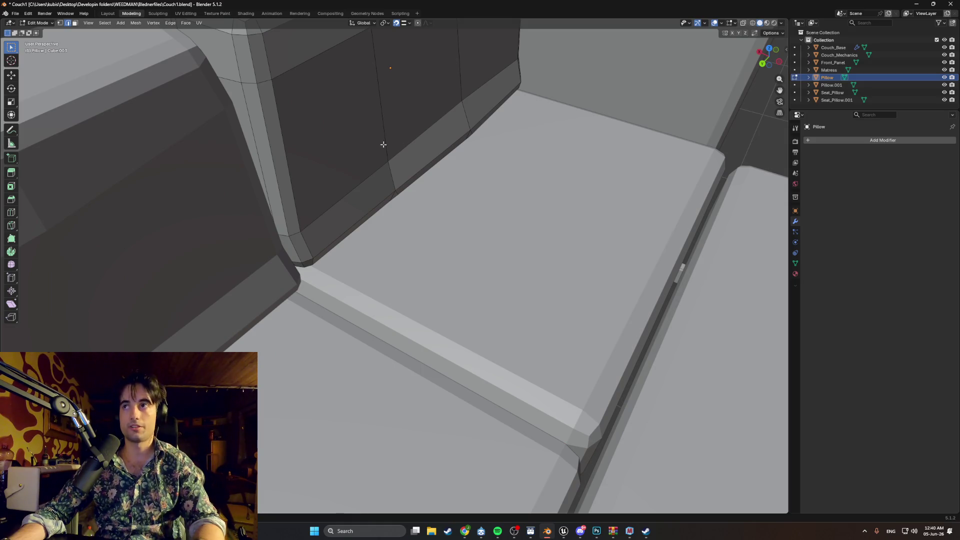
pyautogui.press('Tab')
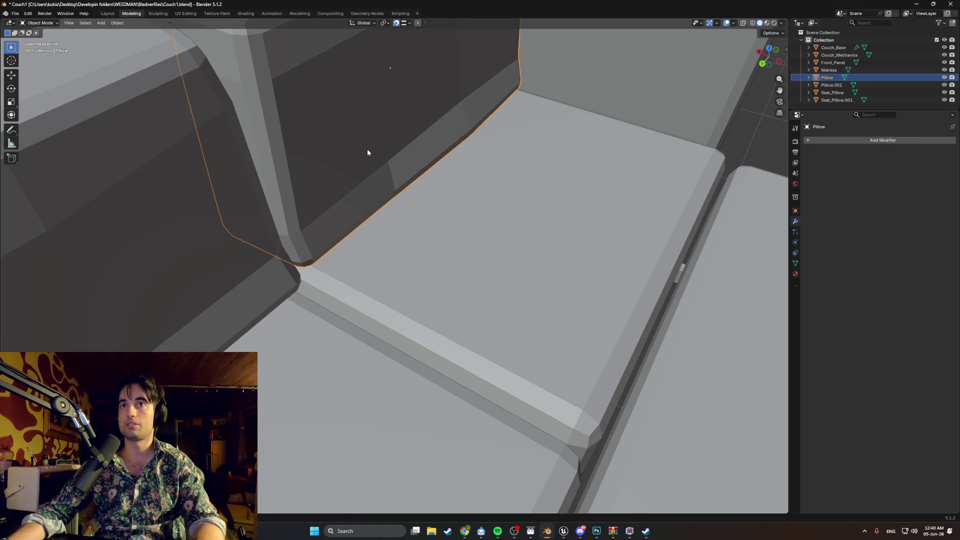
pyautogui.moveTo(946, 85)
pyautogui.mouseDown()
pyautogui.moveTo(944, 100)
pyautogui.moveTo(944, 47)
pyautogui.mouseUp()
pyautogui.press('Tab')
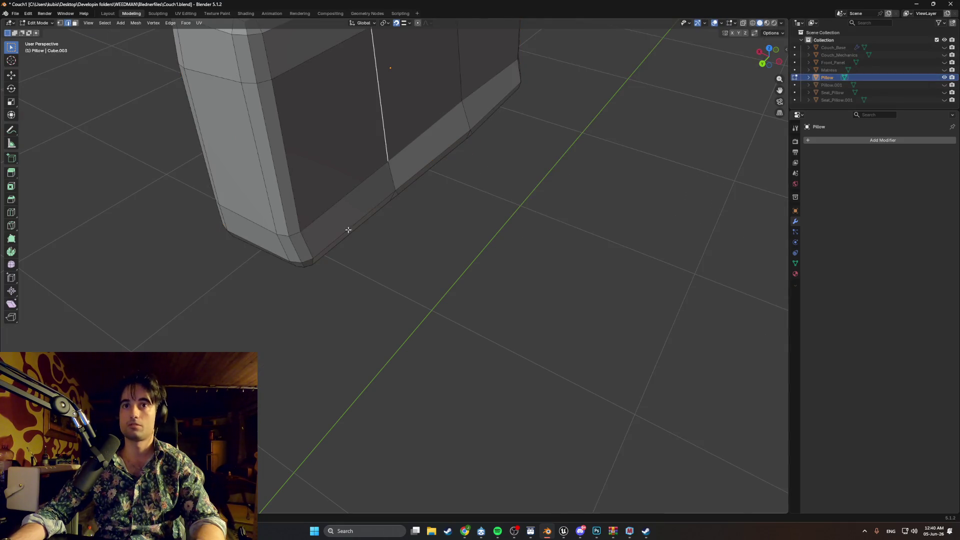
pyautogui.moveTo(348, 229)
pyautogui.mouseDown(button='middle')
pyautogui.moveTo(378, 200)
pyautogui.moveTo(368, 214)
pyautogui.mouseUp(button='middle')
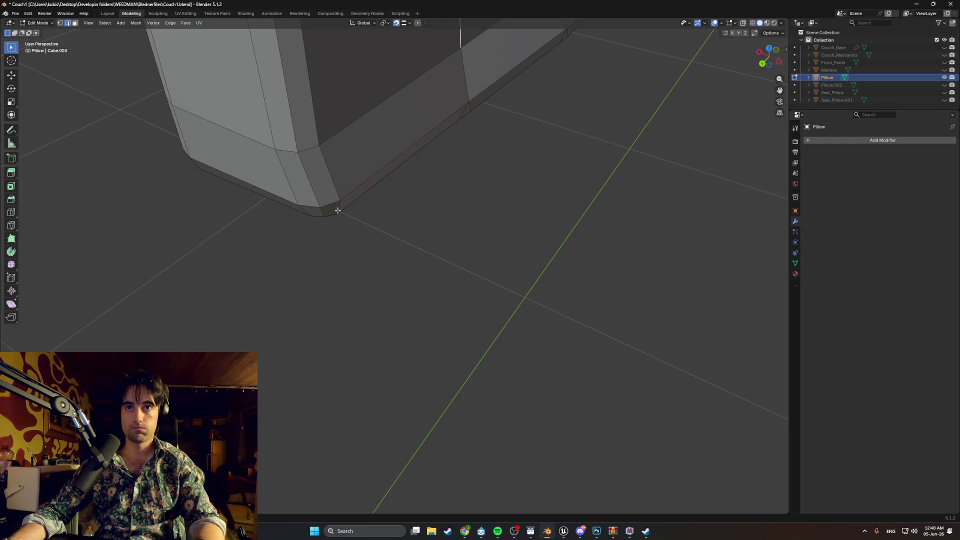
pyautogui.press('z')
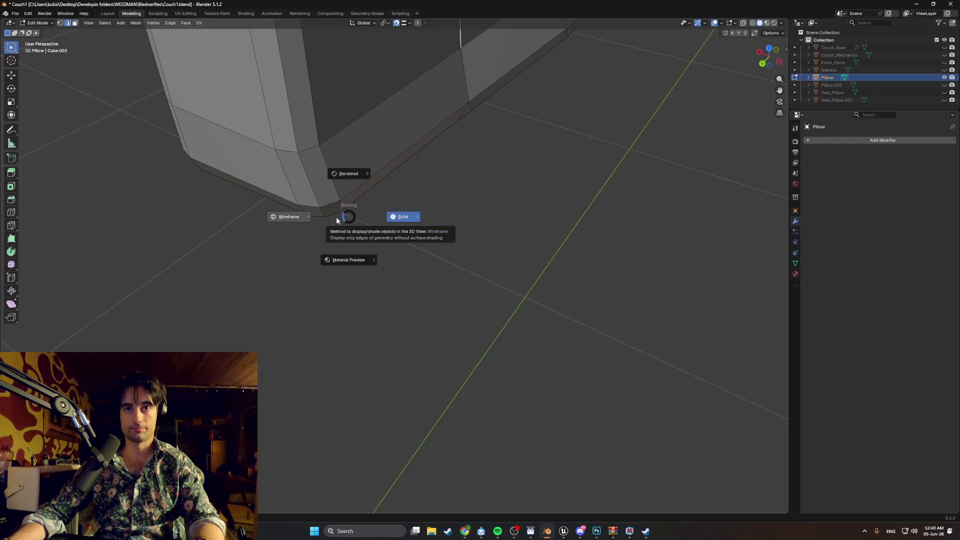
pyautogui.click(336, 217)
# Slide the Pillow's lower corner, upper corner and lower vertical-edge vertices along X.
pyautogui.moveTo(354, 219); pyautogui.dragTo(292, 193)
pyautogui.press('g')
pyautogui.press('x')
pyautogui.click(328, 207)
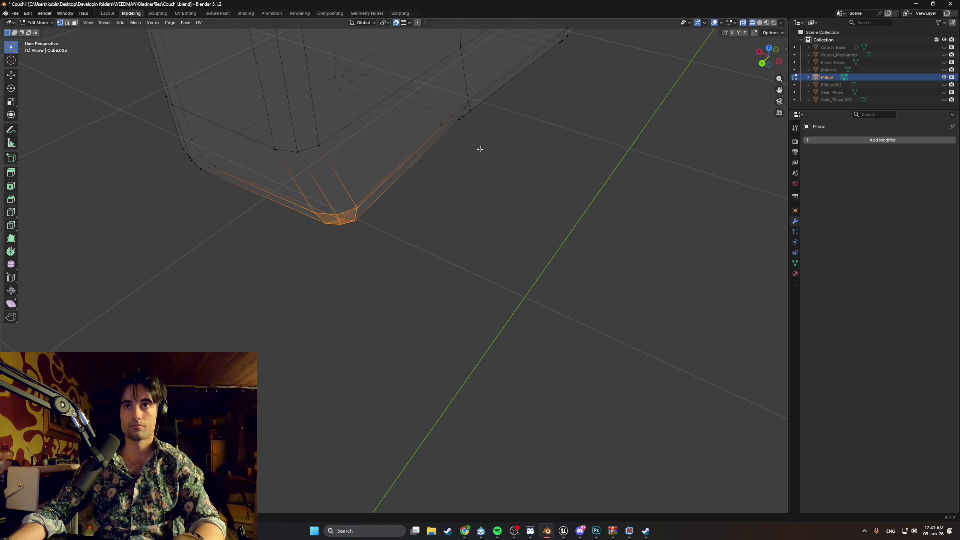
pyautogui.moveTo(468, 120); pyautogui.dragTo(406, 94)
pyautogui.press('g')
pyautogui.press('x')
pyautogui.click(462, 119)
pyautogui.scroll(-4, 463, 119)
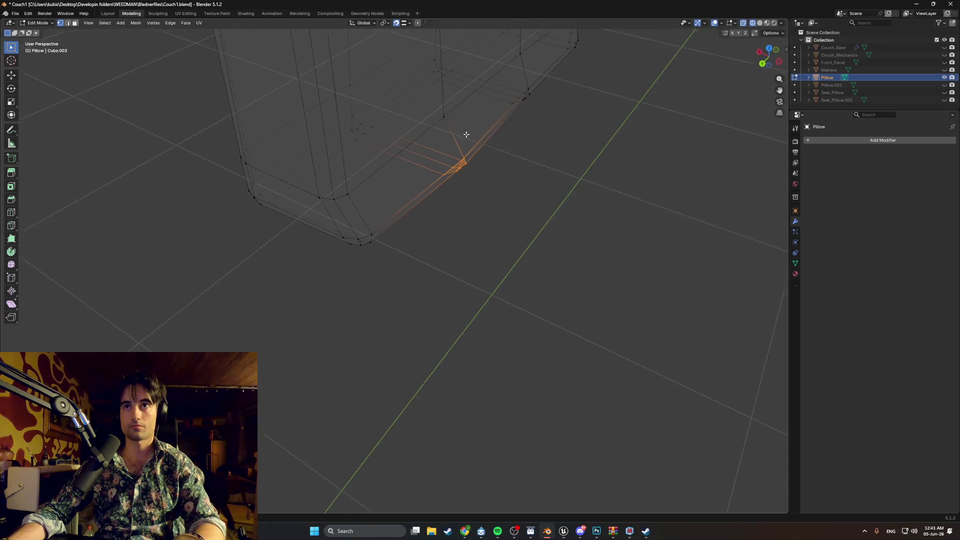
pyautogui.moveTo(390, 262); pyautogui.dragTo(296, 221)
pyautogui.press('g')
pyautogui.press('x')
pyautogui.click(340, 238)
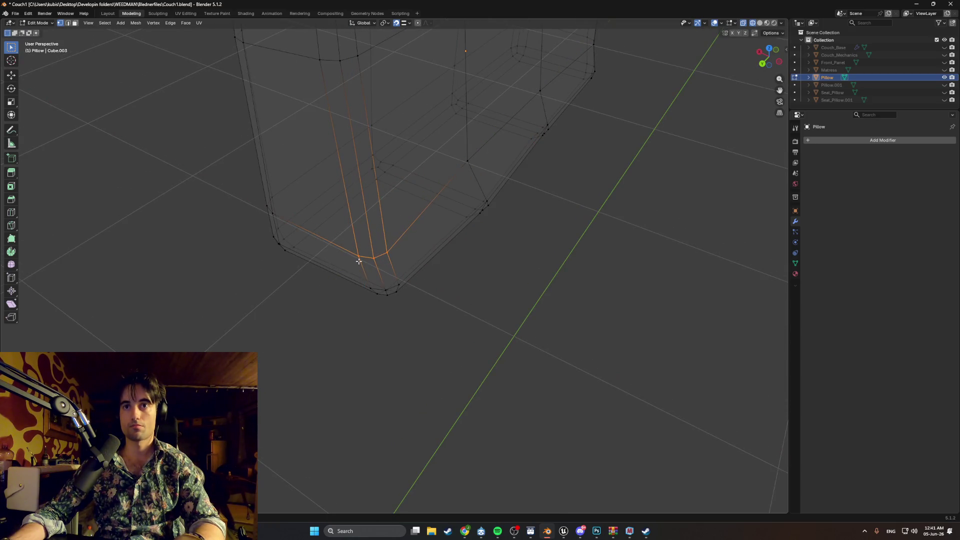
# Shift the bottom and upper corner vertices along X, then return to material preview shading.
pyautogui.moveTo(415, 306); pyautogui.dragTo(371, 278)
pyautogui.press('g')
pyautogui.press('x')
pyautogui.click(376, 278)
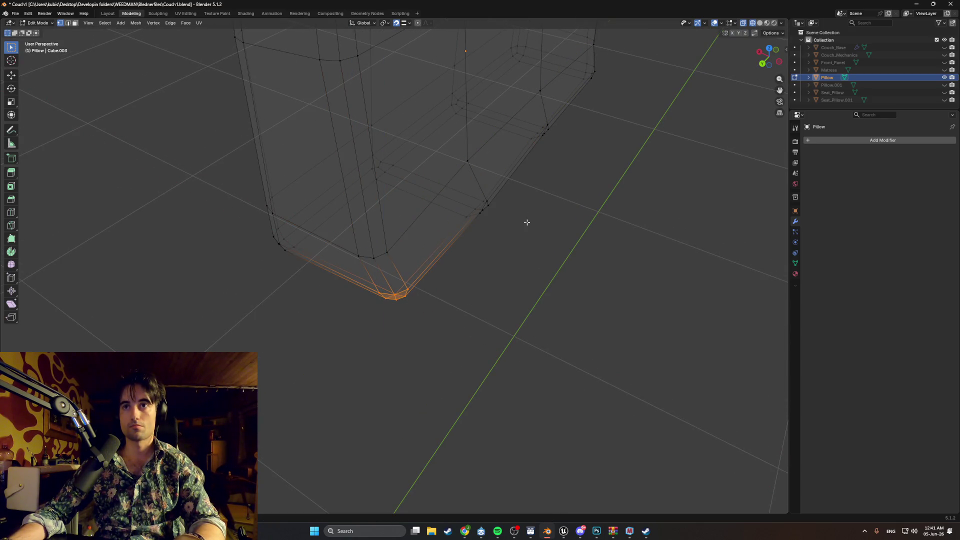
pyautogui.moveTo(525, 221); pyautogui.dragTo(465, 190)
pyautogui.press('g')
pyautogui.press('x')
pyautogui.click(483, 169)
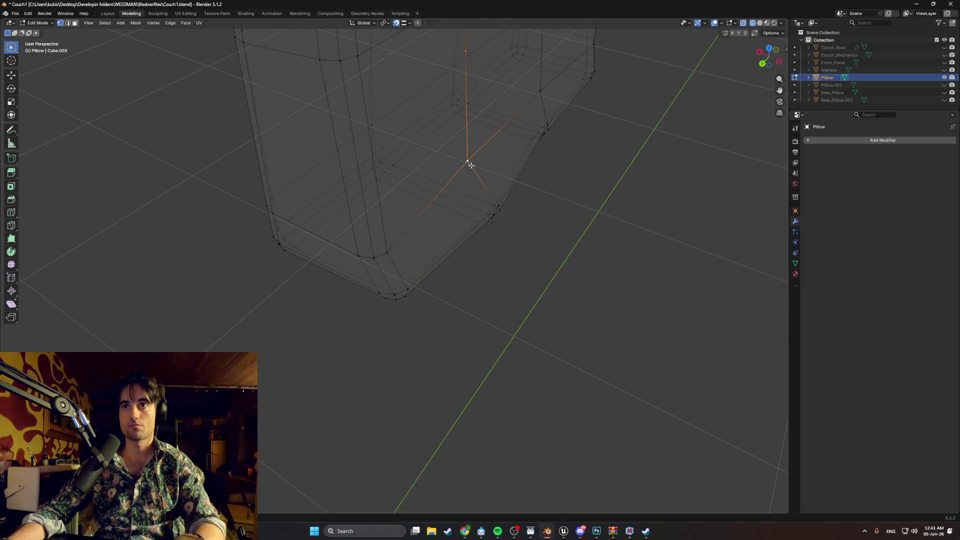
pyautogui.press('g')
pyautogui.press('x')
pyautogui.click(480, 172)
pyautogui.moveTo(374, 260); pyautogui.dragTo(398, 278)
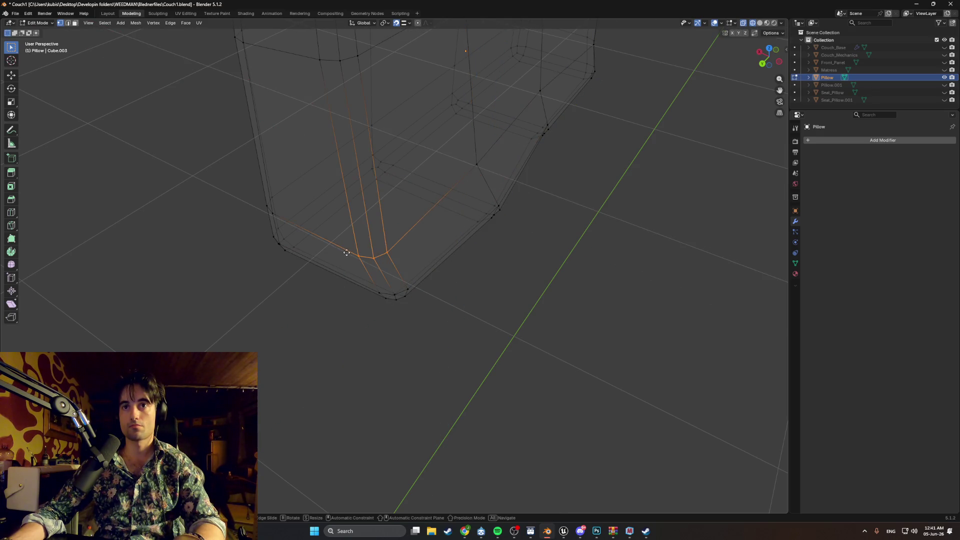
pyautogui.press('g')
pyautogui.press('x')
pyautogui.click(380, 260)
pyautogui.moveTo(476, 193)
pyautogui.mouseDown(button='middle')
pyautogui.moveTo(456, 185)
pyautogui.moveTo(502, 285)
pyautogui.moveTo(475, 266)
pyautogui.moveTo(501, 268)
pyautogui.moveTo(508, 280)
pyautogui.moveTo(501, 272)
pyautogui.moveTo(510, 270)
pyautogui.mouseUp(button='middle')
pyautogui.hotkey('shift', 'z')
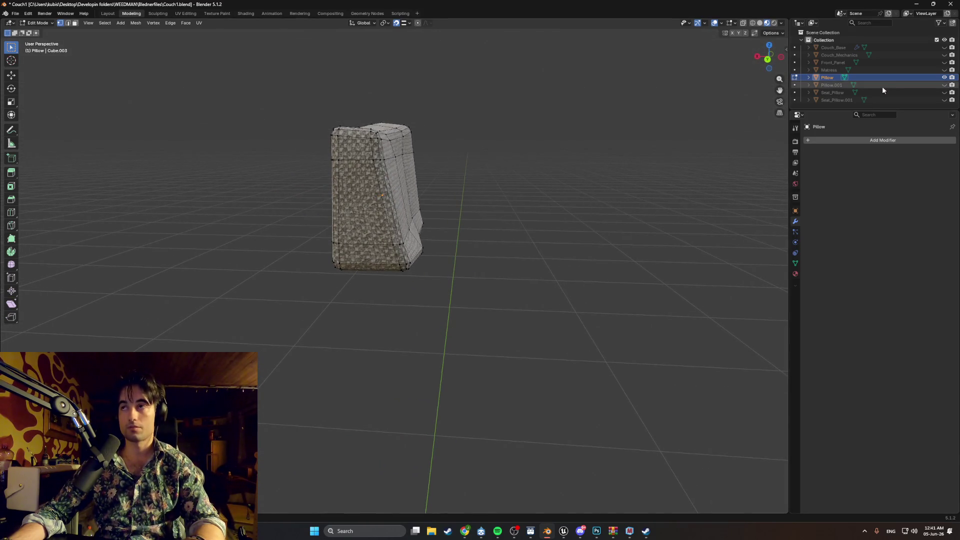
# Unhide all the couch cushions and return to Object Mode.
pyautogui.moveTo(943, 49); pyautogui.dragTo(943, 100)
pyautogui.moveTo(520, 260)
pyautogui.mouseDown(button='middle')
pyautogui.moveTo(546, 234)
pyautogui.moveTo(370, 103)
pyautogui.mouseUp(button='middle')
pyautogui.scroll(-8, 546, 234)
pyautogui.scroll(-3, 641, 209)
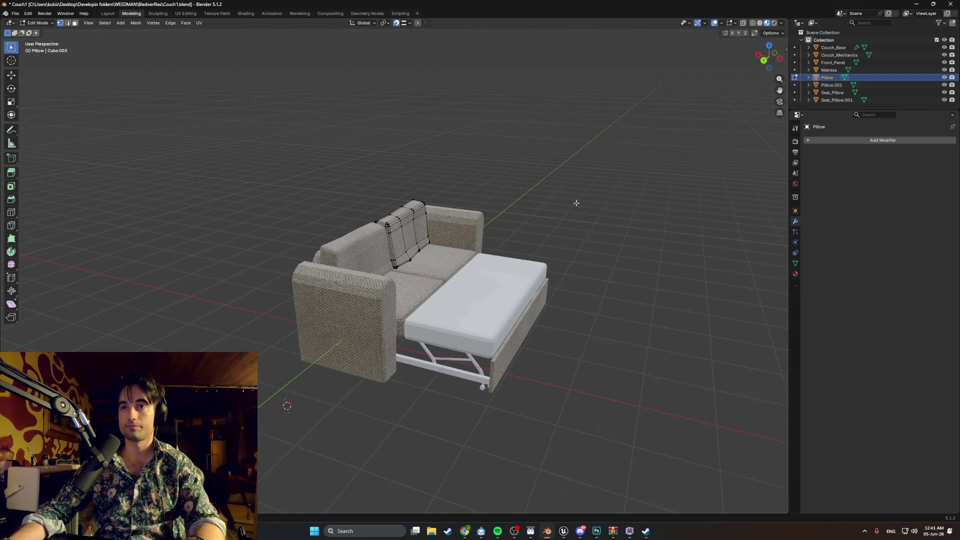
pyautogui.press('Tab')
pyautogui.moveTo(566, 238)
pyautogui.mouseDown(button='middle')
pyautogui.moveTo(493, 229)
pyautogui.moveTo(538, 228)
pyautogui.moveTo(588, 263)
pyautogui.moveTo(585, 285)
pyautogui.moveTo(578, 257)
pyautogui.moveTo(618, 265)
pyautogui.moveTo(536, 247)
pyautogui.moveTo(496, 267)
pyautogui.moveTo(549, 257)
pyautogui.moveTo(543, 274)
pyautogui.moveTo(418, 264)
pyautogui.moveTo(483, 265)
pyautogui.moveTo(461, 249)
pyautogui.moveTo(312, 253)
pyautogui.moveTo(356, 236)
pyautogui.moveTo(470, 269)
pyautogui.moveTo(390, 253)
pyautogui.moveTo(413, 261)
pyautogui.moveTo(395, 275)
pyautogui.moveTo(502, 228)
pyautogui.moveTo(392, 208)
pyautogui.moveTo(371, 194)
pyautogui.moveTo(442, 223)
pyautogui.moveTo(502, 217)
pyautogui.moveTo(515, 250)
pyautogui.moveTo(491, 254)
pyautogui.mouseUp(button='middle')
# Deselect the Pillow and inspect the pulled-out mattress, frame legs and wheel; enlarge the outliner.
pyautogui.click(618, 264)
pyautogui.scroll(5, 542, 273)
pyautogui.scroll(-6, 483, 265)
pyautogui.scroll(5, 385, 260)
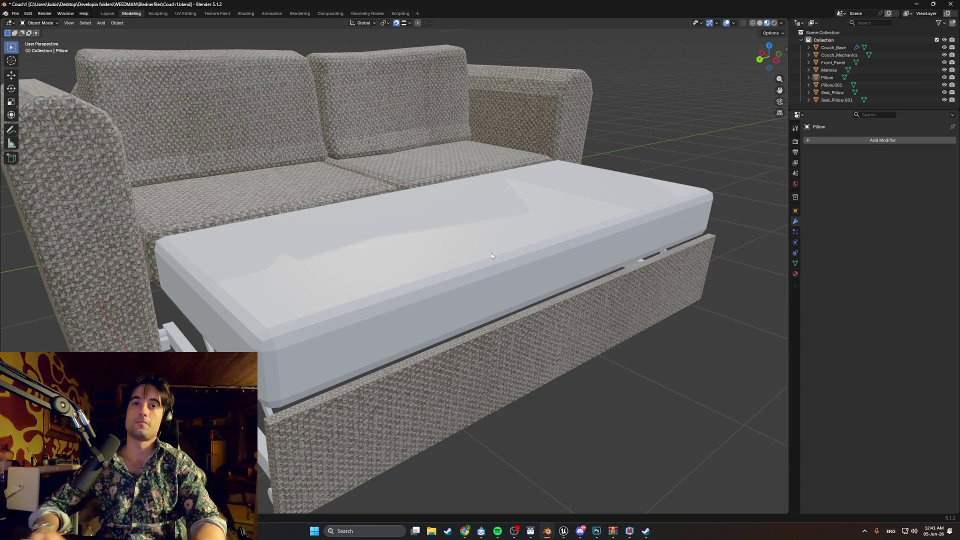
pyautogui.moveTo(491, 253); pyautogui.dragTo(483, 249, button='middle')
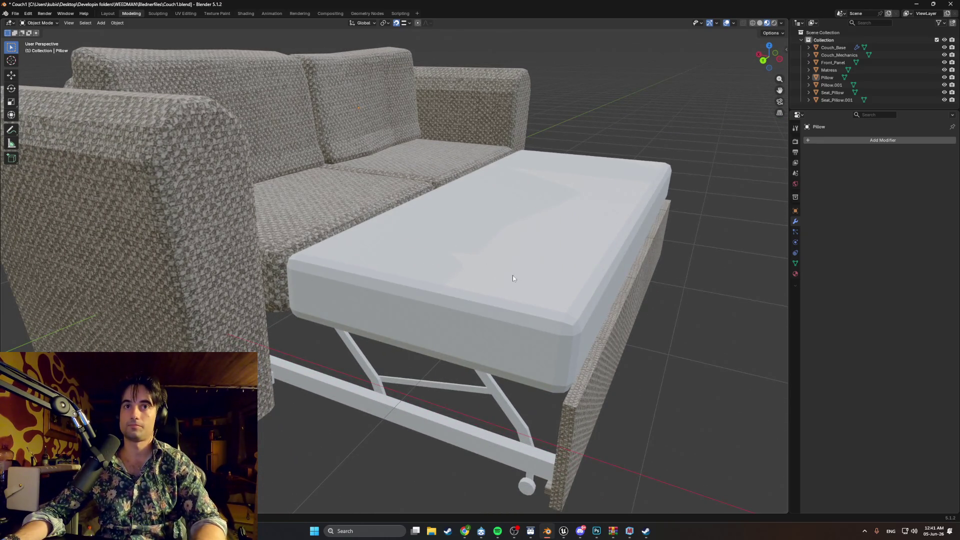
pyautogui.moveTo(512, 278)
pyautogui.mouseDown(button='middle')
pyautogui.moveTo(524, 291)
pyautogui.moveTo(532, 286)
pyautogui.moveTo(521, 274)
pyautogui.moveTo(532, 271)
pyautogui.mouseUp(button='middle')
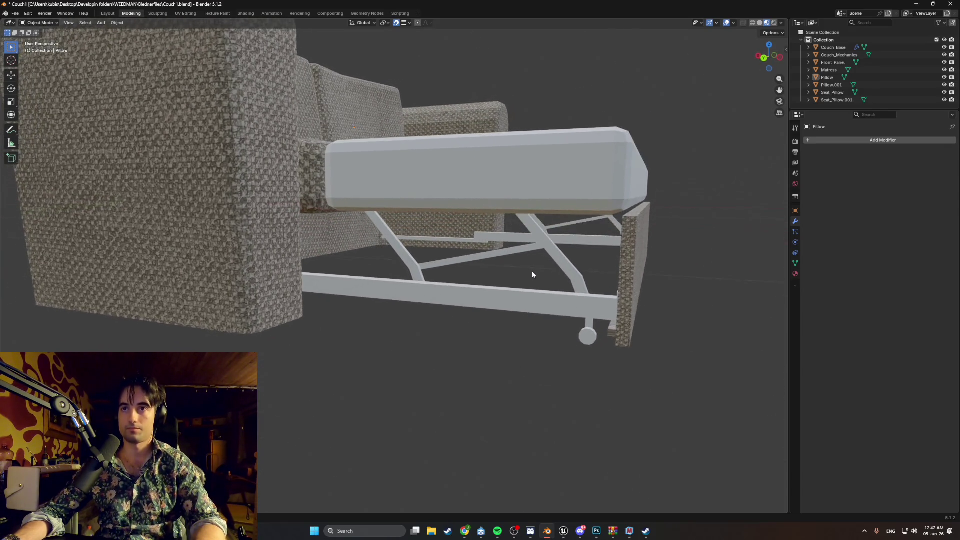
pyautogui.scroll(8, 541, 229)
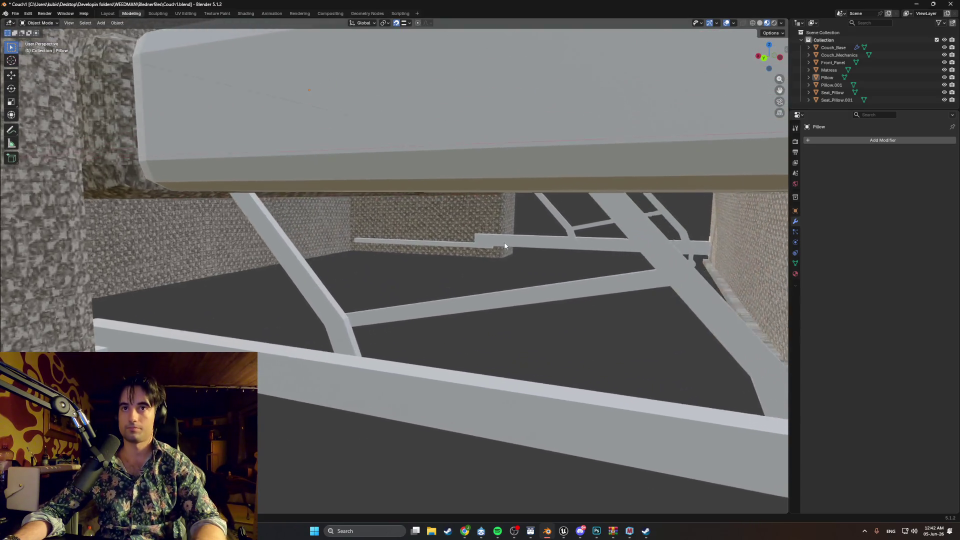
pyautogui.scroll(-8, 473, 246)
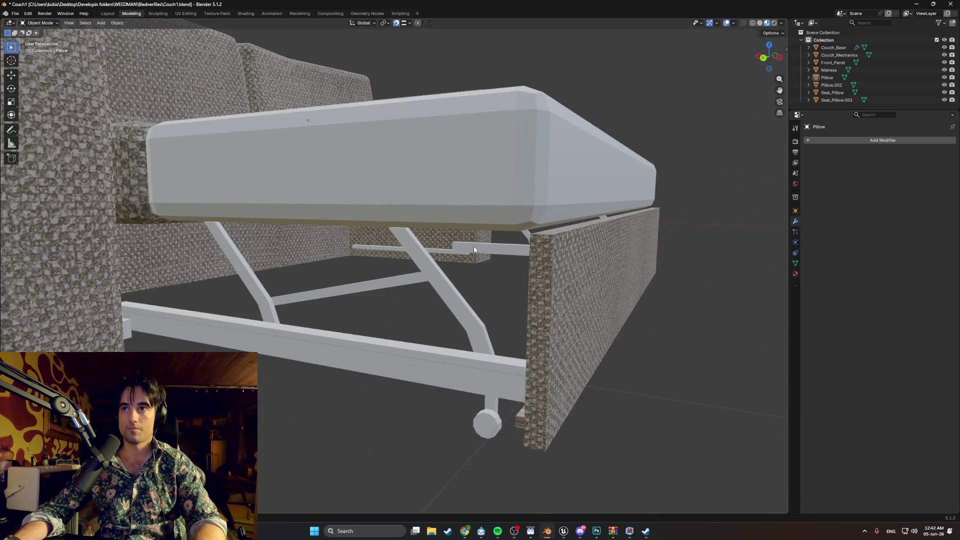
pyautogui.moveTo(853, 111); pyautogui.dragTo(840, 149)
# Select all objects, deselect them, and toggle the Pillow into and out of Edit Mode.
pyautogui.rightClick(685, 184)
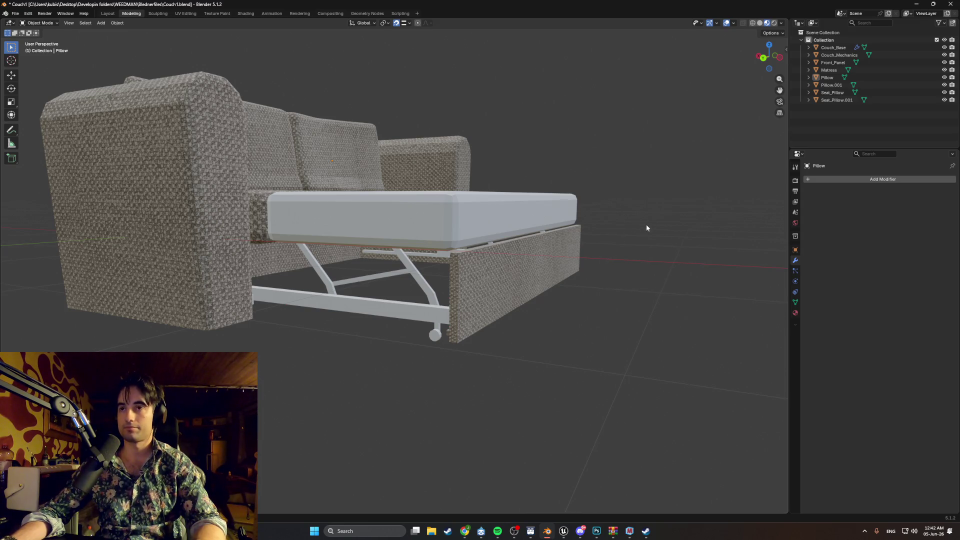
pyautogui.press('a')
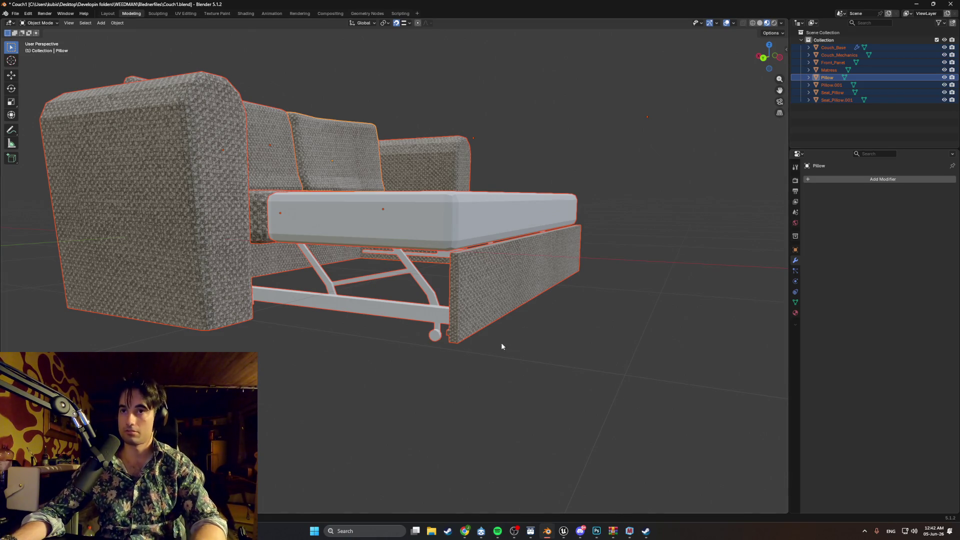
pyautogui.scroll(3, 502, 345)
pyautogui.click(823, 138)
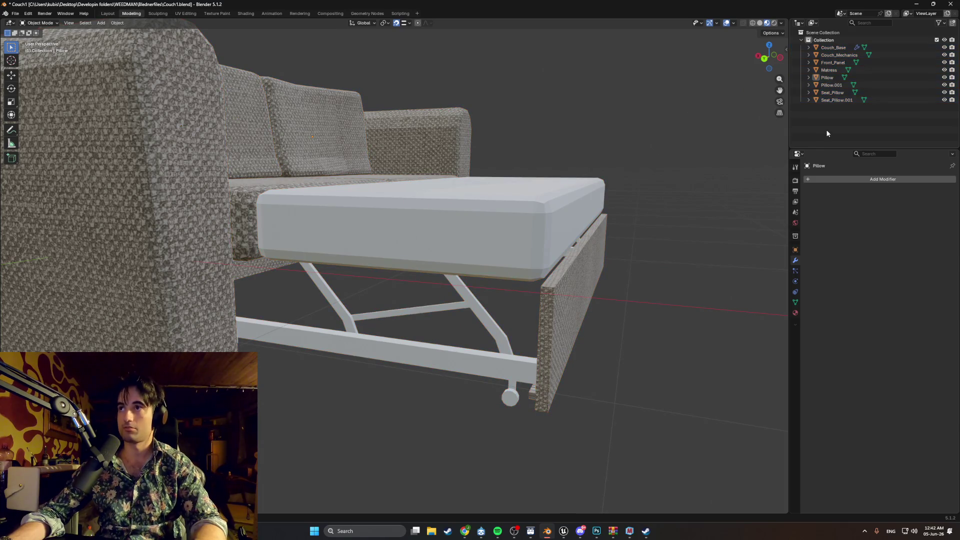
pyautogui.press('Tab')
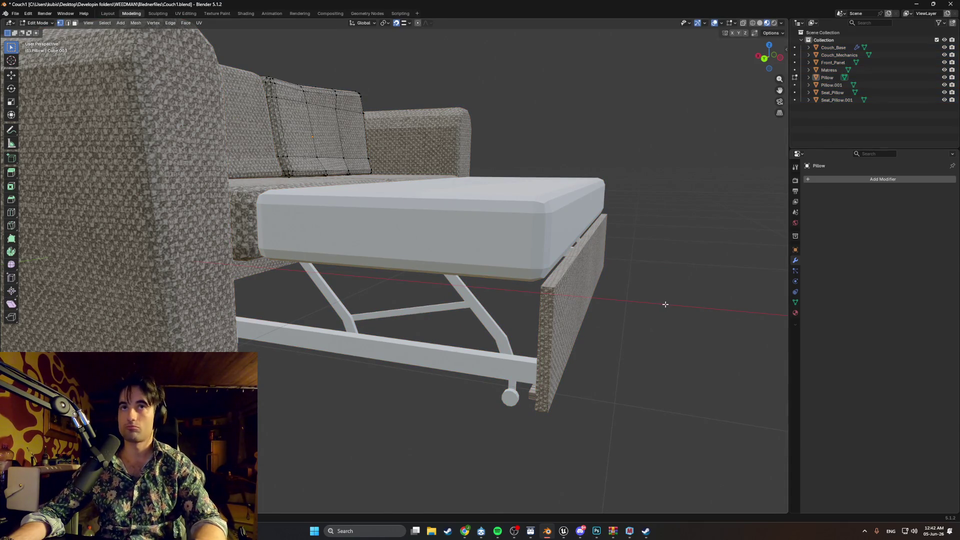
pyautogui.press('Tab')
# Toggle selection and Edit/Object mode again, then bring up the Shift+A Add menu.
pyautogui.press('a')
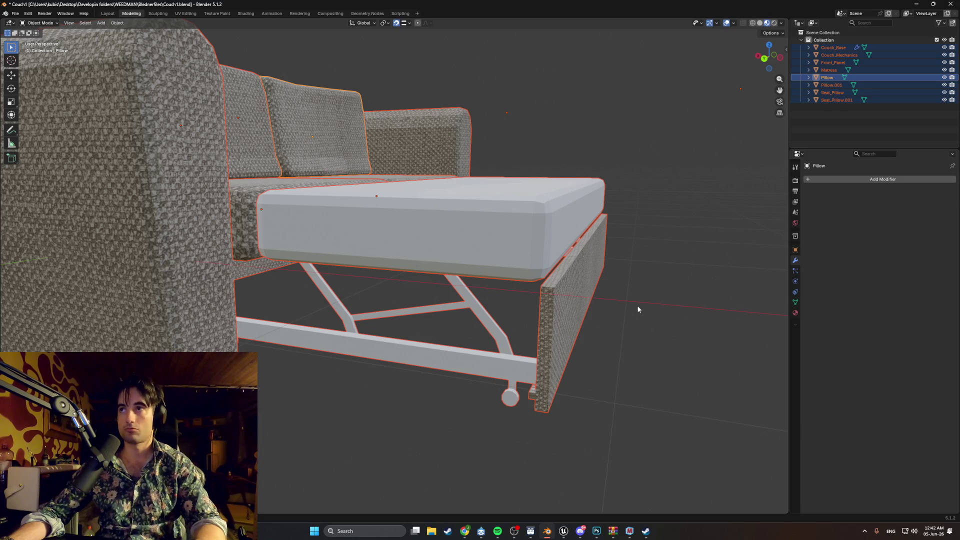
pyautogui.click(711, 209)
pyautogui.press('Tab')
pyautogui.press('Tab')
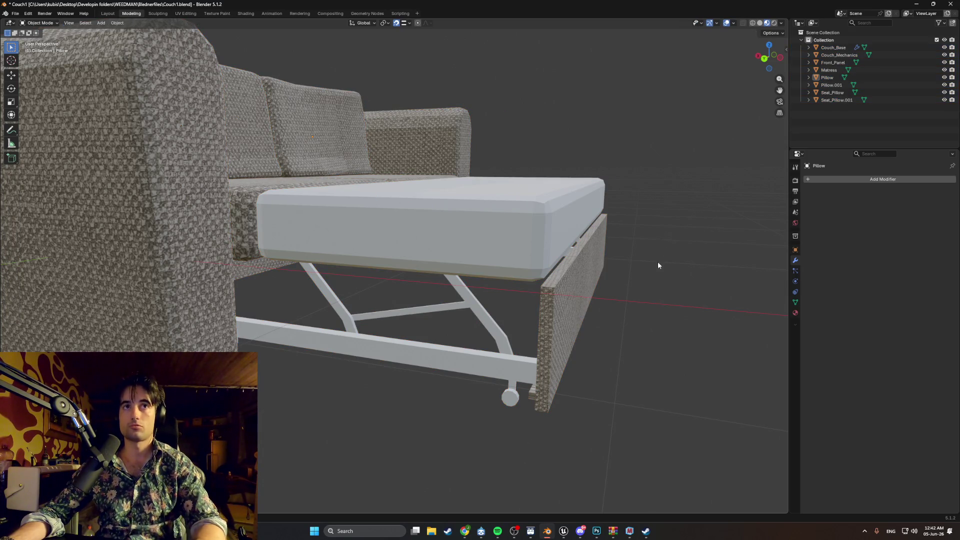
pyautogui.press('a')
pyautogui.press('Tab')
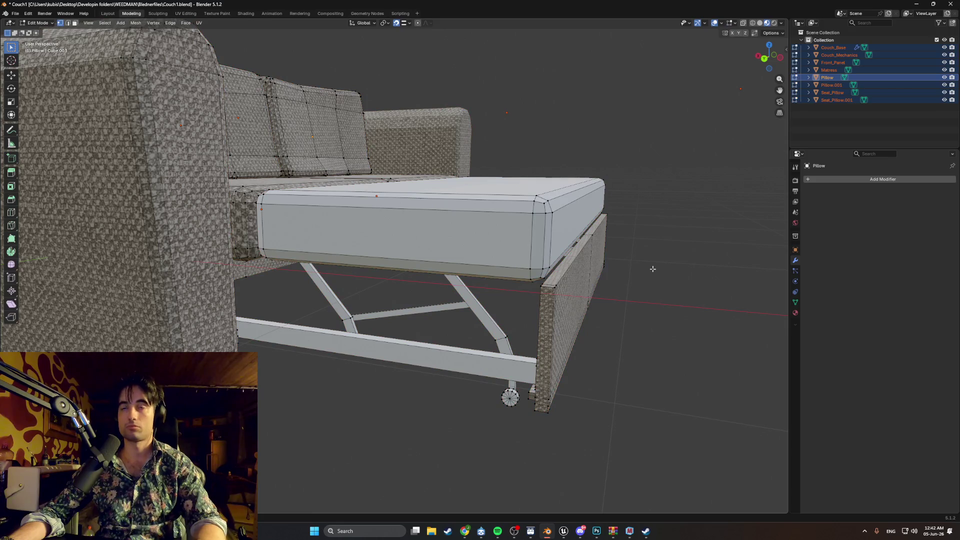
pyautogui.press('Tab')
pyautogui.hotkey('alt', 'a')
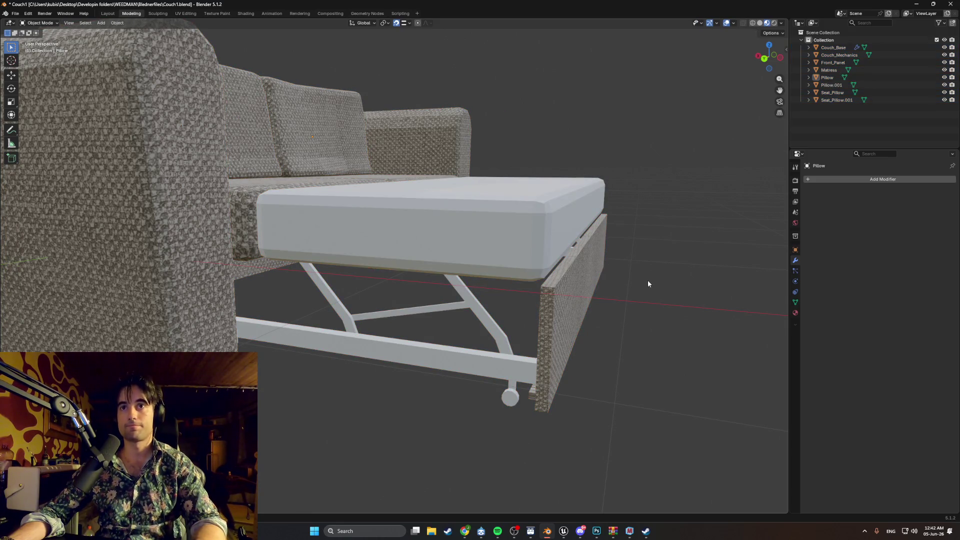
pyautogui.hotkey('shift', 'a')
# Add a cube mesh and move it along X beside the mattress frame.
pyautogui.moveTo(647, 281)
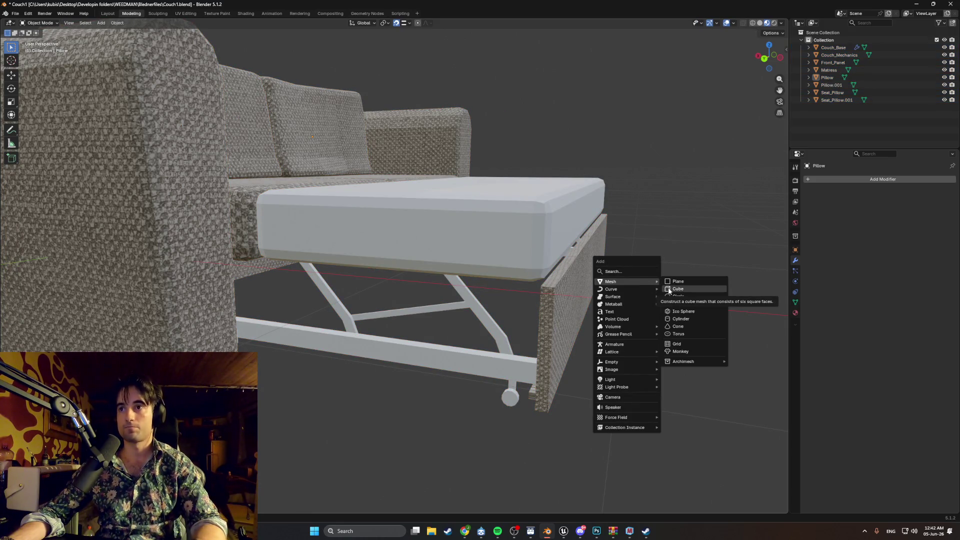
pyautogui.click(668, 289)
pyautogui.scroll(-5, 643, 295)
pyautogui.press('g')
pyautogui.press('x')
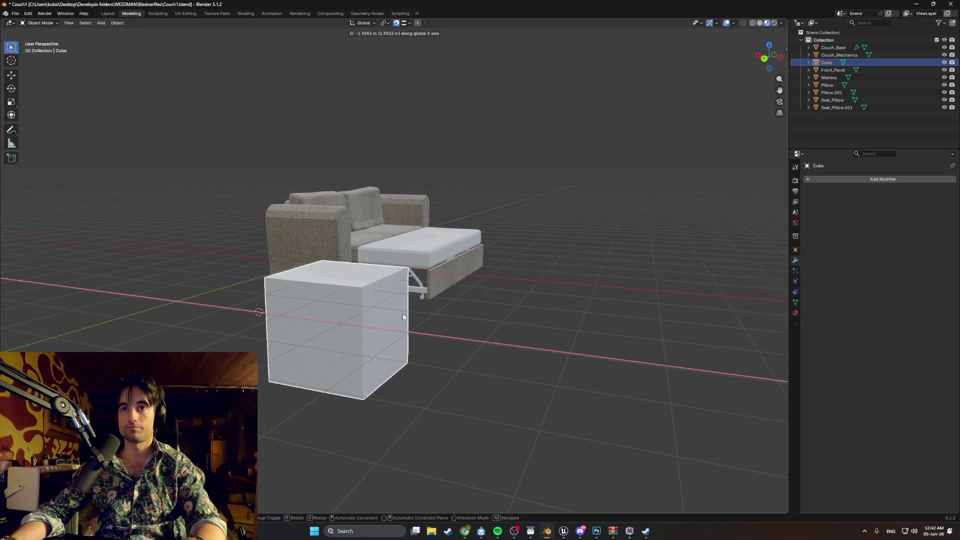
pyautogui.click(403, 316)
# From the left view, flatten the cube by moving its bottom edge up along Z with X-ray on.
pyautogui.press('ctrl+KP_3')
pyautogui.keyDown('shift'); pyautogui.moveTo(448, 321); pyautogui.dragTo(492, 349, button='middle'); pyautogui.keyUp('shift')
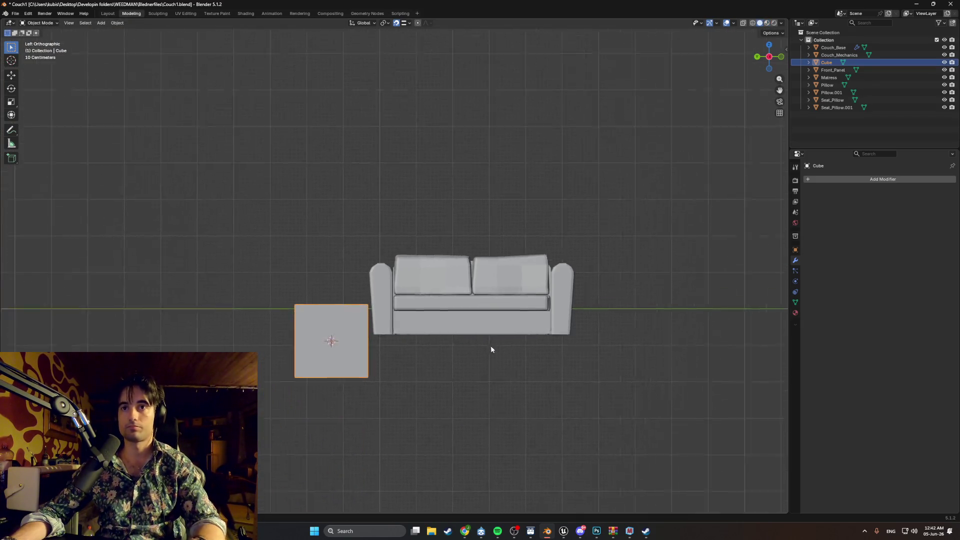
pyautogui.scroll(4, 372, 329)
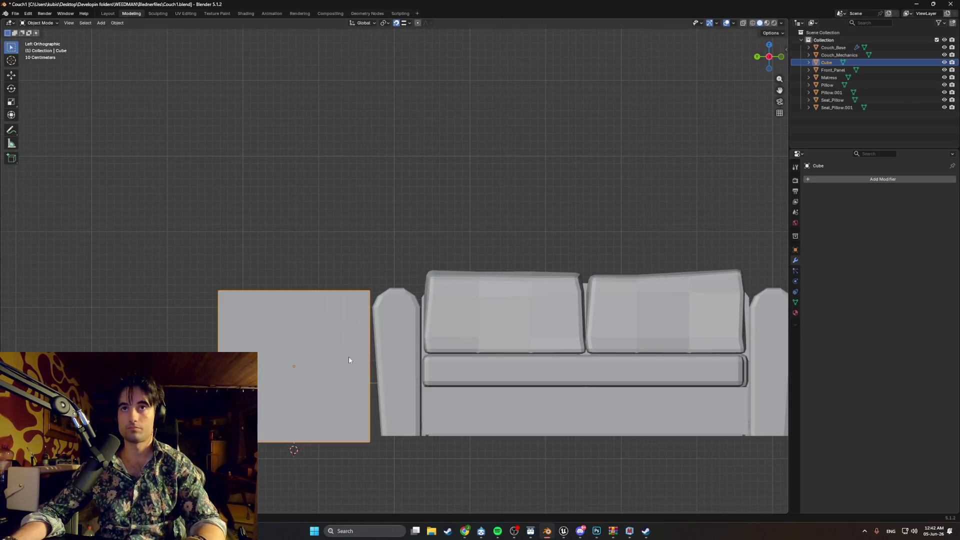
pyautogui.press('Tab')
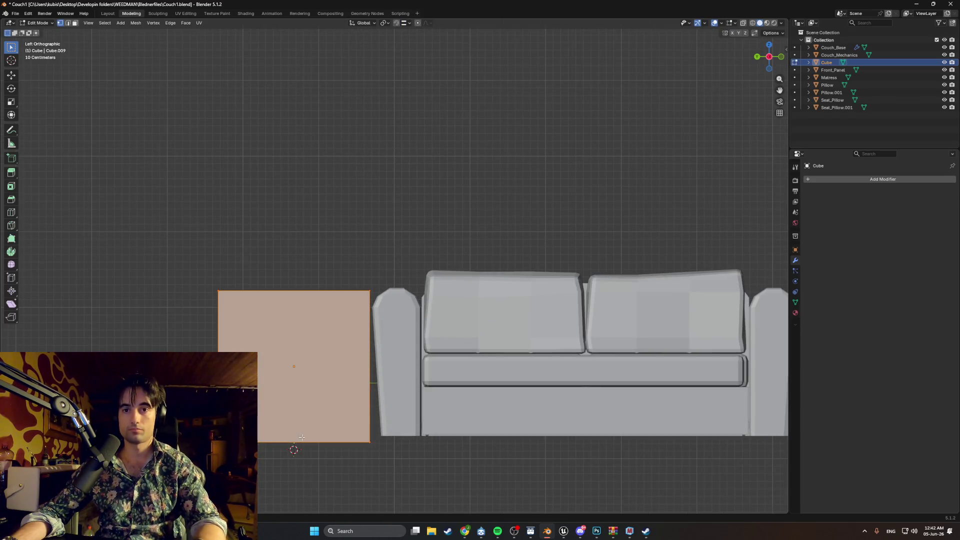
pyautogui.hotkey('alt', 'z')
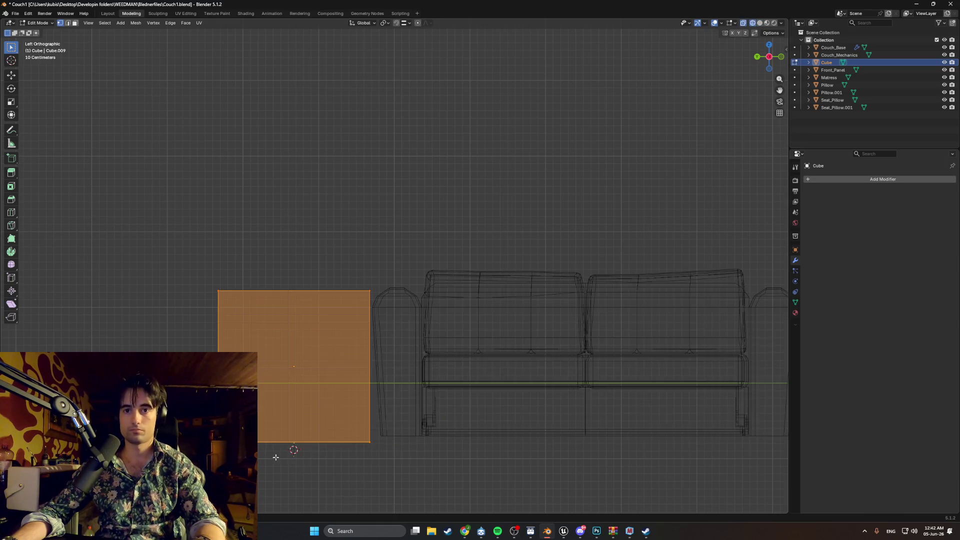
pyautogui.moveTo(258, 452); pyautogui.dragTo(263, 419)
pyautogui.press('g')
pyautogui.press('z')
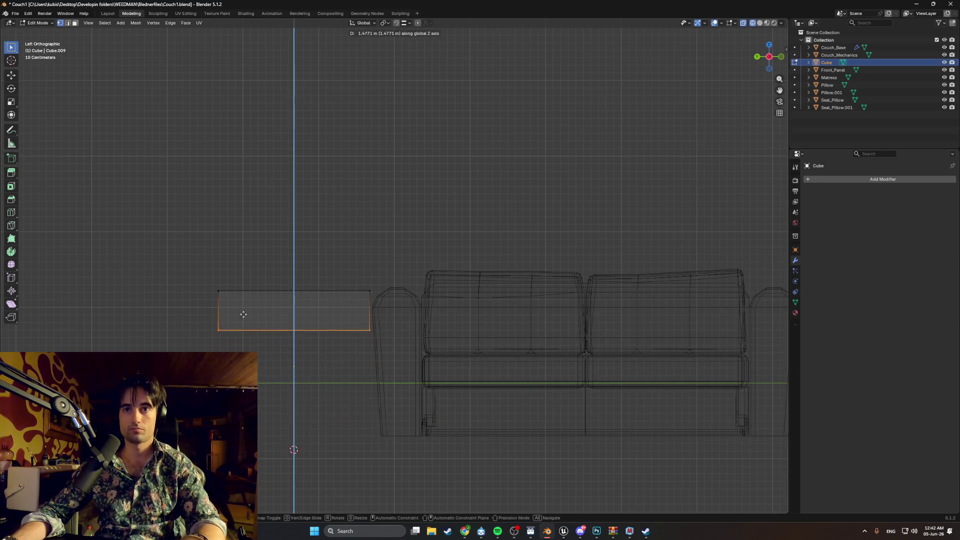
pyautogui.click(251, 300)
# Move the flattened slab along X into the frame and select the whole slab.
pyautogui.moveTo(251, 300)
pyautogui.mouseDown(button='middle')
pyautogui.moveTo(416, 328)
pyautogui.moveTo(545, 325)
pyautogui.moveTo(515, 332)
pyautogui.moveTo(460, 317)
pyautogui.mouseUp(button='middle')
pyautogui.press('g')
pyautogui.press('x')
pyautogui.click(477, 316)
pyautogui.press('KP_5')
pyautogui.moveTo(562, 347)
pyautogui.mouseDown(button='middle')
pyautogui.moveTo(499, 347)
pyautogui.moveTo(540, 365)
pyautogui.moveTo(440, 381)
pyautogui.moveTo(512, 368)
pyautogui.mouseUp(button='middle')
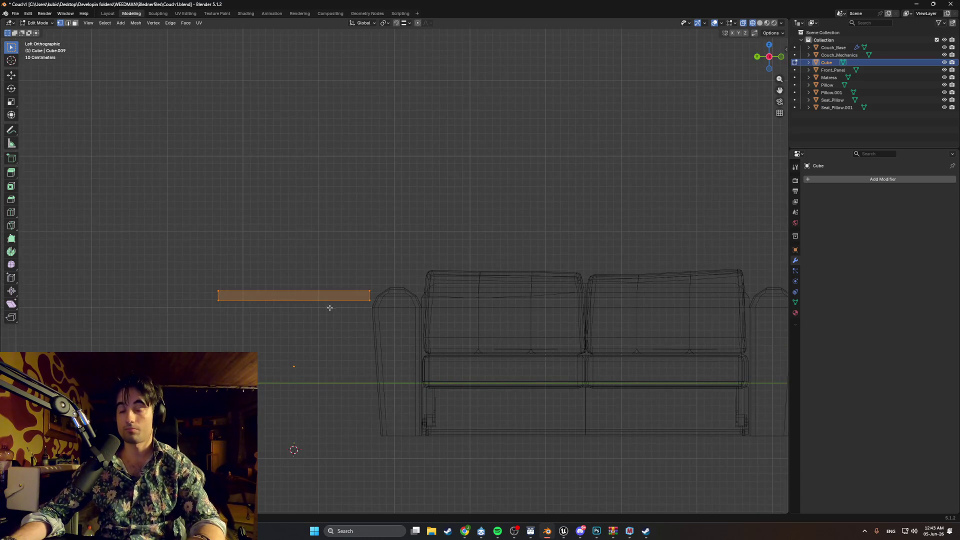
pyautogui.press('s')
pyautogui.press('z')
pyautogui.press('Escape')
pyautogui.moveTo(326, 370); pyautogui.dragTo(538, 401, button='middle')
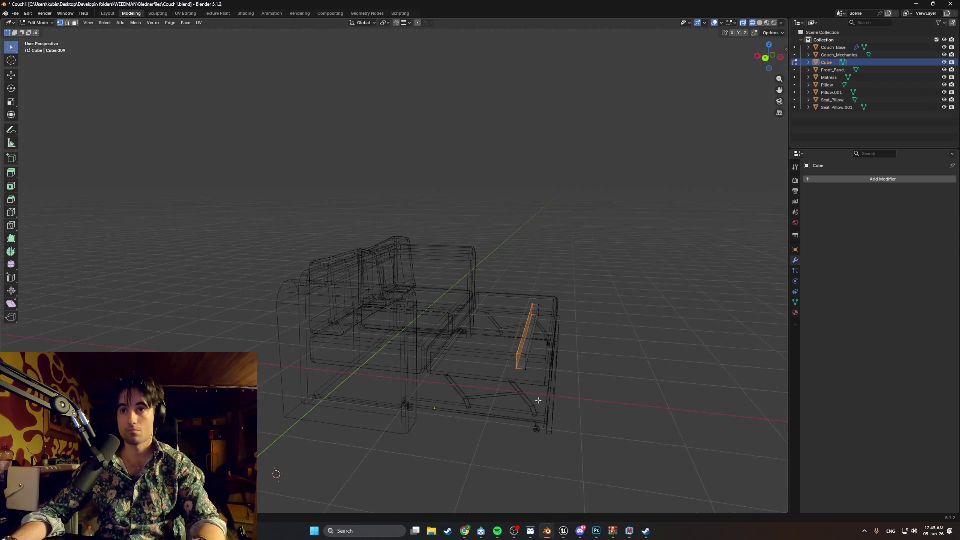
pyautogui.moveTo(481, 269); pyautogui.dragTo(481, 268)
pyautogui.moveTo(481, 268)
pyautogui.mouseDown(button='middle')
pyautogui.moveTo(491, 328)
pyautogui.moveTo(422, 275)
pyautogui.moveTo(425, 350)
pyautogui.moveTo(445, 393)
pyautogui.moveTo(587, 395)
pyautogui.moveTo(547, 390)
pyautogui.moveTo(487, 324)
pyautogui.moveTo(577, 347)
pyautogui.moveTo(510, 329)
pyautogui.moveTo(499, 350)
pyautogui.moveTo(440, 313)
pyautogui.moveTo(439, 341)
pyautogui.moveTo(409, 343)
pyautogui.moveTo(435, 317)
pyautogui.moveTo(453, 320)
pyautogui.moveTo(351, 336)
pyautogui.moveTo(645, 328)
pyautogui.moveTo(548, 291)
pyautogui.moveTo(553, 317)
pyautogui.moveTo(531, 316)
pyautogui.mouseUp(button='middle')
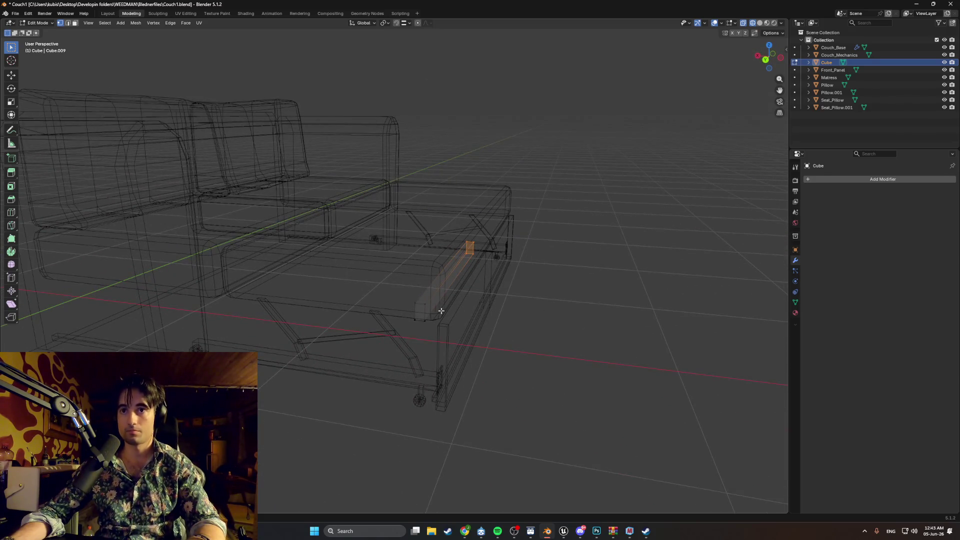
# Shift the new piece along Y, then stretch one end along X into a long plank.
pyautogui.press('g')
pyautogui.press('y')
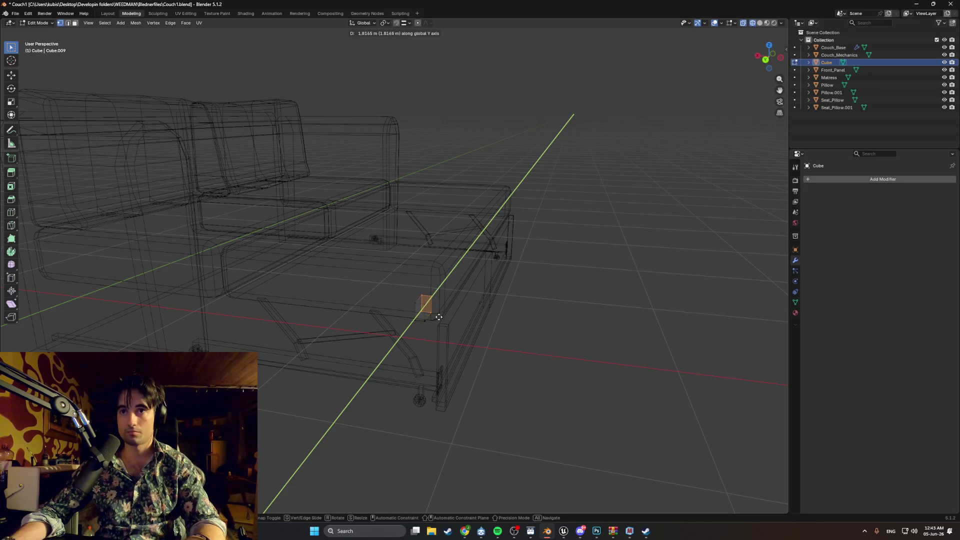
pyautogui.click(432, 316)
pyautogui.moveTo(431, 316)
pyautogui.mouseDown(button='middle')
pyautogui.moveTo(428, 308)
pyautogui.moveTo(499, 315)
pyautogui.moveTo(472, 322)
pyautogui.moveTo(518, 366)
pyautogui.mouseUp(button='middle')
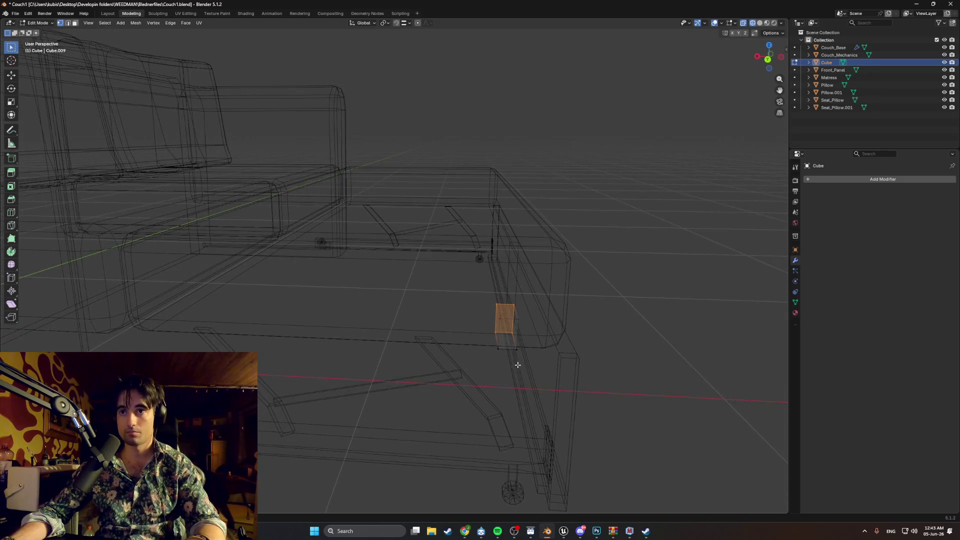
pyautogui.moveTo(476, 300); pyautogui.dragTo(477, 300)
pyautogui.press('g')
pyautogui.press('x')
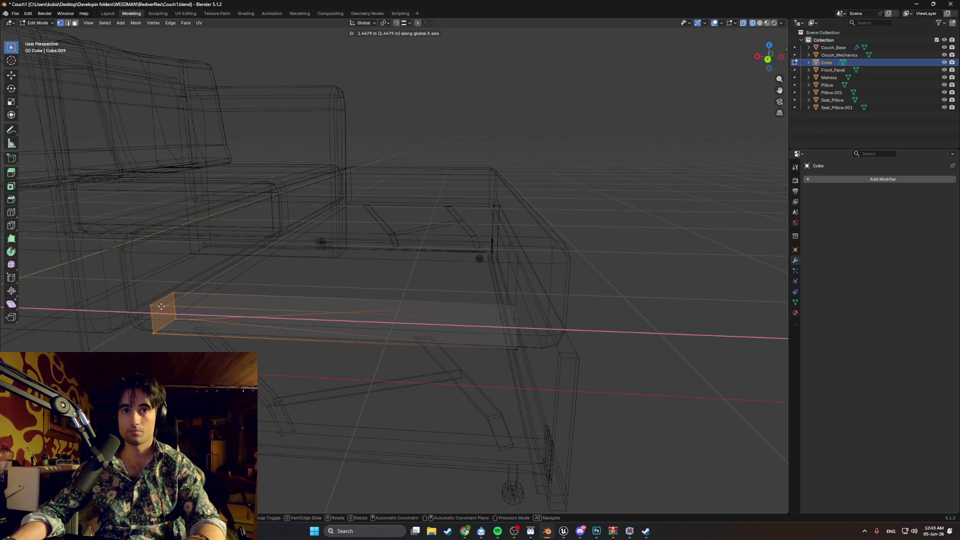
pyautogui.click(359, 334)
pyautogui.hotkey('ctrl', 'z')
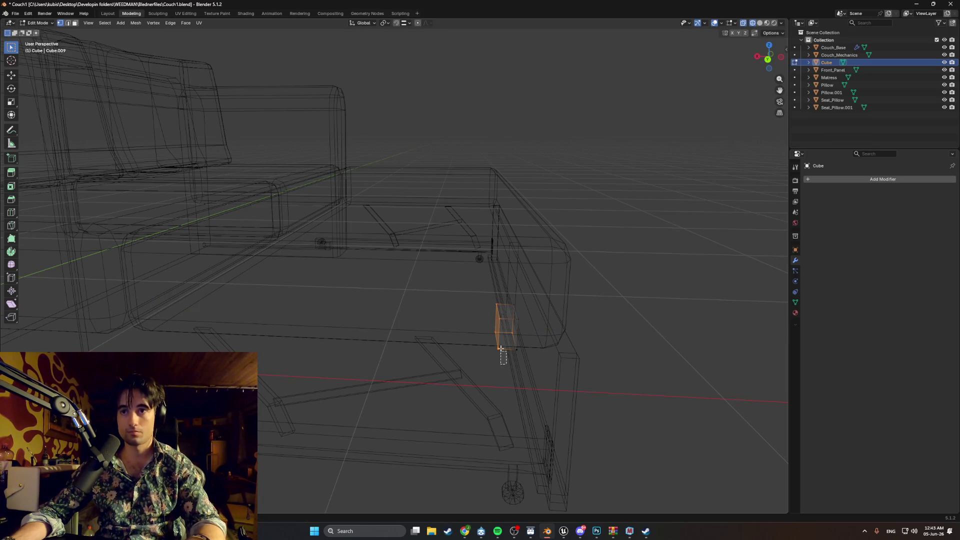
pyautogui.press('g')
pyautogui.press('x')
pyautogui.click(295, 316)
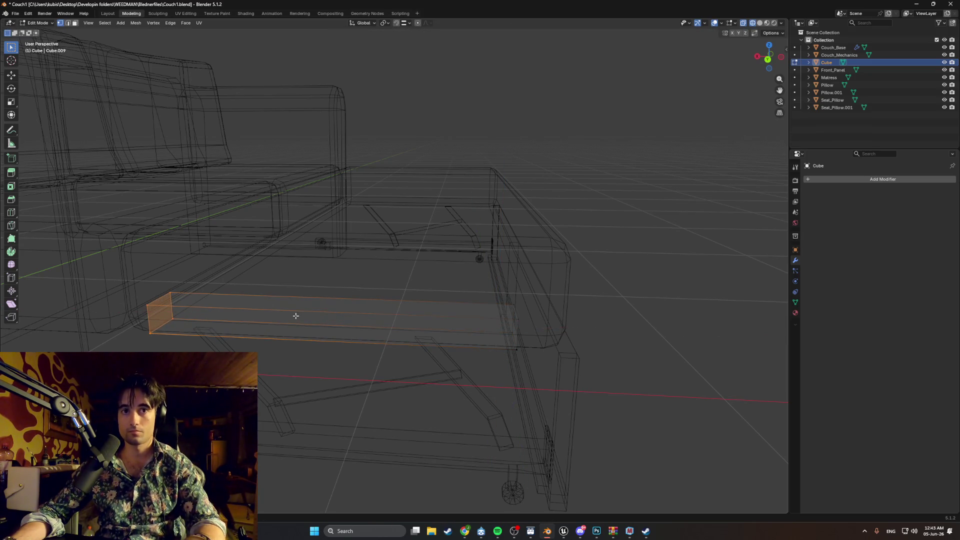
# Lower the plank's top face along Z to make it thin.
pyautogui.moveTo(295, 315); pyautogui.dragTo(433, 317, button='middle')
pyautogui.keyDown('shift'); pyautogui.click(370, 303); pyautogui.keyUp('shift')
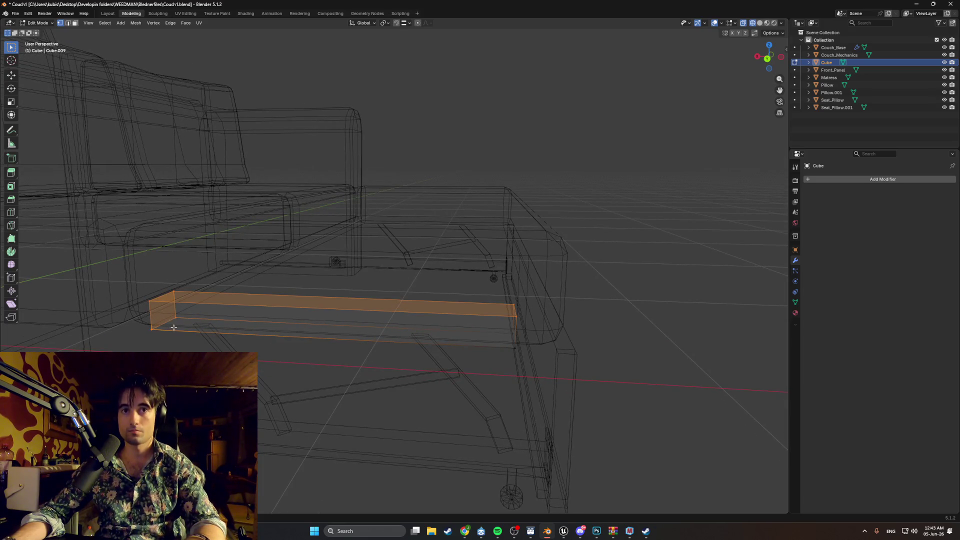
pyautogui.keyDown('shift'); pyautogui.click(132, 315); pyautogui.keyUp('shift')
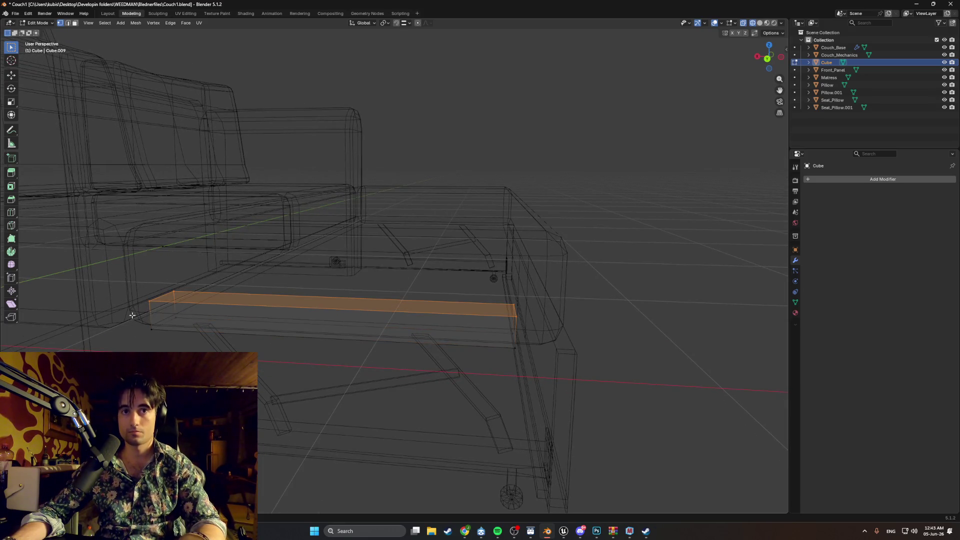
pyautogui.press('g')
pyautogui.press('z')
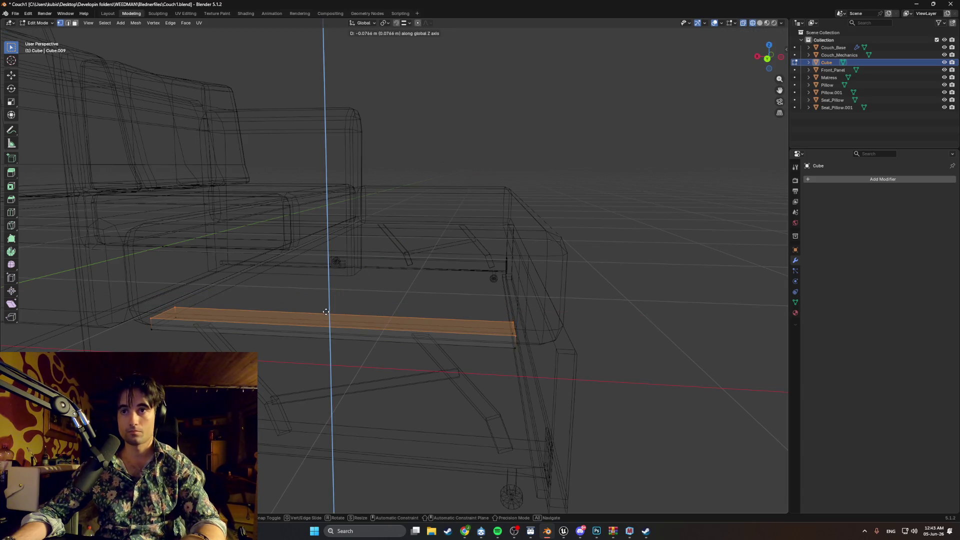
pyautogui.click(326, 311)
# Extrude a face of the plank to extend it further.
pyautogui.moveTo(326, 311)
pyautogui.mouseDown(button='middle')
pyautogui.moveTo(307, 306)
pyautogui.moveTo(317, 321)
pyautogui.mouseUp(button='middle')
pyautogui.moveTo(407, 364)
pyautogui.mouseDown()
pyautogui.moveTo(365, 322)
pyautogui.moveTo(344, 275)
pyautogui.mouseUp()
pyautogui.press('e')
pyautogui.click(340, 313)
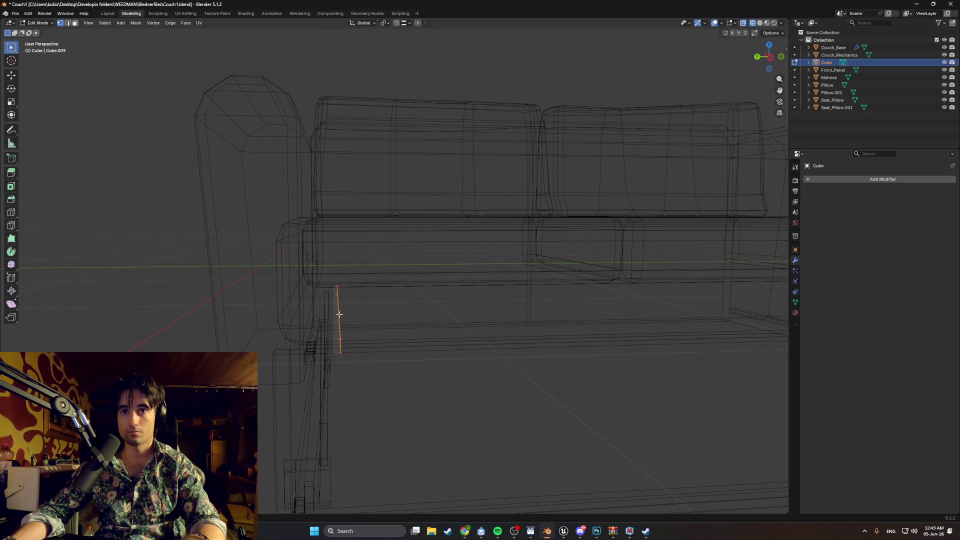
pyautogui.moveTo(340, 312)
pyautogui.mouseDown(button='middle')
pyautogui.moveTo(397, 313)
pyautogui.moveTo(360, 315)
pyautogui.moveTo(373, 322)
pyautogui.mouseUp(button='middle')
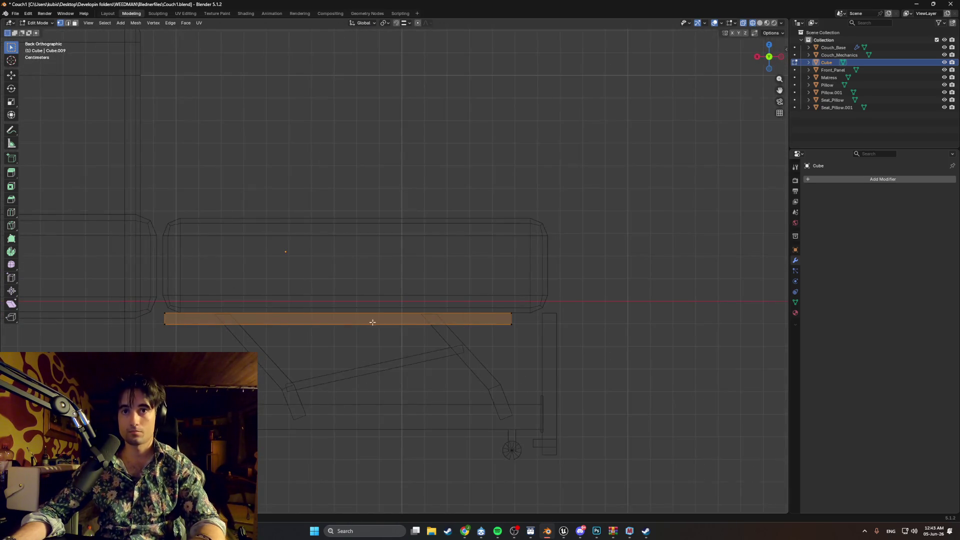
# Slide the plank along X and drop it down to sit beneath the mattress.
pyautogui.press('g')
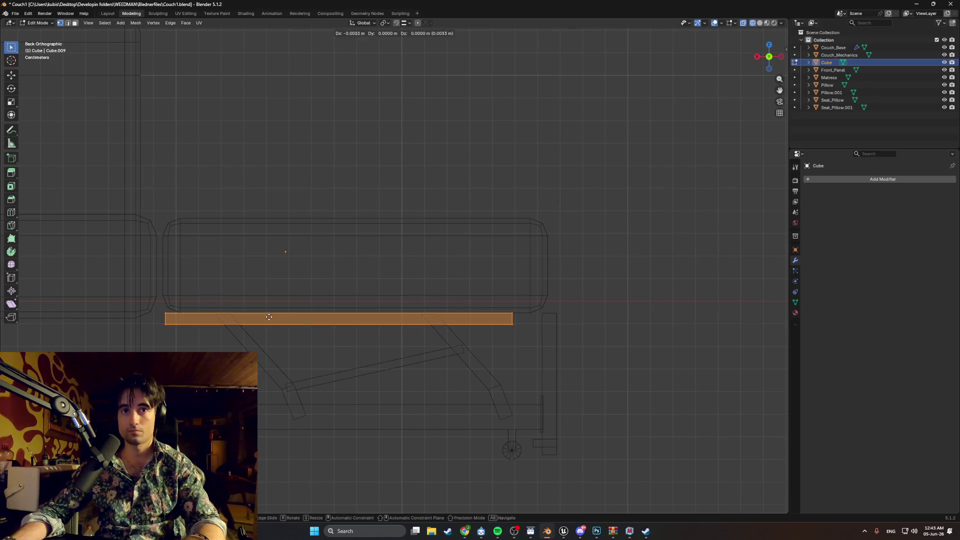
pyautogui.press('x')
pyautogui.click(283, 320)
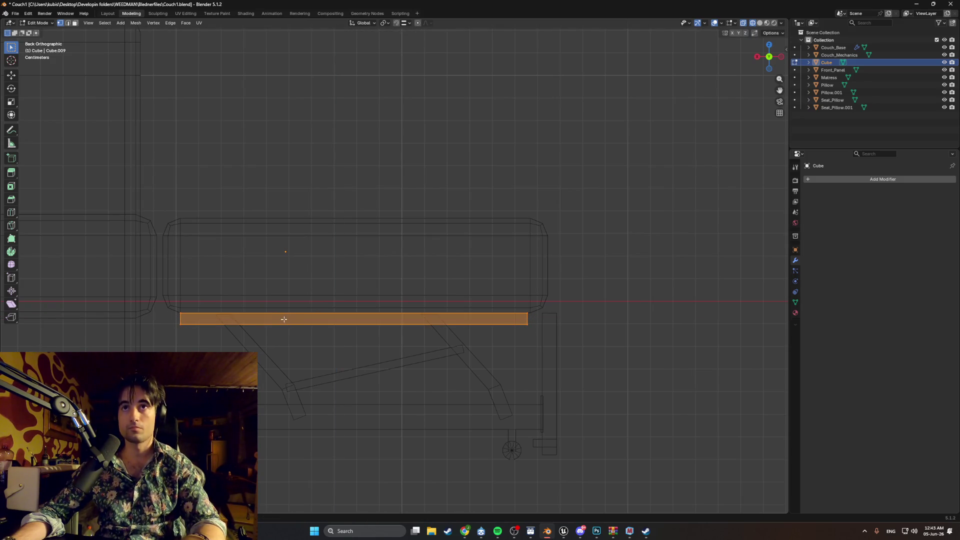
pyautogui.press('g')
pyautogui.press('z')
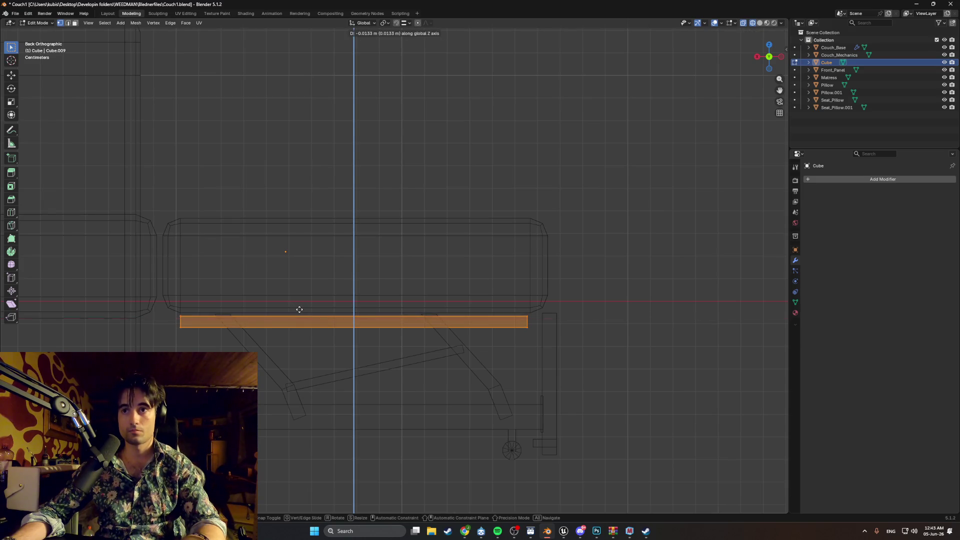
pyautogui.press('z')
pyautogui.press('z')
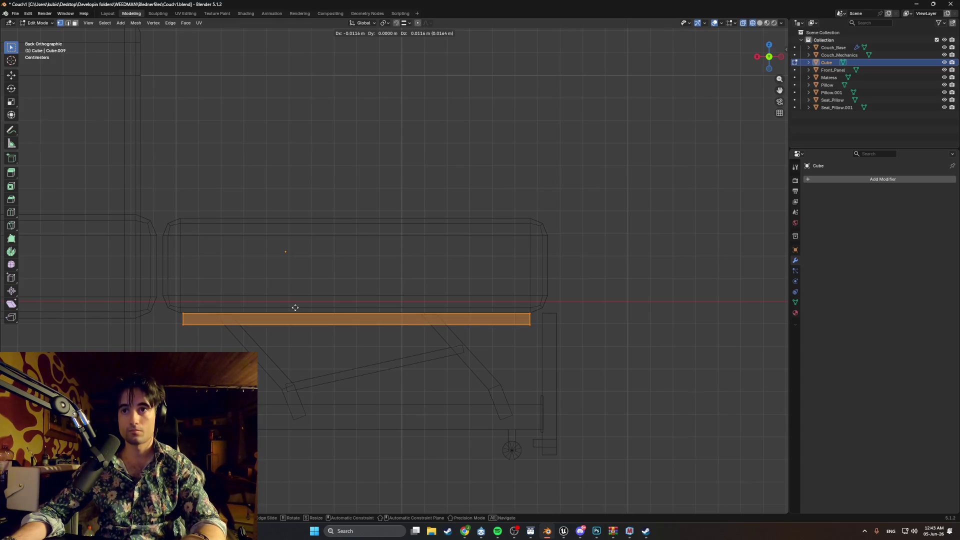
pyautogui.click(295, 308)
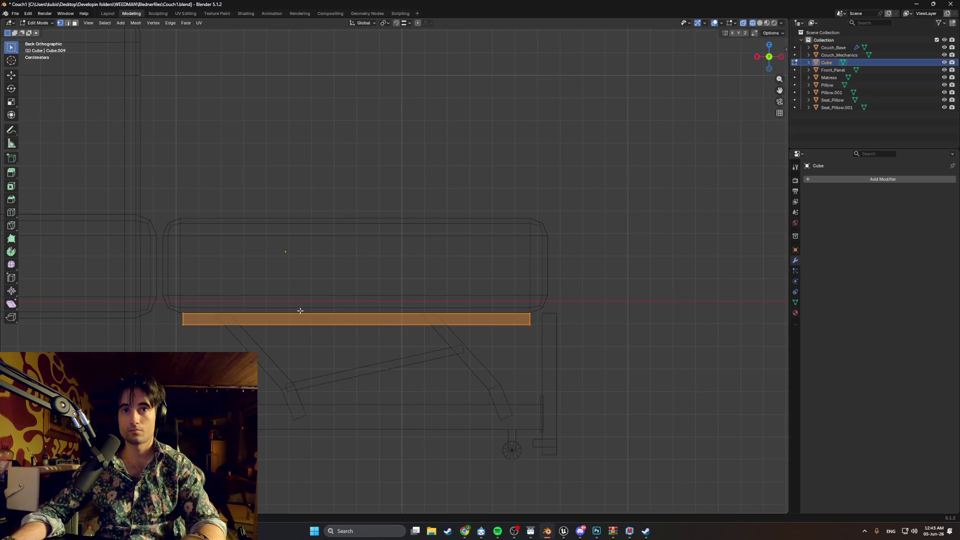
# Switch to Solid shading and shift the plank along Y to set its depth.
pyautogui.press('z')
pyautogui.click(354, 311)
pyautogui.moveTo(354, 311)
pyautogui.mouseDown(button='middle')
pyautogui.moveTo(356, 331)
pyautogui.moveTo(300, 320)
pyautogui.moveTo(254, 268)
pyautogui.mouseUp(button='middle')
pyautogui.scroll(3, 356, 330)
pyautogui.scroll(2, 357, 330)
pyautogui.press('g')
pyautogui.press('y')
pyautogui.click(315, 335)
pyautogui.press('g')
pyautogui.press('y')
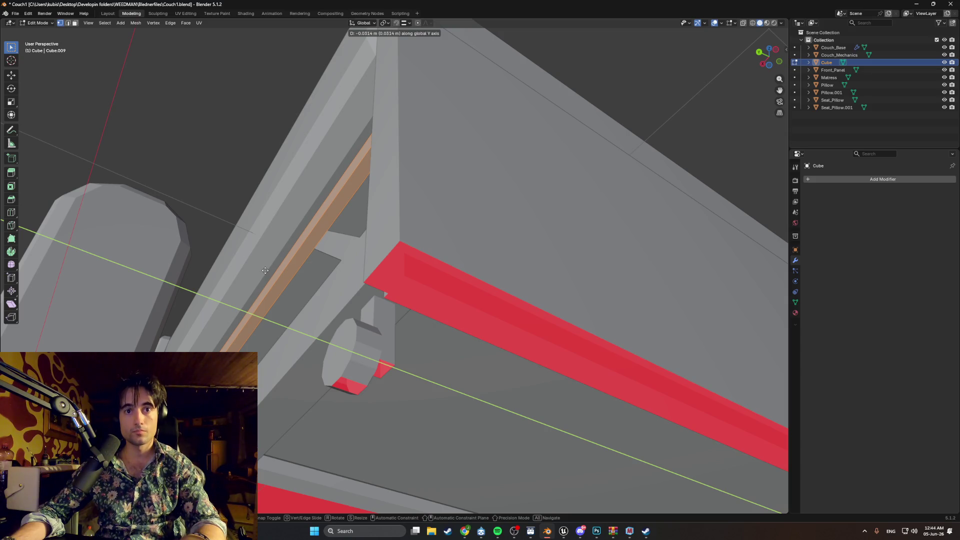
# Confirm the plank's depth position and inspect it from the side of the couch.
pyautogui.click(266, 270)
pyautogui.moveTo(265, 283)
pyautogui.mouseDown(button='middle')
pyautogui.moveTo(302, 323)
pyautogui.moveTo(283, 333)
pyautogui.mouseUp(button='middle')
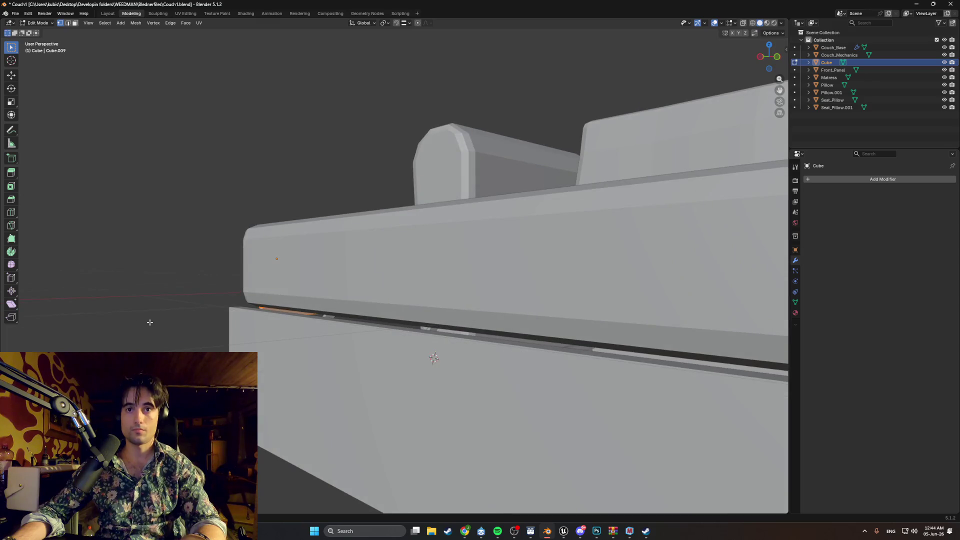
pyautogui.scroll(5, 283, 333)
pyautogui.scroll(-3, 284, 330)
pyautogui.scroll(3, 288, 320)
pyautogui.scroll(-3, 289, 319)
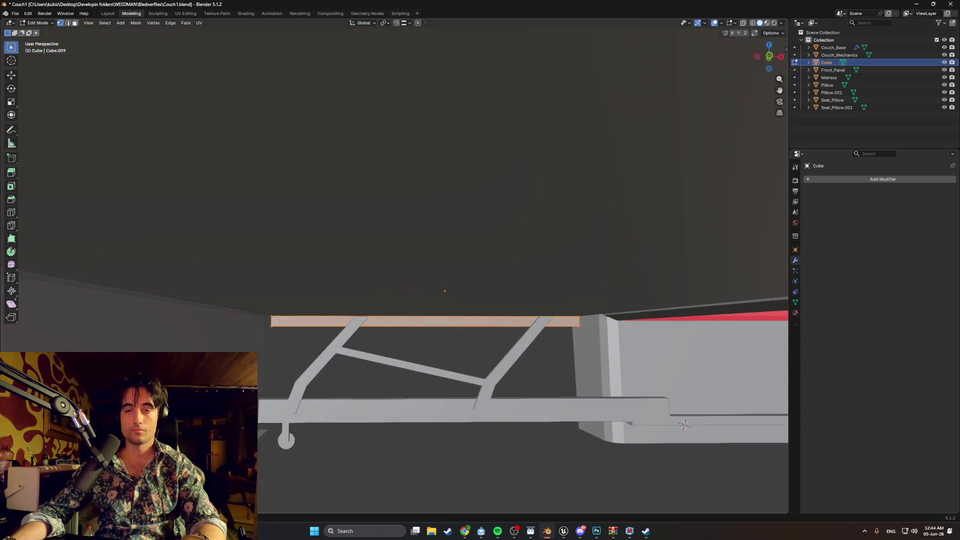
pyautogui.moveTo(288, 317); pyautogui.dragTo(380, 332, button='middle')
pyautogui.scroll(-4, 400, 333)
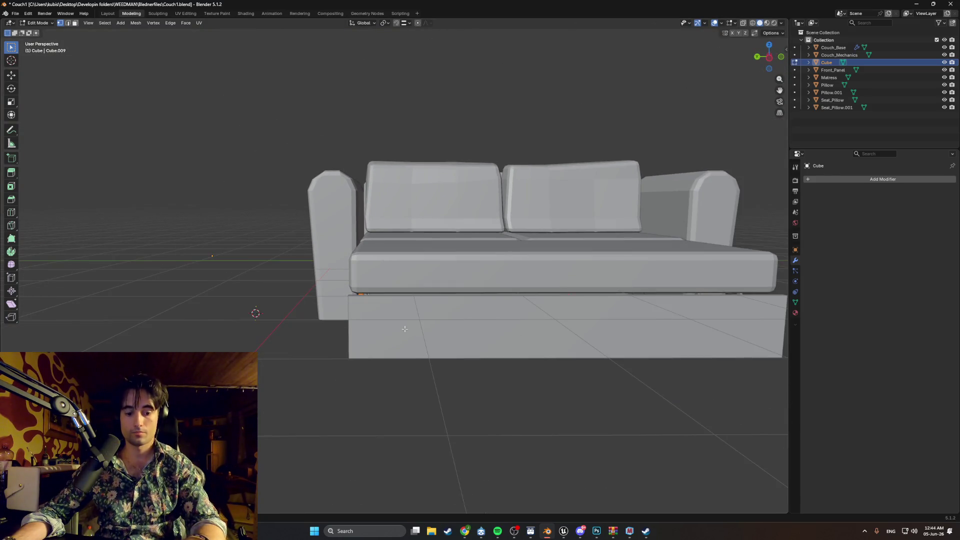
# Move the edited geometry about -0.93 m along Y, under the couch seat.
pyautogui.hotkey('shift', 'v')
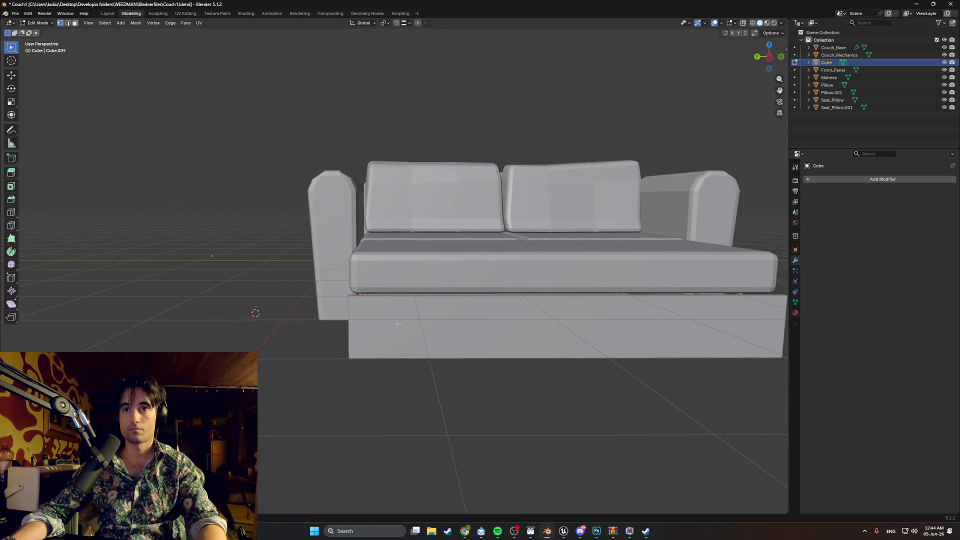
pyautogui.press('g')
pyautogui.press('y')
pyautogui.moveTo(687, 334)
pyautogui.mouseDown(button='middle')
pyautogui.moveTo(515, 299)
pyautogui.moveTo(627, 362)
pyautogui.moveTo(536, 278)
pyautogui.moveTo(540, 337)
pyautogui.moveTo(332, 247)
pyautogui.moveTo(378, 301)
pyautogui.moveTo(450, 286)
pyautogui.moveTo(440, 295)
pyautogui.mouseUp(button='middle')
pyautogui.click(539, 303)
pyautogui.scroll(5, 539, 303)
pyautogui.scroll(-5, 441, 296)
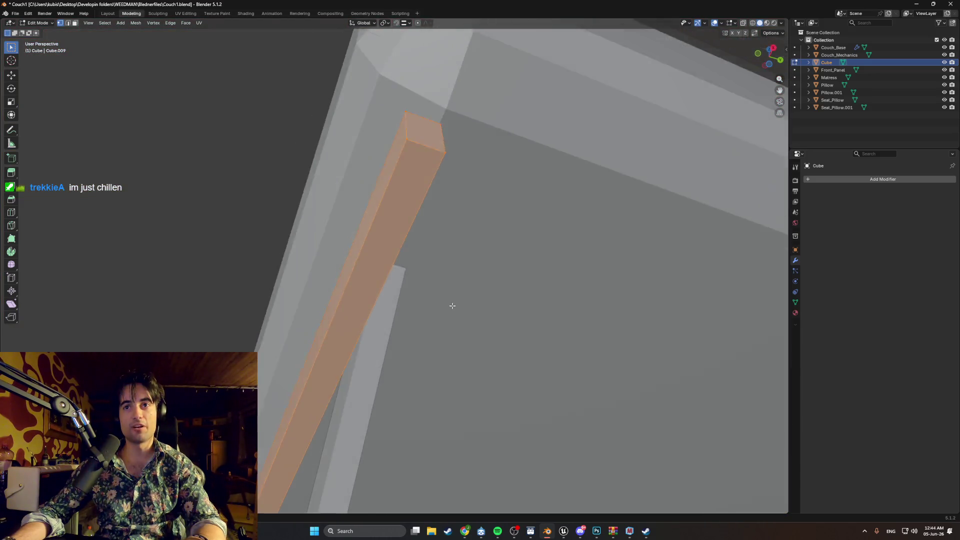
# Nudge the strut -0.0054 m along Y against the frame corner.
pyautogui.scroll(5, 446, 300)
pyautogui.scroll(-6, 440, 297)
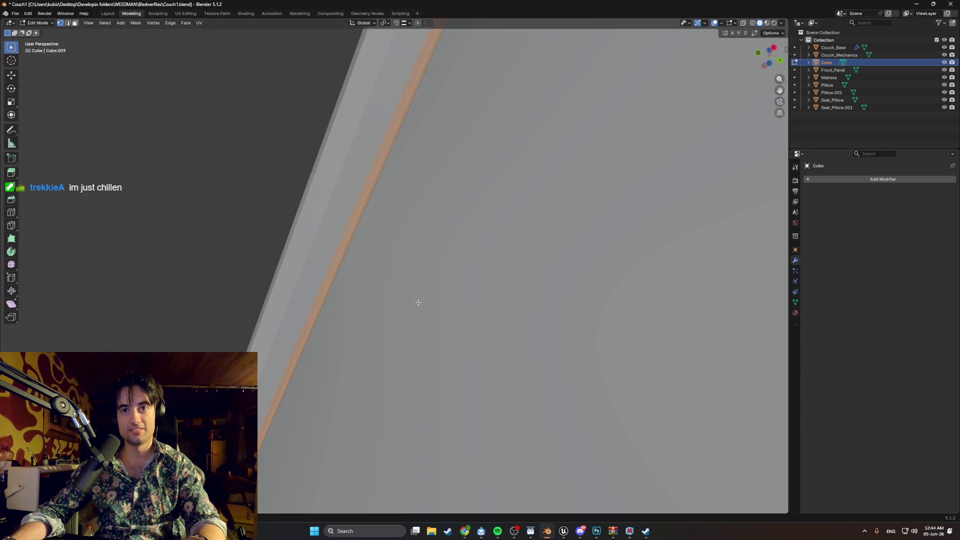
pyautogui.moveTo(409, 315); pyautogui.dragTo(405, 315, button='middle')
pyautogui.press('g')
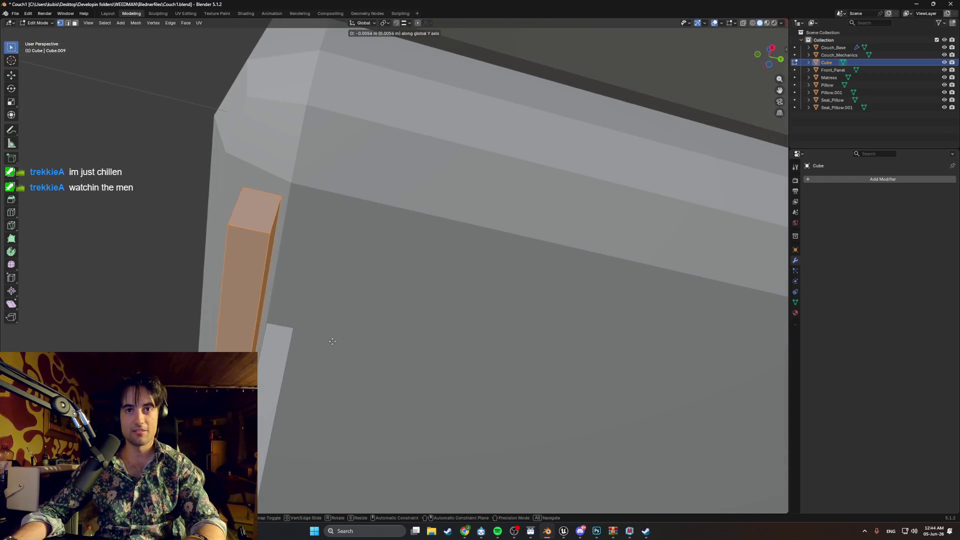
pyautogui.click(334, 341)
# Orbit around the couch to inspect the underside brace and the grey panel's red trim.
pyautogui.scroll(3, 322, 343)
pyautogui.scroll(-6, 421, 350)
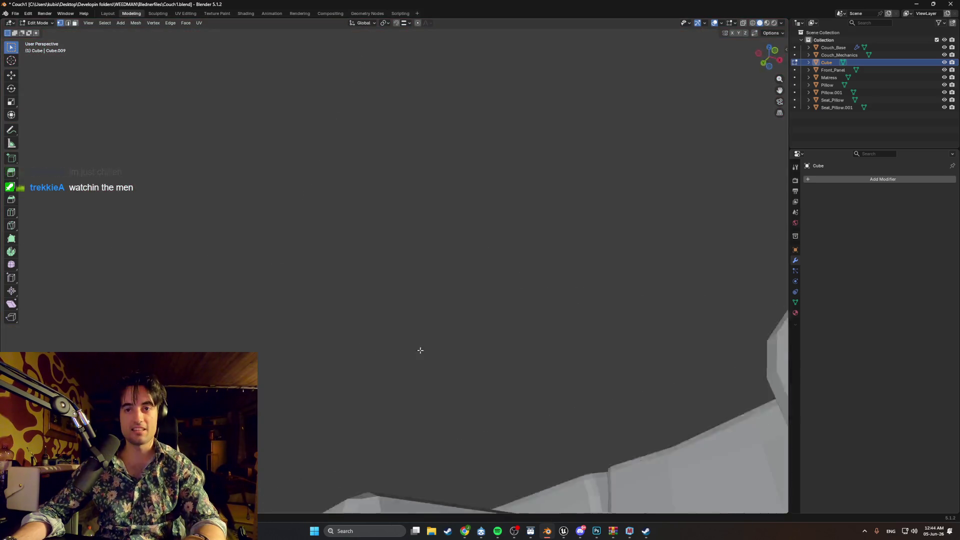
pyautogui.moveTo(420, 350); pyautogui.dragTo(465, 356, button='middle')
pyautogui.scroll(5, 465, 356)
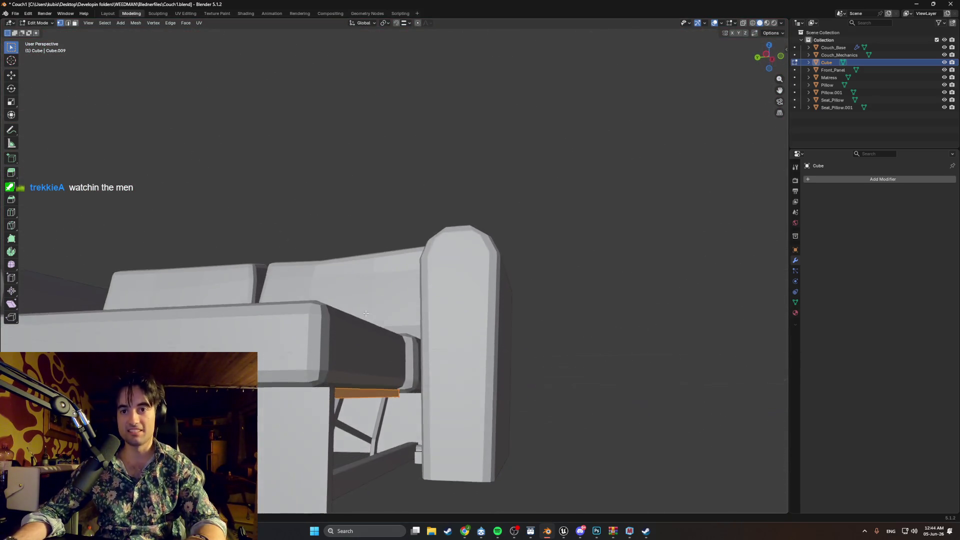
pyautogui.moveTo(383, 368)
pyautogui.mouseDown(button='middle')
pyautogui.moveTo(332, 321)
pyautogui.moveTo(332, 294)
pyautogui.moveTo(321, 313)
pyautogui.moveTo(331, 307)
pyautogui.moveTo(242, 281)
pyautogui.moveTo(457, 345)
pyautogui.mouseUp(button='middle')
pyautogui.scroll(5, 333, 320)
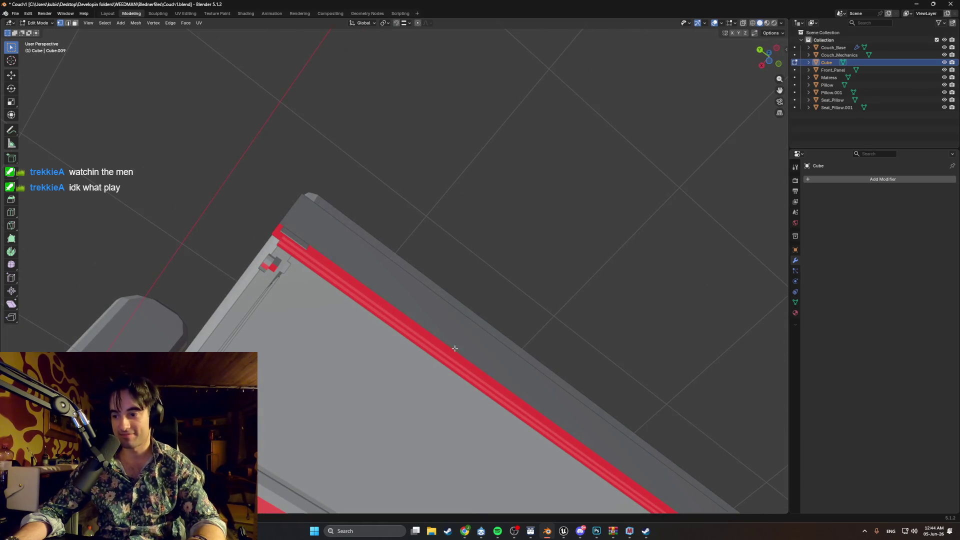
pyautogui.moveTo(381, 343)
pyautogui.mouseDown(button='middle')
pyautogui.moveTo(461, 373)
pyautogui.moveTo(462, 359)
pyautogui.moveTo(360, 292)
pyautogui.moveTo(303, 279)
pyautogui.mouseUp(button='middle')
pyautogui.scroll(4, 495, 363)
pyautogui.scroll(-5, 495, 363)
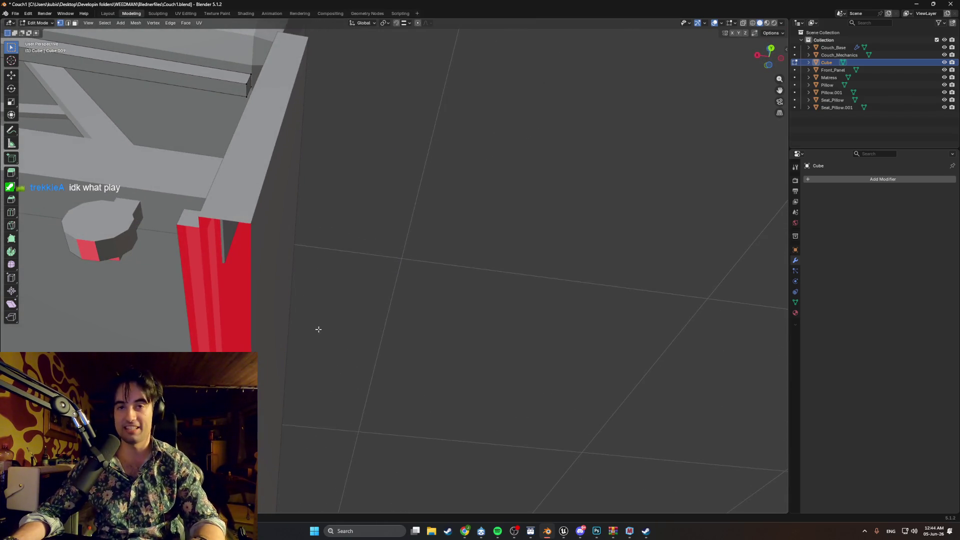
pyautogui.moveTo(319, 329); pyautogui.dragTo(268, 339, button='middle')
pyautogui.moveTo(482, 380)
pyautogui.mouseDown(button='middle')
pyautogui.moveTo(586, 369)
pyautogui.moveTo(533, 394)
pyautogui.moveTo(444, 327)
pyautogui.mouseUp(button='middle')
pyautogui.moveTo(650, 333); pyautogui.dragTo(557, 385, button='middle')
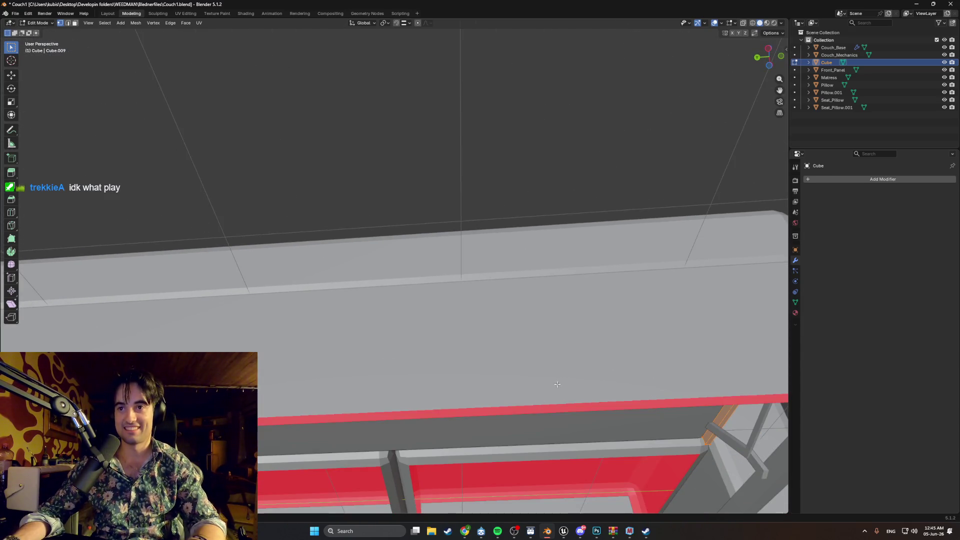
pyautogui.click(448, 531)
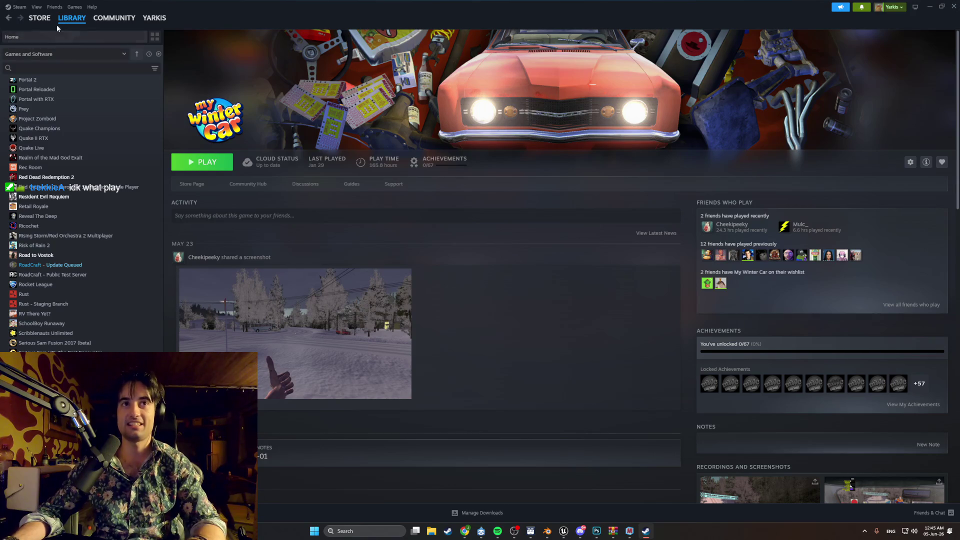
# Filter the Steam library list to show only installed games.
pyautogui.click(41, 34)
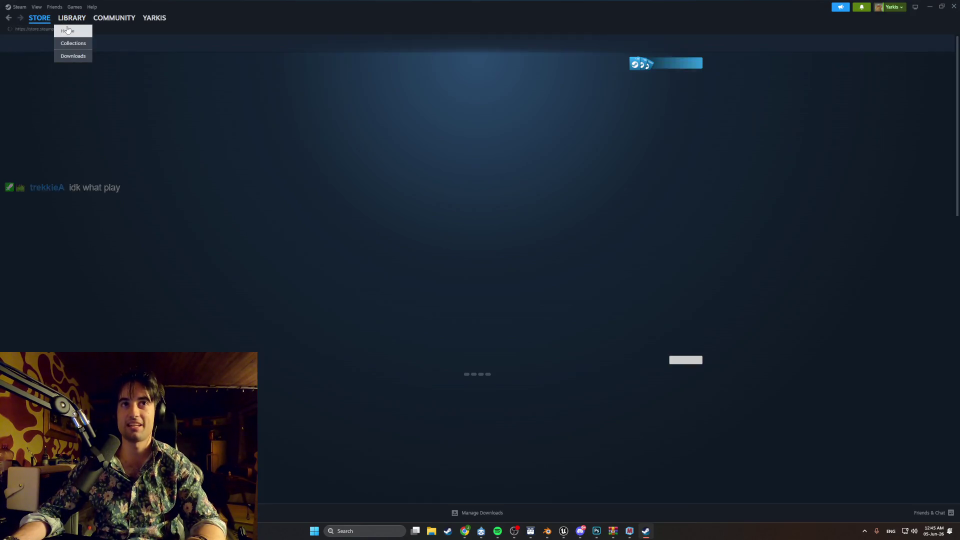
pyautogui.click(66, 31)
pyautogui.scroll(15, 54, 146)
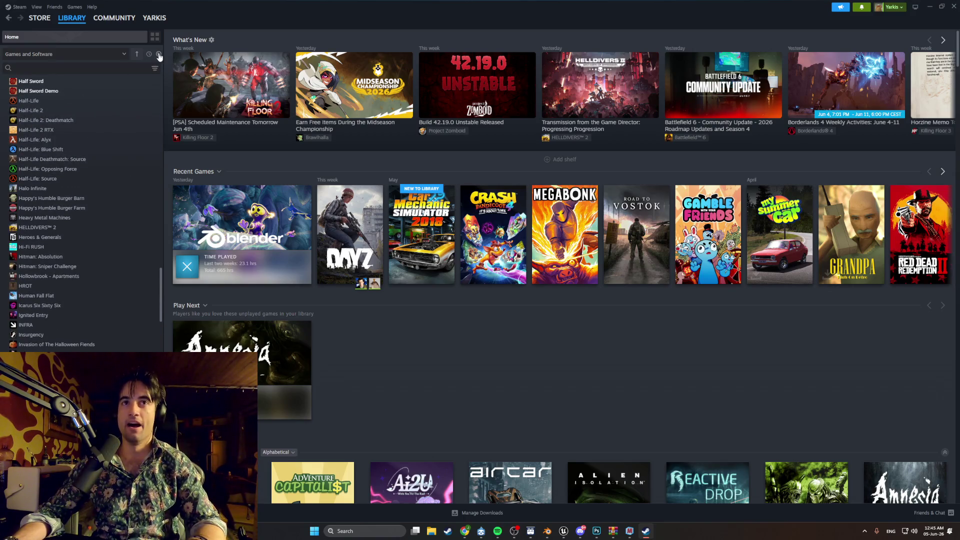
pyautogui.click(158, 54)
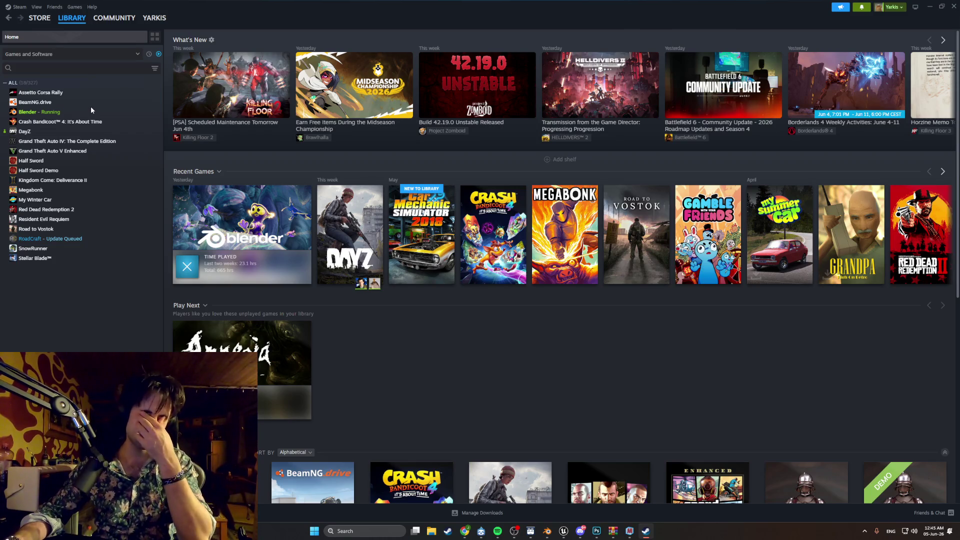
# Search the Steam Store for 'gamble' and browse the results.
pyautogui.click(47, 36)
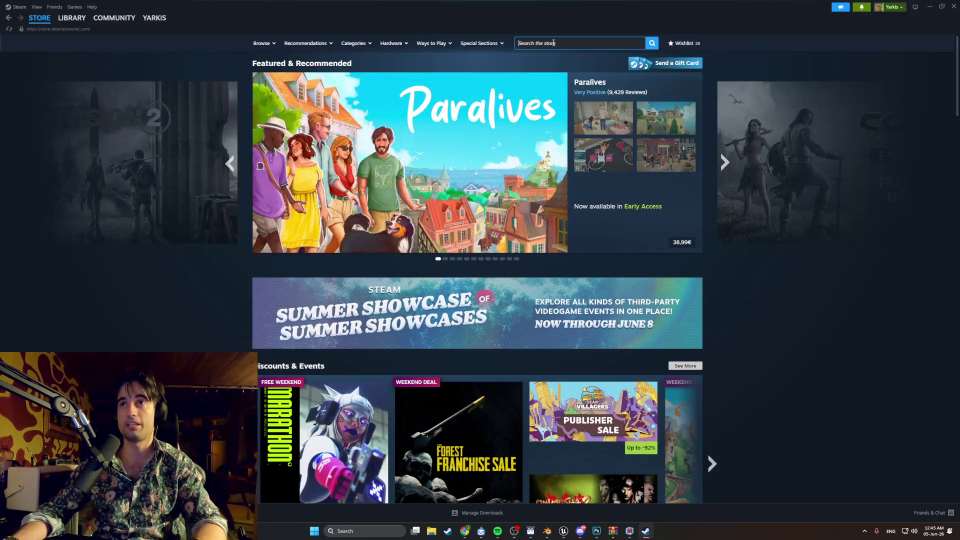
pyautogui.click(554, 43)
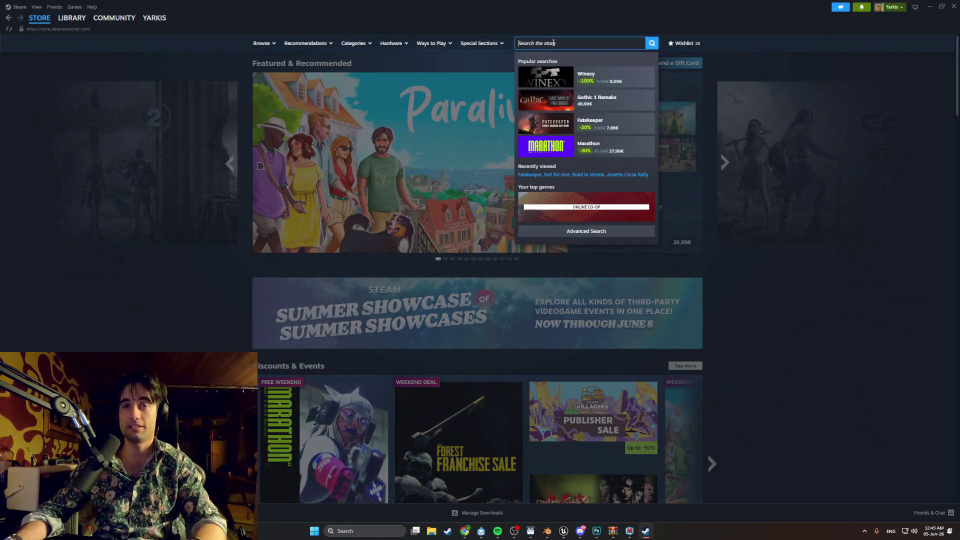
pyautogui.write('gamble')
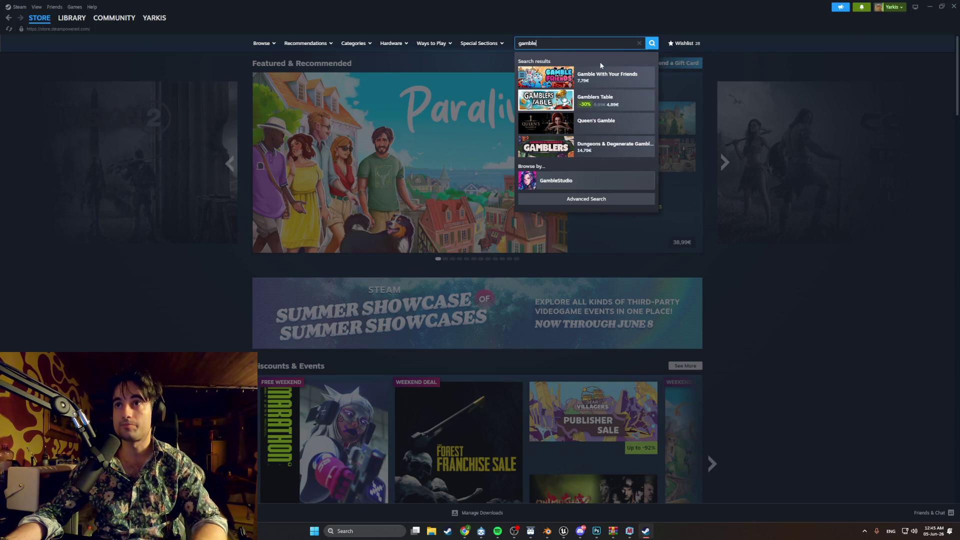
pyautogui.click(652, 46)
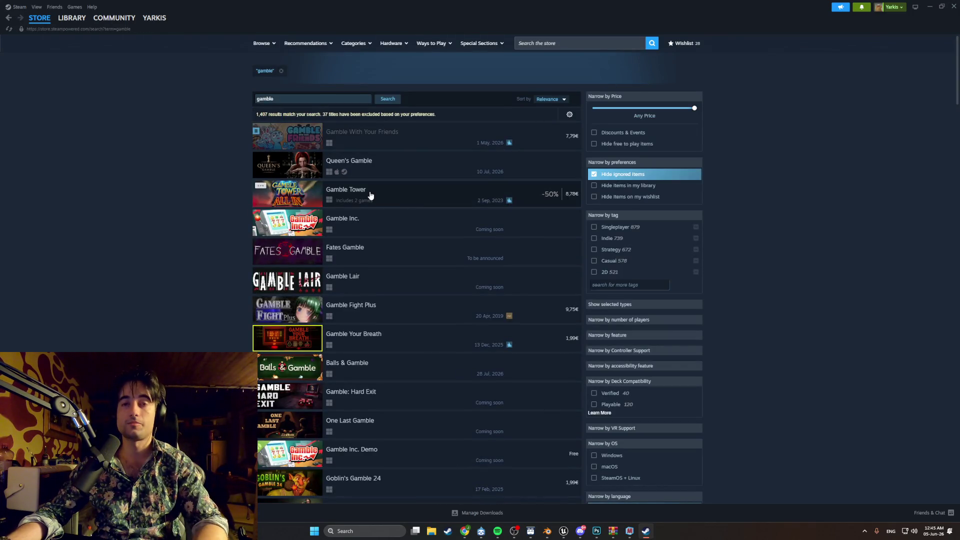
pyautogui.moveTo(342, 275)
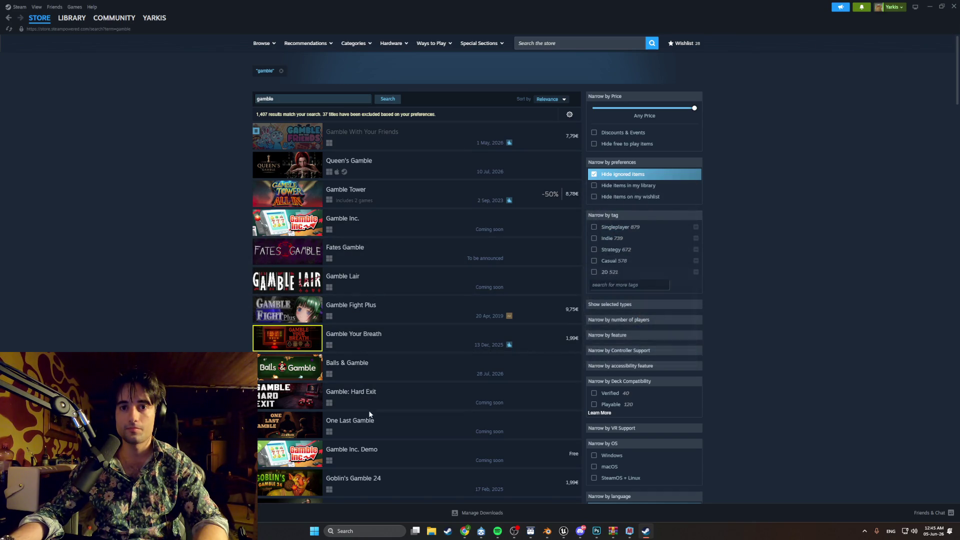
pyautogui.moveTo(372, 430)
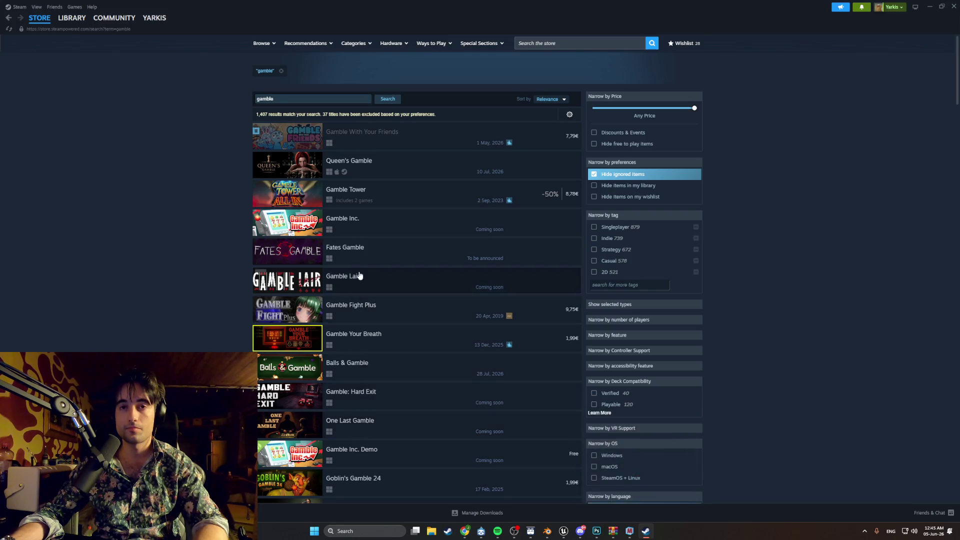
pyautogui.scroll(-5, 357, 270)
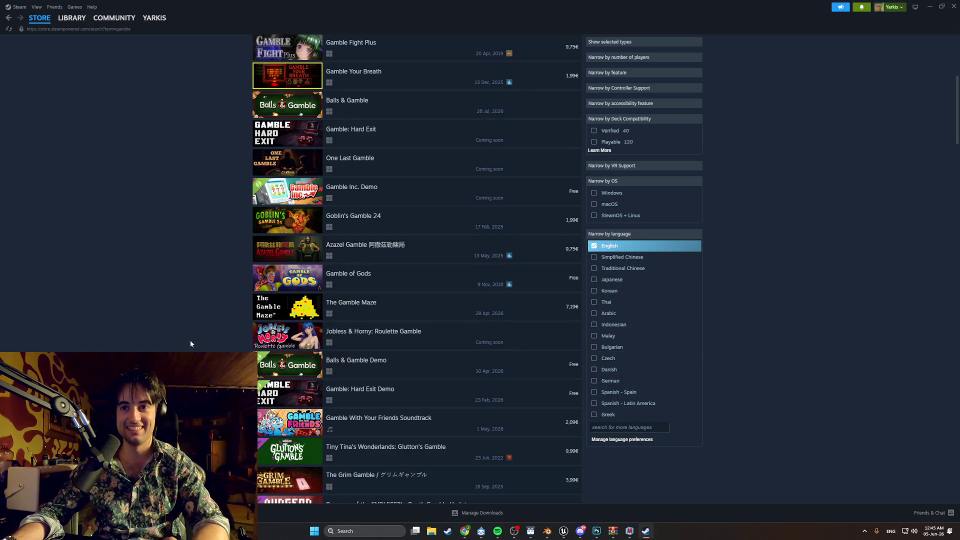
pyautogui.scroll(-1, 190, 336)
pyautogui.scroll(-3, 190, 333)
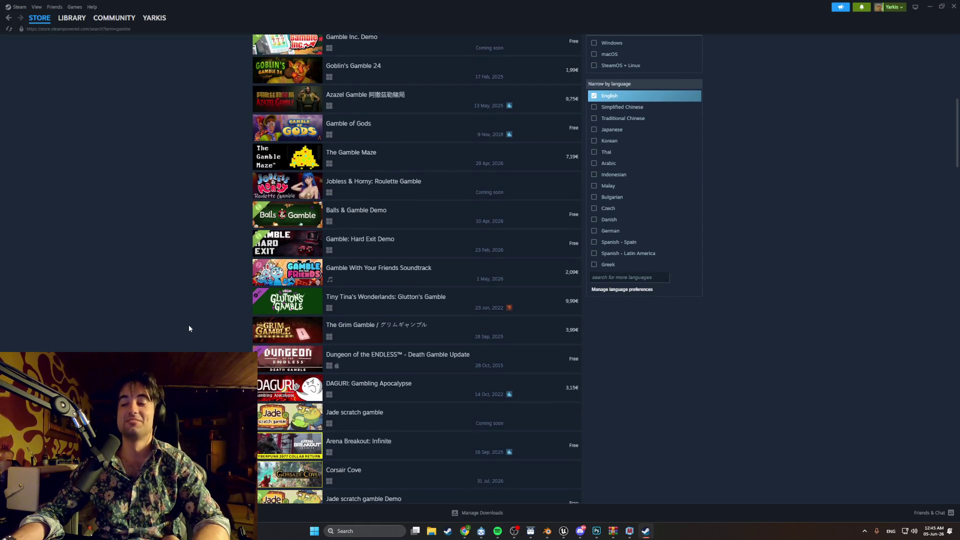
pyautogui.scroll(4, 189, 328)
pyautogui.scroll(2, 188, 328)
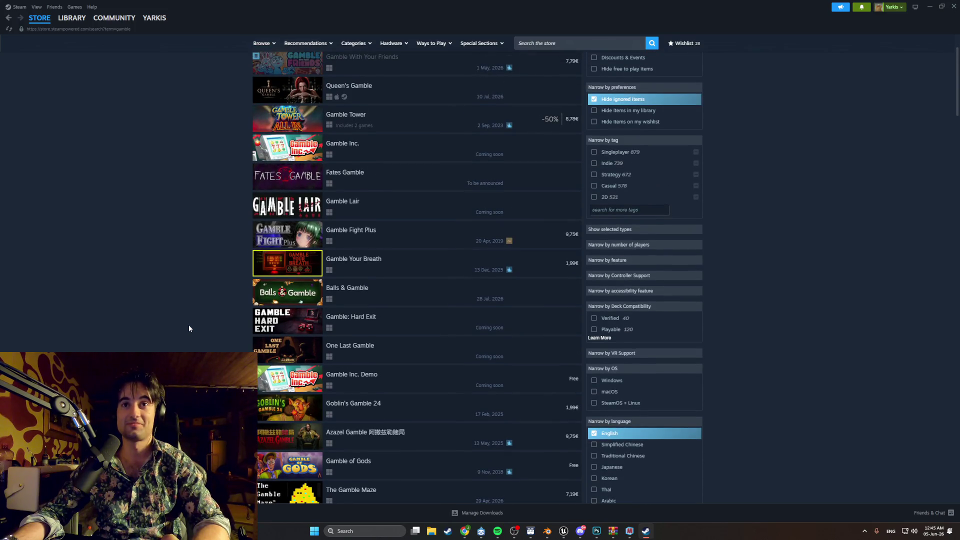
# Open the DayZ library page, glance at Megabonk, then return to DayZ.
pyautogui.click(69, 29)
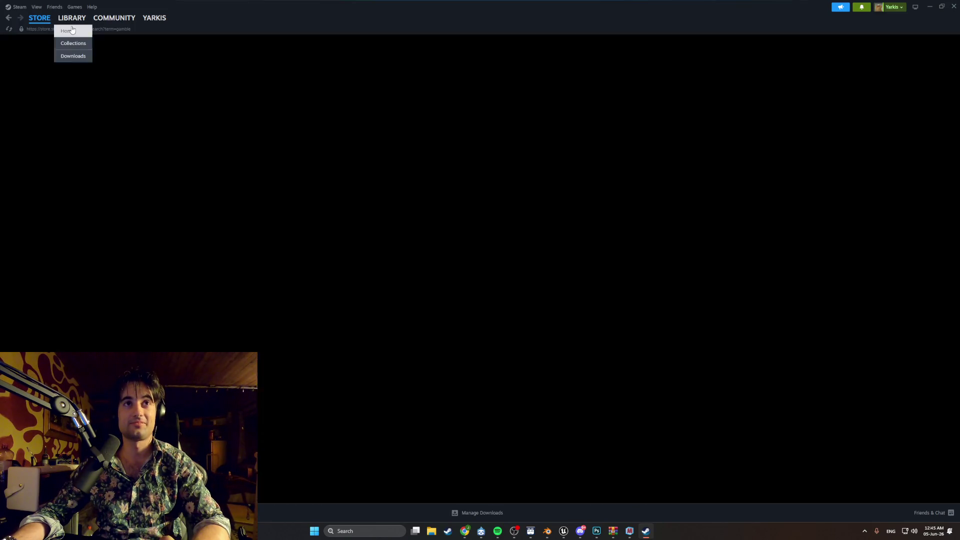
pyautogui.click(42, 132)
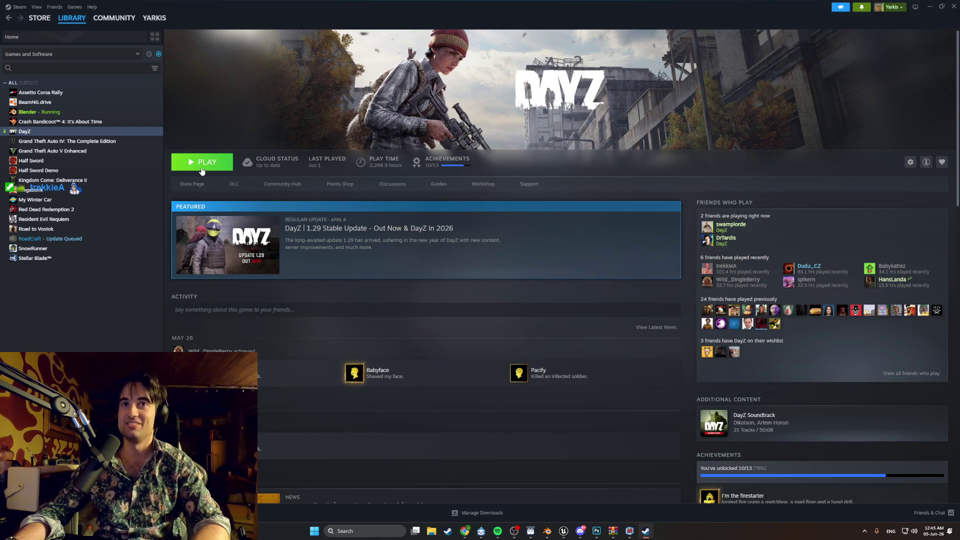
pyautogui.click(131, 191)
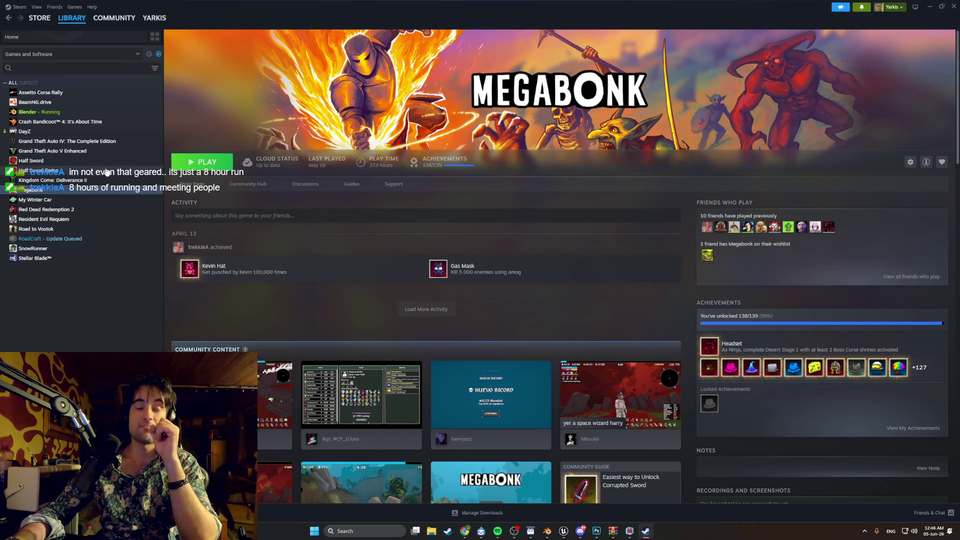
pyautogui.click(63, 133)
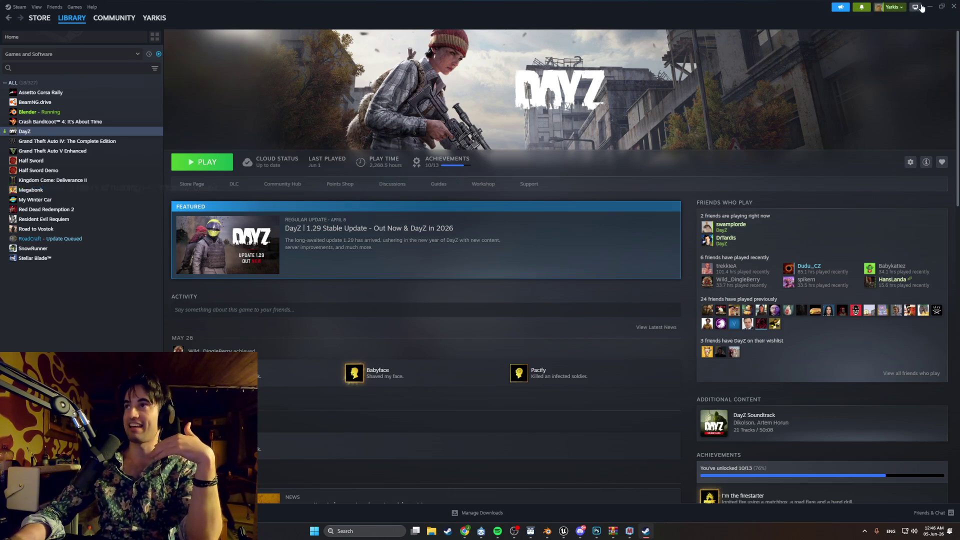
pyautogui.click(547, 532)
# Hide Couch_Base, Cube and Front_Panel, keeping Couch_Mechanics and Matress visible.
pyautogui.scroll(-8, 609, 250)
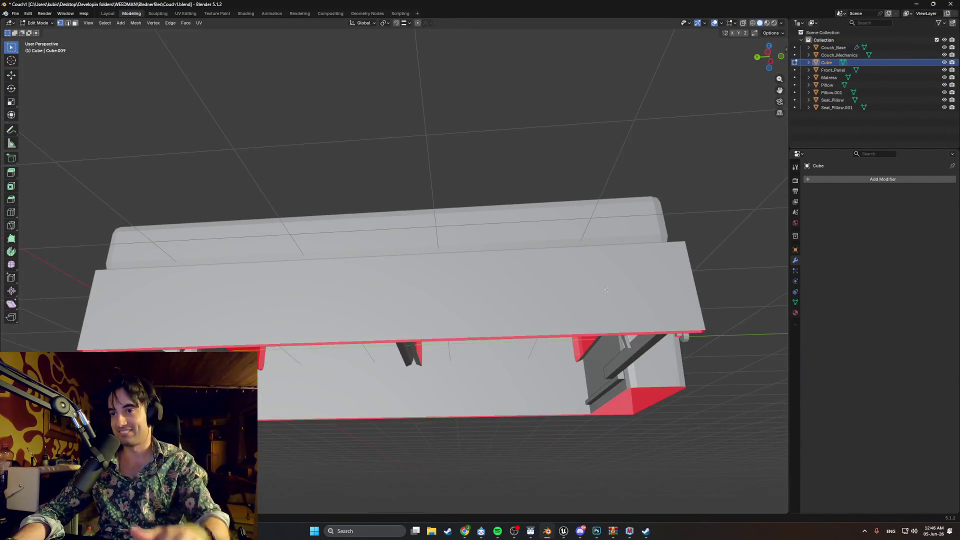
pyautogui.moveTo(610, 250)
pyautogui.mouseDown(button='middle')
pyautogui.moveTo(657, 274)
pyautogui.moveTo(500, 270)
pyautogui.moveTo(523, 269)
pyautogui.moveTo(512, 253)
pyautogui.moveTo(517, 210)
pyautogui.moveTo(502, 255)
pyautogui.moveTo(484, 248)
pyautogui.mouseUp(button='middle')
pyautogui.moveTo(400, 199); pyautogui.dragTo(387, 217, button='middle')
pyautogui.click(944, 47)
pyautogui.moveTo(944, 52); pyautogui.dragTo(944, 79)
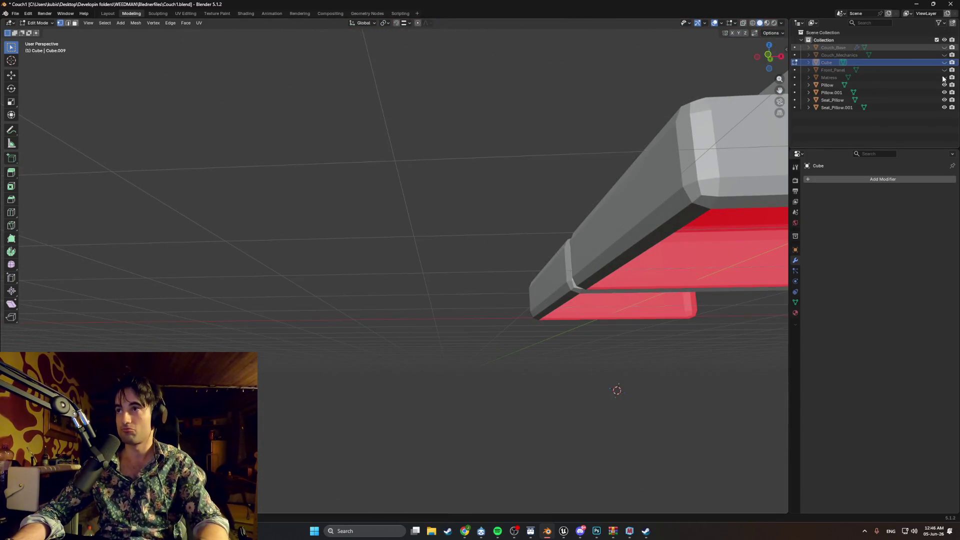
pyautogui.click(945, 54)
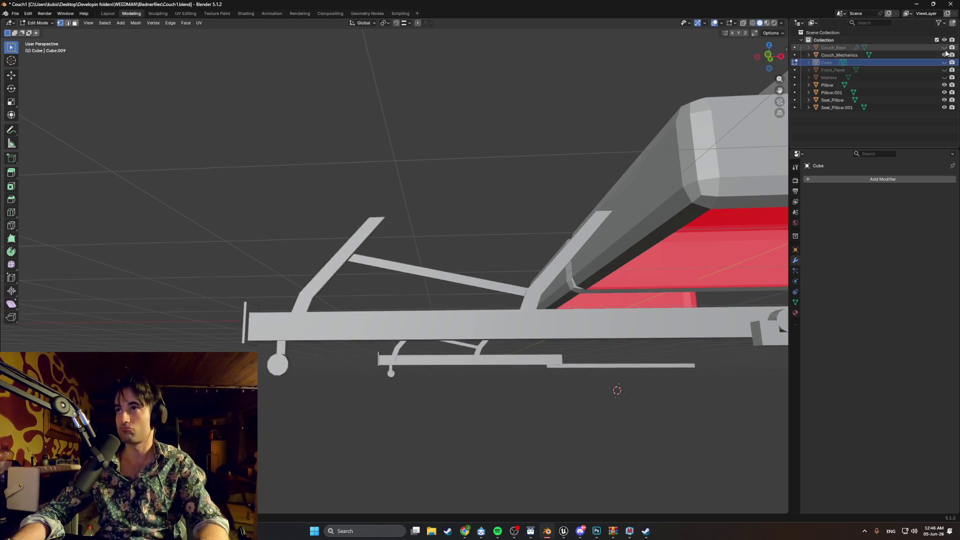
pyautogui.click(944, 47)
pyautogui.click(945, 47)
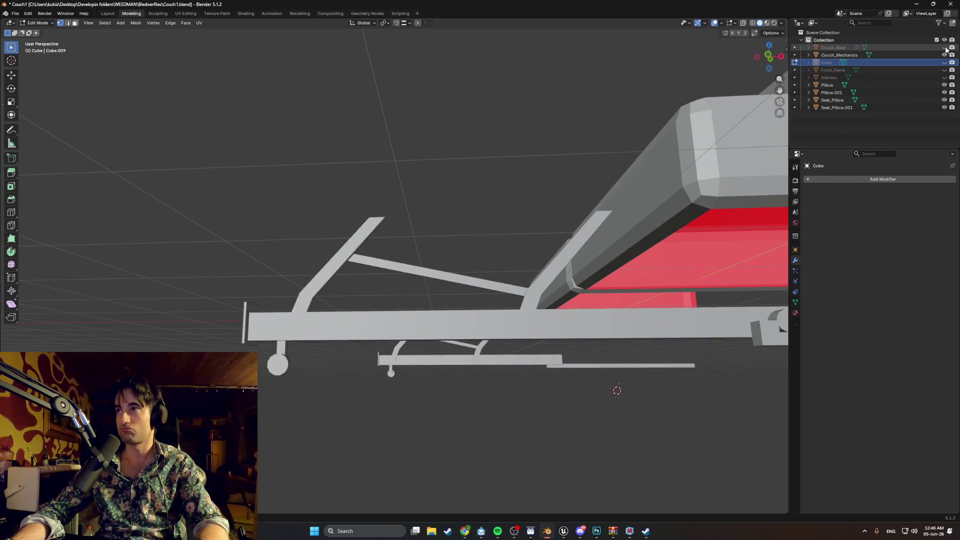
pyautogui.click(944, 77)
# Select all visible objects with Couch_Mechanics active and edit them together in Edit Mode.
pyautogui.moveTo(676, 210)
pyautogui.mouseDown(button='middle')
pyautogui.moveTo(690, 203)
pyautogui.moveTo(712, 211)
pyautogui.mouseUp(button='middle')
pyautogui.press('Tab')
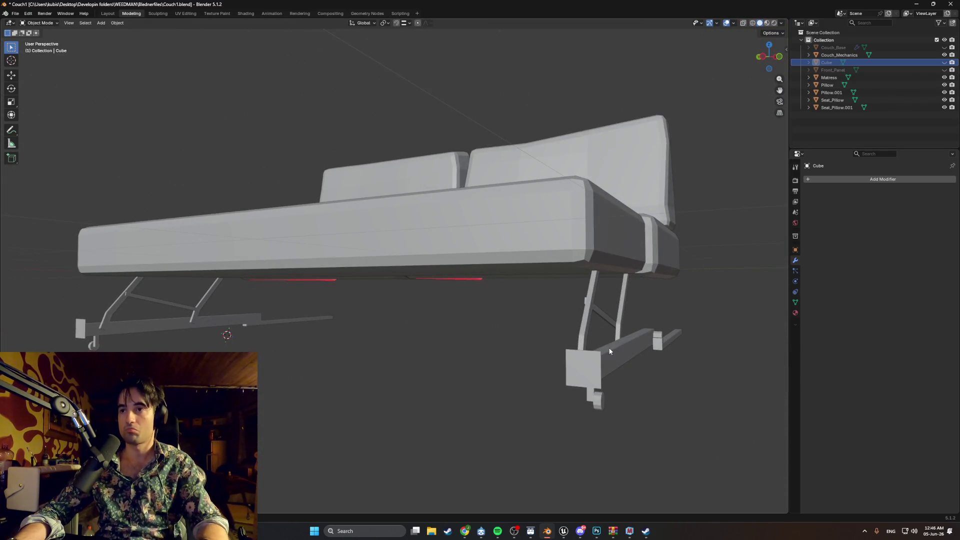
pyautogui.click(607, 356)
pyautogui.press('a')
pyautogui.press('Tab')
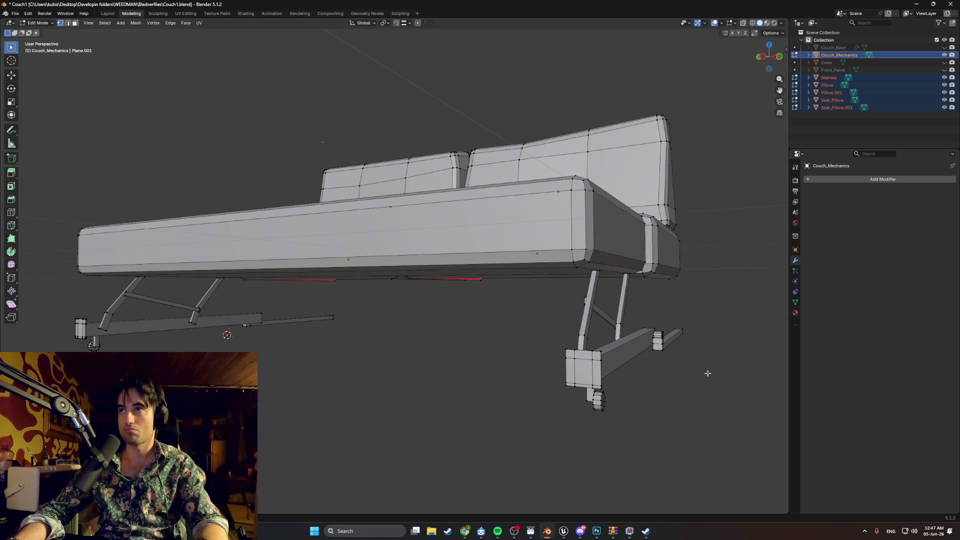
# Edit Couch_Mechanics alone and box-select the whole right leg assembly in wireframe view.
pyautogui.press('Tab')
pyautogui.click(670, 349)
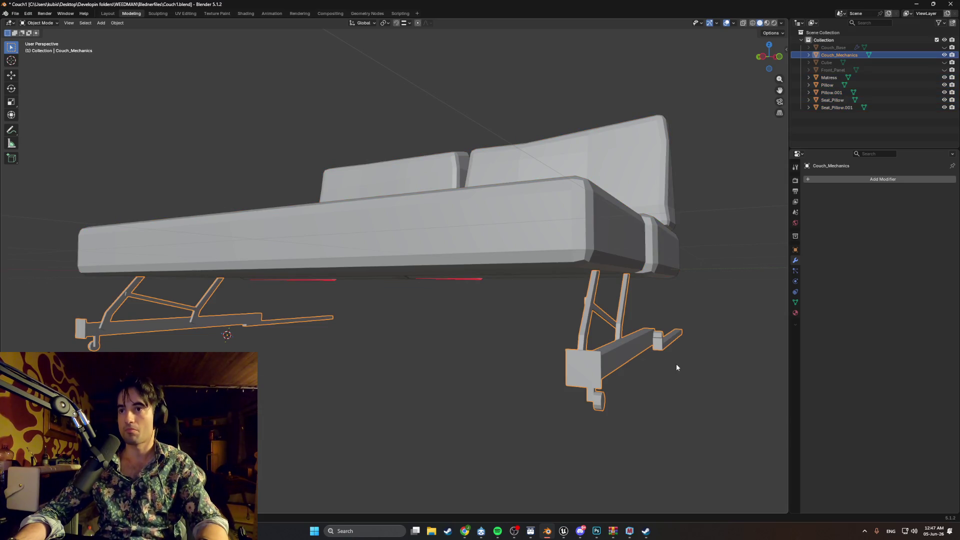
pyautogui.press('Tab')
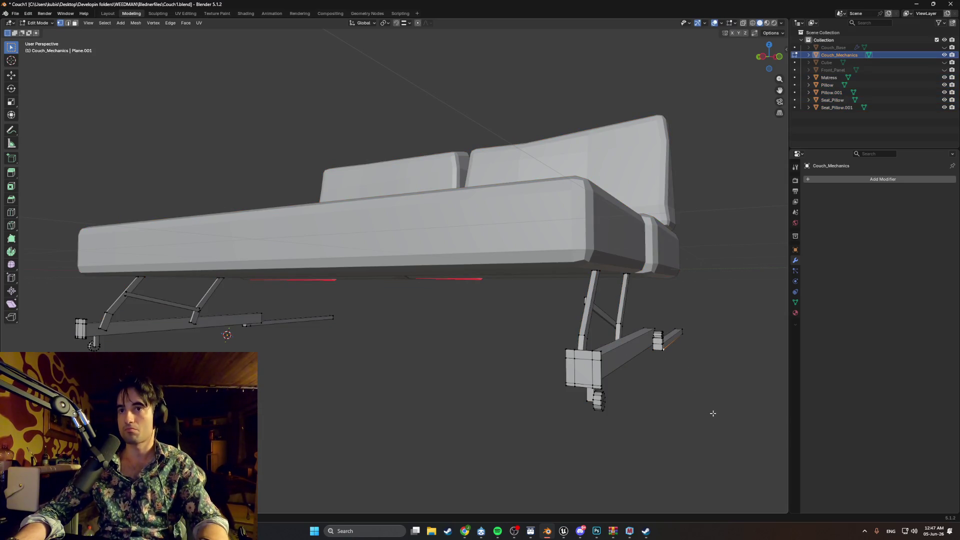
pyautogui.moveTo(723, 415); pyautogui.dragTo(552, 266)
pyautogui.moveTo(543, 291); pyautogui.dragTo(551, 289, button='middle')
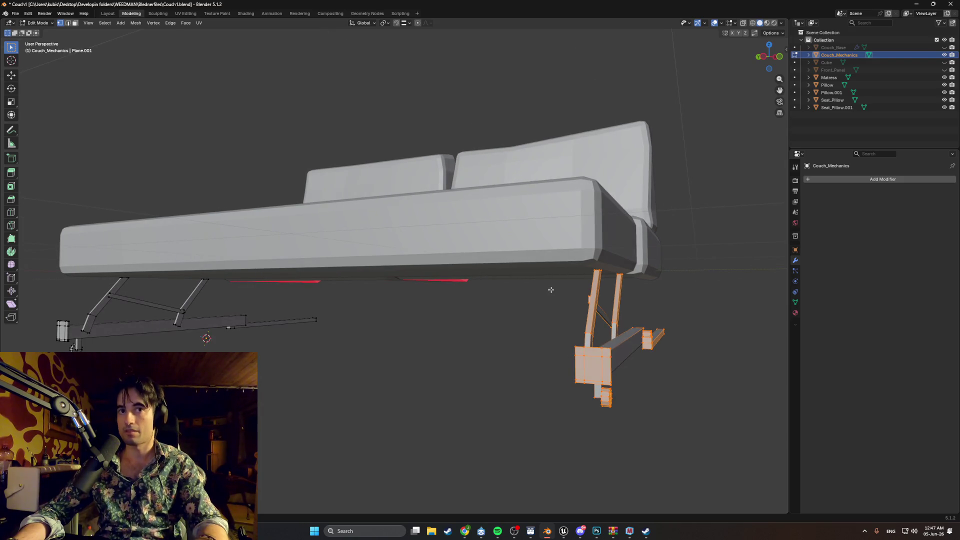
pyautogui.press('z')
pyautogui.click(538, 359)
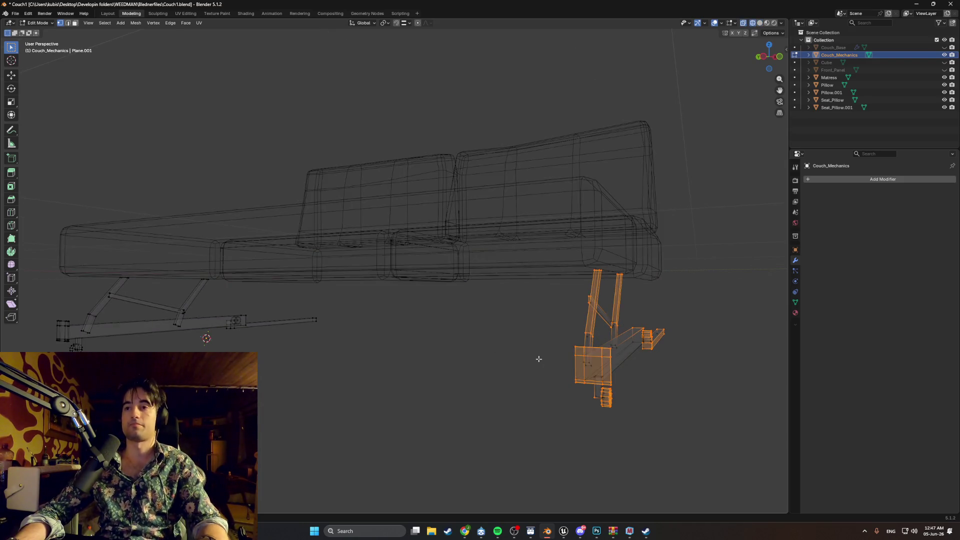
pyautogui.moveTo(696, 421)
pyautogui.mouseDown()
pyautogui.moveTo(485, 235)
pyautogui.moveTo(484, 270)
pyautogui.mouseUp()
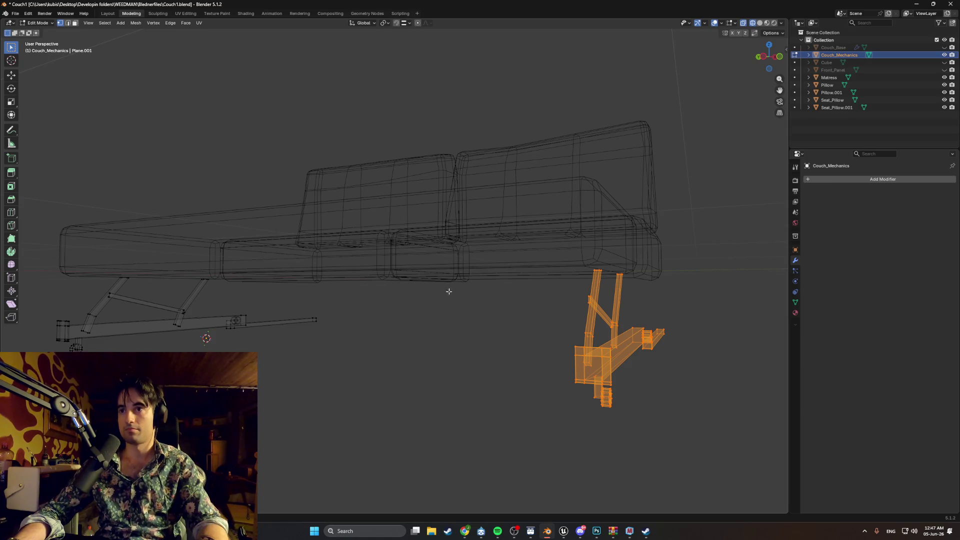
# View the couch from the left side and frame the selected leg assembly.
pyautogui.press('ctrl+KP_3')
pyautogui.scroll(4, 368, 304)
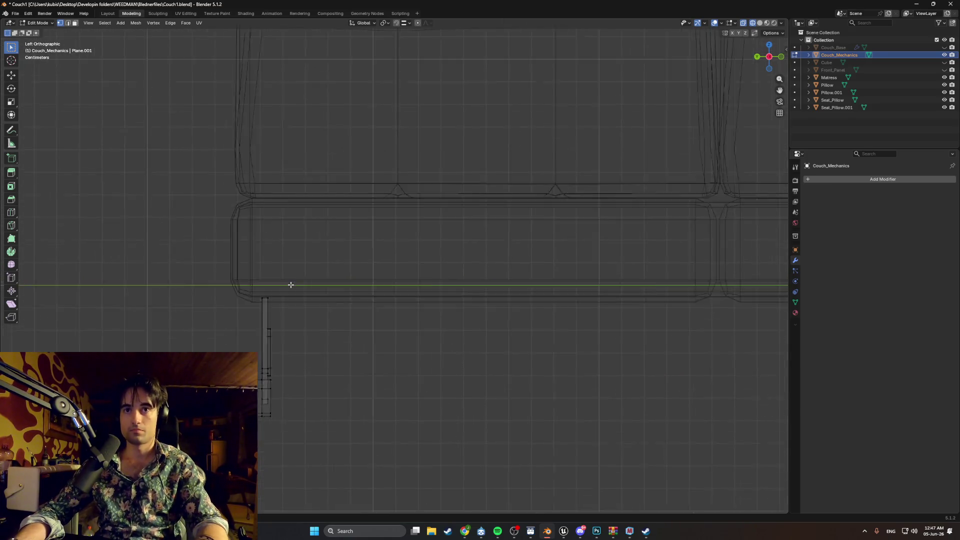
pyautogui.keyDown('ctrl'); pyautogui.hscroll(5, 242, 277); pyautogui.keyUp('ctrl')
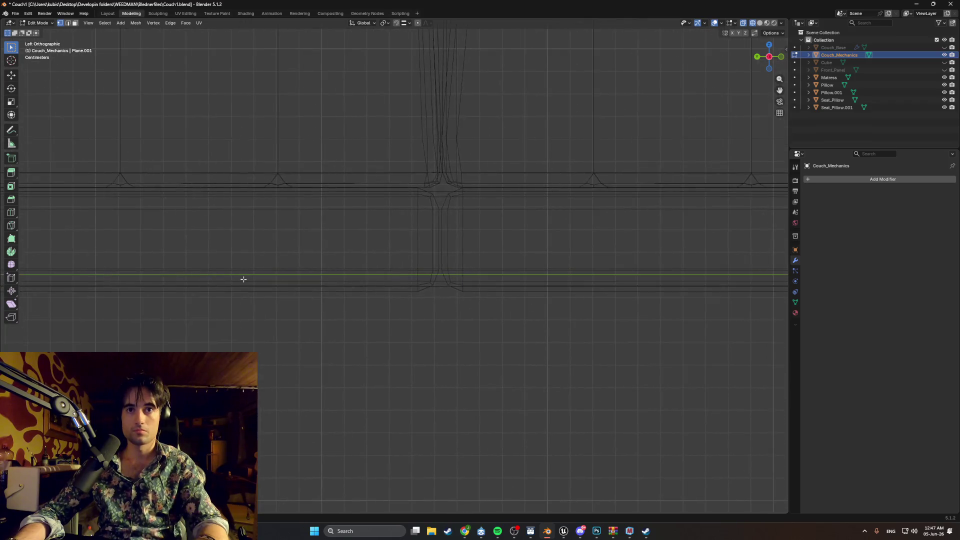
pyautogui.scroll(1, 649, 322)
pyautogui.moveTo(649, 322)
pyautogui.keyDown('shift'); pyautogui.mouseDown(button='middle')
pyautogui.moveTo(530, 275)
pyautogui.moveTo(595, 257)
pyautogui.moveTo(568, 255)
pyautogui.moveTo(572, 264)
pyautogui.moveTo(585, 259)
pyautogui.moveTo(568, 284)
pyautogui.moveTo(604, 319)
pyautogui.moveTo(622, 293)
pyautogui.moveTo(569, 306)
pyautogui.moveTo(490, 263)
pyautogui.moveTo(461, 277)
pyautogui.mouseUp(button='middle'); pyautogui.keyUp('shift')
pyautogui.scroll(-3, 486, 268)
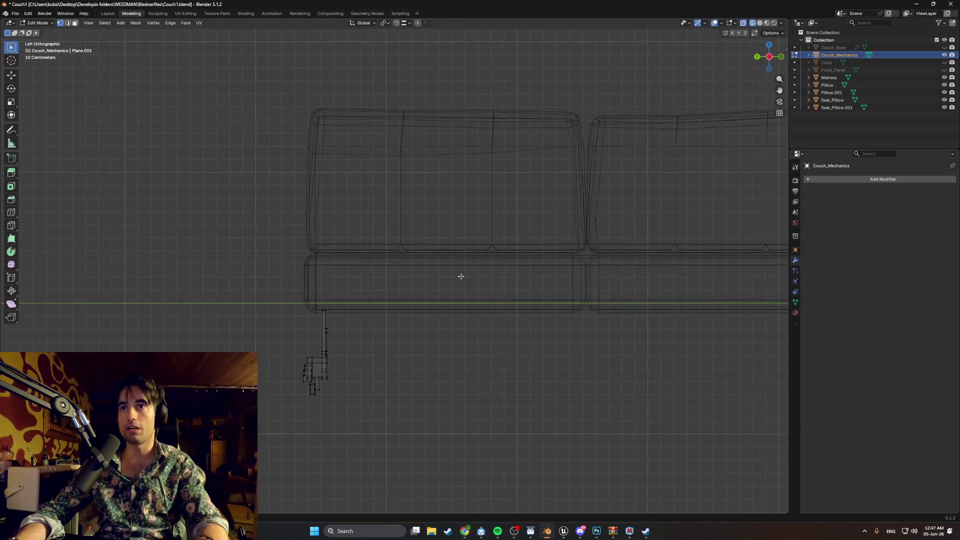
pyautogui.scroll(4, 447, 266)
pyautogui.scroll(5, 448, 266)
pyautogui.scroll(-3, 636, 257)
pyautogui.moveTo(636, 257)
pyautogui.keyDown('shift'); pyautogui.mouseDown(button='middle')
pyautogui.moveTo(407, 257)
pyautogui.moveTo(596, 242)
pyautogui.moveTo(444, 237)
pyautogui.moveTo(428, 254)
pyautogui.moveTo(435, 242)
pyautogui.moveTo(518, 242)
pyautogui.moveTo(525, 220)
pyautogui.moveTo(512, 246)
pyautogui.moveTo(521, 230)
pyautogui.mouseUp(button='middle'); pyautogui.keyUp('shift')
pyautogui.scroll(4, 522, 216)
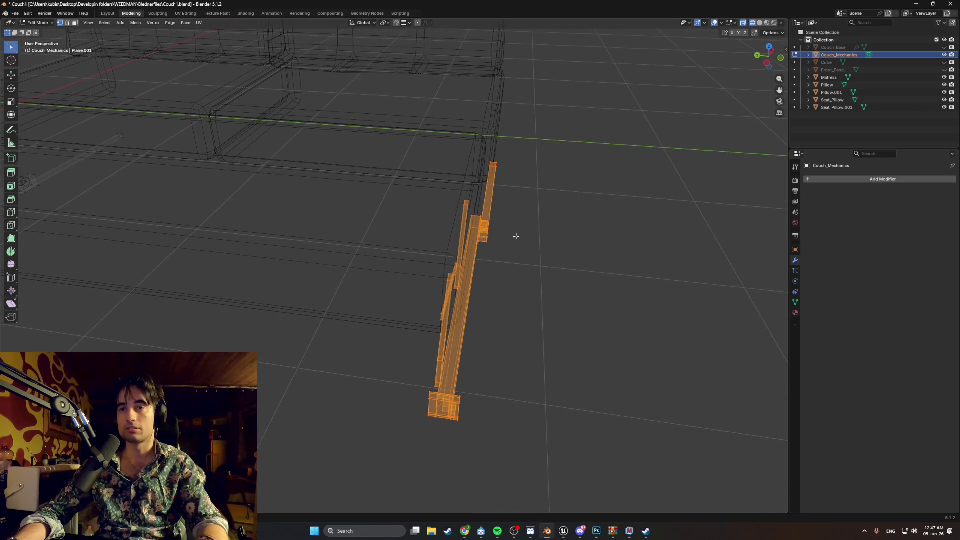
# Return to Solid shading, unhide Front_Panel and Cube, and select the Matress in Object Mode.
pyautogui.press('z')
pyautogui.click(570, 236)
pyautogui.moveTo(945, 62); pyautogui.dragTo(945, 70)
pyautogui.click(944, 77)
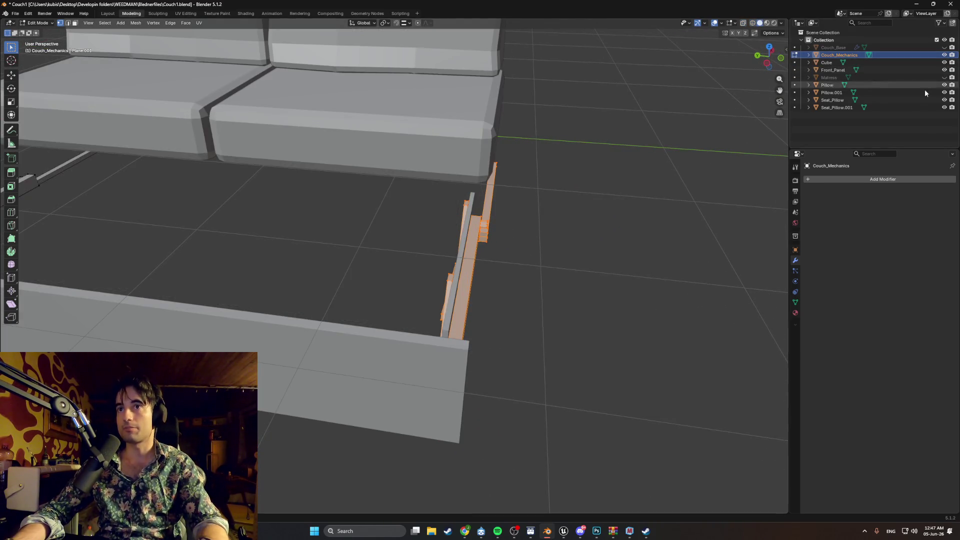
pyautogui.click(945, 78)
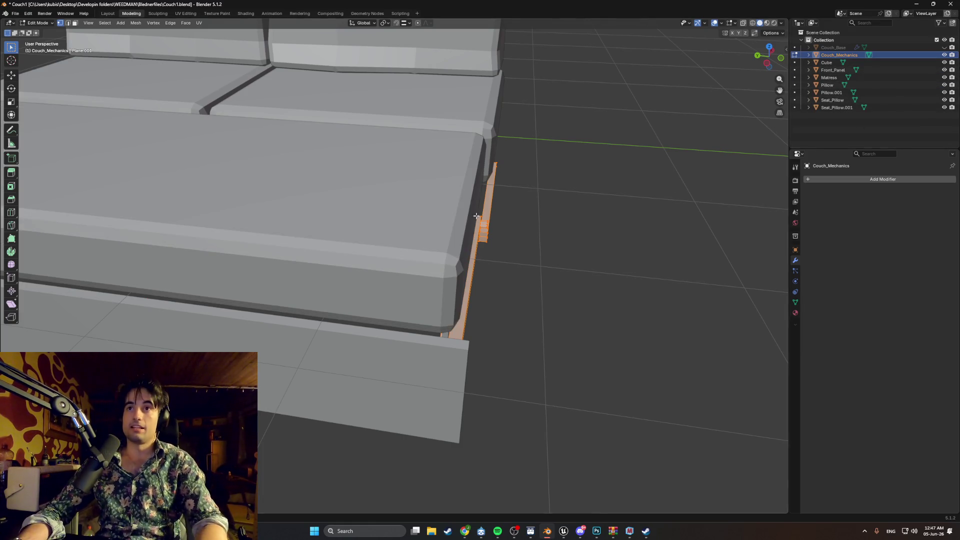
pyautogui.scroll(2, 422, 228)
pyautogui.click(423, 228)
pyautogui.press('Tab')
pyautogui.click(423, 228)
pyautogui.scroll(-3, 423, 228)
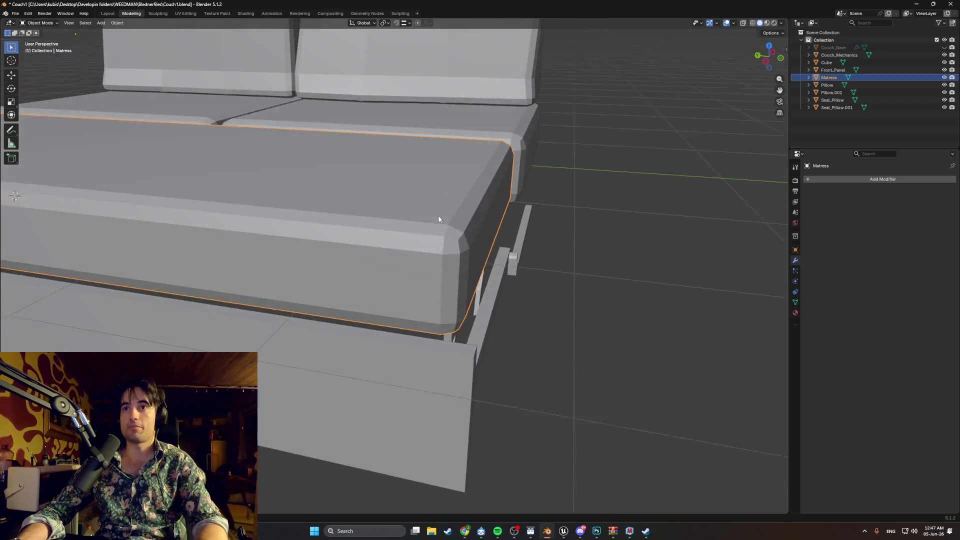
# In wireframe side view, box-select the faces at the mattress end in Edit Mode.
pyautogui.hotkey('shift', 'z')
pyautogui.moveTo(337, 223); pyautogui.dragTo(497, 244, button='middle')
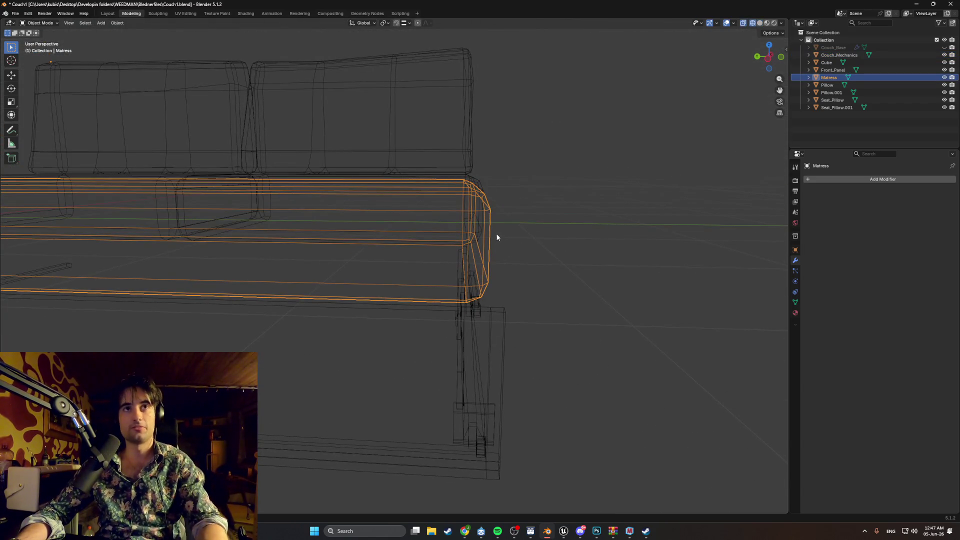
pyautogui.press('Tab')
pyautogui.moveTo(523, 280); pyautogui.dragTo(502, 288, button='middle')
pyautogui.press('ctrl+KP_3')
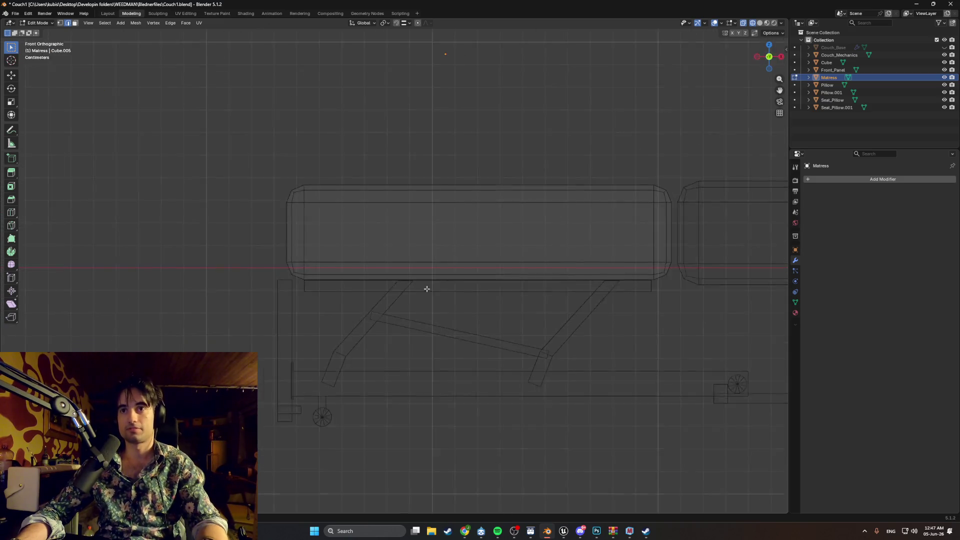
pyautogui.scroll(3, 516, 279)
pyautogui.moveTo(410, 197)
pyautogui.mouseDown()
pyautogui.moveTo(515, 297)
pyautogui.moveTo(438, 171)
pyautogui.mouseUp()
# Move the mattress end faces about -0.045 m along Y and return to Object Mode.
pyautogui.press('g')
pyautogui.press('y')
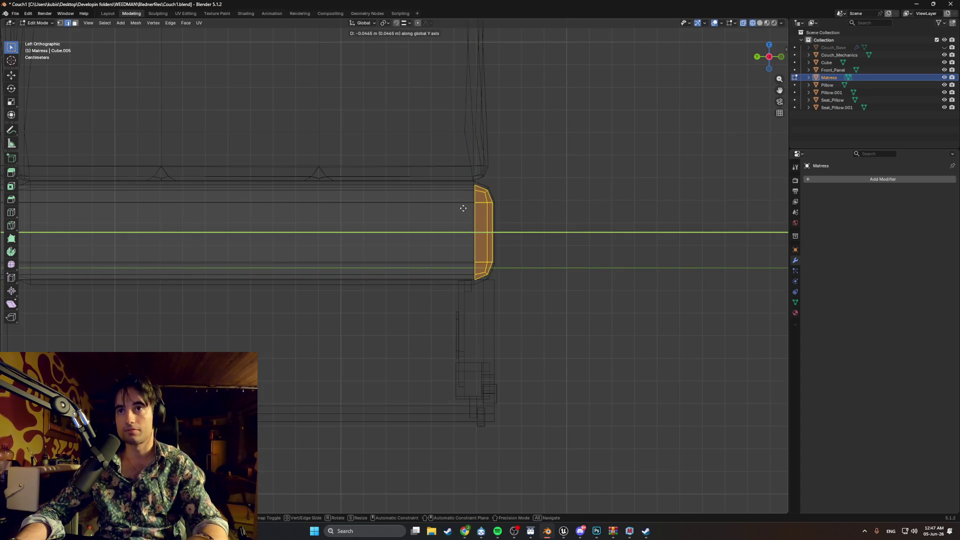
pyautogui.click(463, 210)
pyautogui.moveTo(564, 278)
pyautogui.mouseDown(button='middle')
pyautogui.moveTo(487, 253)
pyautogui.moveTo(492, 263)
pyautogui.mouseUp(button='middle')
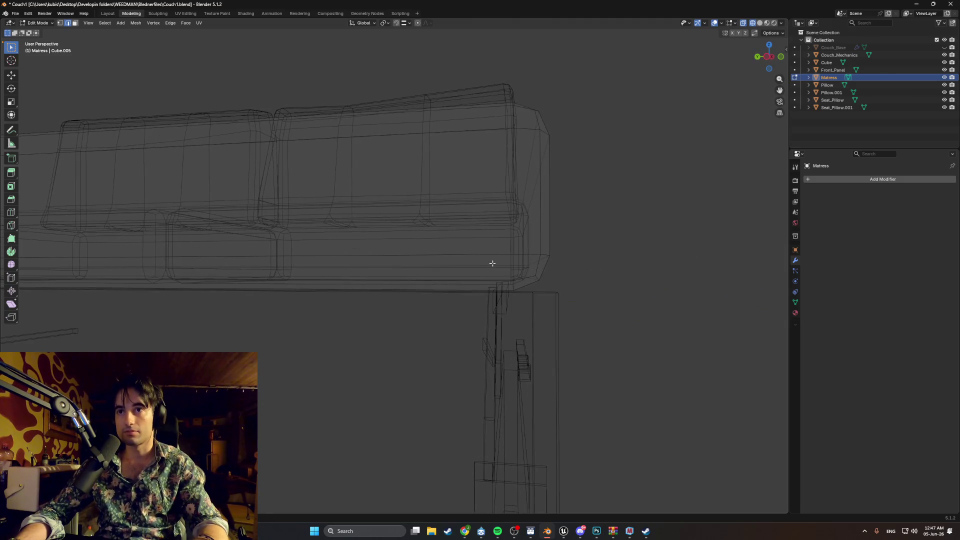
pyautogui.moveTo(517, 306)
pyautogui.mouseDown(button='middle')
pyautogui.moveTo(542, 317)
pyautogui.moveTo(451, 353)
pyautogui.mouseUp(button='middle')
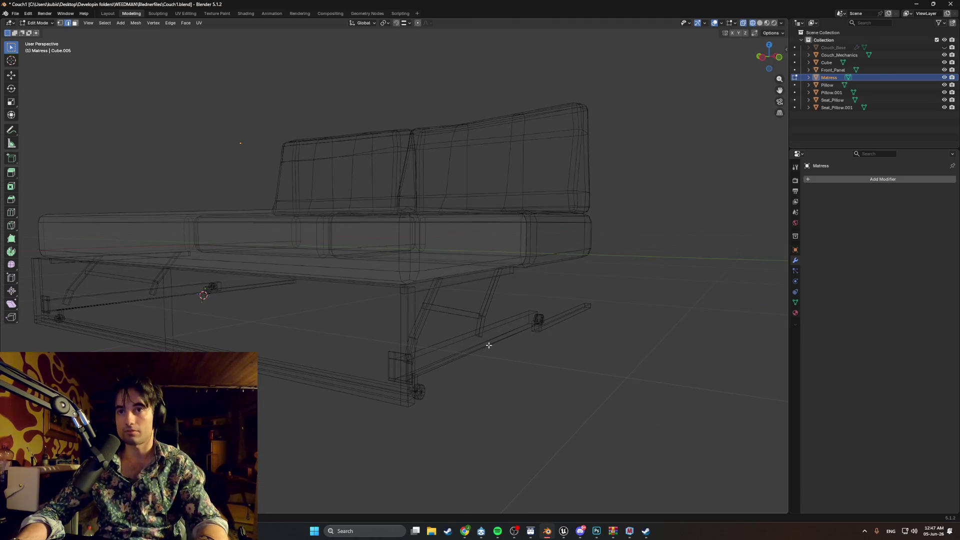
pyautogui.press('Tab')
pyautogui.click(473, 346)
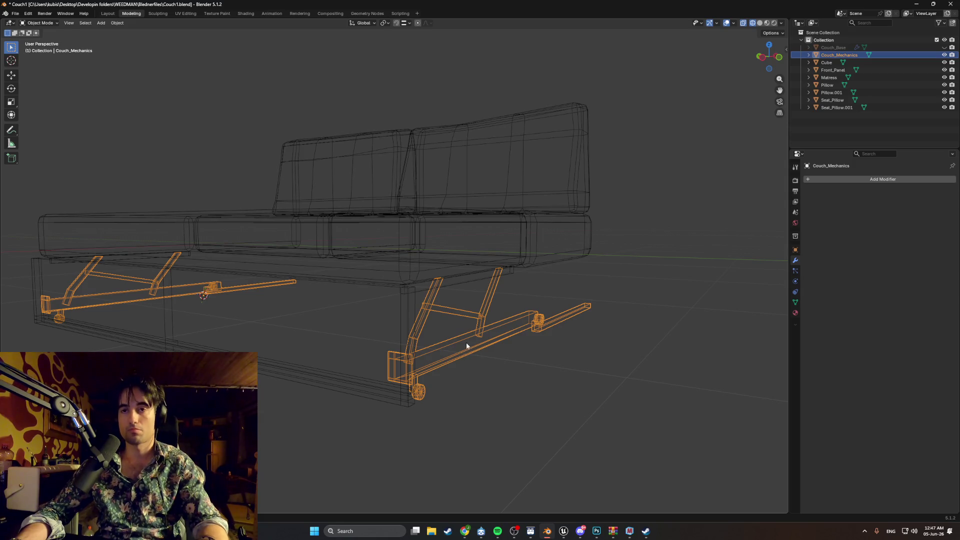
# Box-select the whole Couch_Mechanics mesh in side view and nudge it slightly along Y.
pyautogui.press('Tab')
pyautogui.press('ctrl+KP_3')
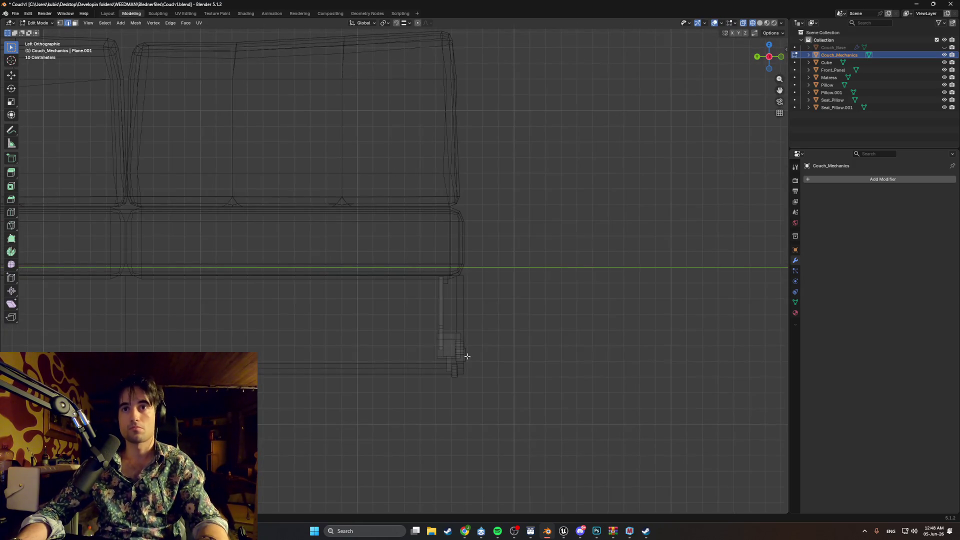
pyautogui.moveTo(505, 403); pyautogui.dragTo(397, 273)
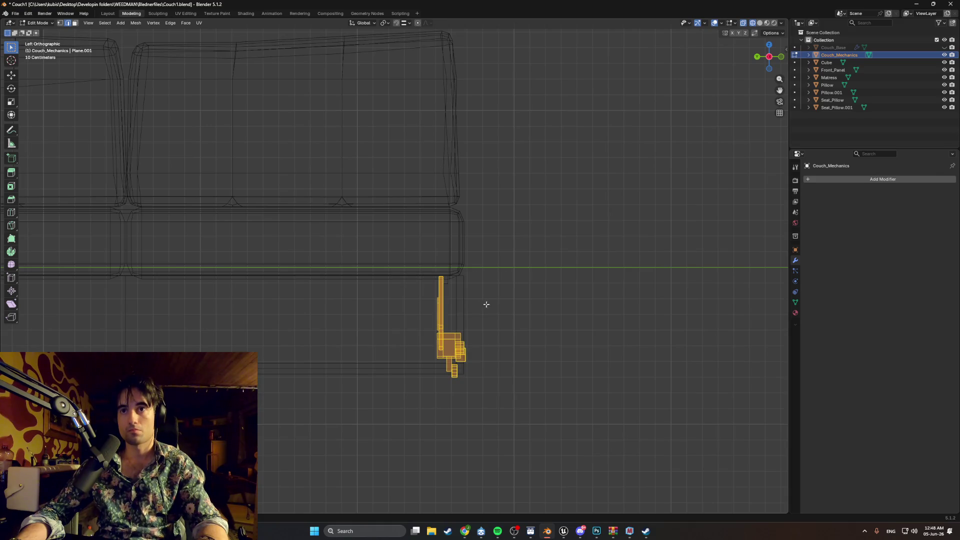
pyautogui.moveTo(484, 302)
pyautogui.mouseDown(button='middle')
pyautogui.moveTo(450, 305)
pyautogui.moveTo(498, 311)
pyautogui.mouseUp(button='middle')
pyautogui.press('ctrl+KP_3')
pyautogui.scroll(8, 496, 302)
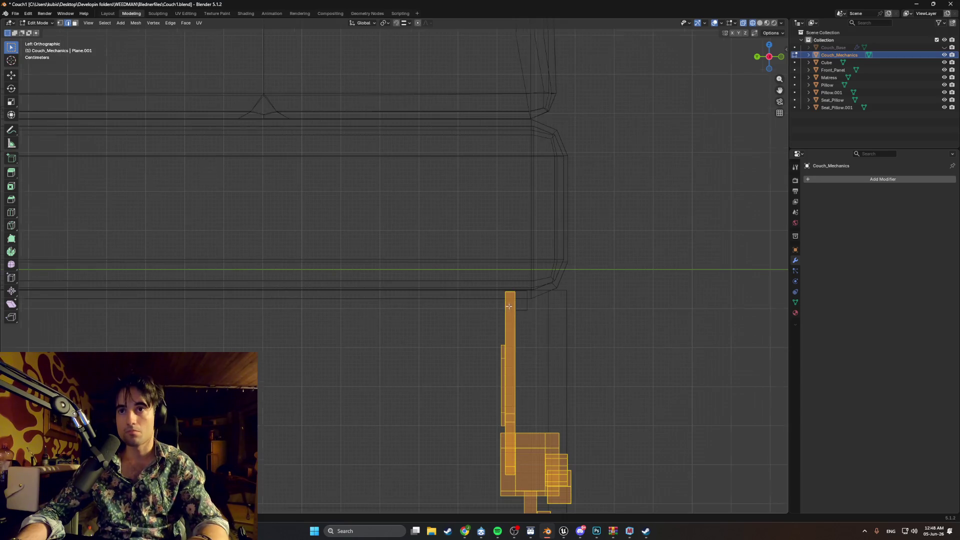
pyautogui.press('g')
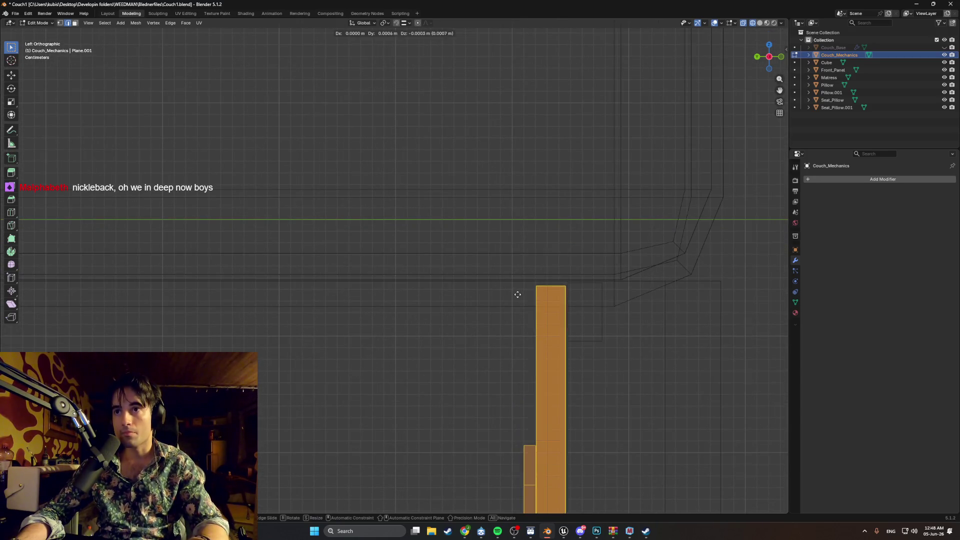
pyautogui.click(515, 293)
# Check the repositioned frame in 3D and reselect the whole mechanics mesh.
pyautogui.moveTo(525, 295)
pyautogui.mouseDown(button='middle')
pyautogui.moveTo(500, 289)
pyautogui.moveTo(459, 306)
pyautogui.moveTo(478, 285)
pyautogui.moveTo(475, 328)
pyautogui.moveTo(455, 307)
pyautogui.moveTo(560, 330)
pyautogui.moveTo(558, 346)
pyautogui.moveTo(390, 285)
pyautogui.moveTo(394, 268)
pyautogui.moveTo(353, 301)
pyautogui.moveTo(158, 321)
pyautogui.moveTo(542, 349)
pyautogui.moveTo(467, 357)
pyautogui.moveTo(444, 330)
pyautogui.moveTo(459, 288)
pyautogui.moveTo(564, 308)
pyautogui.moveTo(430, 328)
pyautogui.moveTo(322, 321)
pyautogui.mouseUp(button='middle')
pyautogui.scroll(-4, 353, 326)
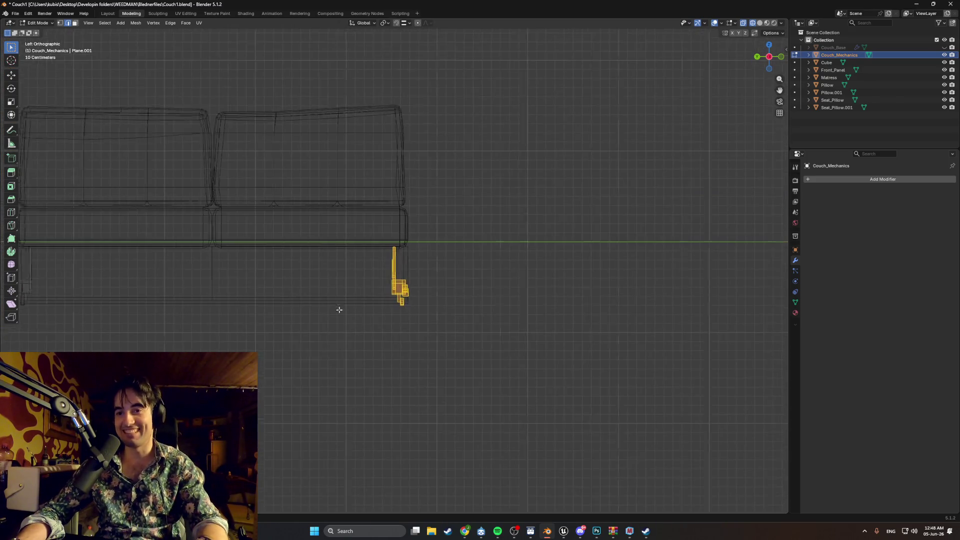
pyautogui.keyDown('ctrl'); pyautogui.scroll(3, 116, 300); pyautogui.keyUp('ctrl')
pyautogui.scroll(8, 222, 272)
pyautogui.hotkey('alt', 'a')
pyautogui.scroll(5, 362, 277)
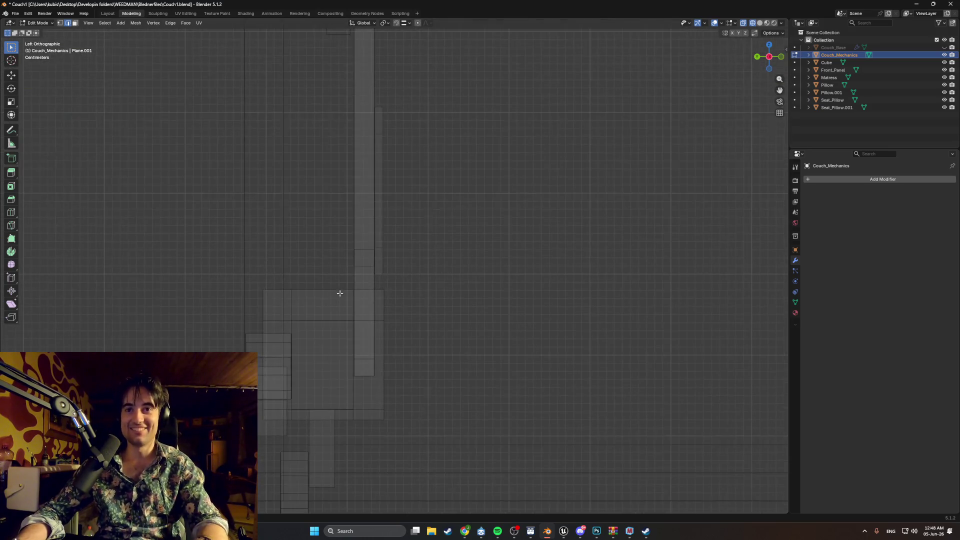
pyautogui.scroll(-5, 340, 294)
pyautogui.keyDown('ctrl'); pyautogui.scroll(3, 673, 258); pyautogui.keyUp('ctrl')
pyautogui.press('a')
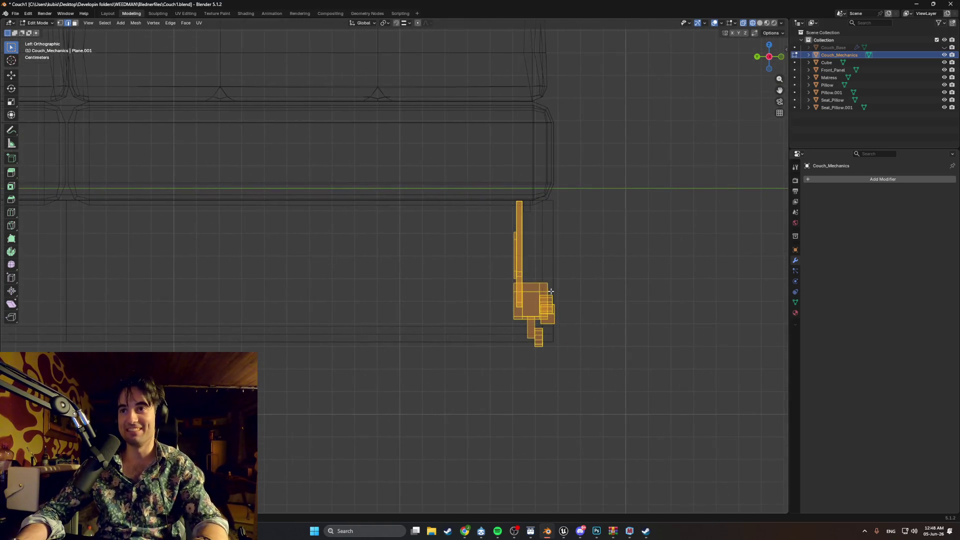
pyautogui.scroll(5, 558, 279)
pyautogui.scroll(3, 558, 278)
pyautogui.keyDown('ctrl'); pyautogui.scroll(3, 558, 278); pyautogui.keyUp('ctrl')
pyautogui.scroll(2, 584, 317)
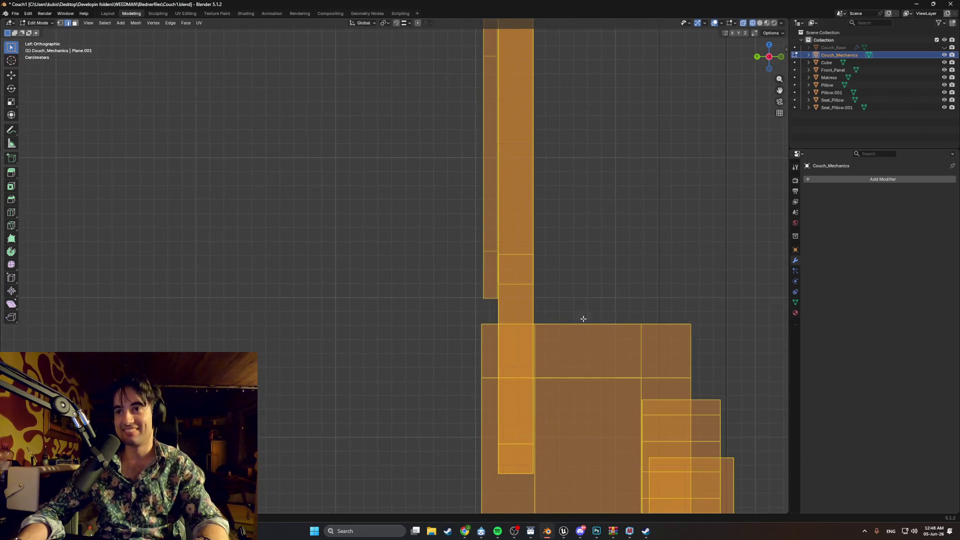
pyautogui.scroll(-4, 575, 317)
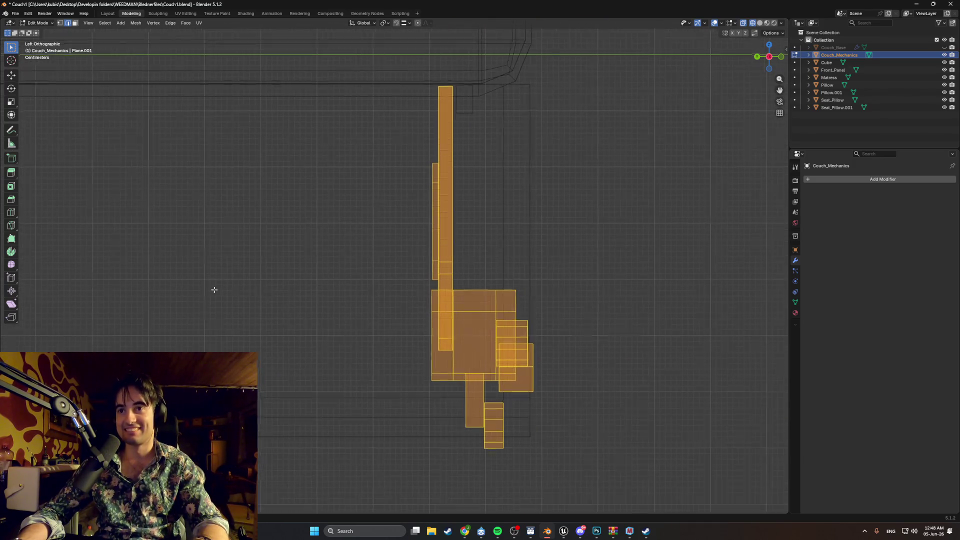
pyautogui.keyDown('ctrl'); pyautogui.scroll(-2, 269, 296); pyautogui.keyUp('ctrl')
pyautogui.keyDown('ctrl'); pyautogui.scroll(-12, 269, 296); pyautogui.keyUp('ctrl')
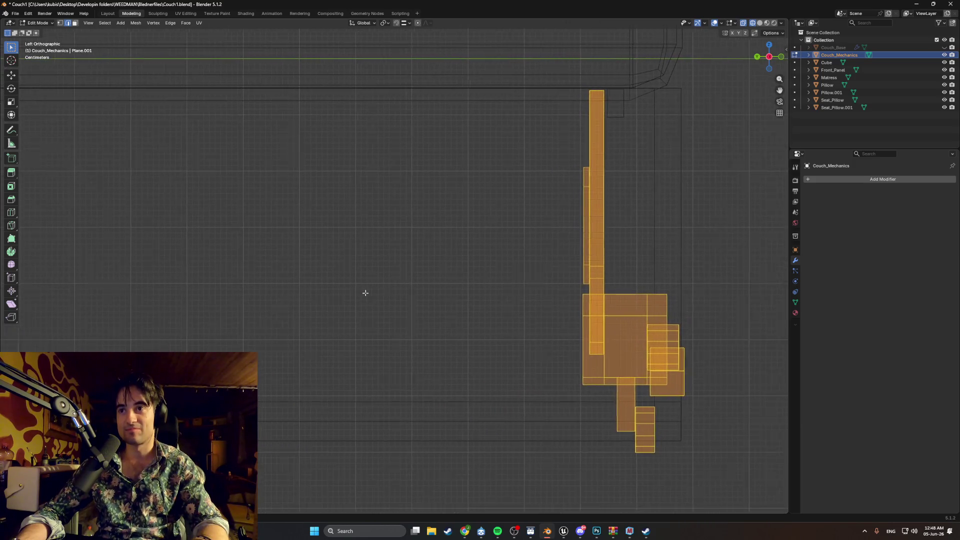
pyautogui.keyDown('ctrl'); pyautogui.scroll(8, 399, 278); pyautogui.keyUp('ctrl')
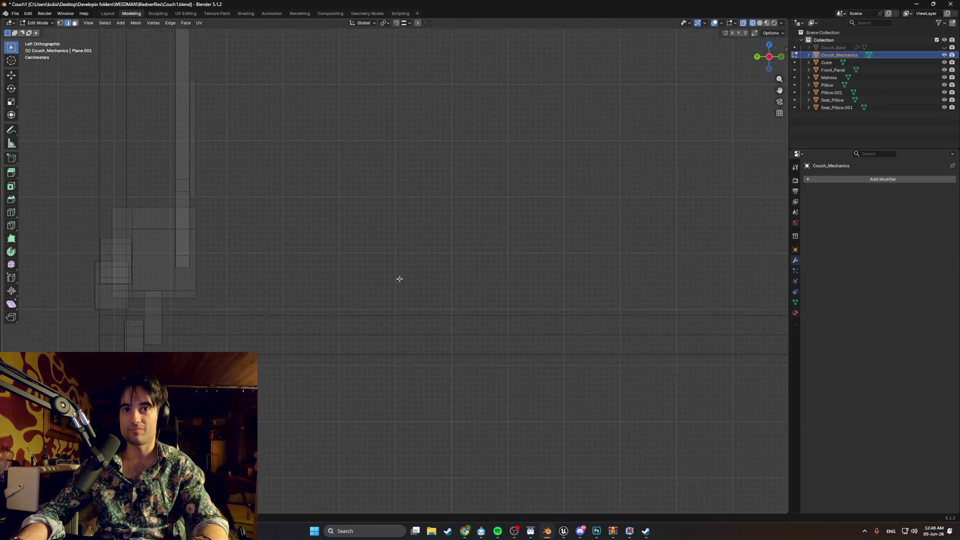
pyautogui.scroll(2, 310, 210)
pyautogui.scroll(-3, 300, 216)
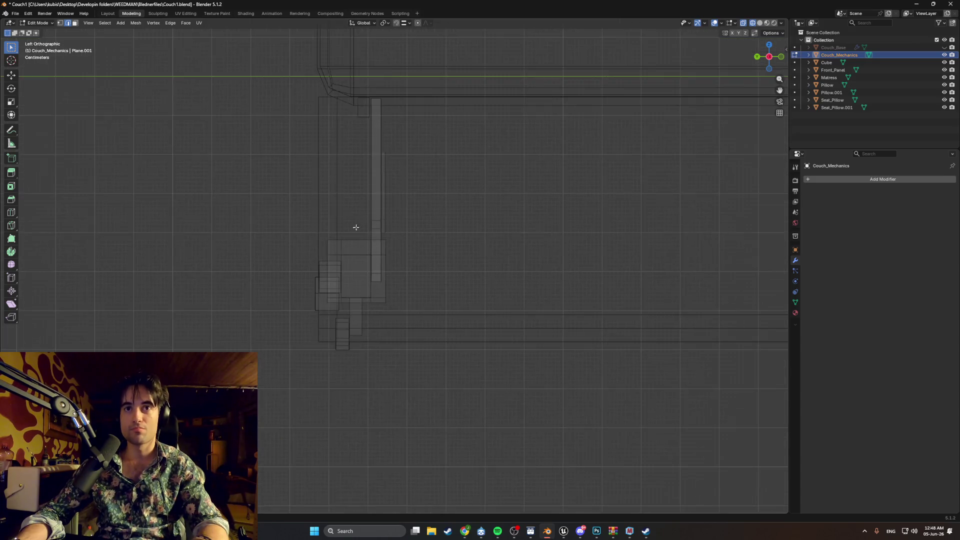
pyautogui.moveTo(630, 254)
pyautogui.mouseDown(button='middle')
pyautogui.moveTo(541, 261)
pyautogui.moveTo(537, 331)
pyautogui.mouseUp(button='middle')
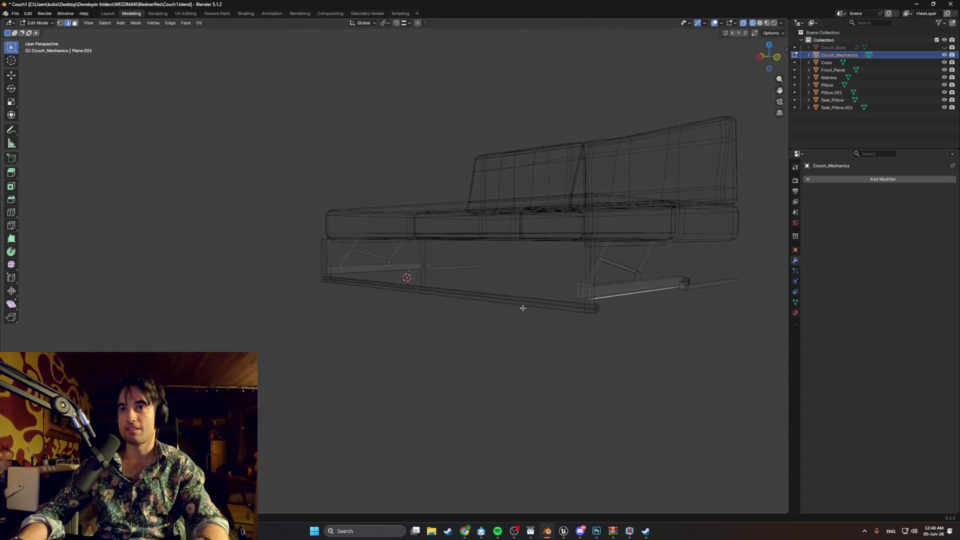
# Switch to wireframe shading and inspect the frame beam under the couch.
pyautogui.moveTo(455, 225); pyautogui.dragTo(340, 210, button='middle')
pyautogui.scroll(4, 308, 208)
pyautogui.moveTo(365, 250)
pyautogui.mouseDown(button='middle')
pyautogui.moveTo(222, 259)
pyautogui.moveTo(405, 291)
pyautogui.moveTo(444, 272)
pyautogui.moveTo(333, 306)
pyautogui.mouseUp(button='middle')
pyautogui.scroll(-10, 233, 265)
pyautogui.press('z')
pyautogui.click(403, 307)
pyautogui.moveTo(403, 306)
pyautogui.mouseDown(button='middle')
pyautogui.moveTo(497, 306)
pyautogui.moveTo(359, 324)
pyautogui.moveTo(497, 336)
pyautogui.mouseUp(button='middle')
pyautogui.scroll(8, 482, 313)
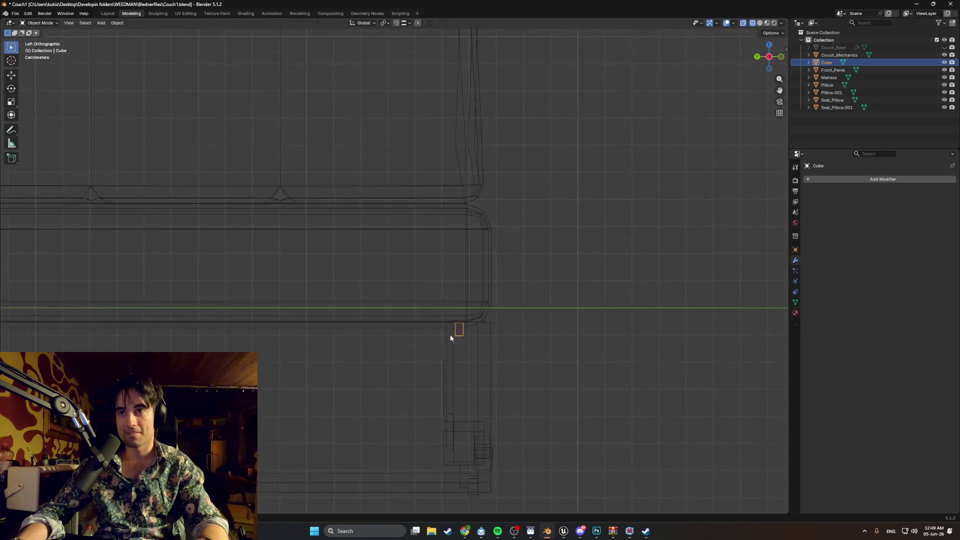
pyautogui.scroll(-3, 434, 347)
pyautogui.moveTo(435, 347)
pyautogui.keyDown('shift'); pyautogui.mouseDown(button='middle')
pyautogui.moveTo(604, 332)
pyautogui.moveTo(185, 280)
pyautogui.moveTo(290, 306)
pyautogui.moveTo(244, 321)
pyautogui.moveTo(266, 321)
pyautogui.moveTo(191, 285)
pyautogui.moveTo(416, 269)
pyautogui.moveTo(373, 287)
pyautogui.moveTo(351, 274)
pyautogui.moveTo(405, 253)
pyautogui.moveTo(388, 223)
pyautogui.moveTo(375, 228)
pyautogui.moveTo(457, 245)
pyautogui.moveTo(486, 216)
pyautogui.moveTo(503, 216)
pyautogui.mouseUp(button='middle'); pyautogui.keyUp('shift')
pyautogui.scroll(-3, 415, 269)
pyautogui.scroll(5, 405, 253)
# Flip the normals of the thin strip face on the frame piece with Alt+N.
pyautogui.press('Tab')
pyautogui.press('Tab')
pyautogui.hotkey('shift', 'z')
pyautogui.press('Tab')
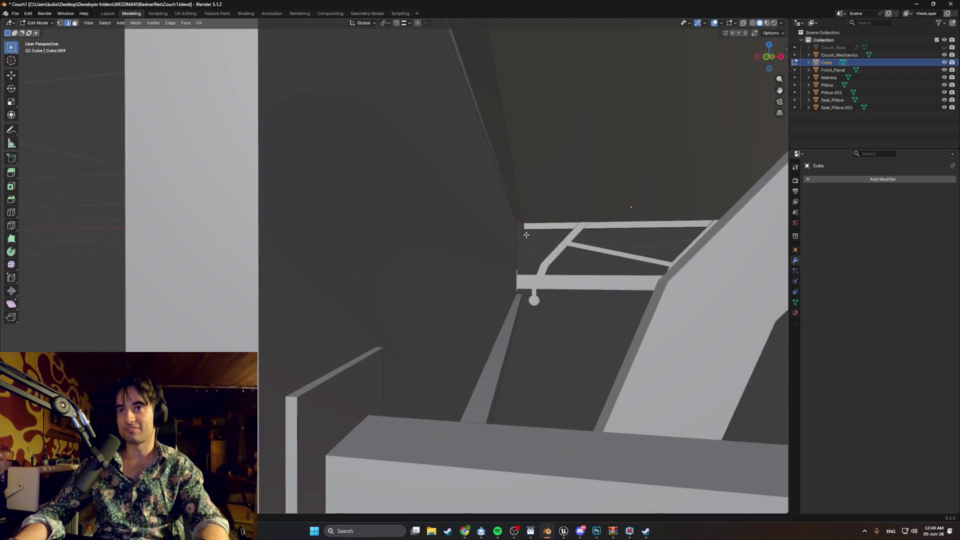
pyautogui.moveTo(524, 227)
pyautogui.mouseDown(button='middle')
pyautogui.moveTo(539, 218)
pyautogui.moveTo(563, 250)
pyautogui.moveTo(603, 360)
pyautogui.moveTo(688, 405)
pyautogui.moveTo(613, 351)
pyautogui.moveTo(467, 294)
pyautogui.moveTo(683, 294)
pyautogui.moveTo(407, 268)
pyautogui.moveTo(403, 281)
pyautogui.moveTo(401, 272)
pyautogui.moveTo(350, 272)
pyautogui.moveTo(418, 274)
pyautogui.moveTo(405, 261)
pyautogui.moveTo(429, 231)
pyautogui.moveTo(330, 238)
pyautogui.moveTo(407, 293)
pyautogui.mouseUp(button='middle')
pyautogui.hotkey('alt', 'n')
pyautogui.click(594, 351)
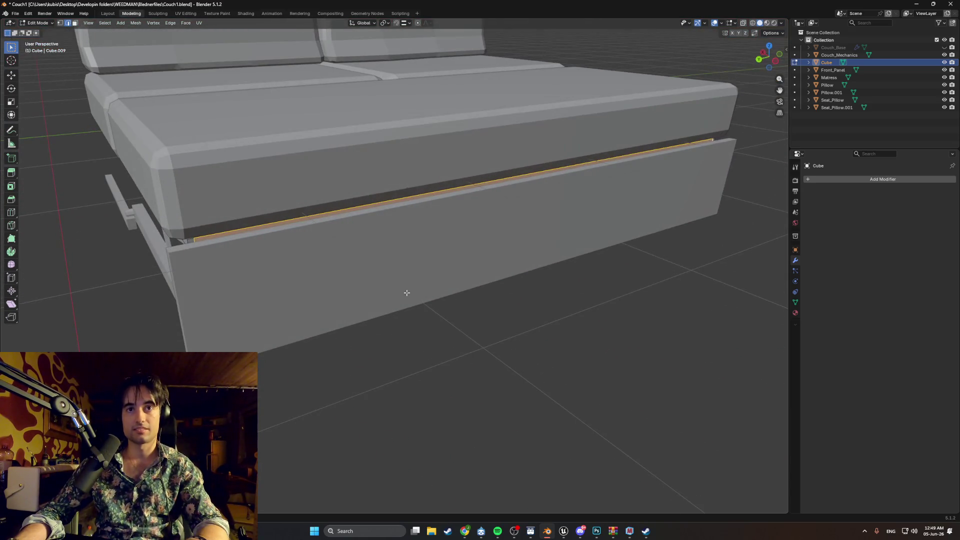
# Orbit in close to inspect the side frame and corner leg.
pyautogui.moveTo(218, 246)
pyautogui.mouseDown(button='middle')
pyautogui.moveTo(251, 239)
pyautogui.moveTo(234, 279)
pyautogui.mouseUp(button='middle')
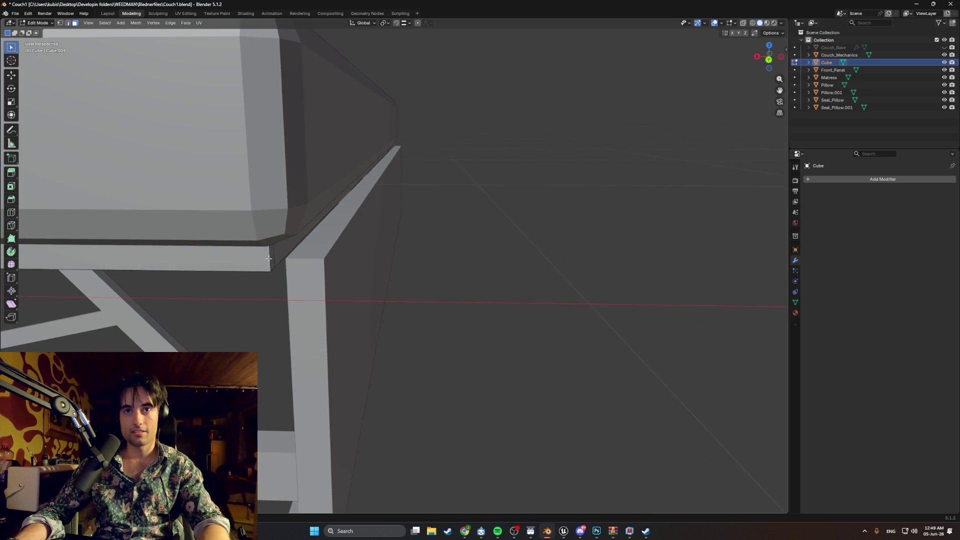
pyautogui.moveTo(269, 258)
pyautogui.mouseDown(button='middle')
pyautogui.moveTo(220, 255)
pyautogui.moveTo(285, 266)
pyautogui.moveTo(457, 248)
pyautogui.moveTo(445, 259)
pyautogui.mouseUp(button='middle')
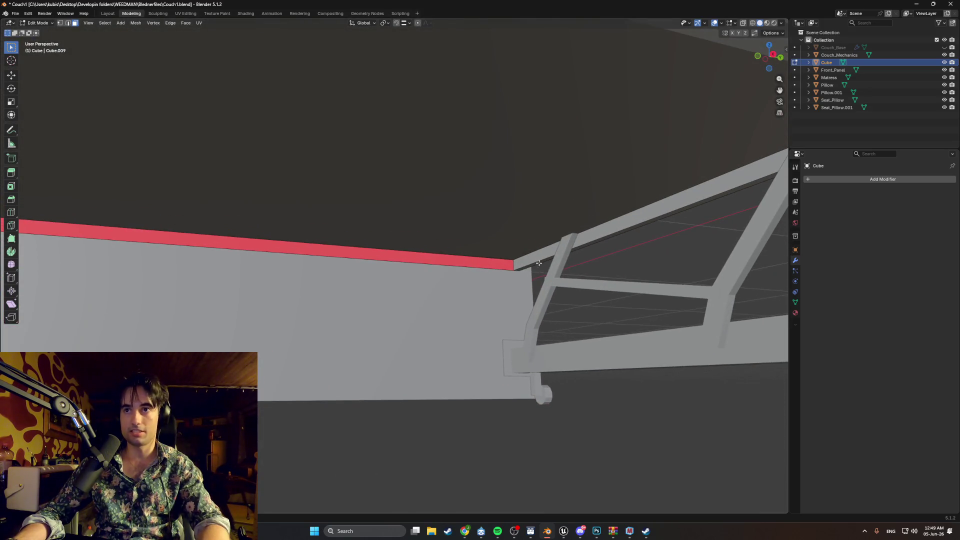
pyautogui.moveTo(531, 261)
pyautogui.mouseDown(button='middle')
pyautogui.moveTo(399, 275)
pyautogui.moveTo(404, 281)
pyautogui.moveTo(338, 272)
pyautogui.moveTo(302, 280)
pyautogui.moveTo(445, 273)
pyautogui.mouseUp(button='middle')
pyautogui.scroll(-3, 403, 282)
pyautogui.click(459, 260)
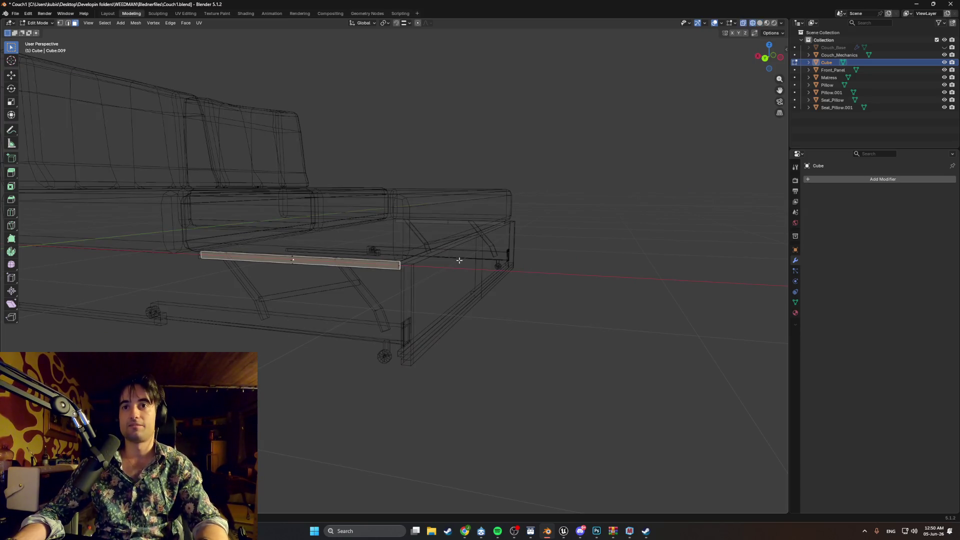
# Return to solid shading and move the music player window out of the way.
pyautogui.click(498, 264)
pyautogui.moveTo(500, 262)
pyautogui.mouseDown(button='middle')
pyautogui.moveTo(474, 268)
pyautogui.moveTo(449, 246)
pyautogui.moveTo(443, 262)
pyautogui.mouseUp(button='middle')
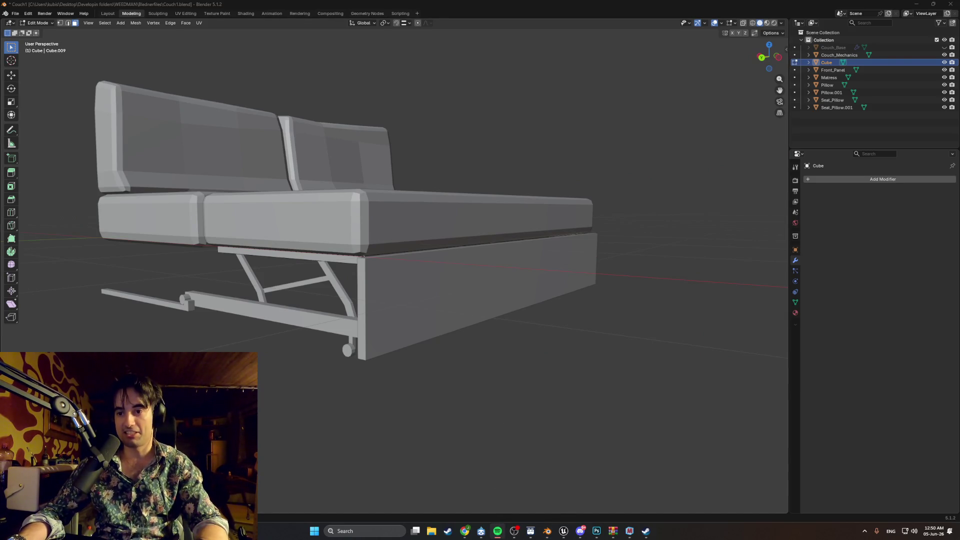
pyautogui.hotkey('alt', 'Tab')
pyautogui.moveTo(495, 182)
pyautogui.mouseDown()
pyautogui.moveTo(382, 91)
pyautogui.moveTo(390, 266)
pyautogui.moveTo(404, 255)
pyautogui.mouseUp()
pyautogui.hotkey('alt', 'Tab')
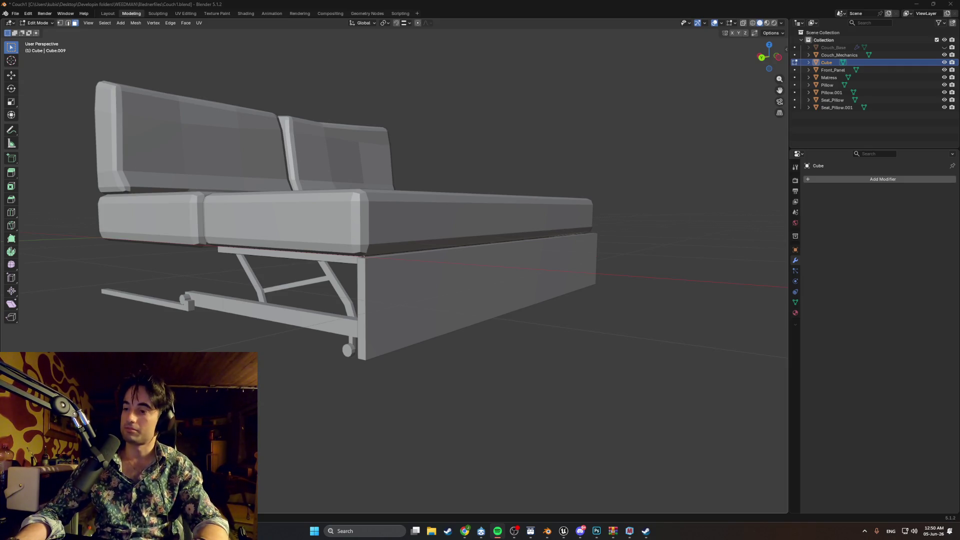
# Orbit and zoom around the couch frame and under the seat cushion.
pyautogui.moveTo(453, 325)
pyautogui.mouseDown(button='middle')
pyautogui.moveTo(482, 322)
pyautogui.moveTo(452, 342)
pyautogui.moveTo(602, 380)
pyautogui.moveTo(553, 379)
pyautogui.moveTo(593, 318)
pyautogui.mouseUp(button='middle')
pyautogui.scroll(-5, 452, 343)
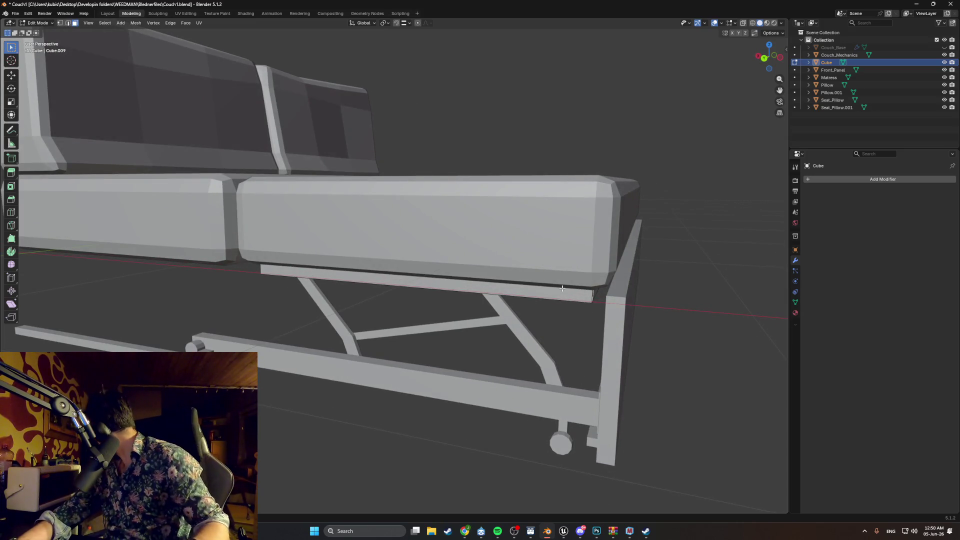
pyautogui.moveTo(584, 305)
pyautogui.mouseDown(button='middle')
pyautogui.moveTo(596, 285)
pyautogui.moveTo(601, 322)
pyautogui.moveTo(667, 334)
pyautogui.mouseUp(button='middle')
pyautogui.scroll(5, 596, 285)
pyautogui.scroll(2, 478, 375)
pyautogui.moveTo(479, 375)
pyautogui.mouseDown(button='middle')
pyautogui.moveTo(339, 388)
pyautogui.moveTo(396, 378)
pyautogui.mouseUp(button='middle')
pyautogui.scroll(-4, 338, 388)
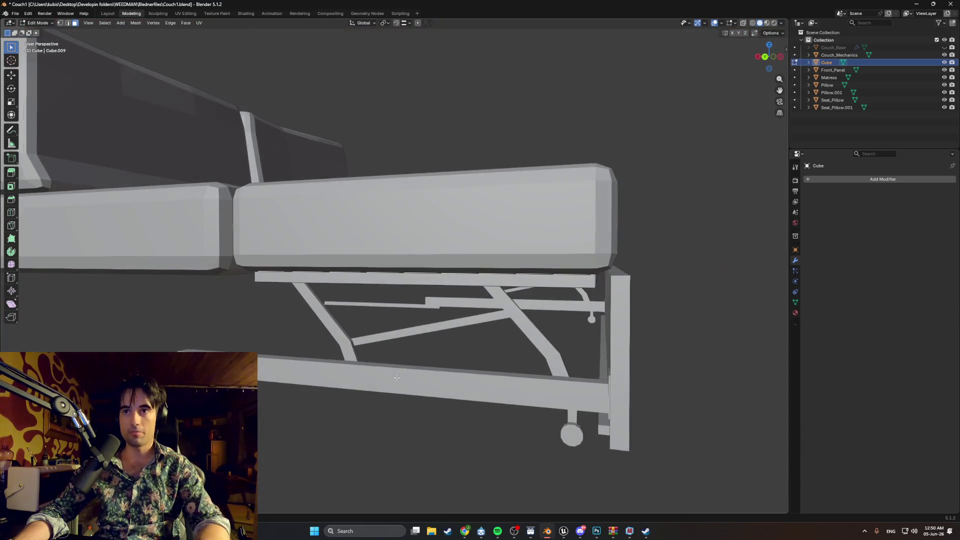
pyautogui.scroll(-5, 574, 334)
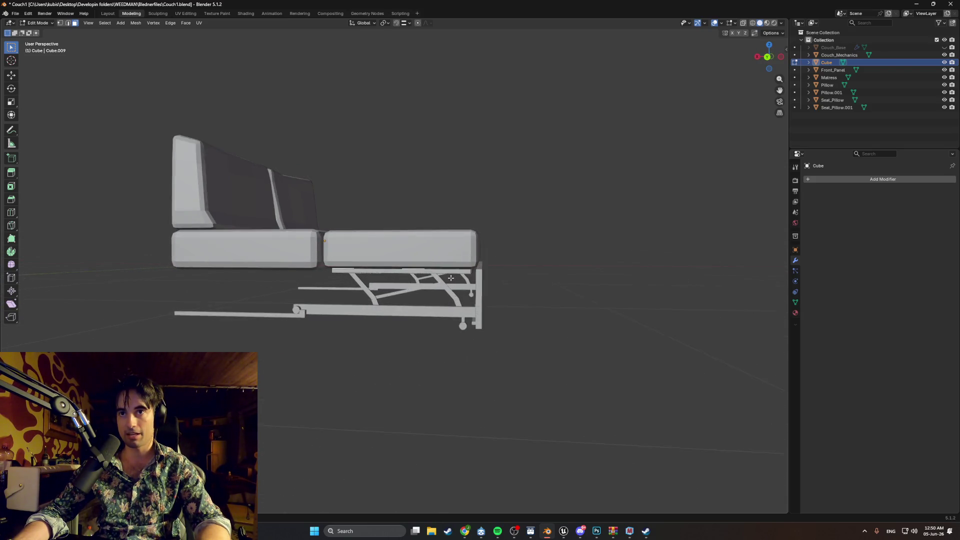
pyautogui.scroll(10, 451, 278)
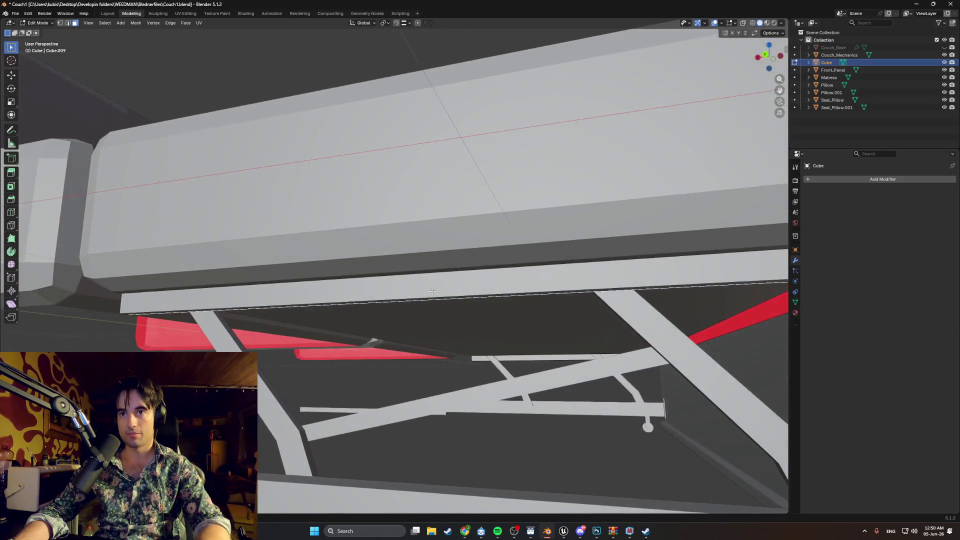
pyautogui.moveTo(432, 291)
pyautogui.mouseDown(button='middle')
pyautogui.moveTo(456, 278)
pyautogui.moveTo(554, 294)
pyautogui.mouseUp(button='middle')
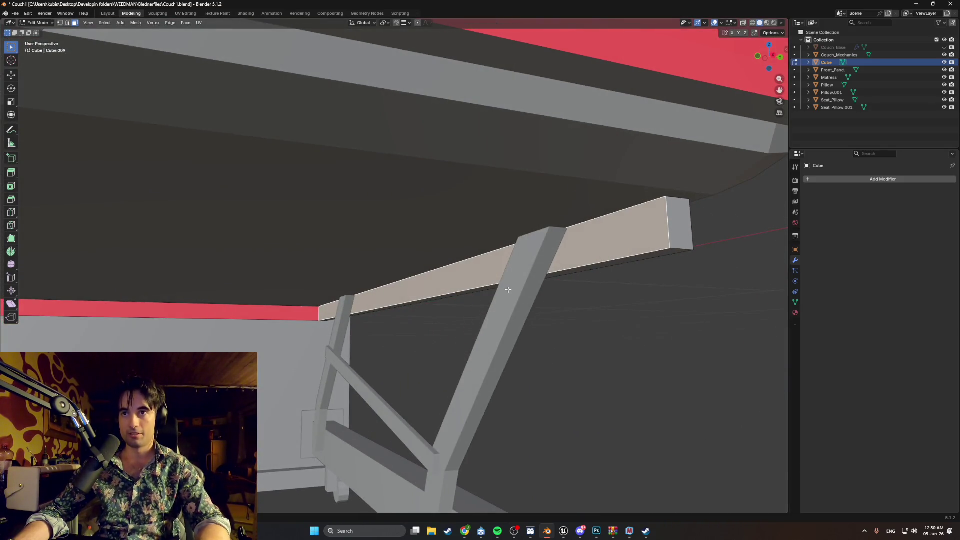
# Turn the view onto the frame underside and hide Couch_Mechanics via its Outliner eye icon.
pyautogui.moveTo(482, 294)
pyautogui.mouseDown(button='middle')
pyautogui.moveTo(428, 293)
pyautogui.moveTo(403, 336)
pyautogui.mouseUp(button='middle')
pyautogui.scroll(-5, 380, 310)
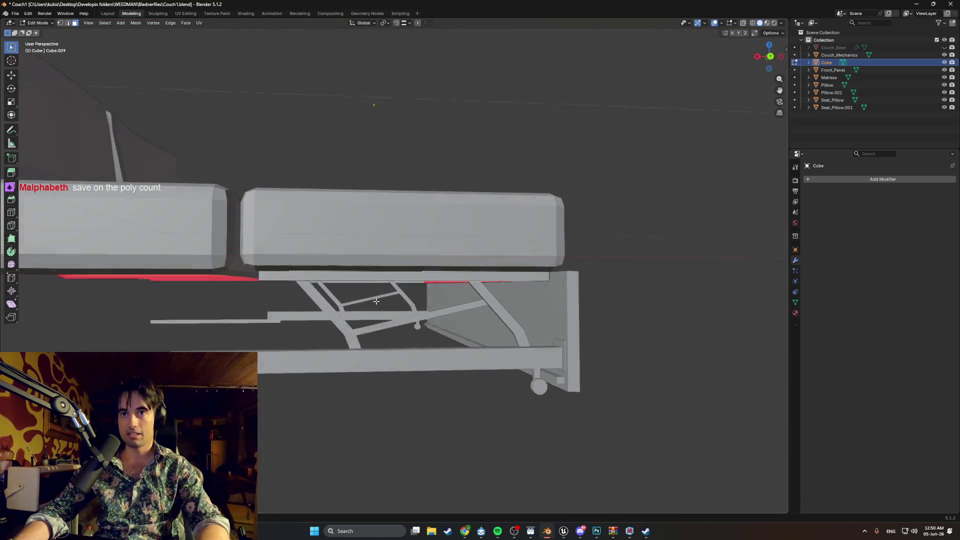
pyautogui.moveTo(357, 298); pyautogui.dragTo(353, 302, button='middle')
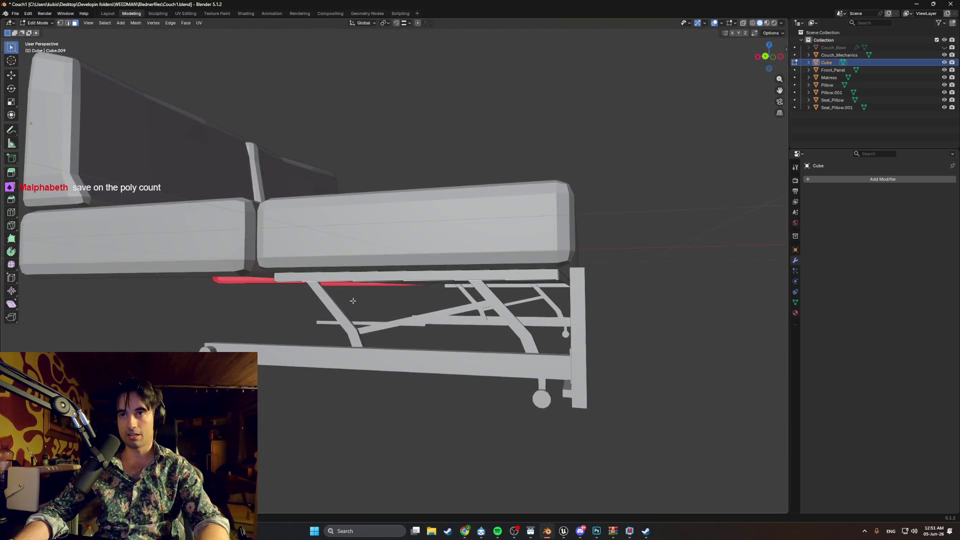
pyautogui.scroll(-5, 353, 301)
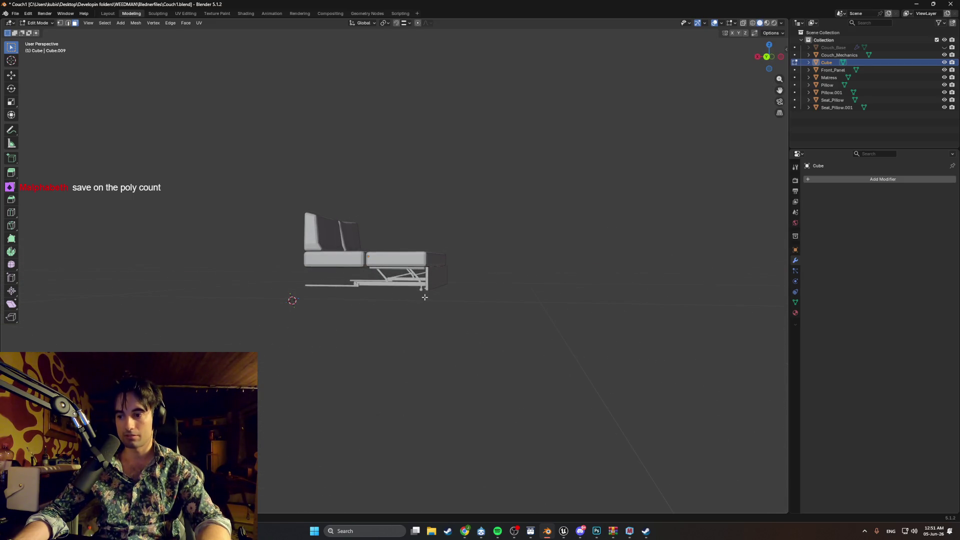
pyautogui.scroll(10, 424, 297)
pyautogui.moveTo(424, 297); pyautogui.dragTo(551, 332, button='middle')
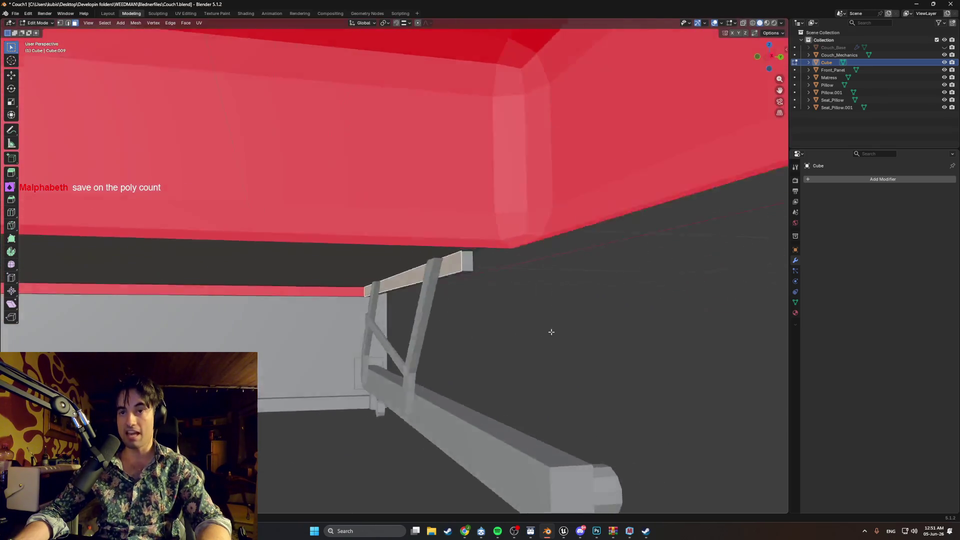
pyautogui.scroll(10, 377, 321)
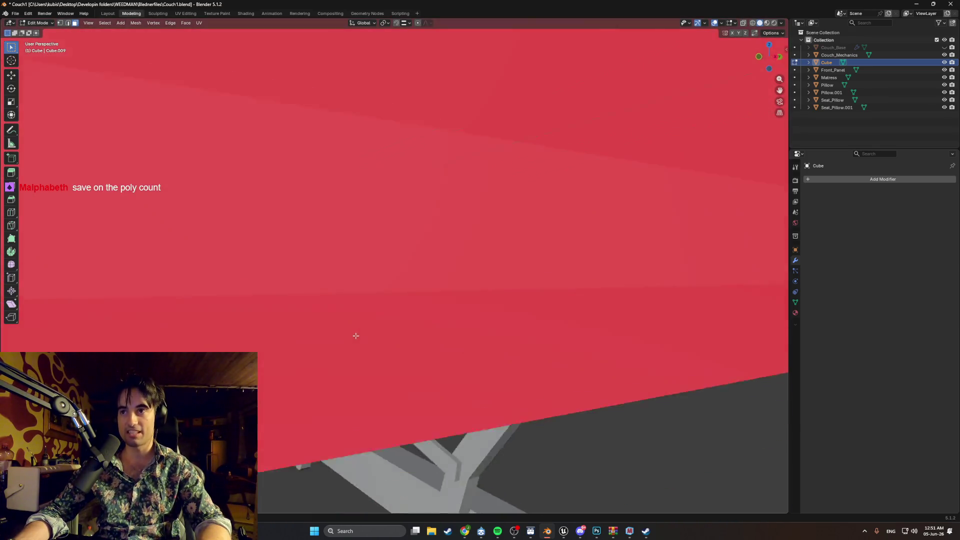
pyautogui.moveTo(356, 335); pyautogui.dragTo(260, 349, button='middle')
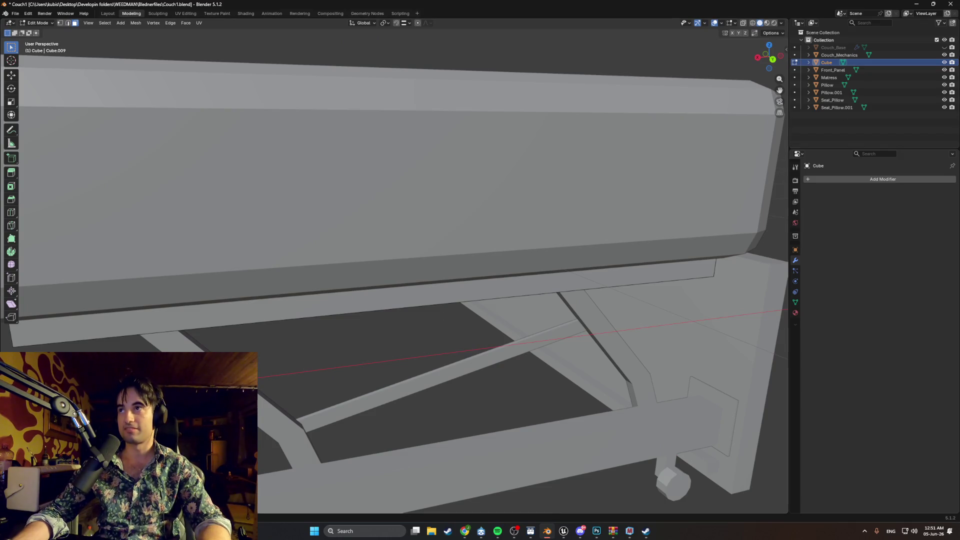
pyautogui.click(944, 55)
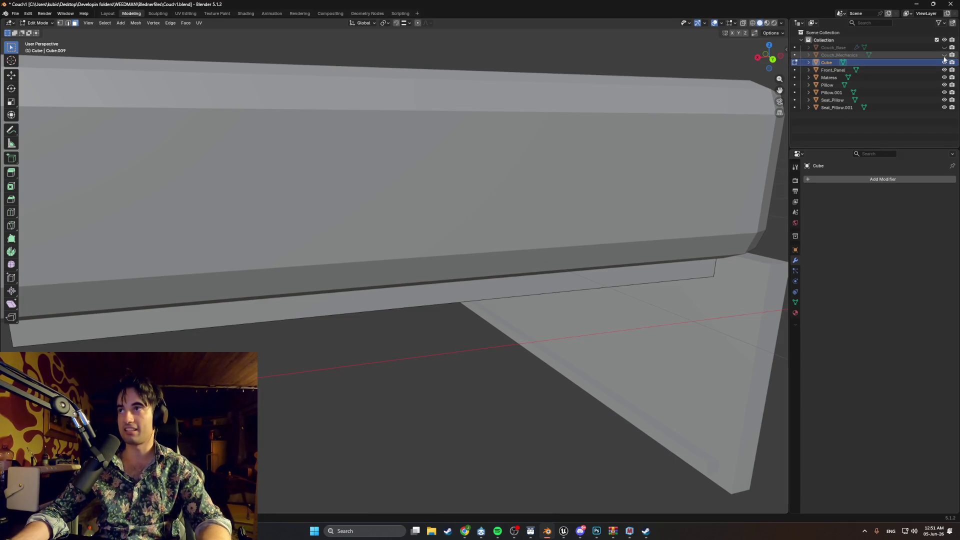
# Unhide Couch_Mechanics, then delete the Matress's hidden bottom face.
pyautogui.click(945, 55)
pyautogui.click(497, 196)
pyautogui.moveTo(497, 196)
pyautogui.mouseDown(button='middle')
pyautogui.moveTo(471, 176)
pyautogui.moveTo(405, 243)
pyautogui.mouseUp(button='middle')
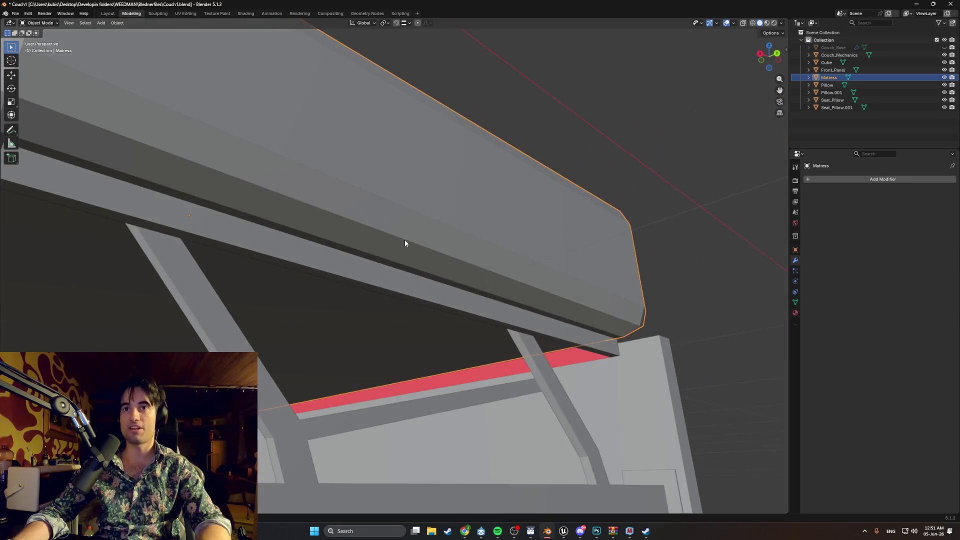
pyautogui.click(317, 324)
pyautogui.rightClick(319, 323)
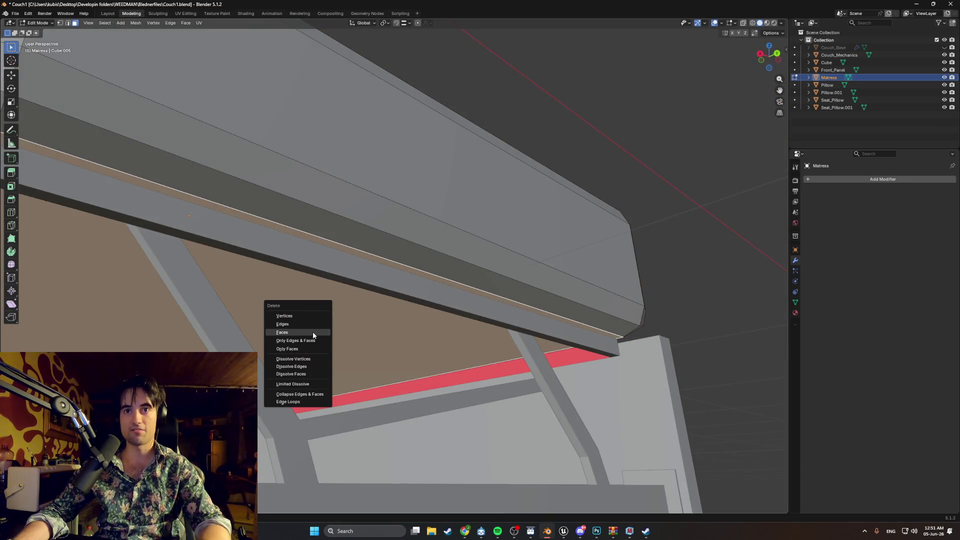
pyautogui.click(314, 333)
pyautogui.moveTo(315, 333)
pyautogui.mouseDown(button='middle')
pyautogui.moveTo(385, 339)
pyautogui.moveTo(360, 337)
pyautogui.moveTo(519, 315)
pyautogui.moveTo(565, 326)
pyautogui.mouseUp(button='middle')
pyautogui.scroll(-5, 381, 327)
pyautogui.scroll(5, 518, 315)
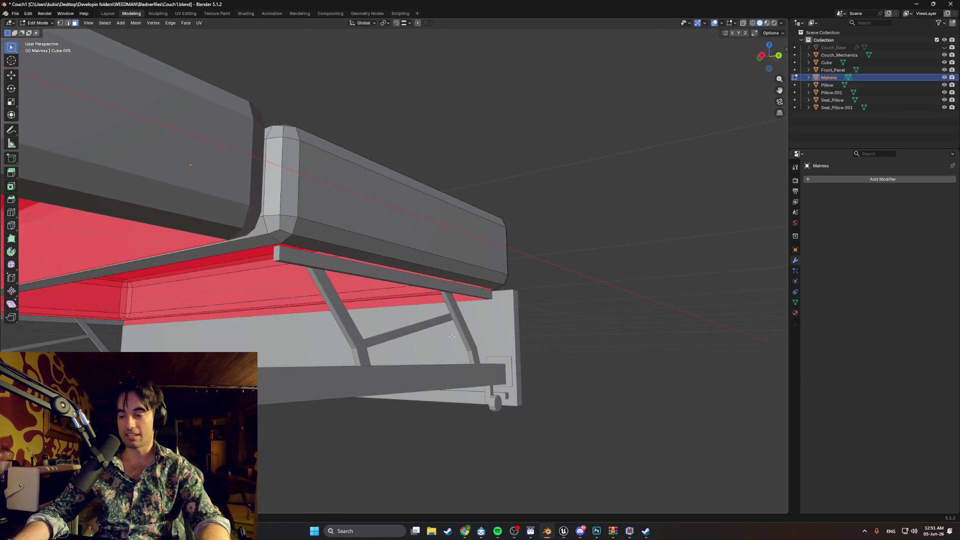
pyautogui.moveTo(451, 337)
pyautogui.mouseDown(button='middle')
pyautogui.moveTo(400, 371)
pyautogui.moveTo(407, 381)
pyautogui.moveTo(423, 351)
pyautogui.moveTo(435, 365)
pyautogui.moveTo(347, 388)
pyautogui.moveTo(376, 354)
pyautogui.moveTo(352, 337)
pyautogui.moveTo(424, 324)
pyautogui.moveTo(479, 335)
pyautogui.moveTo(407, 309)
pyautogui.moveTo(398, 280)
pyautogui.mouseUp(button='middle')
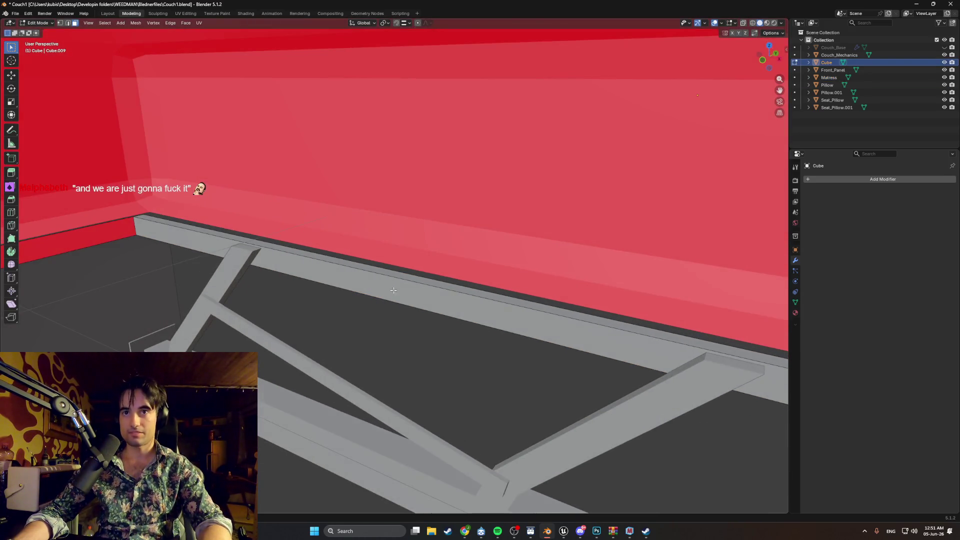
# Delete the frame bar's hidden top and front faces and the strips along the mattress.
pyautogui.click(398, 279)
pyautogui.click(399, 274)
pyautogui.press('x')
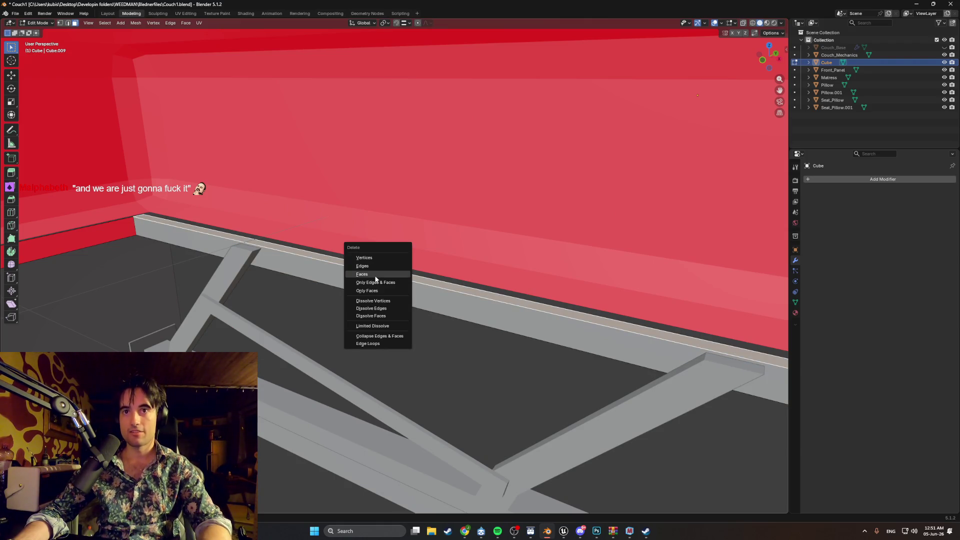
pyautogui.click(375, 279)
pyautogui.click(186, 246)
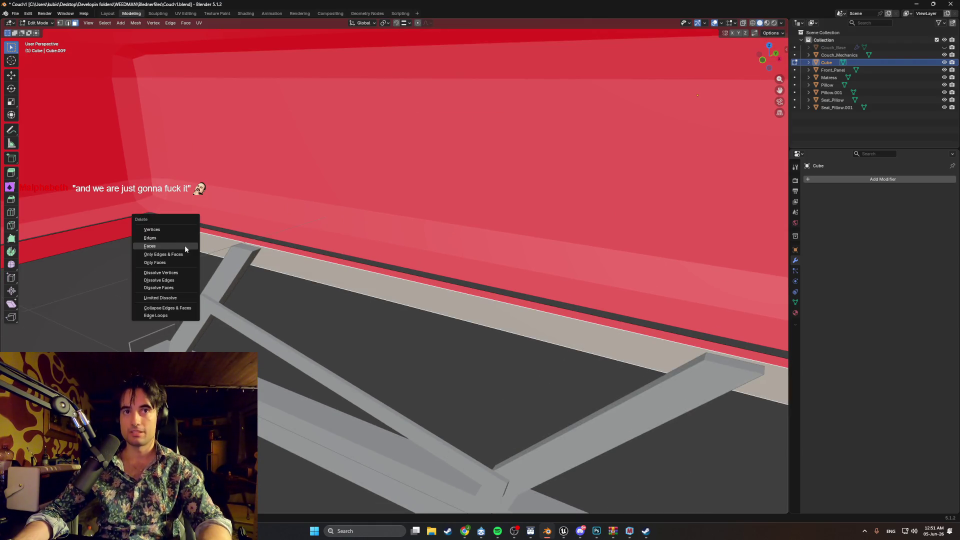
pyautogui.click(183, 247)
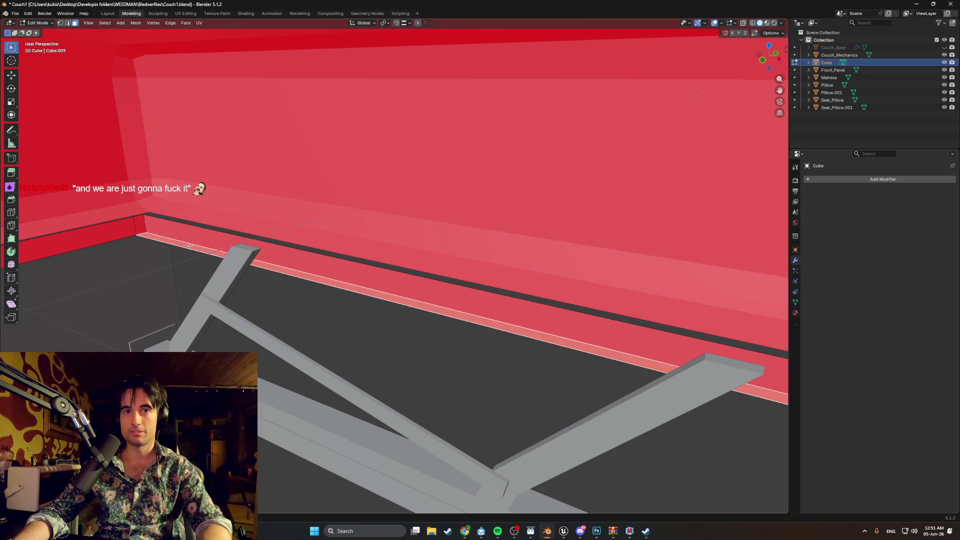
pyautogui.click(189, 247)
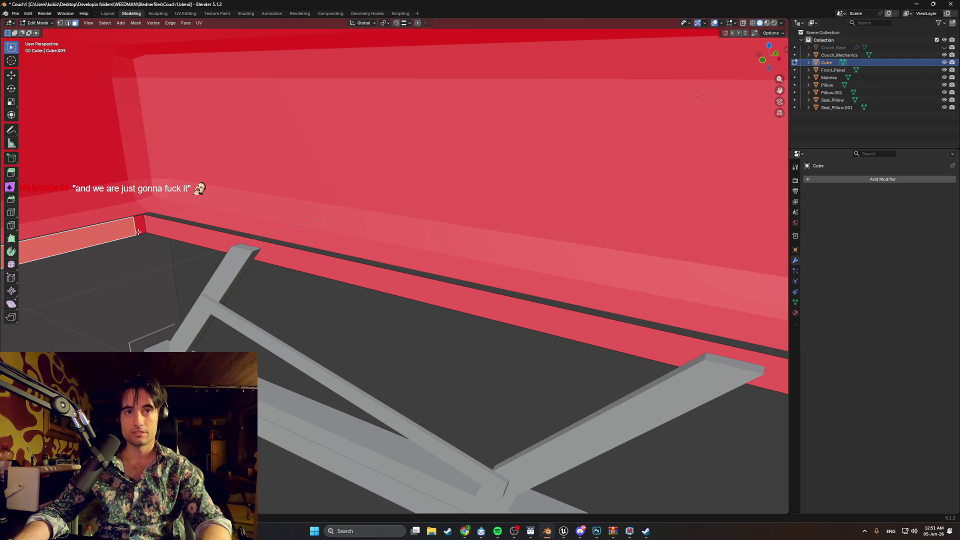
pyautogui.click(138, 232)
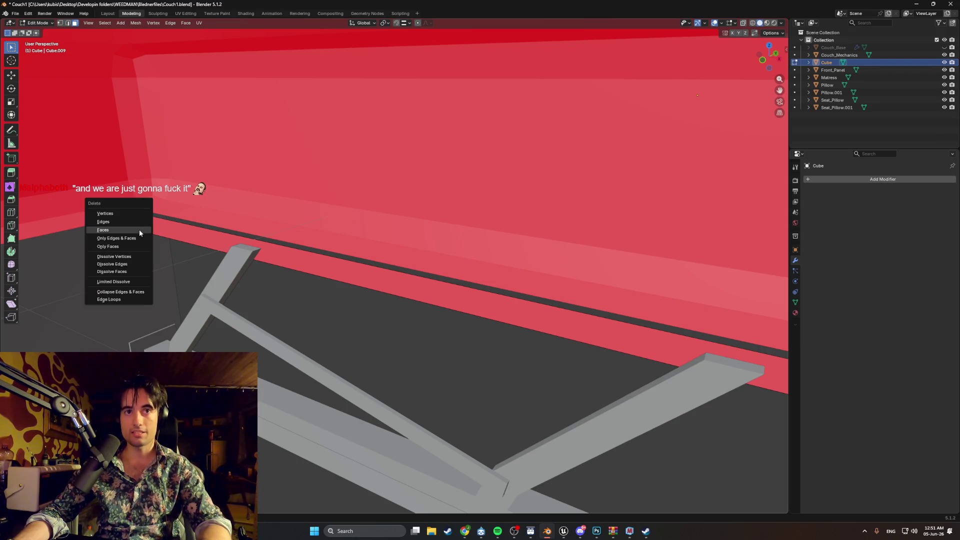
# Check the mattress underside from an angle, then switch to Front view.
pyautogui.moveTo(146, 224)
pyautogui.mouseDown(button='middle')
pyautogui.moveTo(150, 261)
pyautogui.moveTo(182, 273)
pyautogui.moveTo(275, 291)
pyautogui.moveTo(403, 299)
pyautogui.mouseUp(button='middle')
pyautogui.scroll(5, 403, 299)
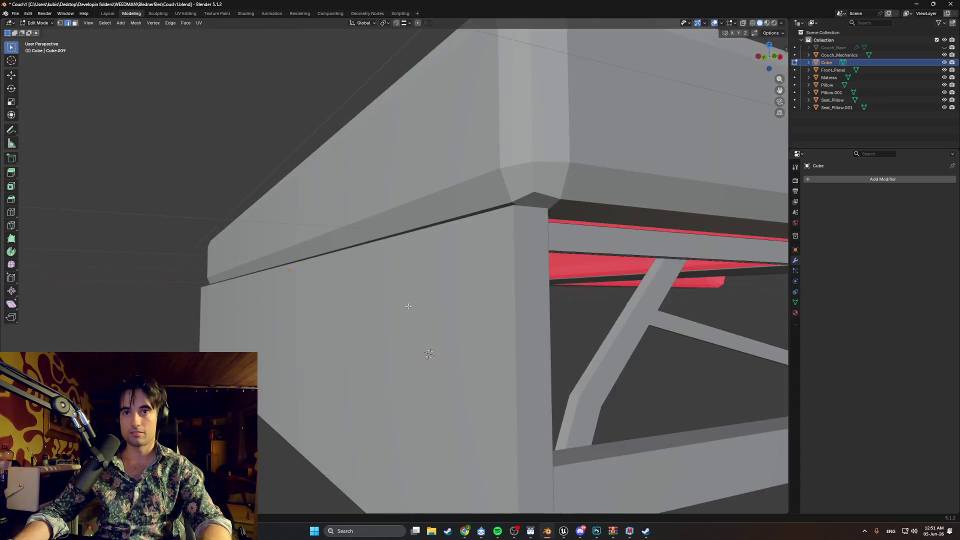
pyautogui.scroll(-5, 428, 281)
pyautogui.moveTo(408, 283)
pyautogui.mouseDown(button='middle')
pyautogui.moveTo(580, 358)
pyautogui.moveTo(690, 369)
pyautogui.moveTo(336, 349)
pyautogui.moveTo(425, 330)
pyautogui.moveTo(445, 343)
pyautogui.mouseUp(button='middle')
pyautogui.press('KP_1')
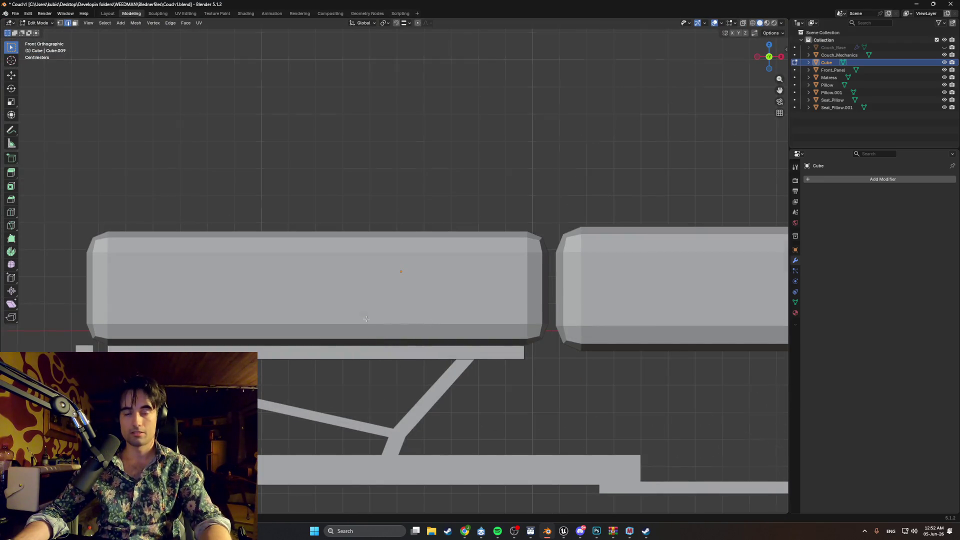
# Fly under the couch, switch to face select and delete the first face of the thin rail.
pyautogui.moveTo(366, 318); pyautogui.dragTo(442, 322, button='middle')
pyautogui.press('w')
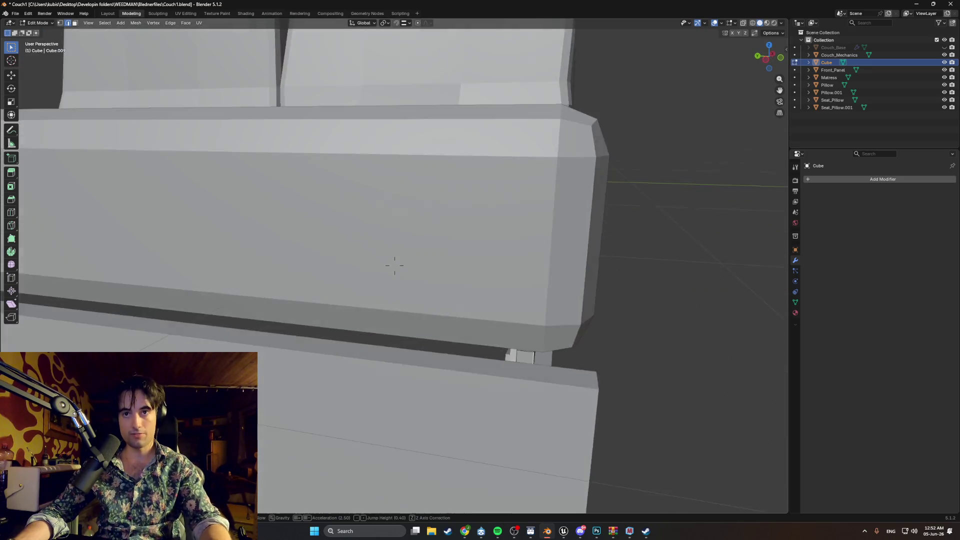
pyautogui.press('d')
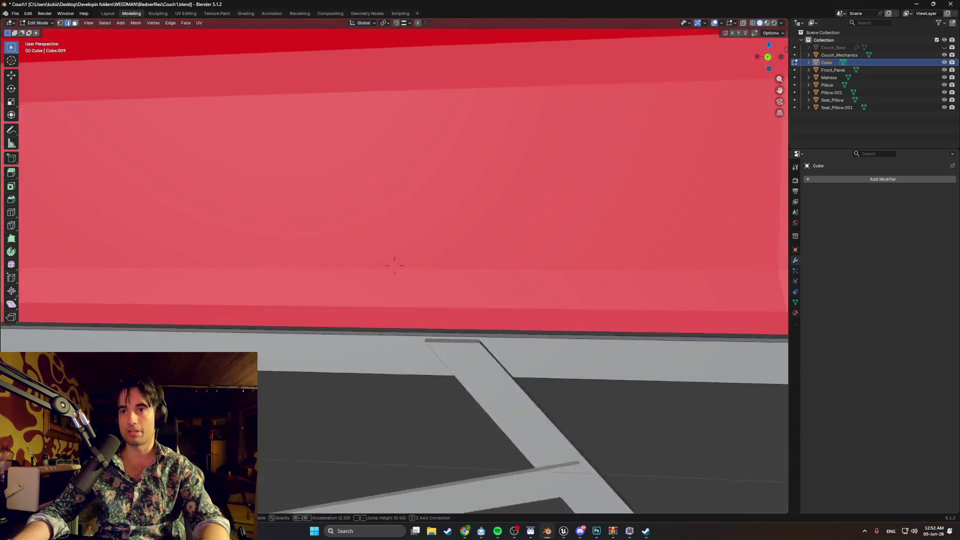
pyautogui.press('w')
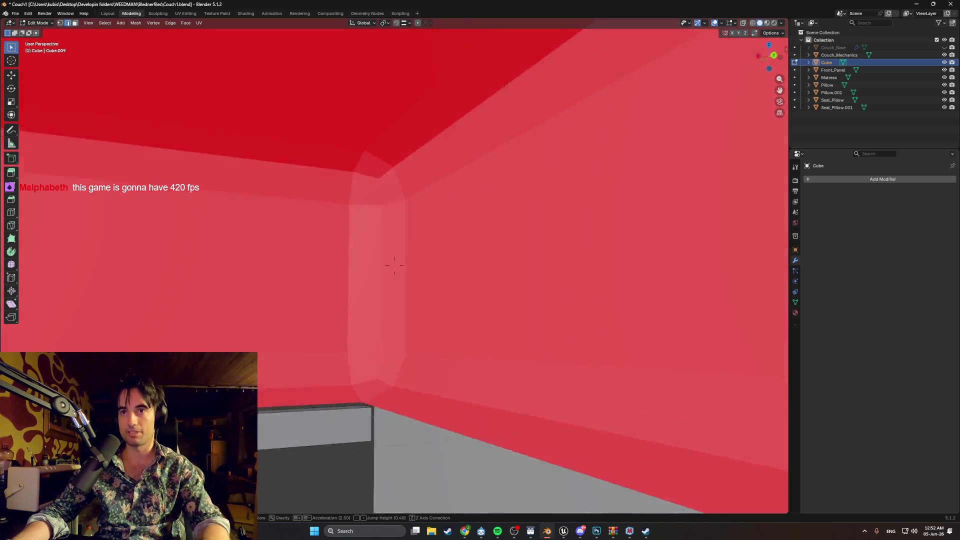
pyautogui.press('d')
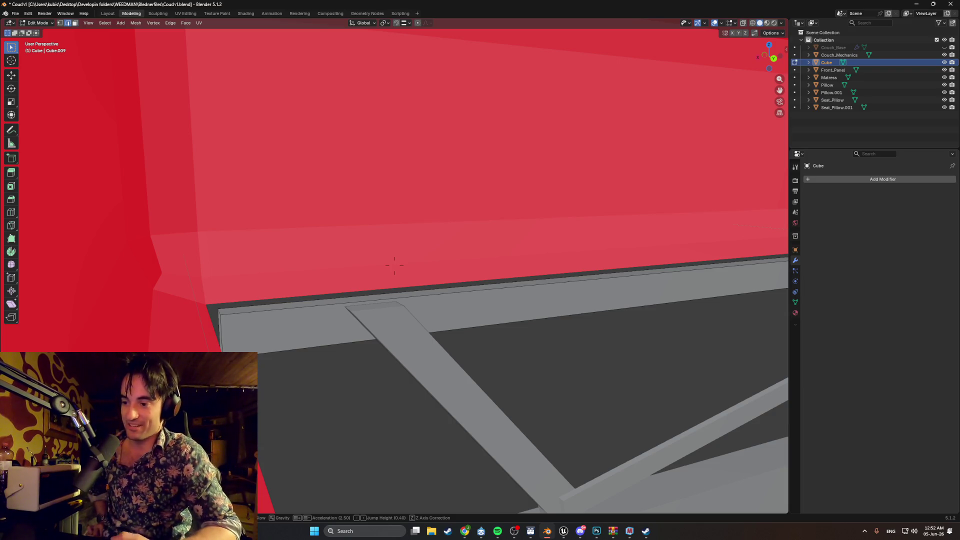
pyautogui.press('d')
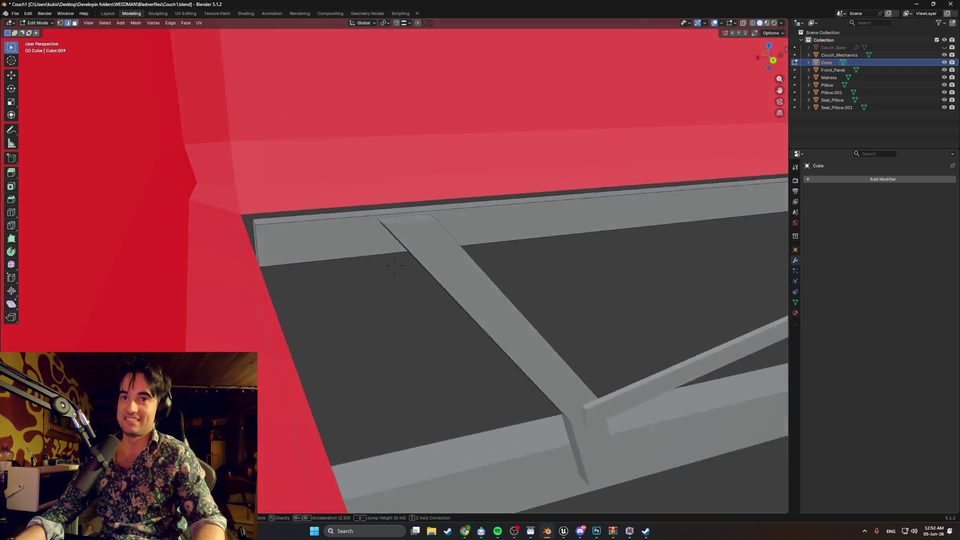
pyautogui.press('w')
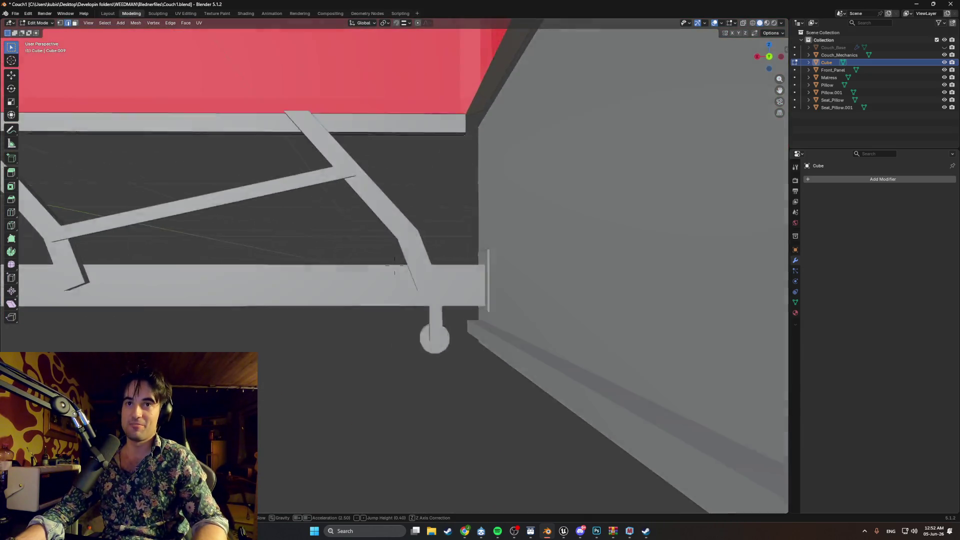
pyautogui.press('s')
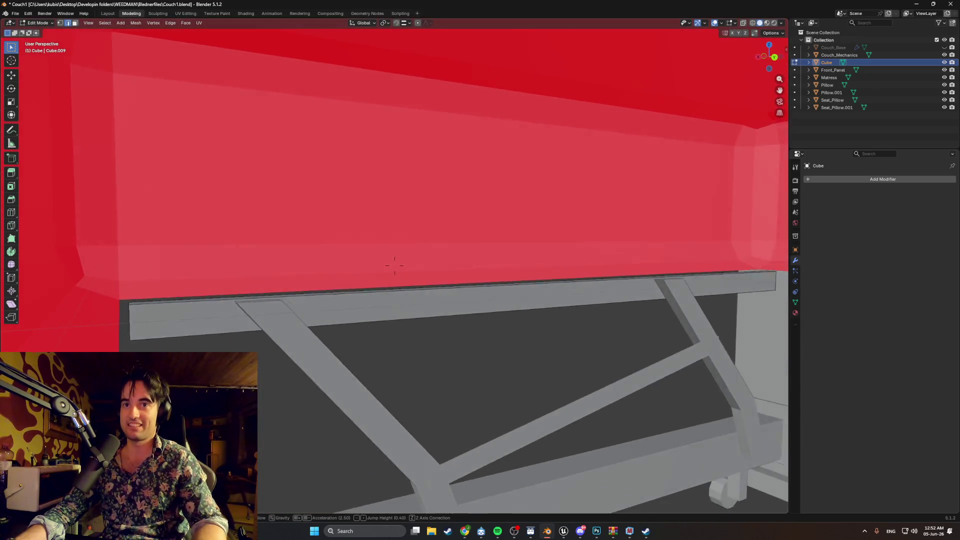
pyautogui.click(394, 265)
pyautogui.click(345, 282)
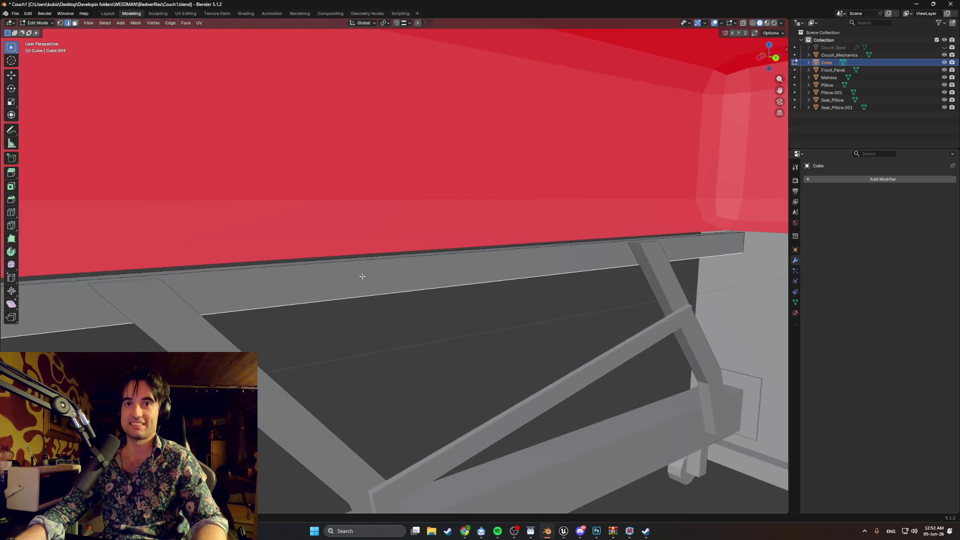
pyautogui.press('3')
pyautogui.click(362, 276)
pyautogui.press('x')
pyautogui.click(373, 286)
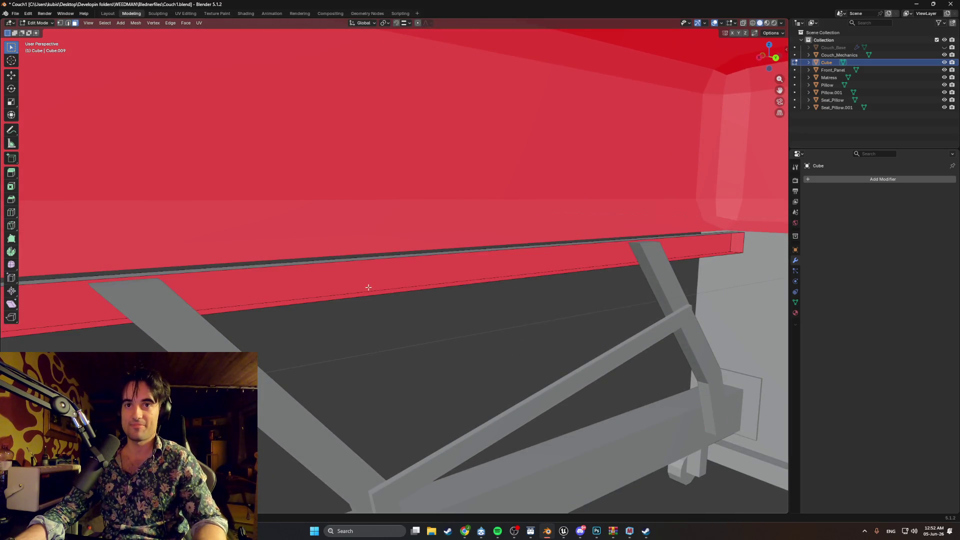
# Delete three more rail faces, including the small end face at the right.
pyautogui.click(368, 296)
pyautogui.press('x')
pyautogui.click(368, 294)
pyautogui.click(735, 244)
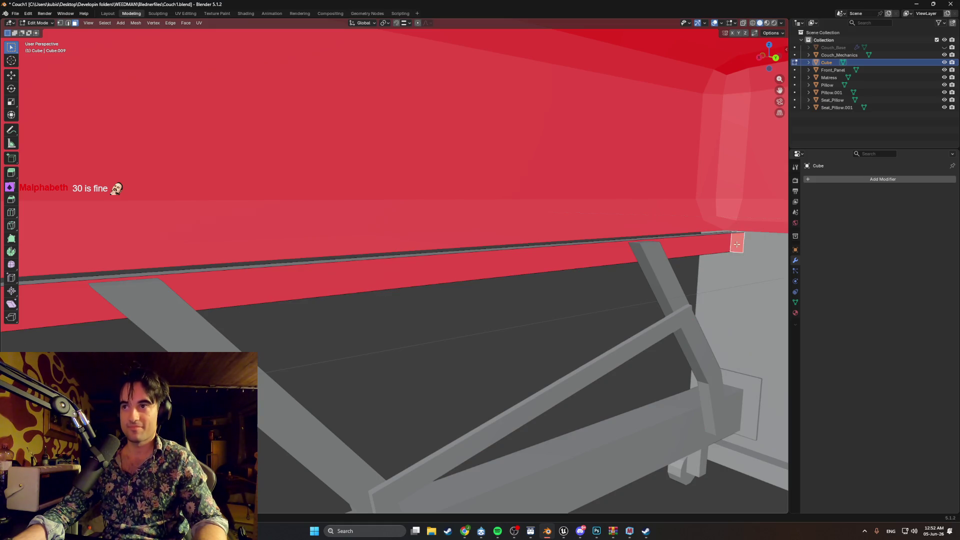
pyautogui.press('x')
pyautogui.click(732, 246)
pyautogui.click(677, 237)
pyautogui.press('x')
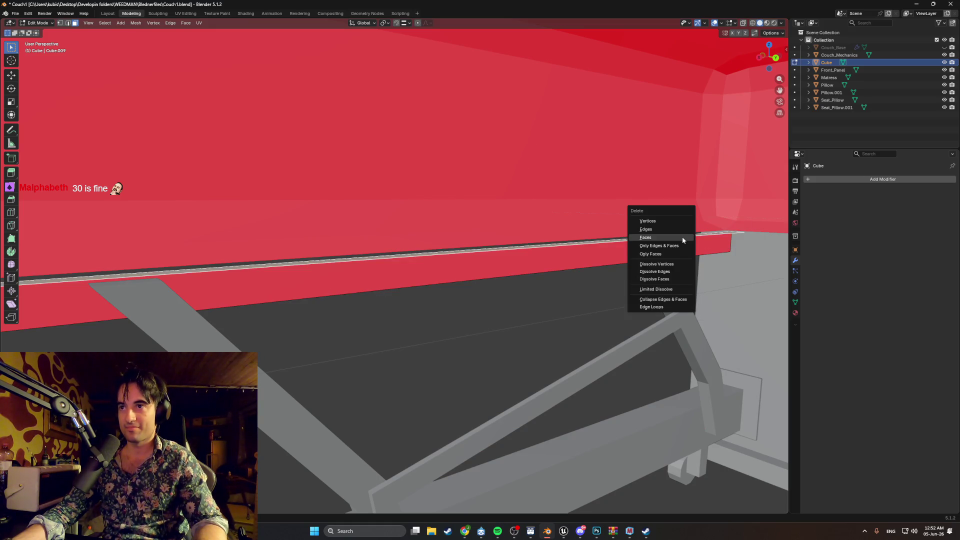
pyautogui.click(682, 236)
# Fly to a side view of the frame and delete the face under the seat.
pyautogui.moveTo(682, 236)
pyautogui.mouseDown(button='middle')
pyautogui.moveTo(605, 262)
pyautogui.moveTo(644, 261)
pyautogui.moveTo(566, 300)
pyautogui.moveTo(270, 386)
pyautogui.moveTo(484, 338)
pyautogui.moveTo(550, 334)
pyautogui.mouseUp(button='middle')
pyautogui.hotkey('shift', '`')
pyautogui.press('w')
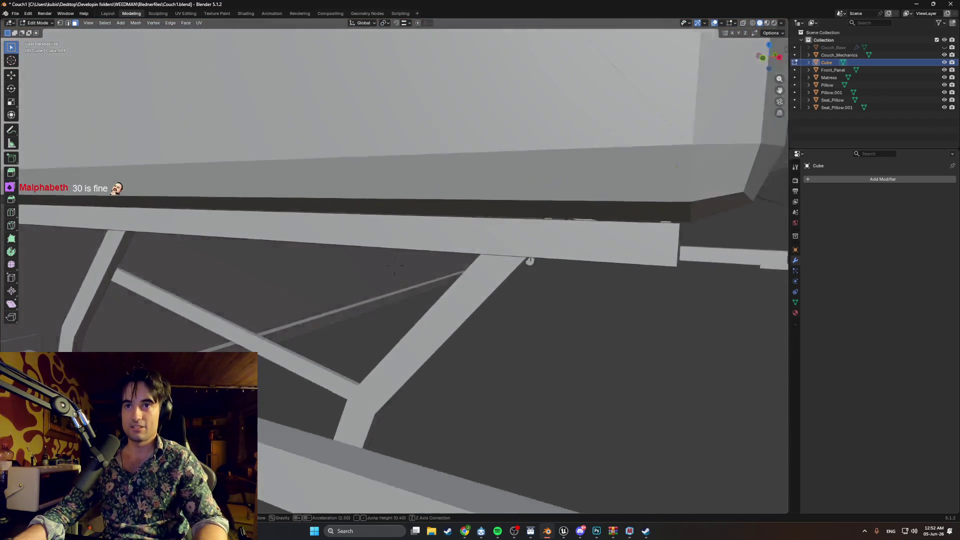
pyautogui.press('w')
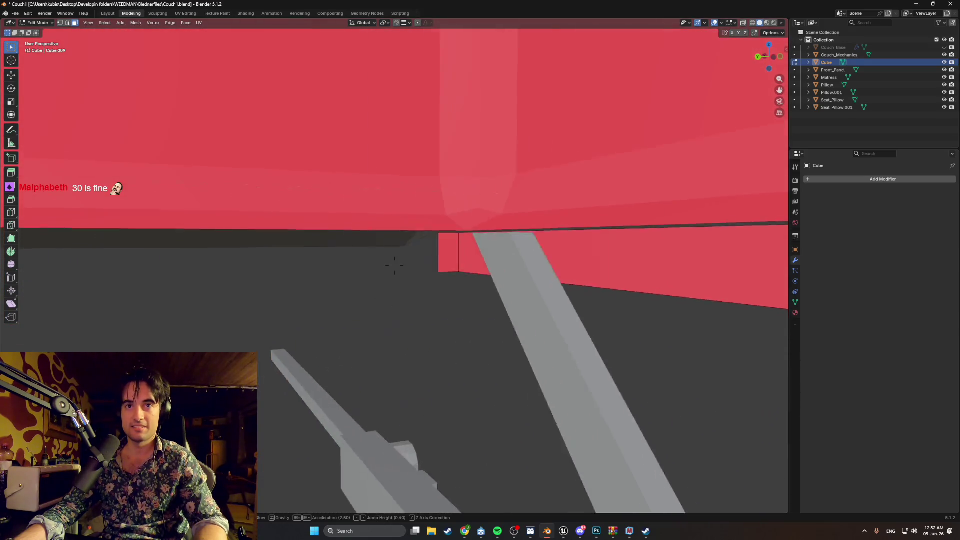
pyautogui.click(394, 265)
pyautogui.click(456, 258)
pyautogui.press('x')
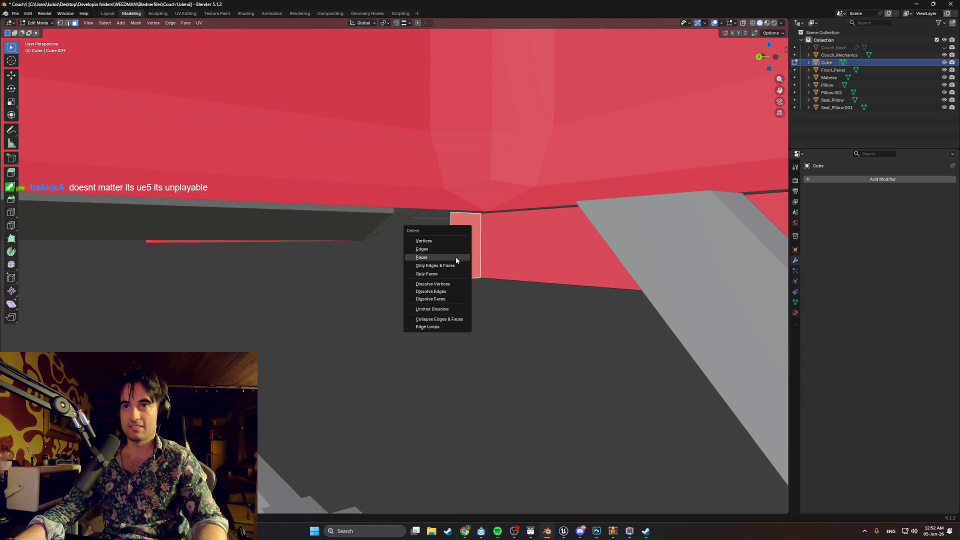
pyautogui.click(455, 257)
# Unhide Couch_Base in the Outliner and orbit around to inspect the full frame.
pyautogui.moveTo(453, 258)
pyautogui.mouseDown(button='middle')
pyautogui.moveTo(674, 292)
pyautogui.moveTo(604, 312)
pyautogui.mouseUp(button='middle')
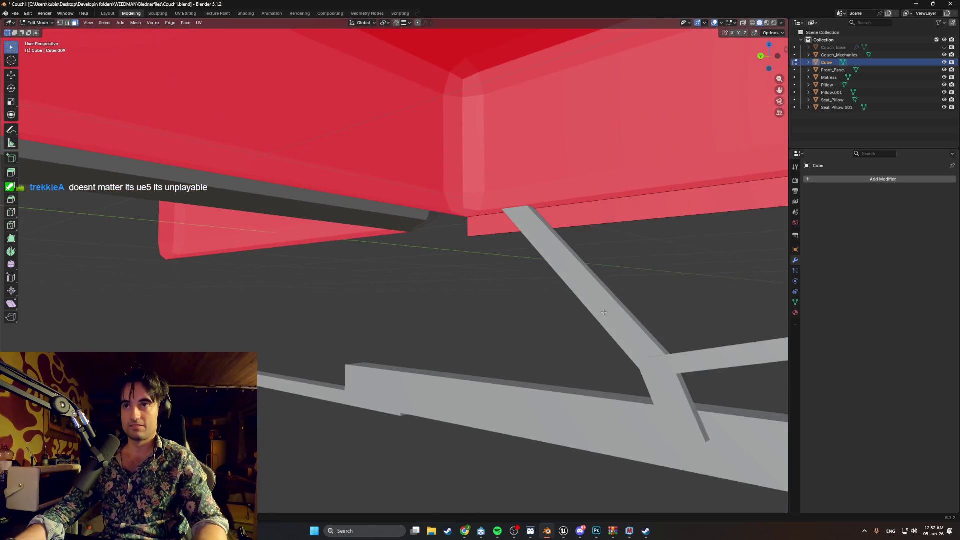
pyautogui.hotkey('shift', '`')
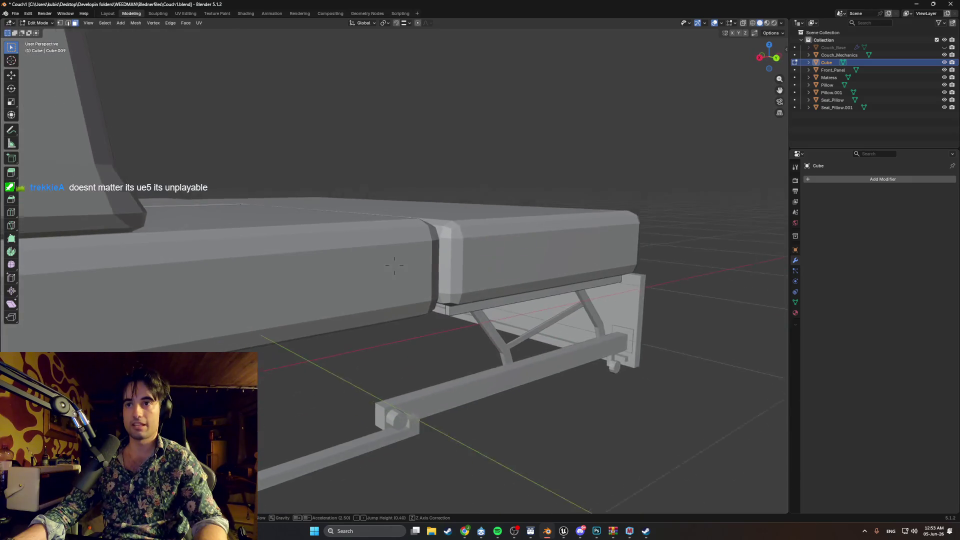
pyautogui.click(395, 265)
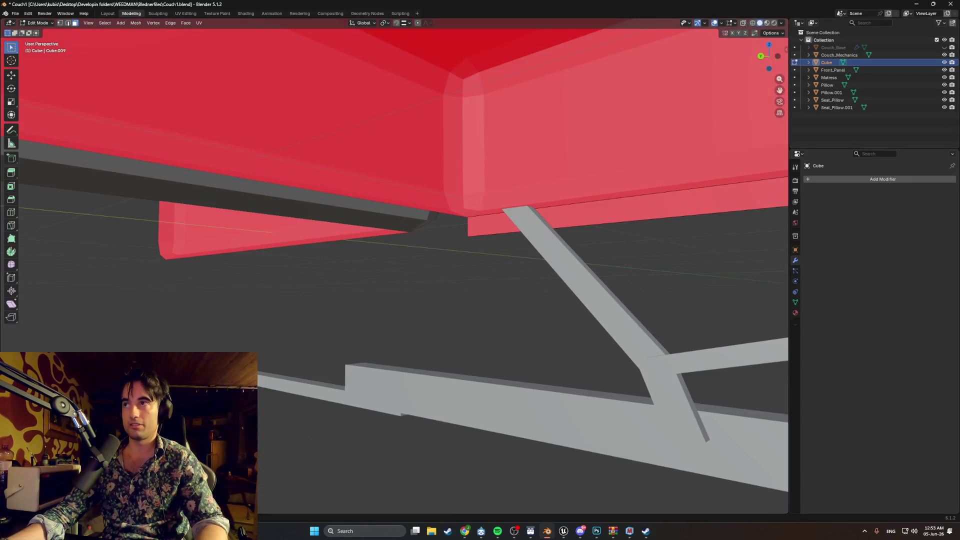
pyautogui.click(945, 48)
pyautogui.press('`')
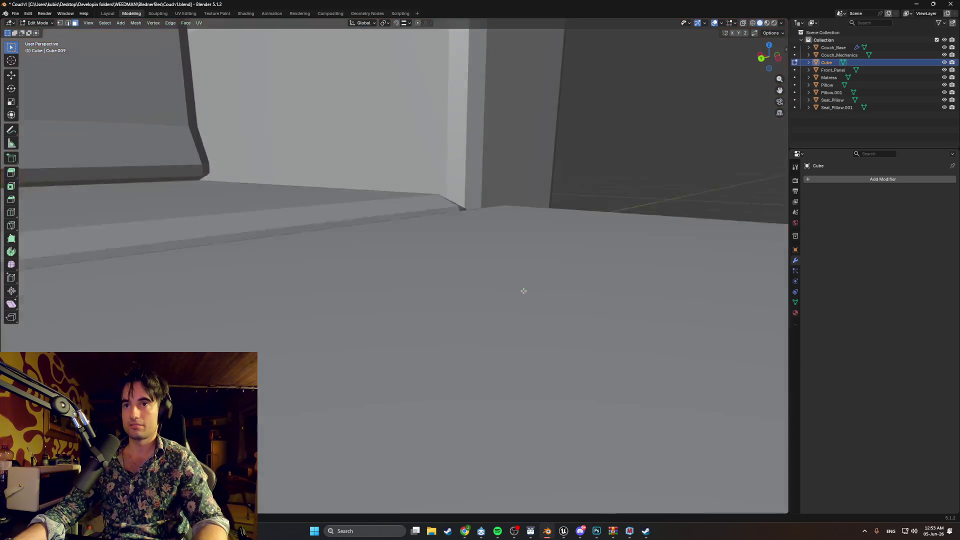
pyautogui.scroll(-8, 523, 291)
pyautogui.moveTo(524, 291)
pyautogui.mouseDown(button='middle')
pyautogui.moveTo(471, 307)
pyautogui.moveTo(506, 285)
pyautogui.moveTo(603, 281)
pyautogui.moveTo(493, 328)
pyautogui.mouseUp(button='middle')
pyautogui.scroll(6, 512, 310)
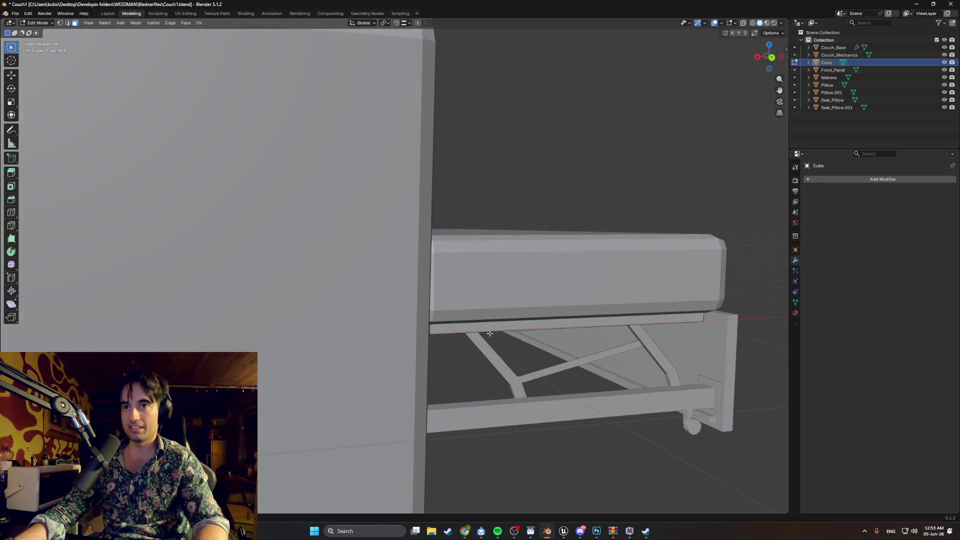
pyautogui.scroll(3, 489, 333)
pyautogui.keyDown('ctrl'); pyautogui.scroll(-2, 489, 333); pyautogui.keyUp('ctrl')
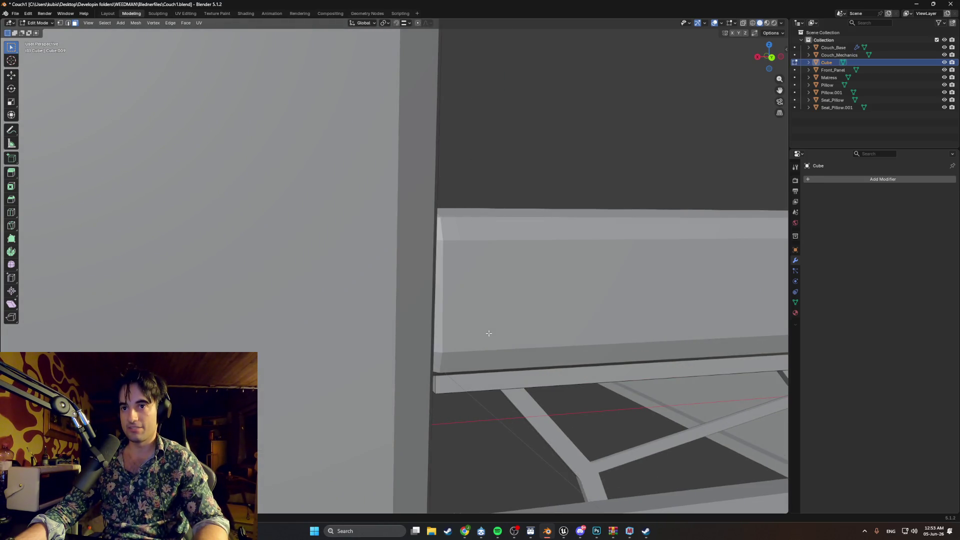
pyautogui.scroll(-3, 470, 351)
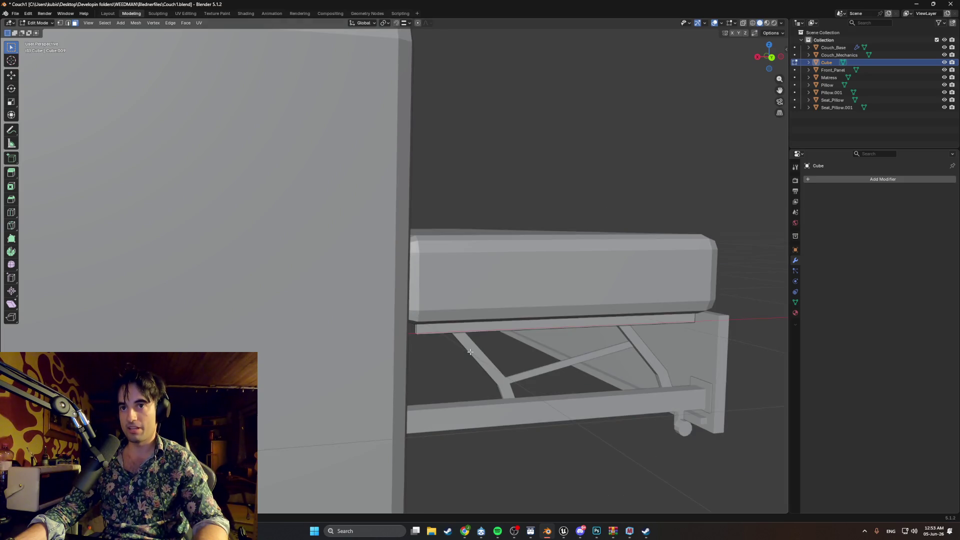
pyautogui.scroll(2, 414, 328)
pyautogui.moveTo(414, 329)
pyautogui.mouseDown(button='middle')
pyautogui.moveTo(577, 294)
pyautogui.moveTo(514, 295)
pyautogui.mouseUp(button='middle')
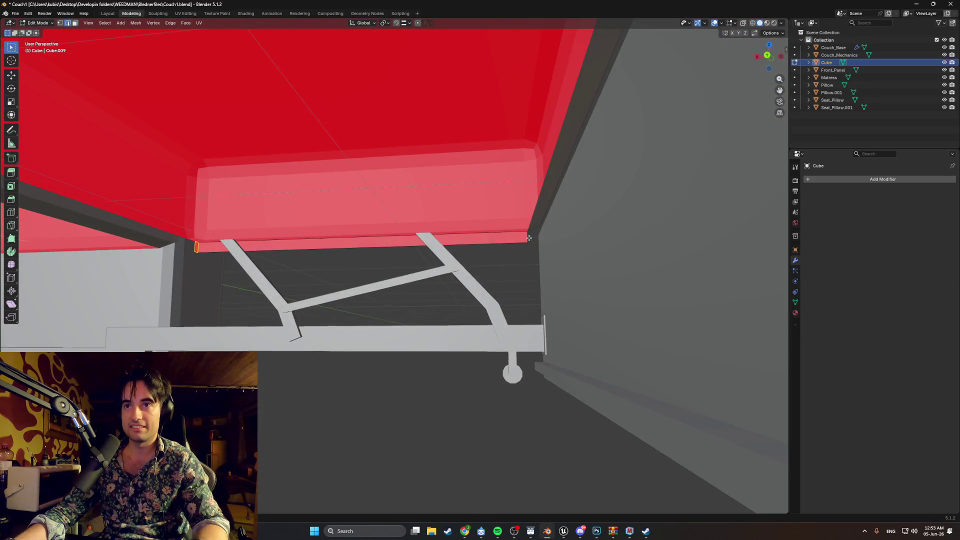
pyautogui.moveTo(527, 245)
pyautogui.mouseDown(button='middle')
pyautogui.moveTo(516, 245)
pyautogui.moveTo(518, 255)
pyautogui.mouseUp(button='middle')
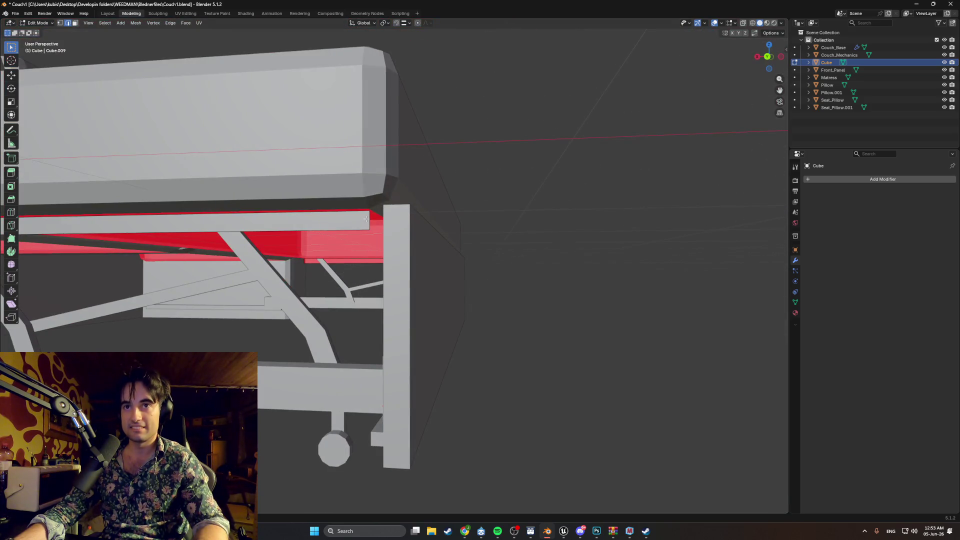
pyautogui.moveTo(368, 230)
pyautogui.mouseDown(button='middle')
pyautogui.moveTo(467, 251)
pyautogui.moveTo(497, 269)
pyautogui.mouseUp(button='middle')
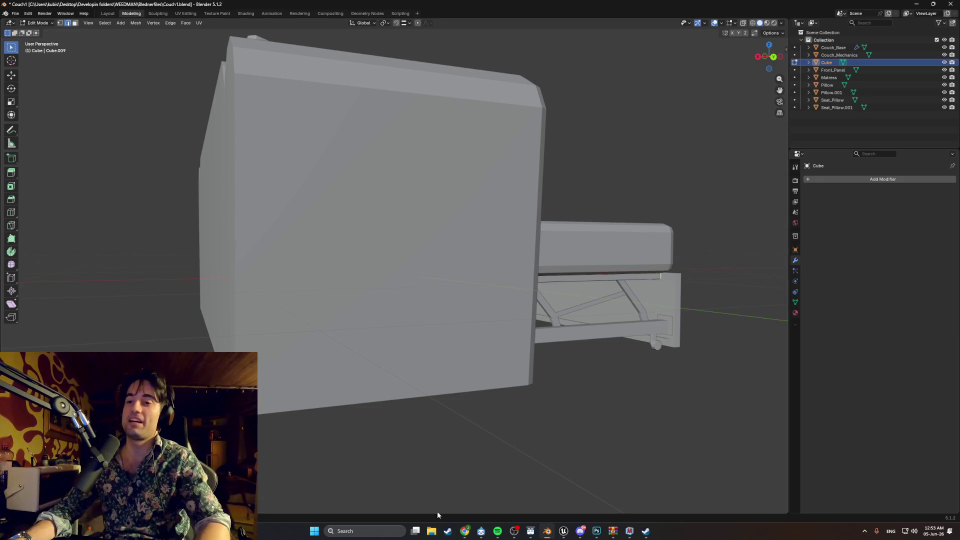
# Search the Steam library for 'gamb', open Gamble With Your Friends, then clear the search.
pyautogui.click(447, 530)
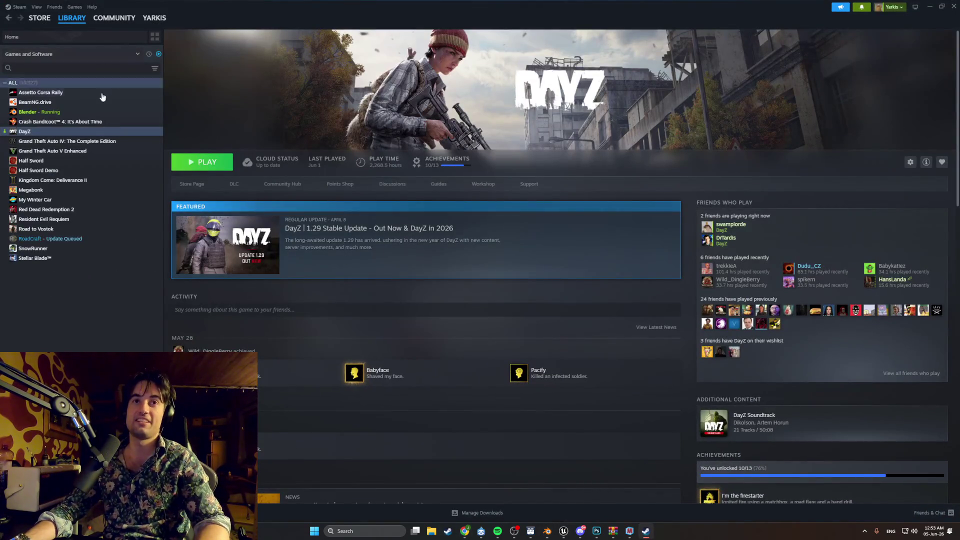
pyautogui.click(62, 68)
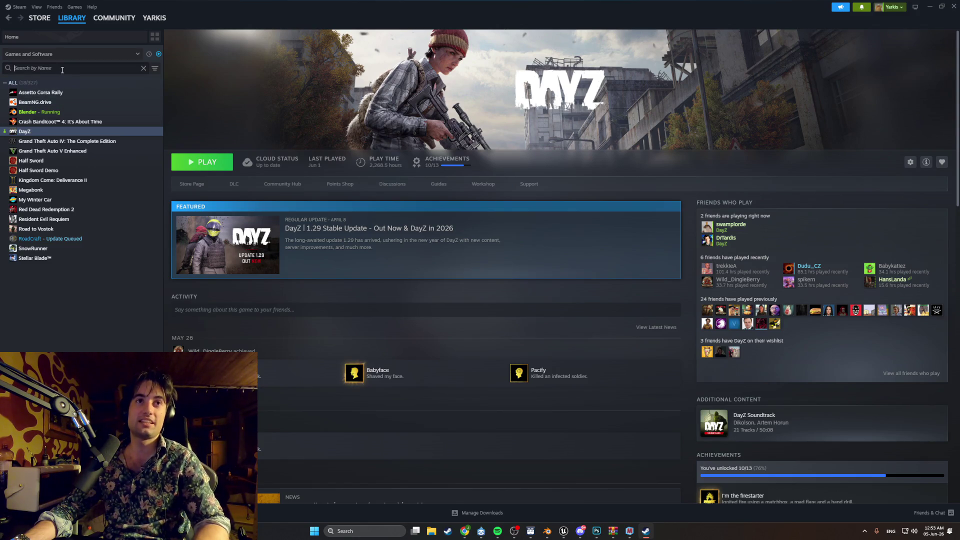
pyautogui.write('gamb')
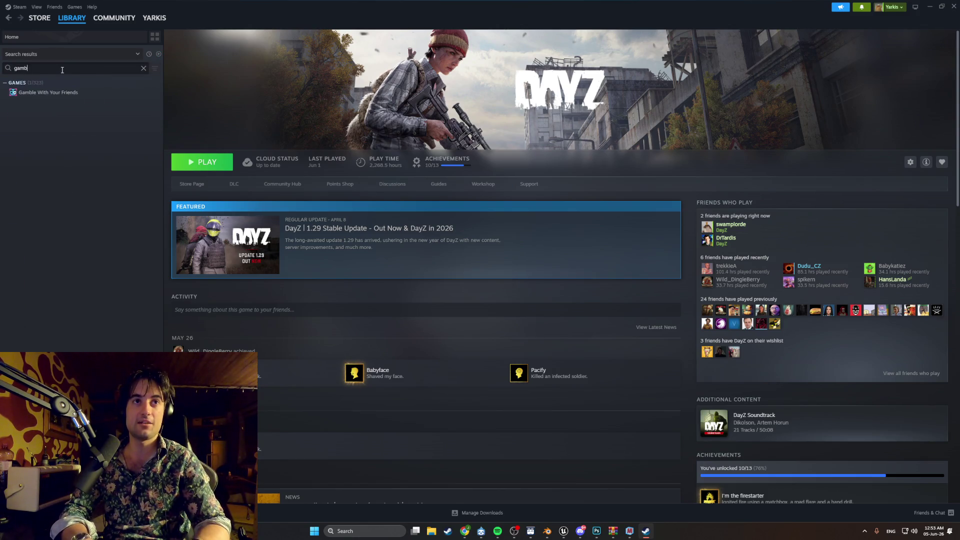
pyautogui.click(75, 93)
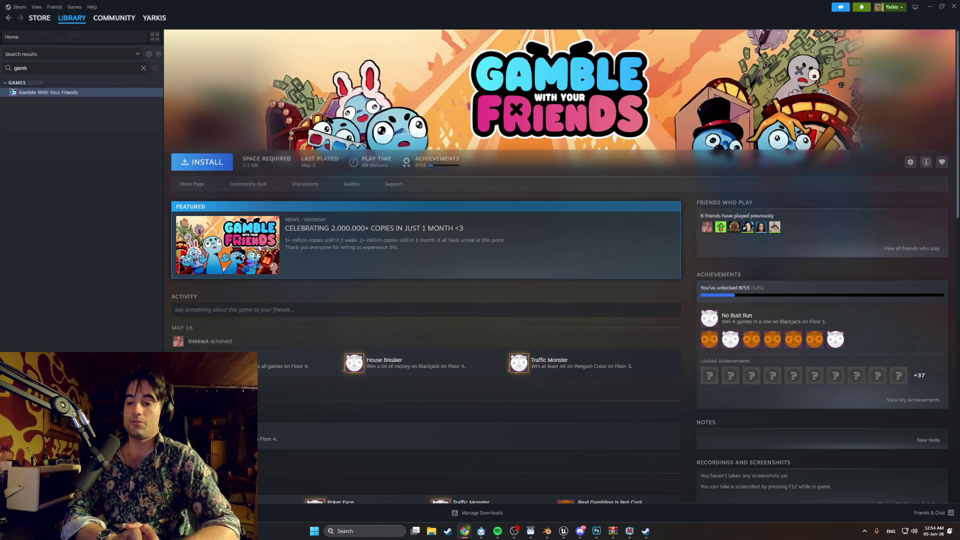
pyautogui.click(143, 68)
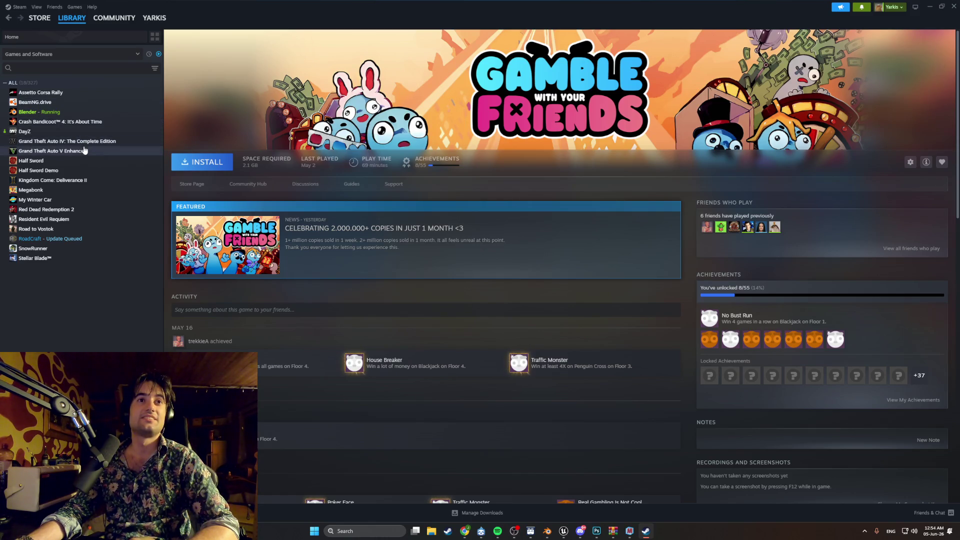
# Browse Half Sword and SnowRunner, then search 'road' and open the RoadCraft page.
pyautogui.click(78, 160)
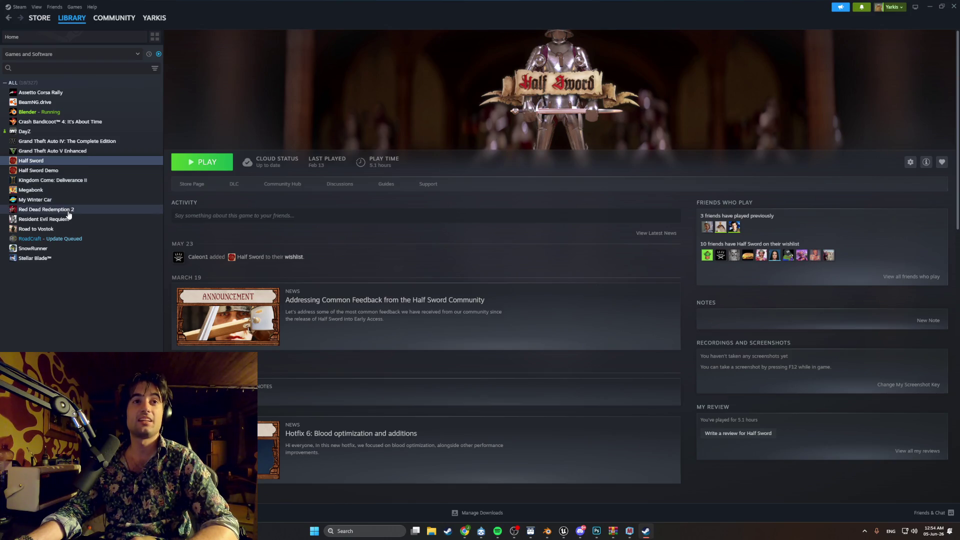
pyautogui.click(74, 251)
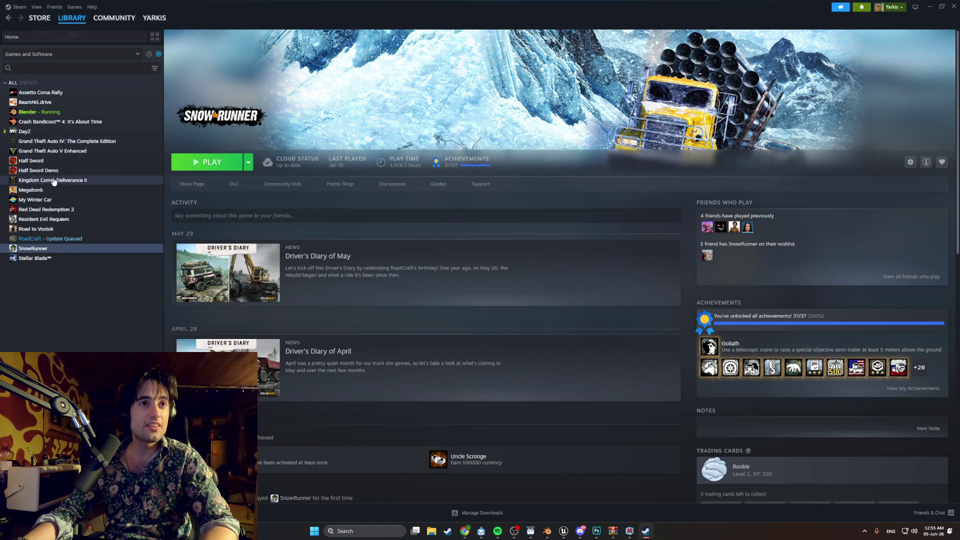
pyautogui.click(58, 68)
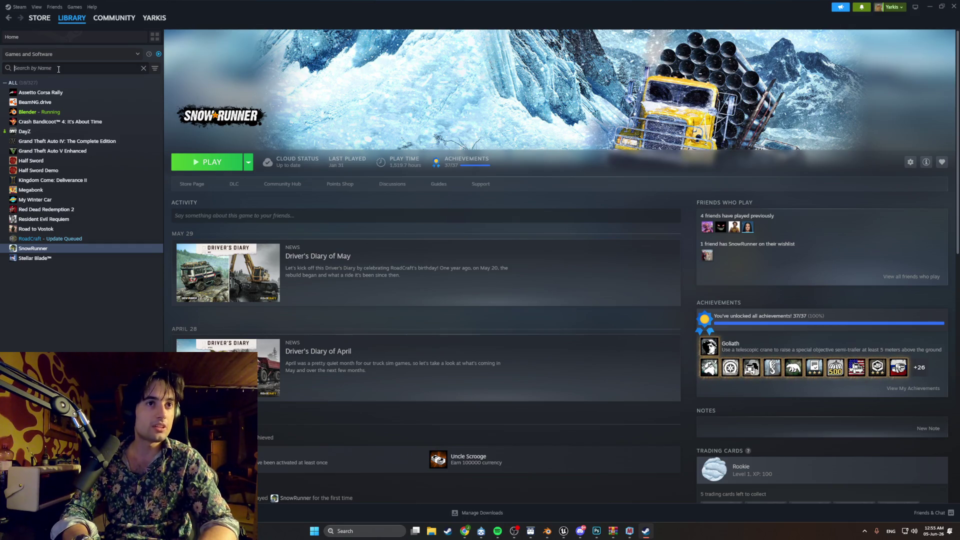
pyautogui.write('road')
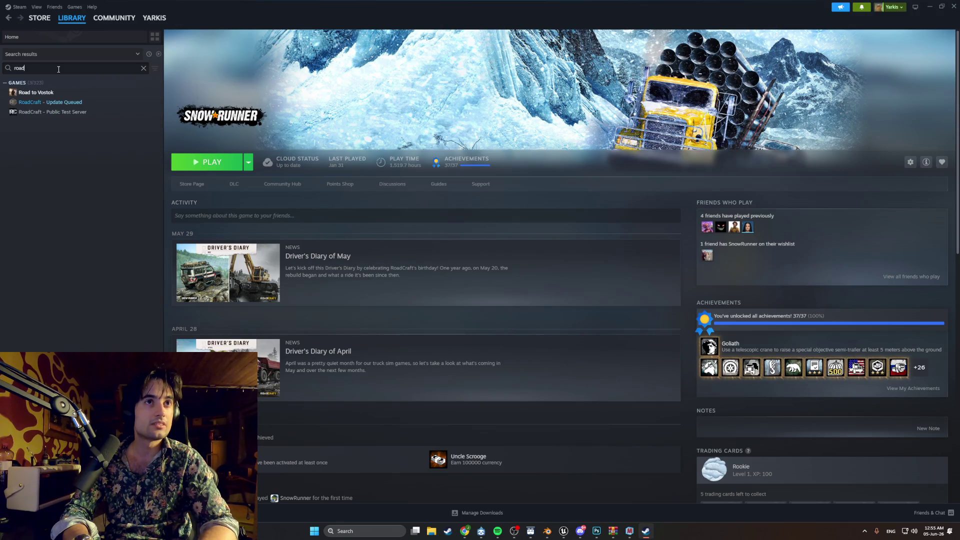
pyautogui.click(50, 102)
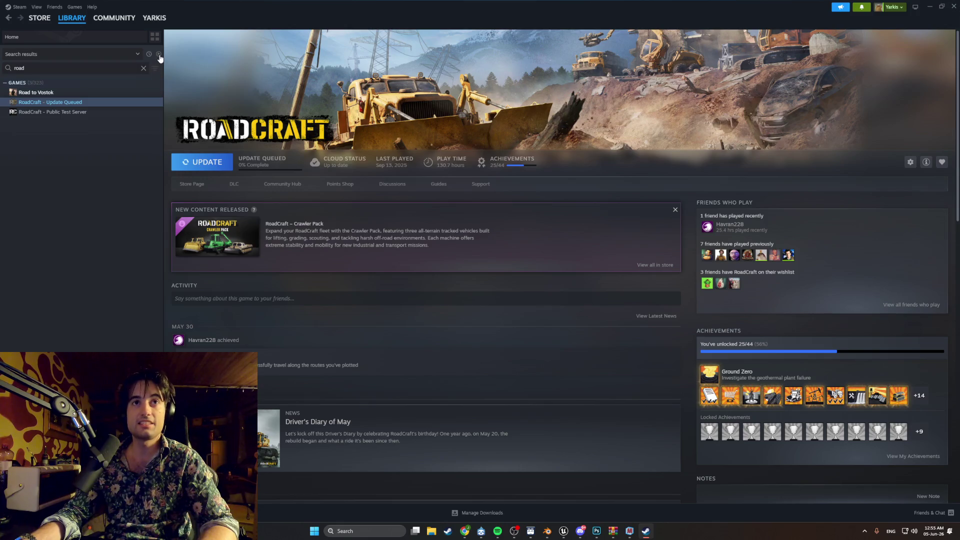
# Clear the search, browse several games, open Resident Evil Requiem and turn off the filter.
pyautogui.click(143, 69)
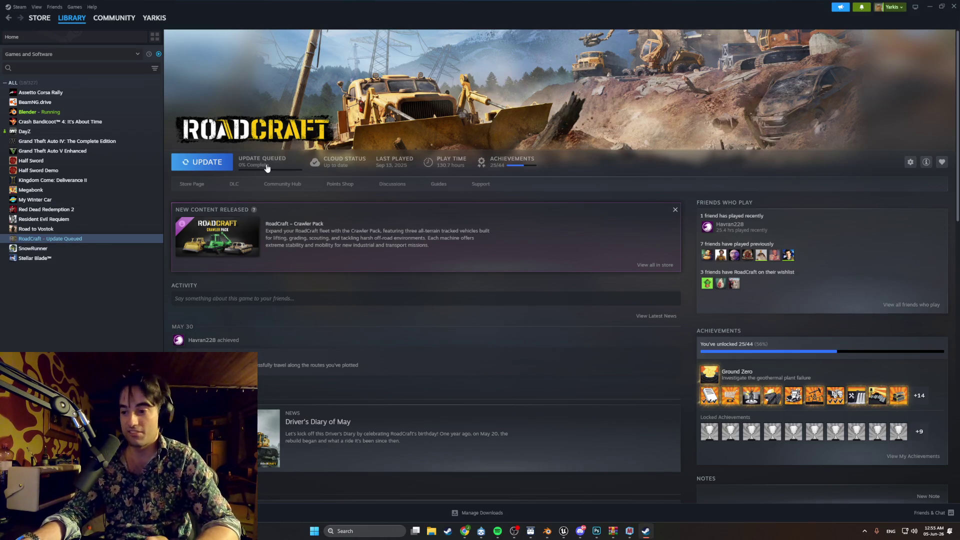
pyautogui.click(78, 92)
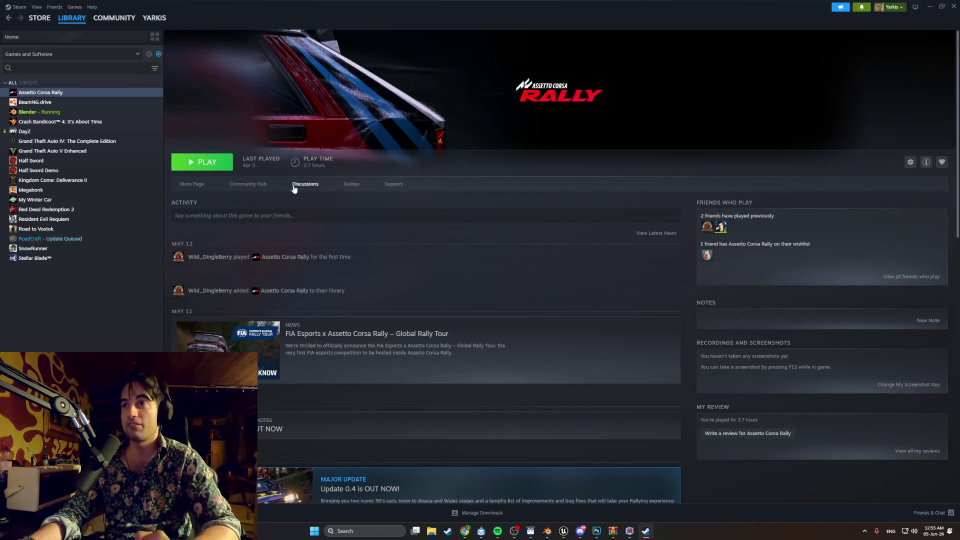
pyautogui.click(92, 125)
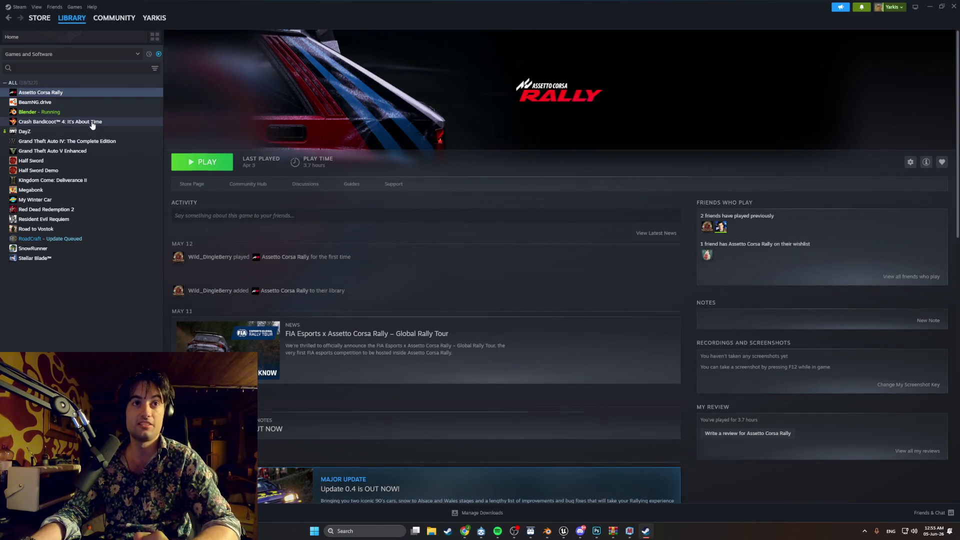
pyautogui.click(90, 161)
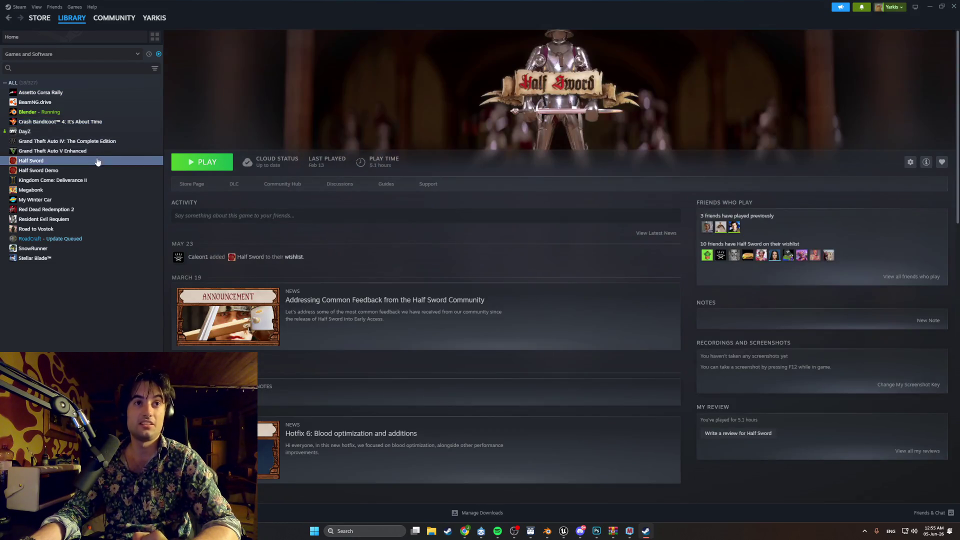
pyautogui.click(90, 220)
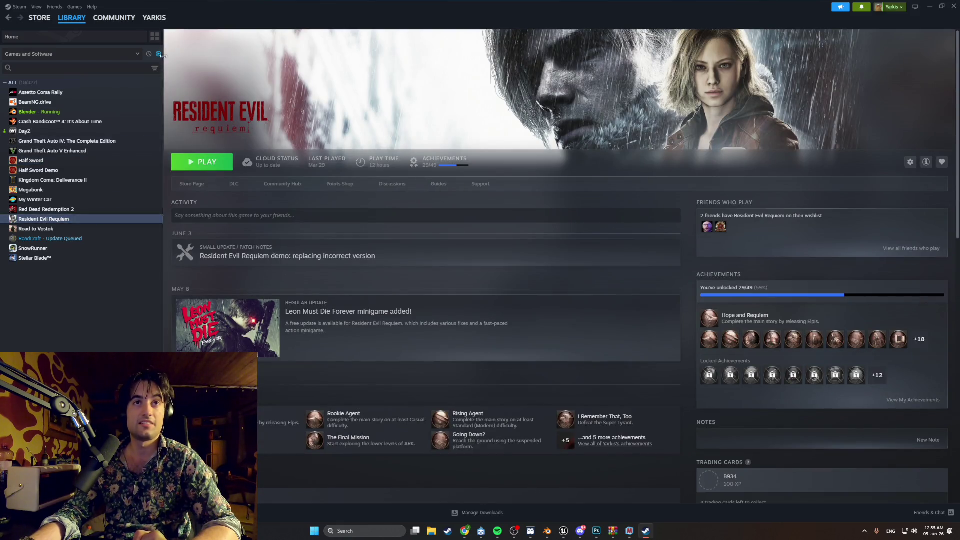
pyautogui.click(158, 53)
pyautogui.scroll(20, 109, 112)
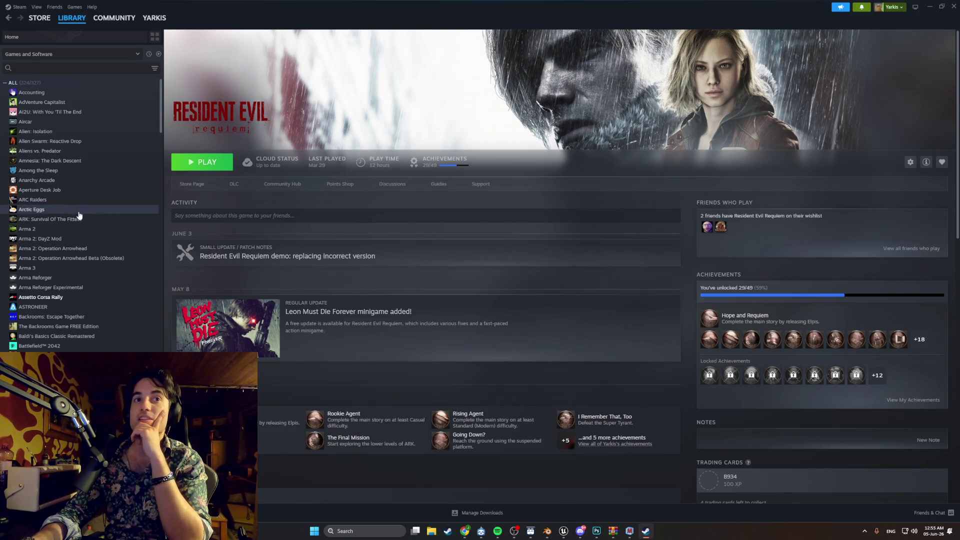
# Scroll the library to open Borderlands 4, then minimize Steam to return to Blender.
pyautogui.scroll(-1, 79, 226)
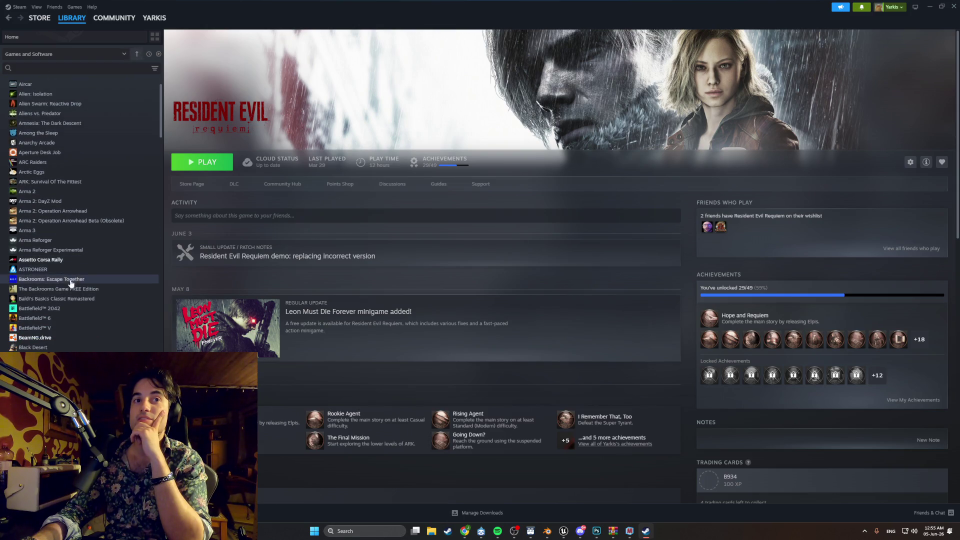
pyautogui.scroll(-1, 73, 325)
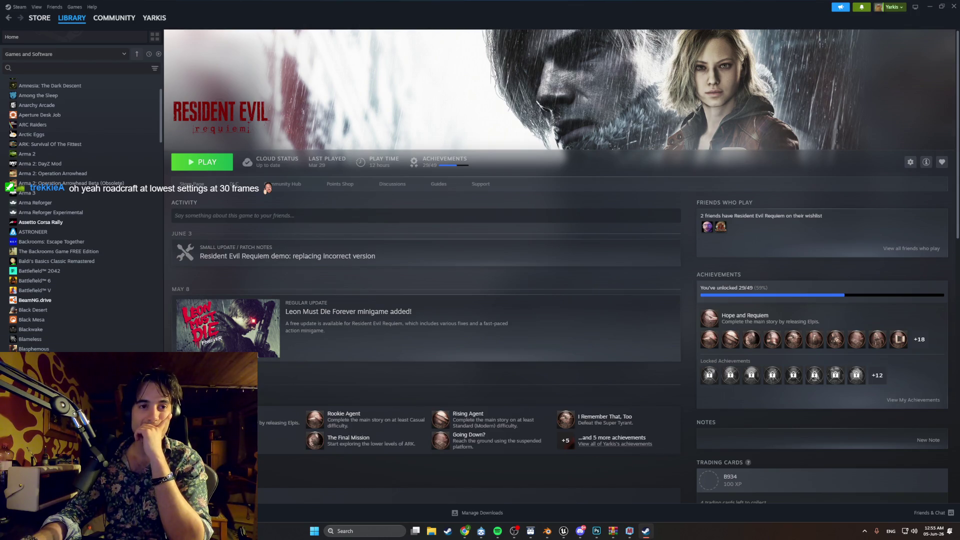
pyautogui.scroll(-1, 66, 215)
pyautogui.click(37, 379)
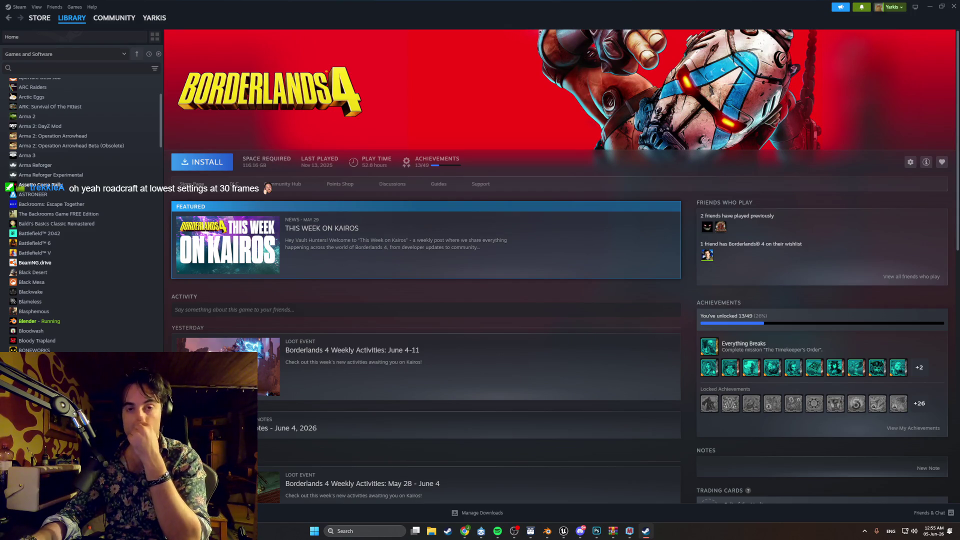
pyautogui.scroll(-4, 52, 340)
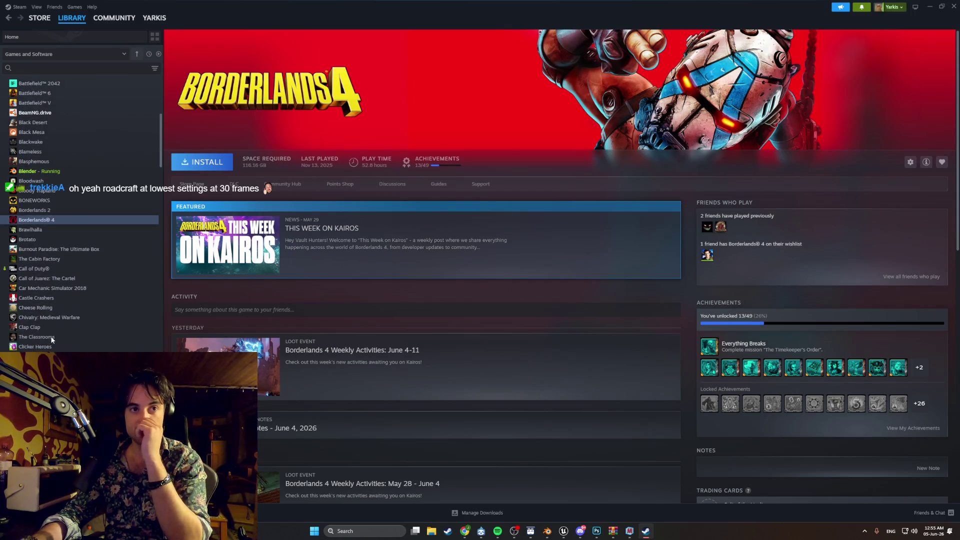
pyautogui.scroll(-1, 45, 320)
pyautogui.scroll(-1, 296, 173)
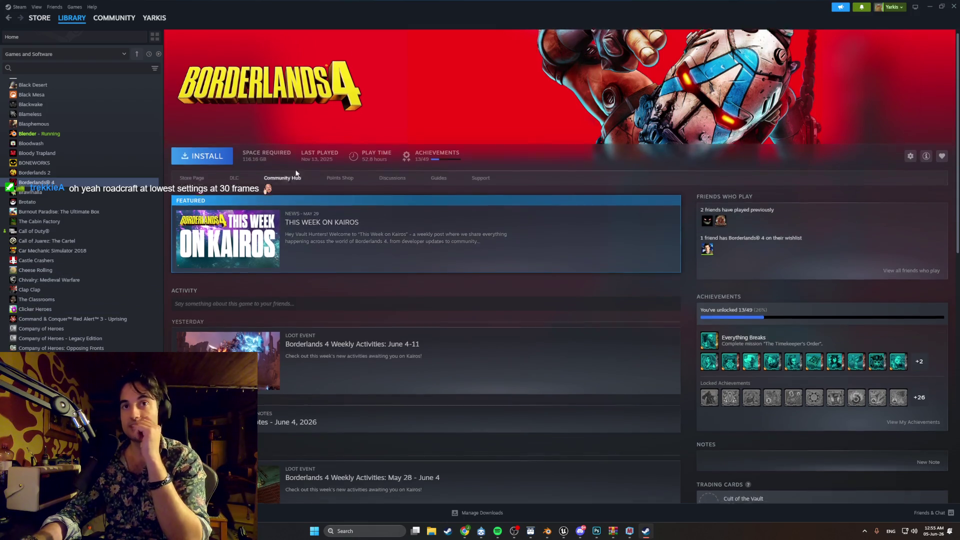
pyautogui.scroll(-2, 296, 174)
pyautogui.scroll(3, 327, 115)
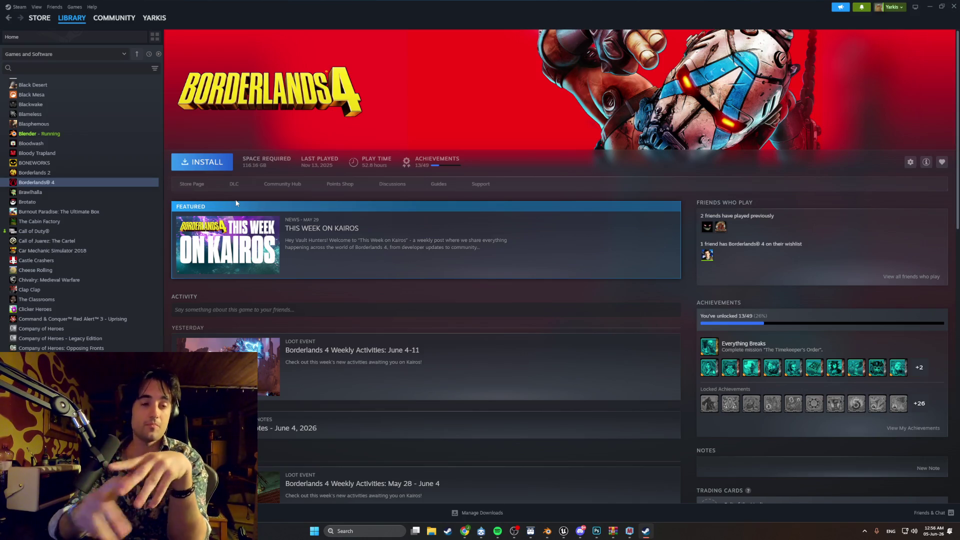
pyautogui.scroll(-3, 72, 320)
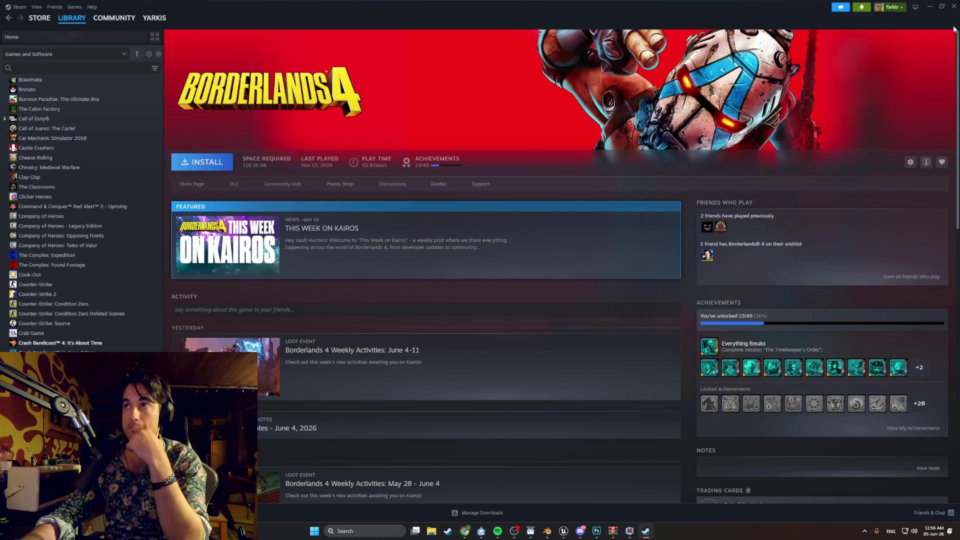
pyautogui.click(930, 6)
pyautogui.moveTo(732, 210)
pyautogui.mouseDown(button='middle')
pyautogui.moveTo(643, 307)
pyautogui.moveTo(455, 338)
pyautogui.moveTo(571, 367)
pyautogui.moveTo(523, 366)
pyautogui.moveTo(527, 373)
pyautogui.moveTo(540, 350)
pyautogui.moveTo(575, 365)
pyautogui.moveTo(482, 316)
pyautogui.moveTo(540, 315)
pyautogui.mouseUp(button='middle')
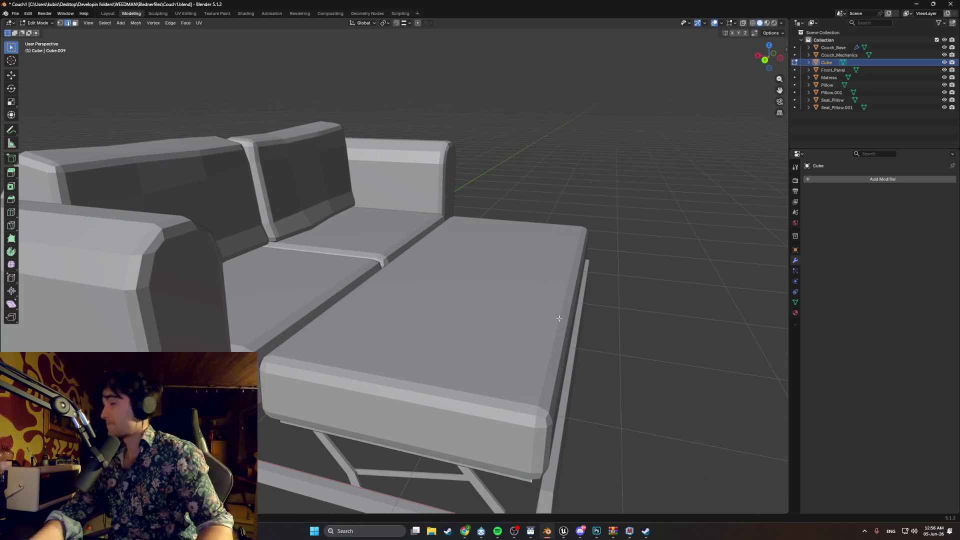
pyautogui.scroll(5, 621, 334)
pyautogui.moveTo(615, 343)
pyautogui.mouseDown(button='middle')
pyautogui.moveTo(489, 294)
pyautogui.moveTo(455, 293)
pyautogui.mouseUp(button='middle')
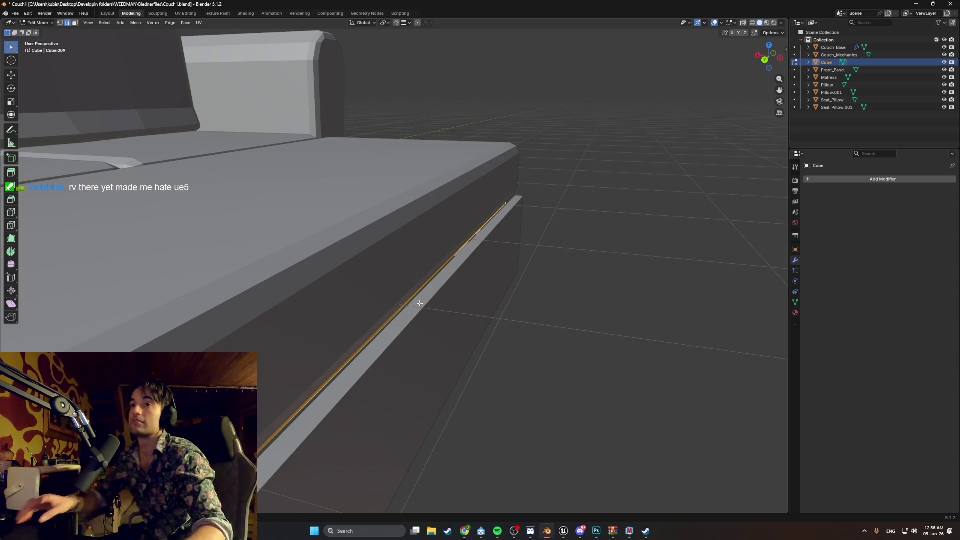
pyautogui.scroll(2, 391, 335)
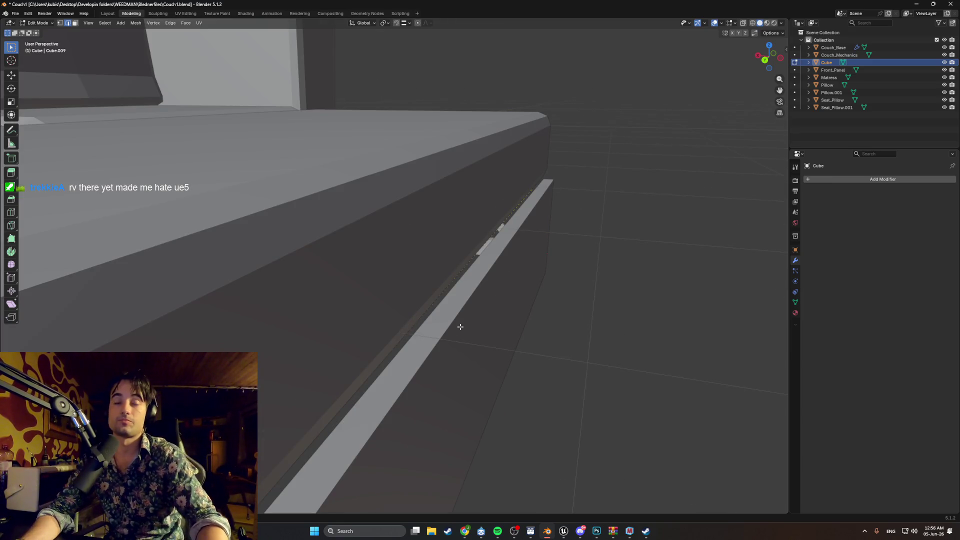
pyautogui.scroll(-5, 544, 347)
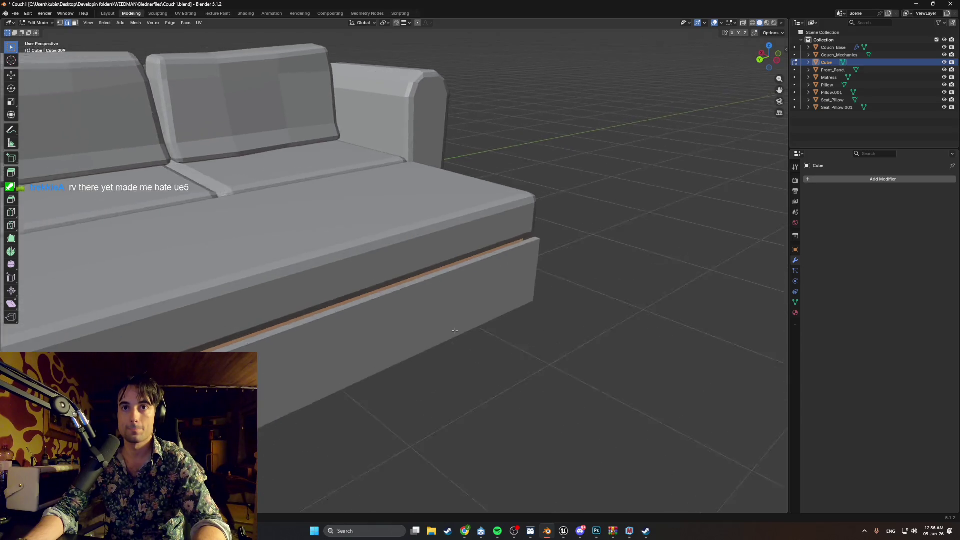
pyautogui.moveTo(499, 344); pyautogui.dragTo(499, 342, button='middle')
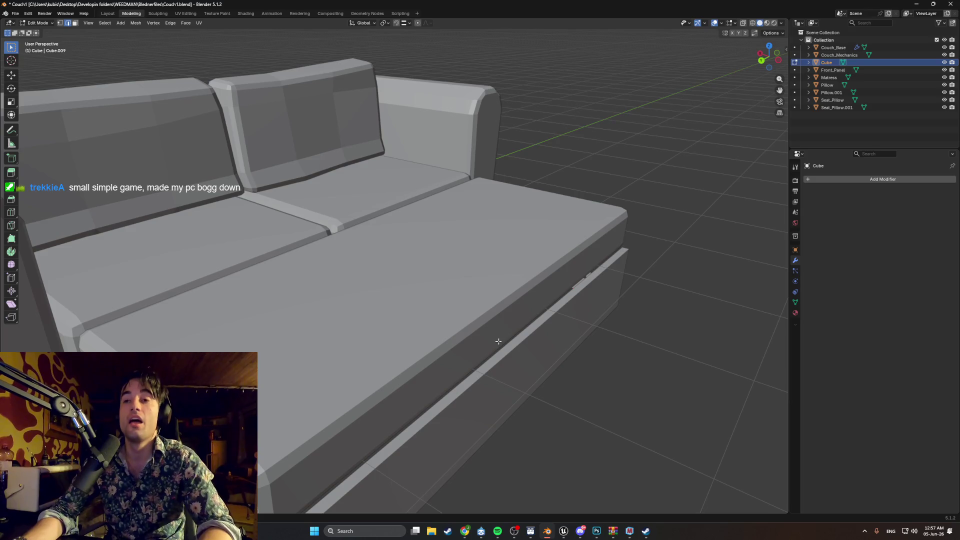
pyautogui.moveTo(498, 342)
pyautogui.mouseDown(button='middle')
pyautogui.moveTo(490, 336)
pyautogui.moveTo(503, 332)
pyautogui.moveTo(486, 321)
pyautogui.mouseUp(button='middle')
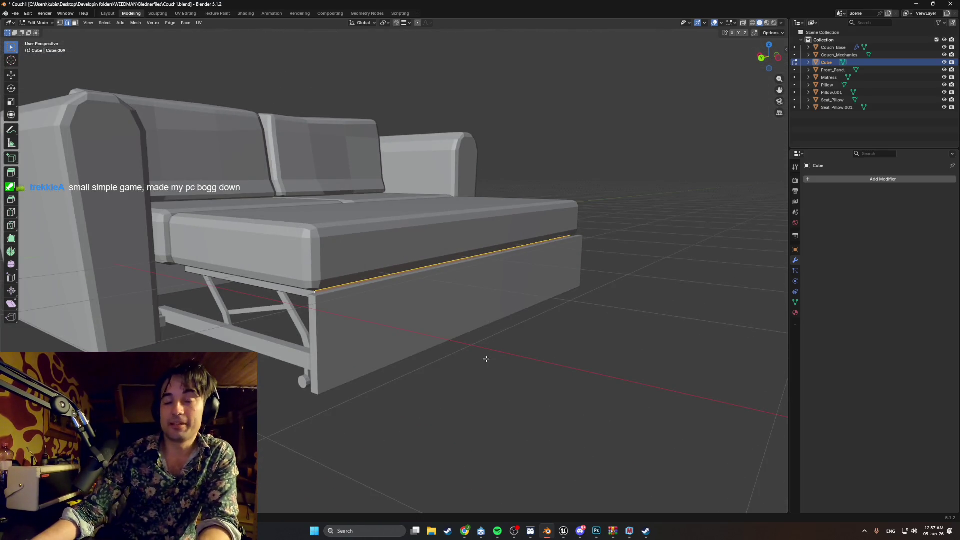
pyautogui.moveTo(485, 358)
pyautogui.mouseDown(button='middle')
pyautogui.moveTo(474, 350)
pyautogui.moveTo(489, 343)
pyautogui.moveTo(440, 330)
pyautogui.moveTo(332, 328)
pyautogui.moveTo(426, 244)
pyautogui.moveTo(380, 290)
pyautogui.moveTo(346, 233)
pyautogui.moveTo(352, 220)
pyautogui.moveTo(375, 225)
pyautogui.moveTo(262, 239)
pyautogui.moveTo(350, 239)
pyautogui.mouseUp(button='middle')
pyautogui.scroll(3, 473, 344)
pyautogui.scroll(-3, 445, 325)
pyautogui.scroll(4, 432, 336)
pyautogui.scroll(-4, 433, 336)
pyautogui.scroll(4, 427, 244)
pyautogui.scroll(-4, 426, 243)
pyautogui.scroll(3, 344, 231)
pyautogui.scroll(-2, 345, 231)
pyautogui.scroll(3, 344, 230)
# In wireframe view, extend the Matress's right-end faces slightly along the X axis.
pyautogui.press('Tab')
pyautogui.click(339, 229)
pyautogui.press('z')
pyautogui.click(290, 221)
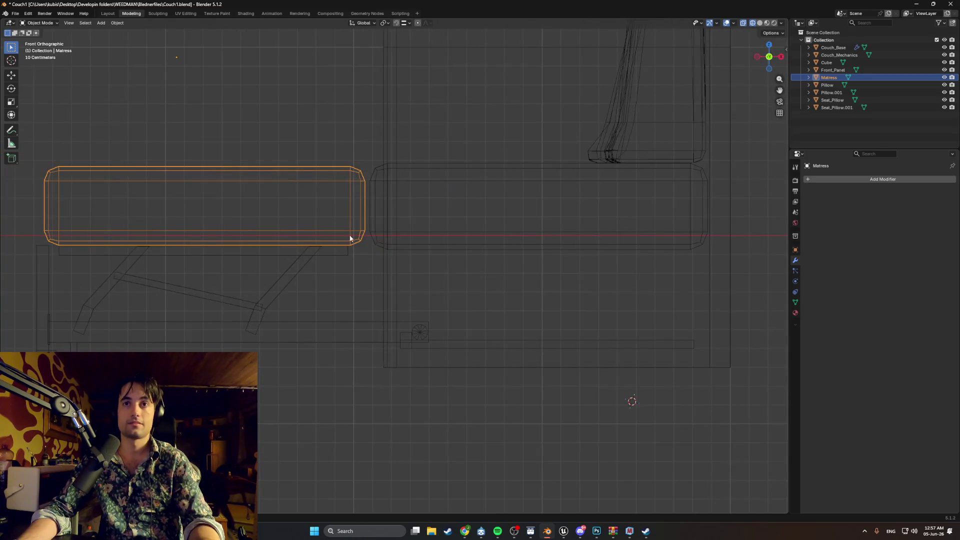
pyautogui.press('Tab')
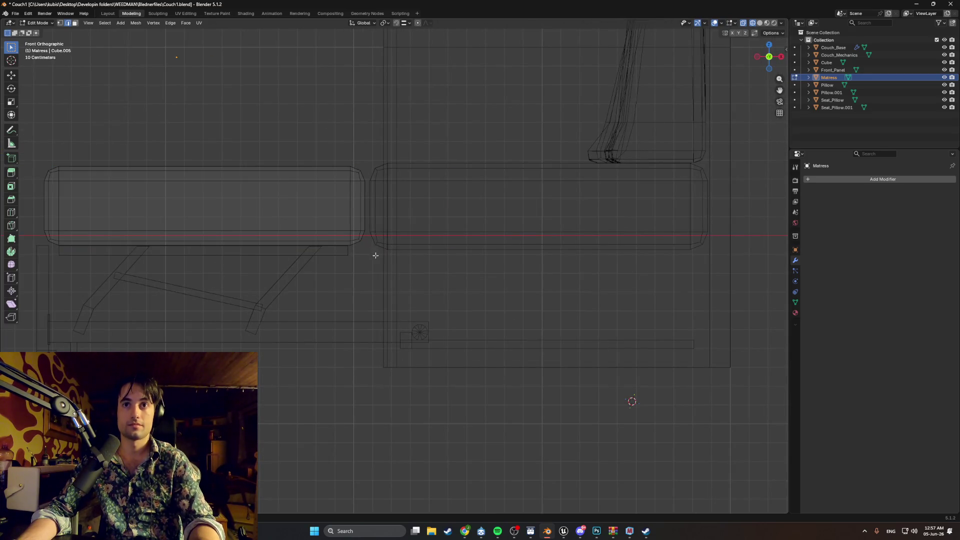
pyautogui.moveTo(376, 255); pyautogui.dragTo(328, 176)
pyautogui.scroll(6, 356, 200)
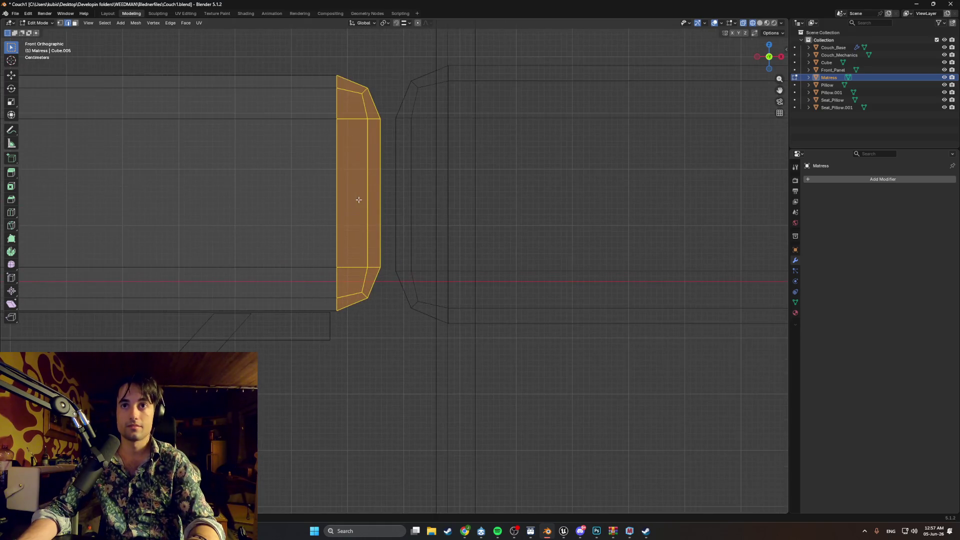
pyautogui.press('g')
pyautogui.press('x')
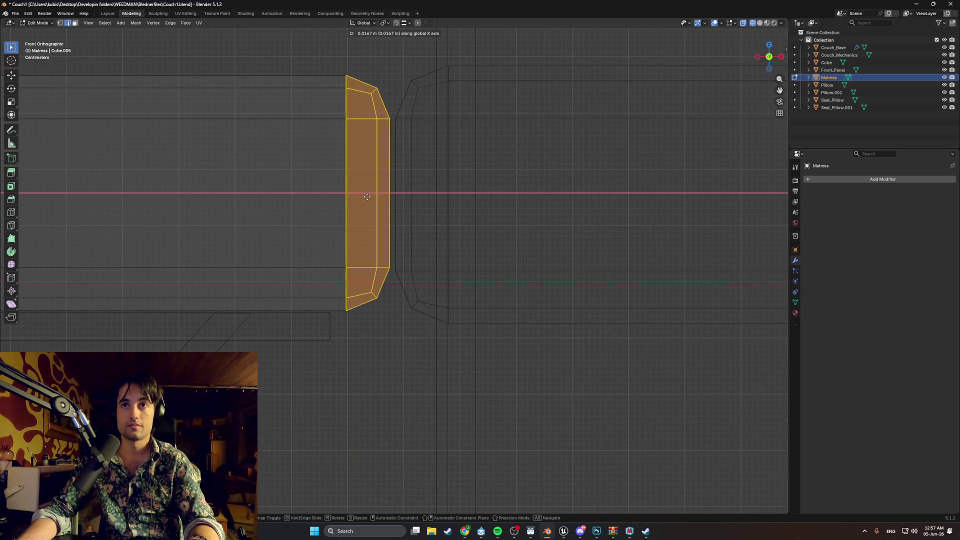
pyautogui.click(367, 197)
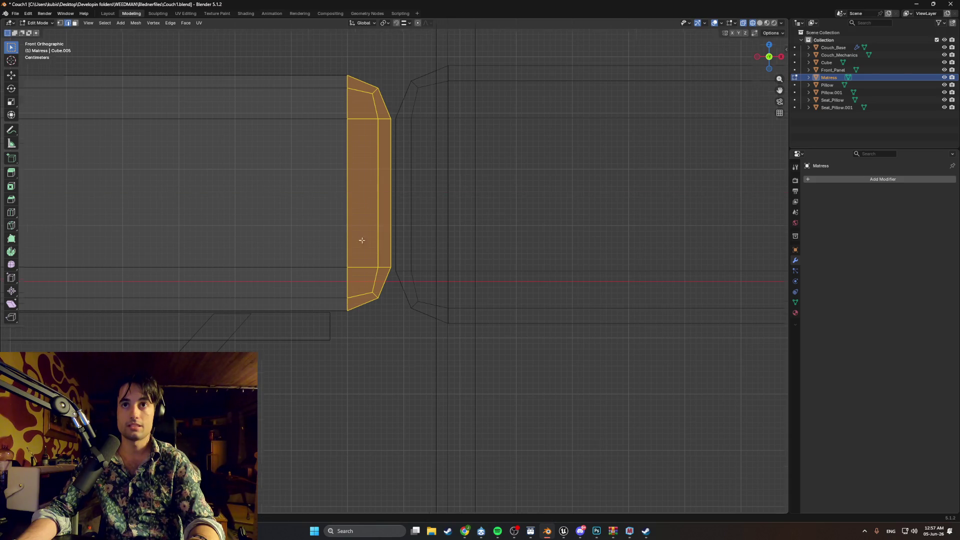
pyautogui.scroll(-3, 286, 129)
pyautogui.moveTo(287, 129); pyautogui.dragTo(299, 169, button='middle')
# Return to solid shading and orbit round to the front of the couch.
pyautogui.hotkey('shift', 'z')
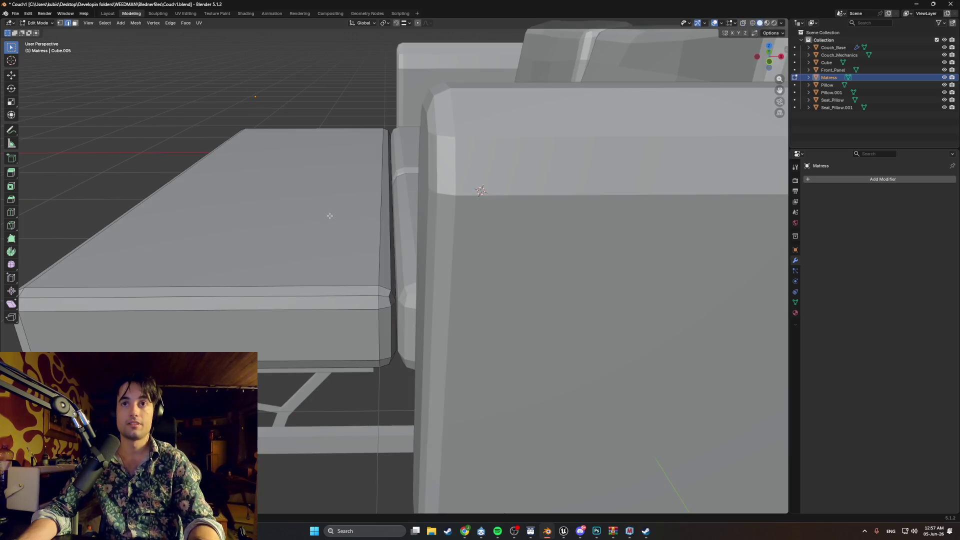
pyautogui.moveTo(330, 216)
pyautogui.mouseDown(button='middle')
pyautogui.moveTo(332, 205)
pyautogui.moveTo(521, 214)
pyautogui.mouseUp(button='middle')
pyautogui.scroll(3, 429, 217)
pyautogui.moveTo(488, 247)
pyautogui.mouseDown(button='middle')
pyautogui.moveTo(491, 232)
pyautogui.moveTo(474, 263)
pyautogui.moveTo(505, 260)
pyautogui.moveTo(495, 245)
pyautogui.moveTo(458, 264)
pyautogui.moveTo(450, 318)
pyautogui.moveTo(396, 303)
pyautogui.mouseUp(button='middle')
pyautogui.scroll(-5, 491, 231)
pyautogui.scroll(3, 497, 250)
pyautogui.scroll(-4, 491, 248)
# Preview the fabric materials on the couch and mattress, then bring Steam forward.
pyautogui.press('z')
pyautogui.scroll(4, 445, 314)
pyautogui.scroll(1, 446, 314)
pyautogui.scroll(3, 395, 302)
pyautogui.scroll(2, 414, 315)
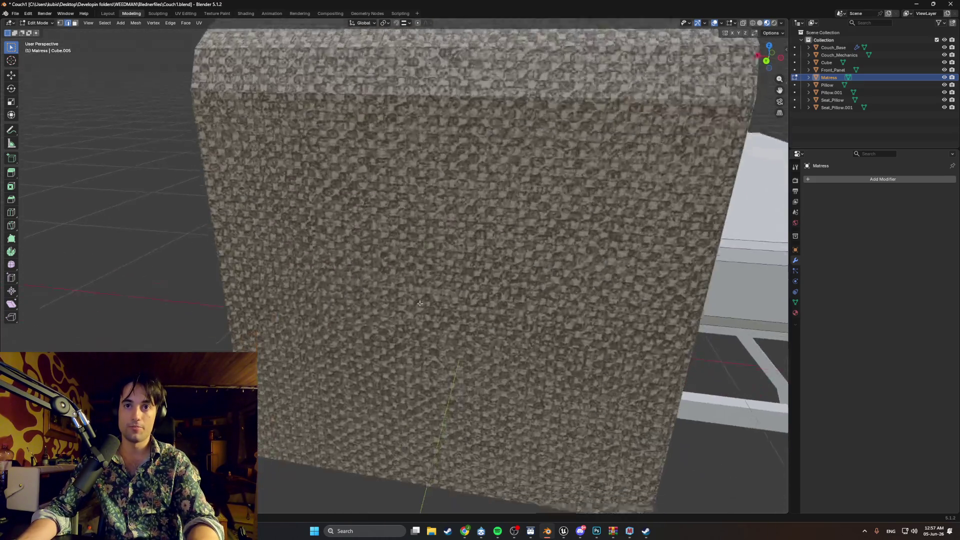
pyautogui.scroll(-4, 444, 274)
pyautogui.moveTo(445, 274)
pyautogui.mouseDown(button='middle')
pyautogui.moveTo(415, 340)
pyautogui.moveTo(395, 314)
pyautogui.mouseUp(button='middle')
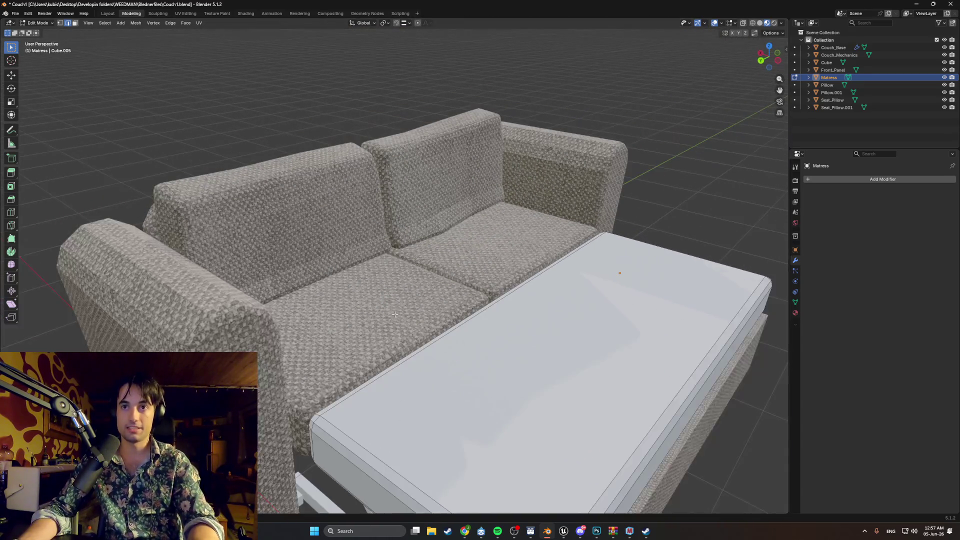
pyautogui.moveTo(337, 291); pyautogui.dragTo(378, 276, button='middle')
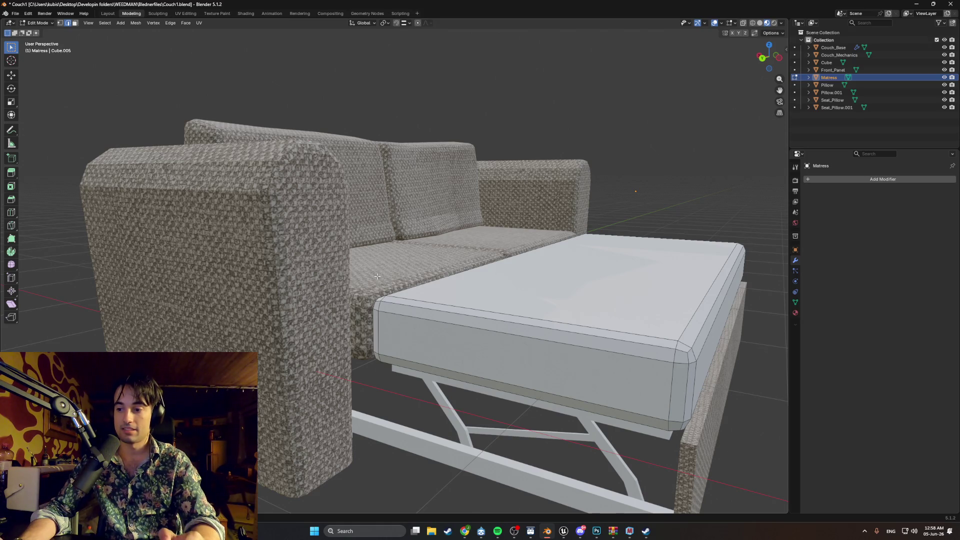
pyautogui.click(448, 532)
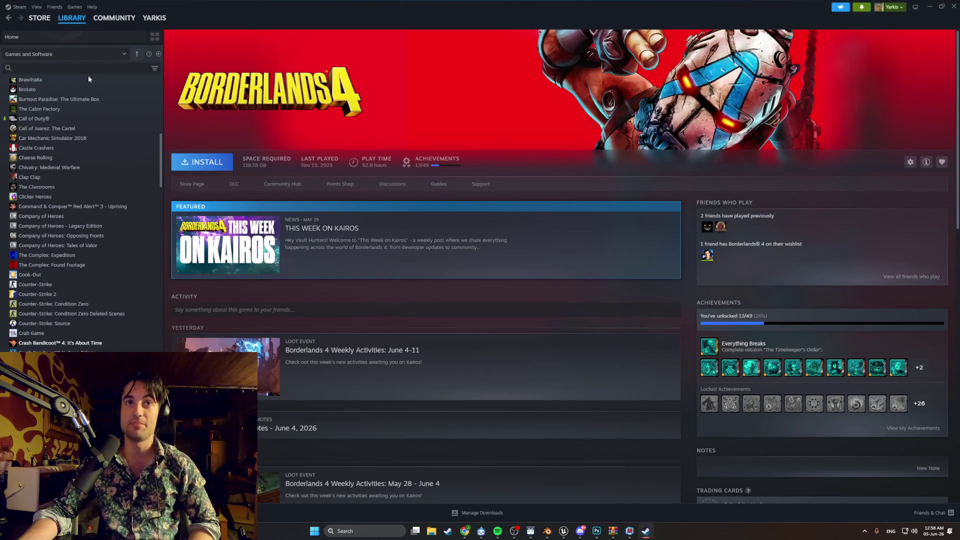
# Search the library for 'rv' and open the RV There Yet? page.
pyautogui.click(86, 69)
pyautogui.write('rv')
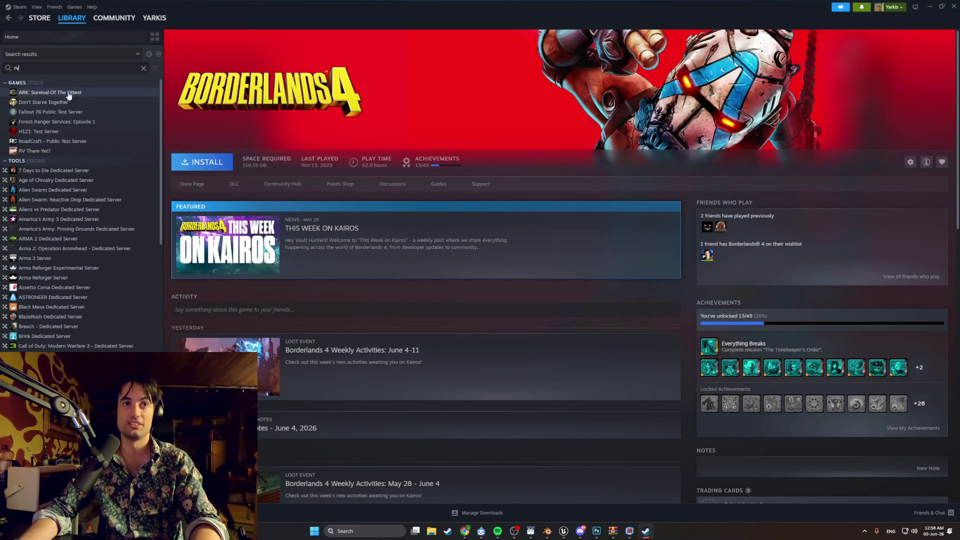
pyautogui.click(72, 151)
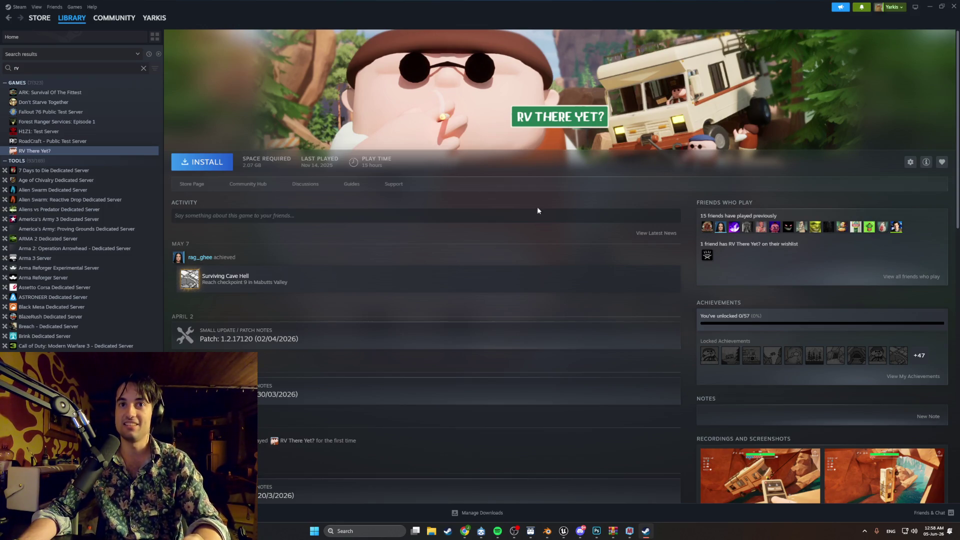
pyautogui.scroll(-6, 598, 224)
pyautogui.scroll(4, 599, 224)
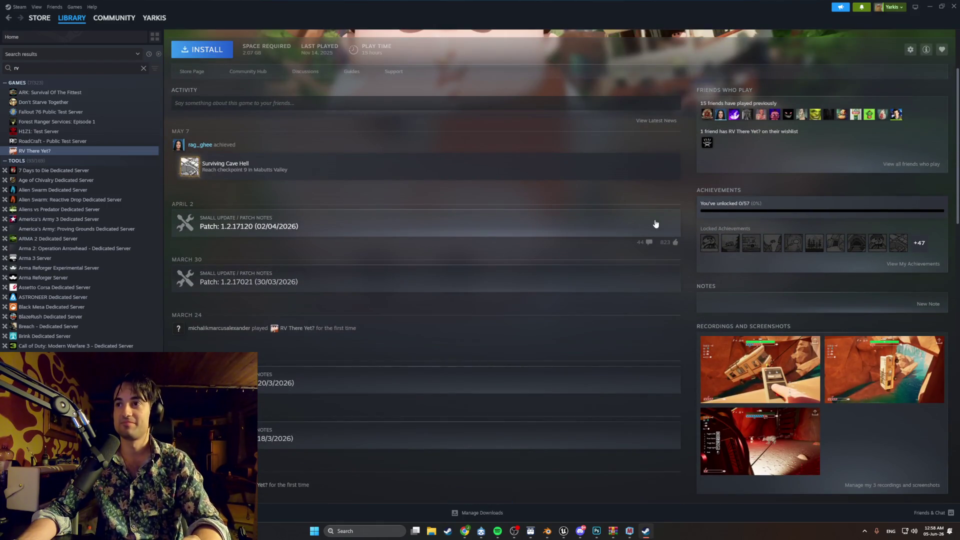
# Browse RV There Yet? achievements in global and personal views, then close the overlay.
pyautogui.moveTo(728, 243)
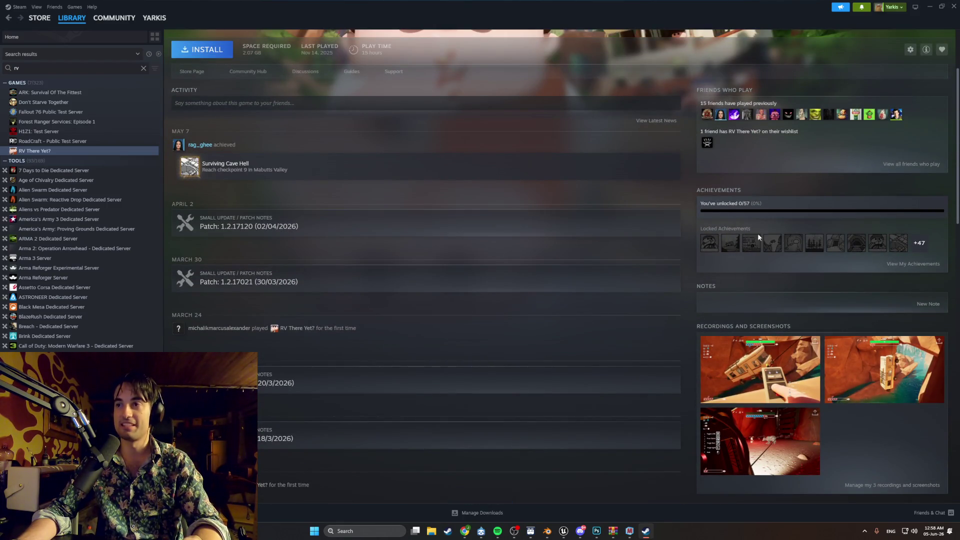
pyautogui.click(917, 246)
pyautogui.scroll(-10, 466, 201)
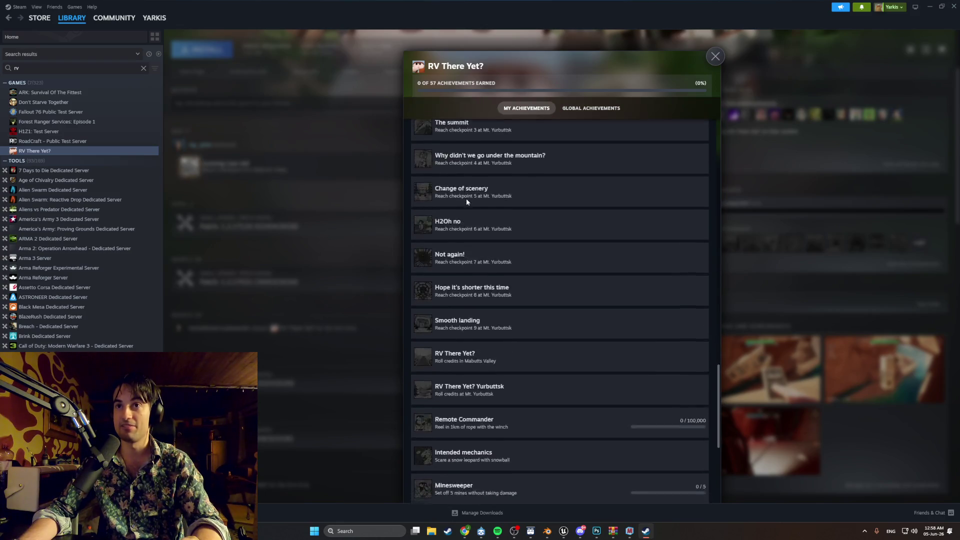
pyautogui.scroll(1, 555, 128)
pyautogui.click(584, 109)
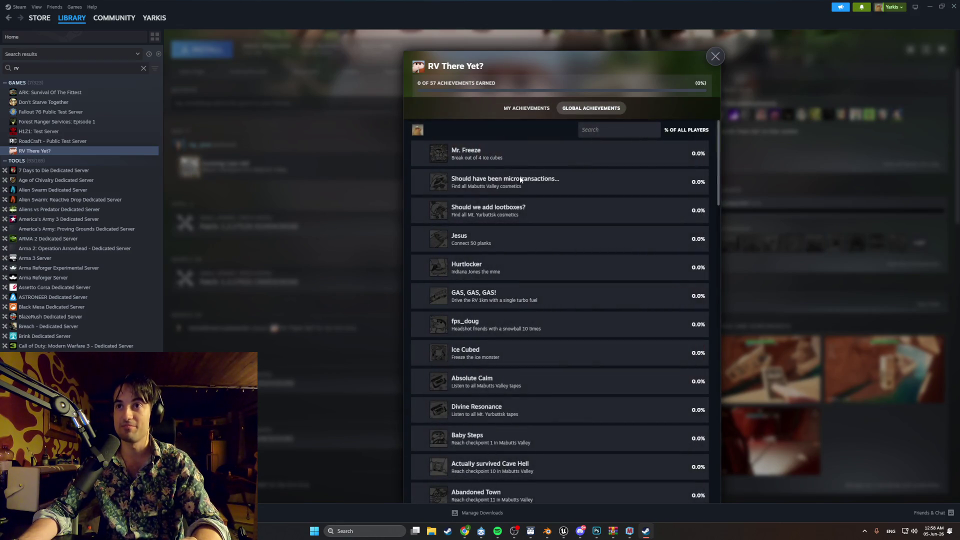
pyautogui.scroll(-1, 527, 142)
pyautogui.click(529, 108)
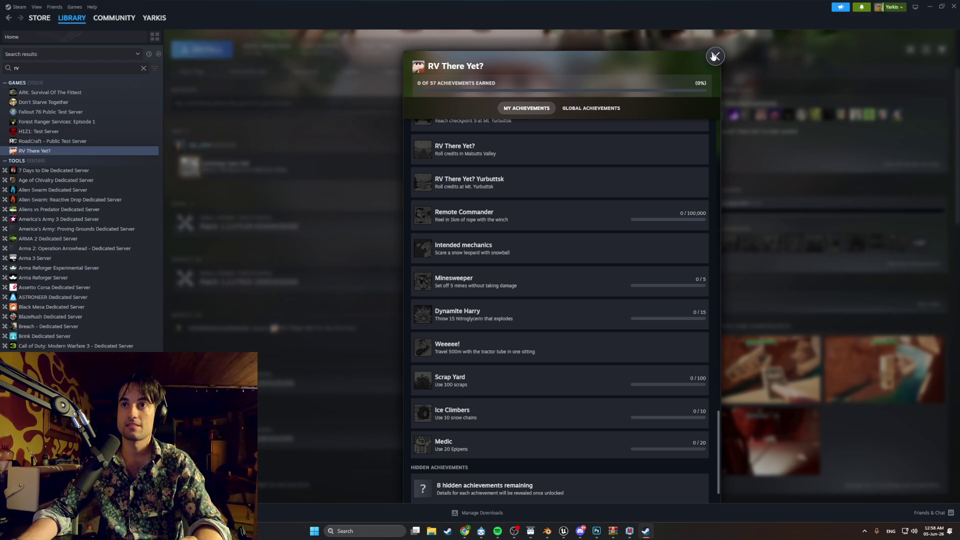
pyautogui.click(715, 56)
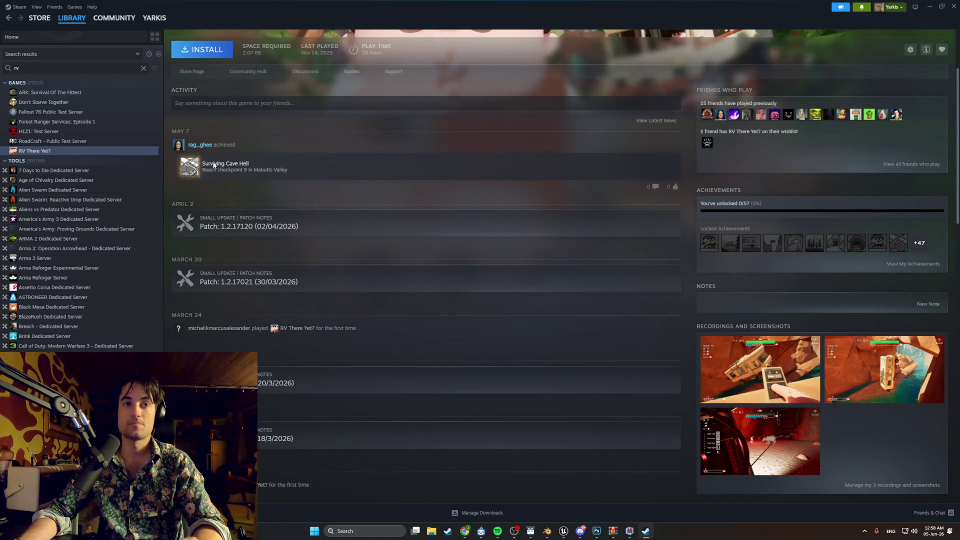
# Clear the library search to list all games and minimize Steam.
pyautogui.click(142, 67)
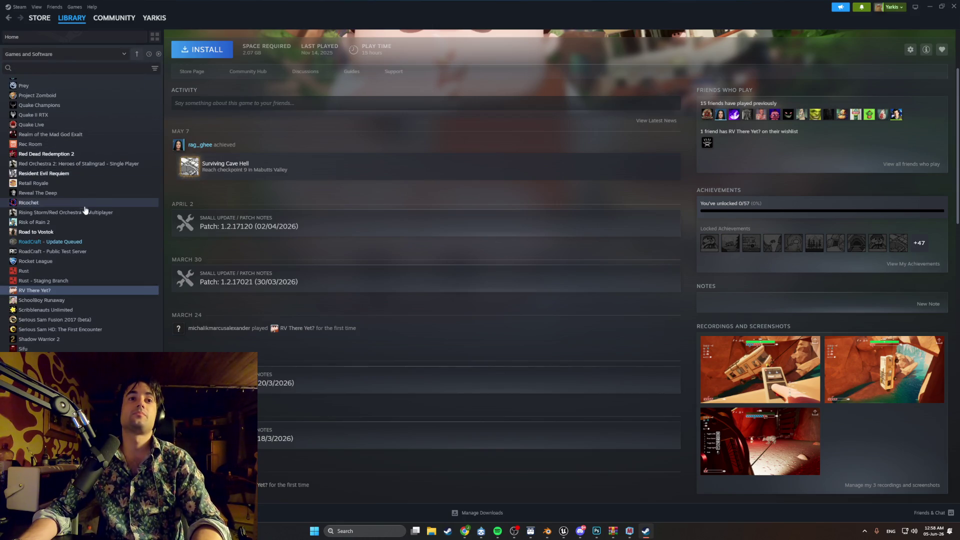
pyautogui.scroll(20, 92, 219)
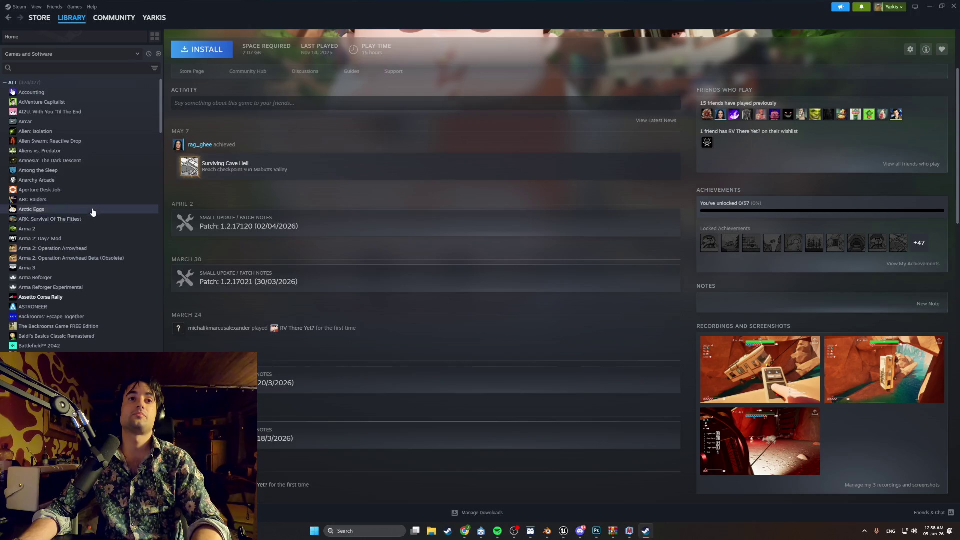
pyautogui.scroll(3, 382, 225)
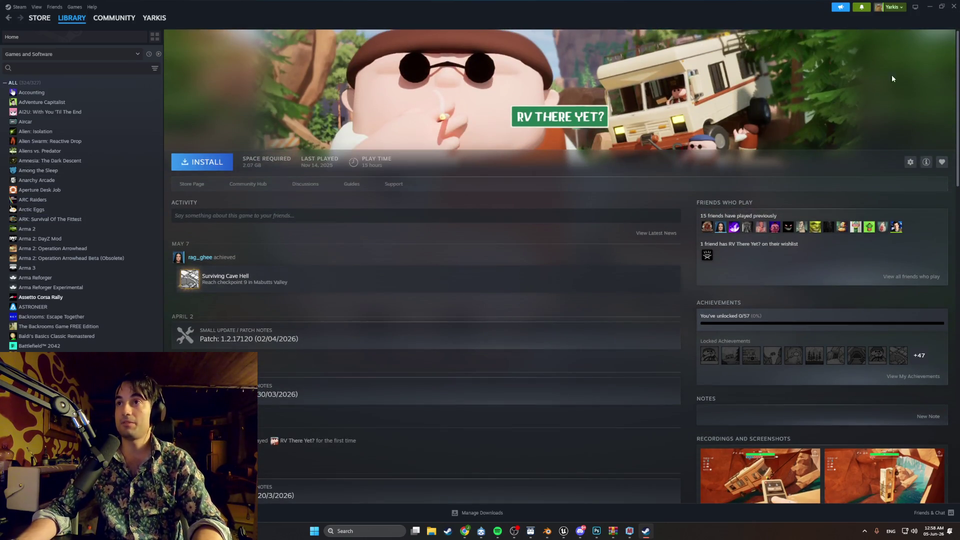
pyautogui.click(930, 7)
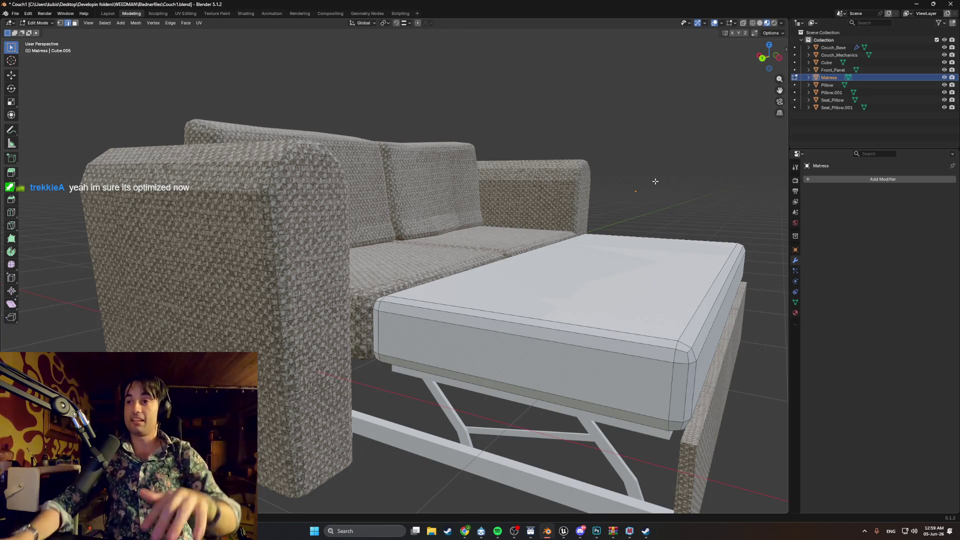
# Select Front_Panel's two front faces and two bottom strips in Edit Mode.
pyautogui.moveTo(655, 181); pyautogui.dragTo(691, 250, button='middle')
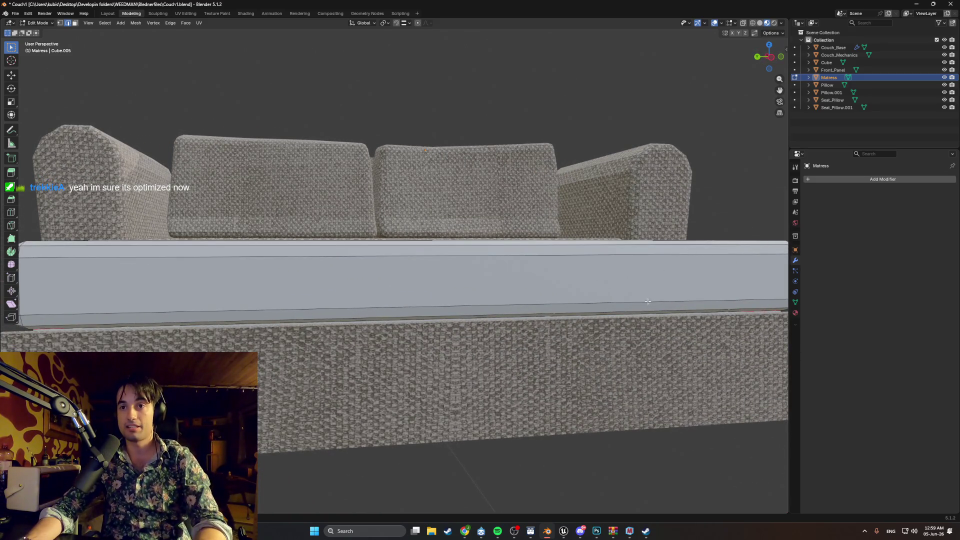
pyautogui.scroll(-5, 648, 301)
pyautogui.press('Tab')
pyautogui.click(434, 353)
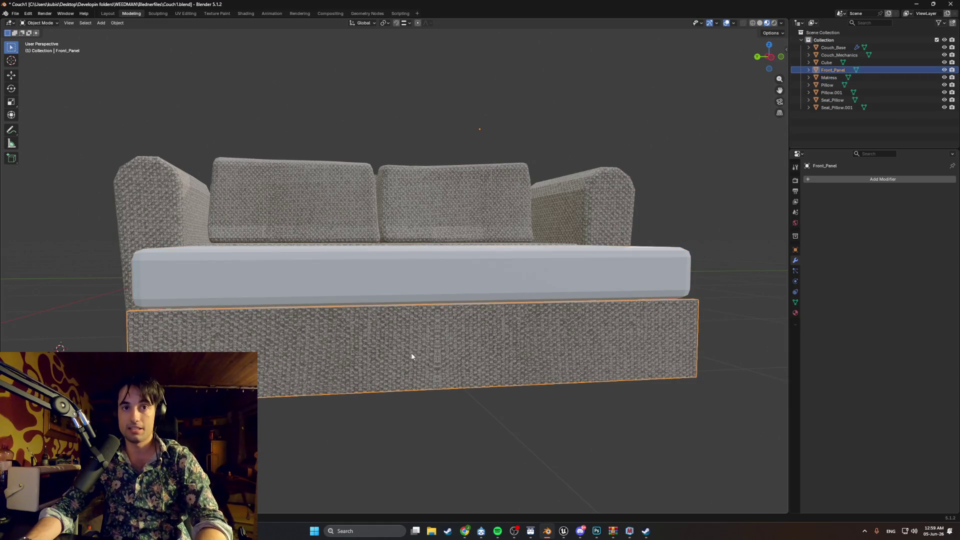
pyautogui.press('Tab')
pyautogui.click(419, 351)
pyautogui.keyDown('shift'); pyautogui.click(441, 374); pyautogui.keyUp('shift')
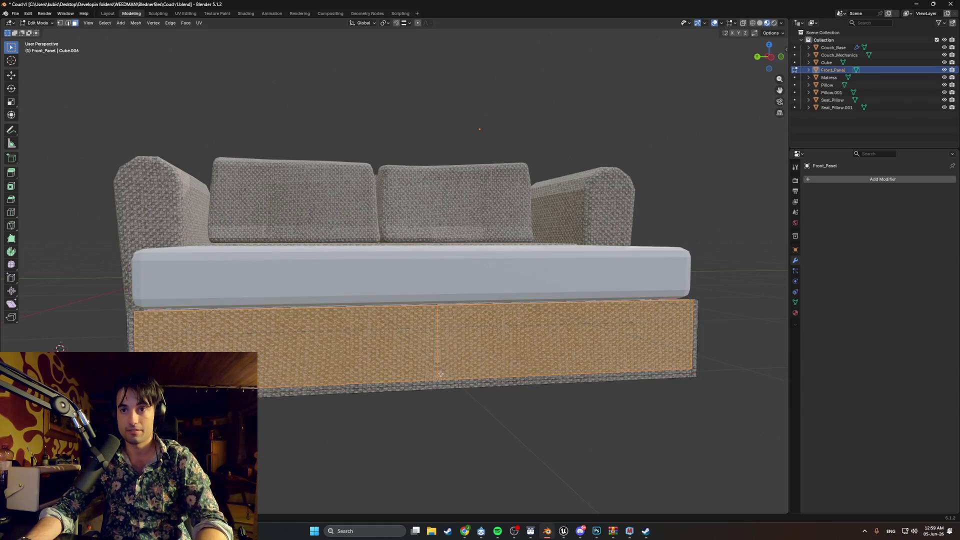
pyautogui.keyDown('shift'); pyautogui.click(433, 381); pyautogui.keyUp('shift')
pyautogui.keyDown('shift'); pyautogui.click(443, 384); pyautogui.keyUp('shift')
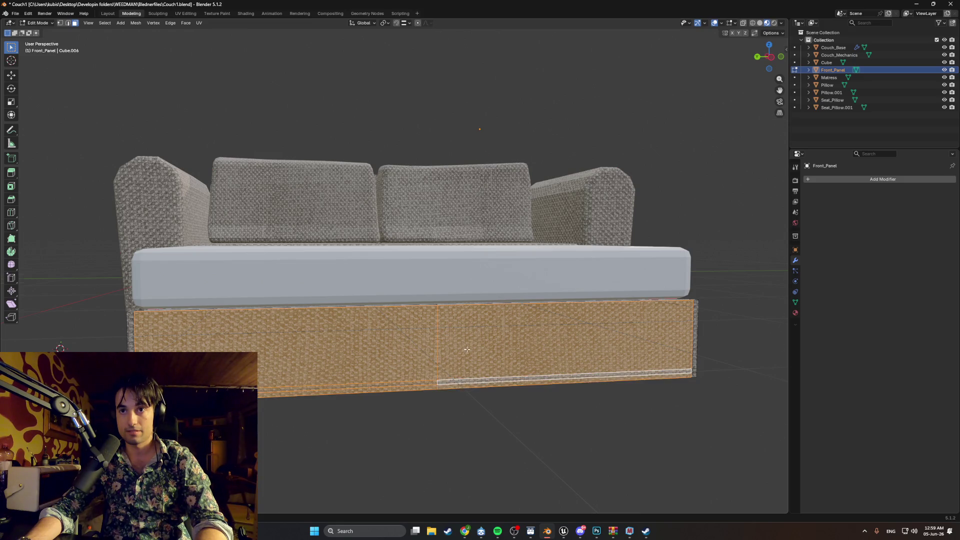
# Unwrap the selected faces with Smart UV Project and open the UV Editing workspace.
pyautogui.moveTo(466, 349); pyautogui.dragTo(468, 361, button='middle')
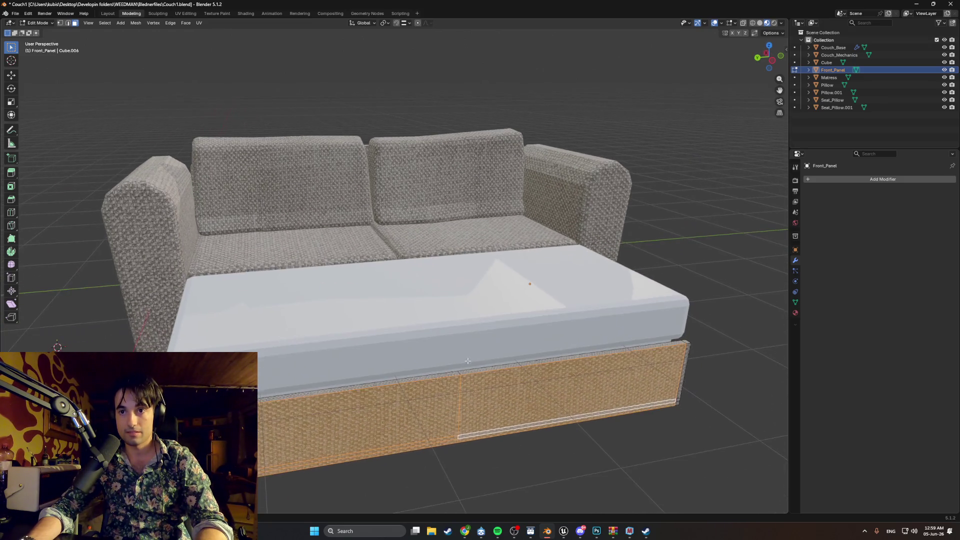
pyautogui.press('u')
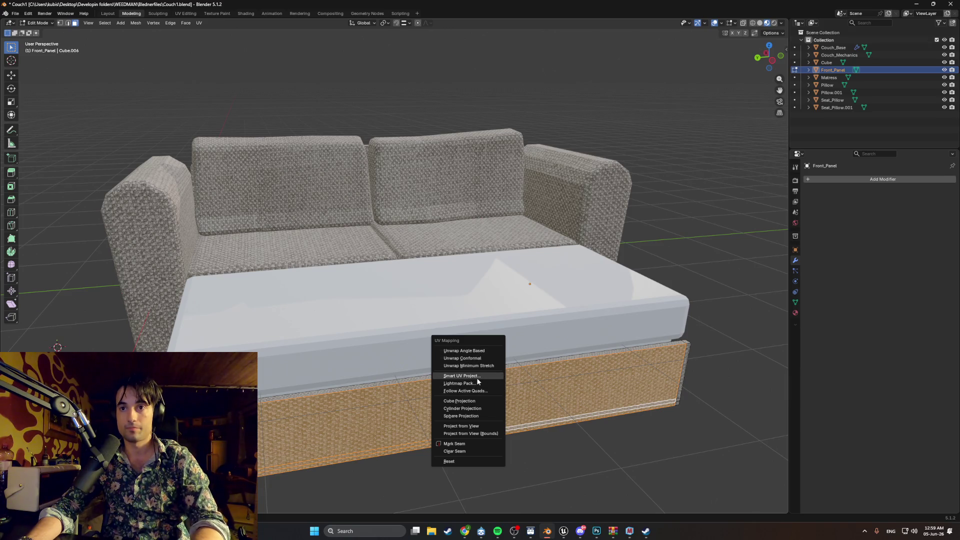
pyautogui.click(477, 379)
pyautogui.click(462, 451)
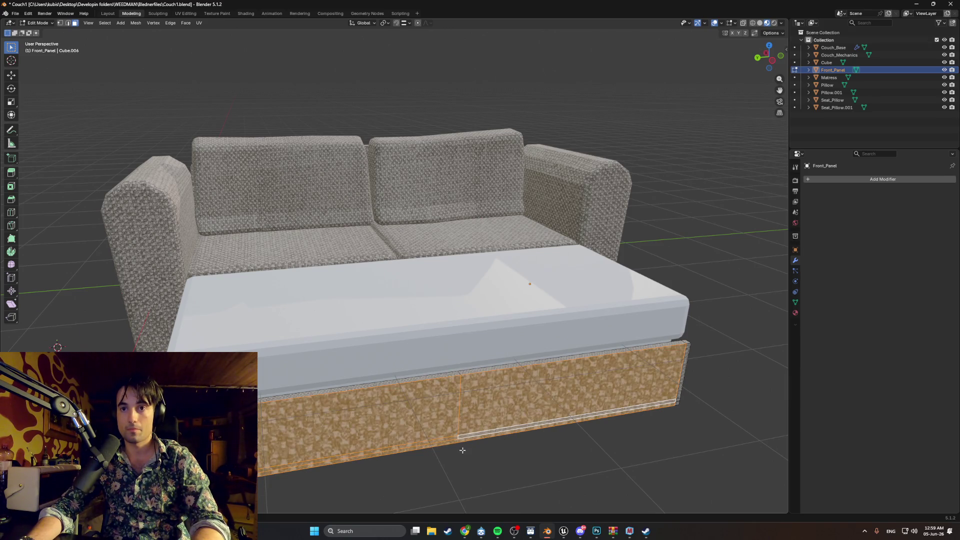
pyautogui.click(185, 13)
pyautogui.scroll(-3, 336, 257)
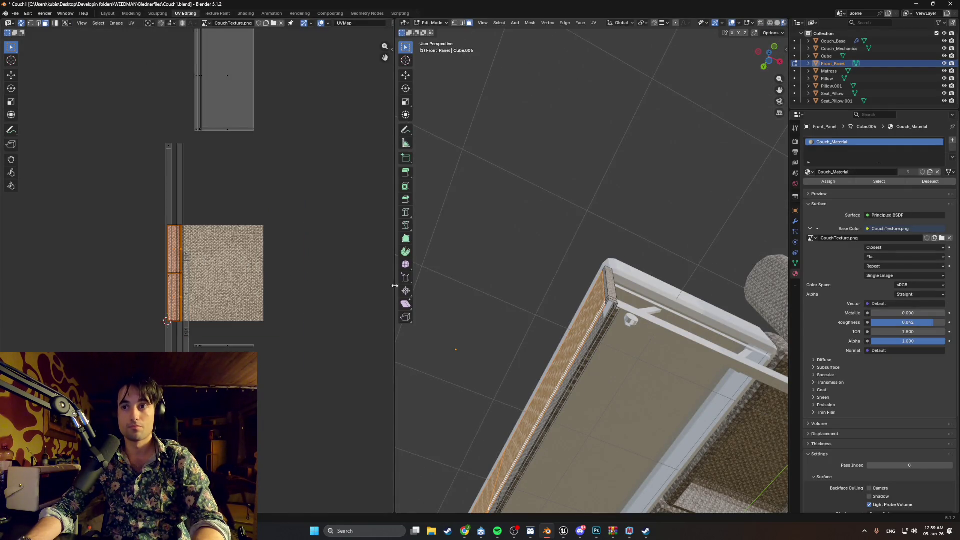
# Try scaling up the front panel's UV island, then undo that scaling.
pyautogui.moveTo(450, 290); pyautogui.dragTo(575, 305, button='middle')
pyautogui.press('s')
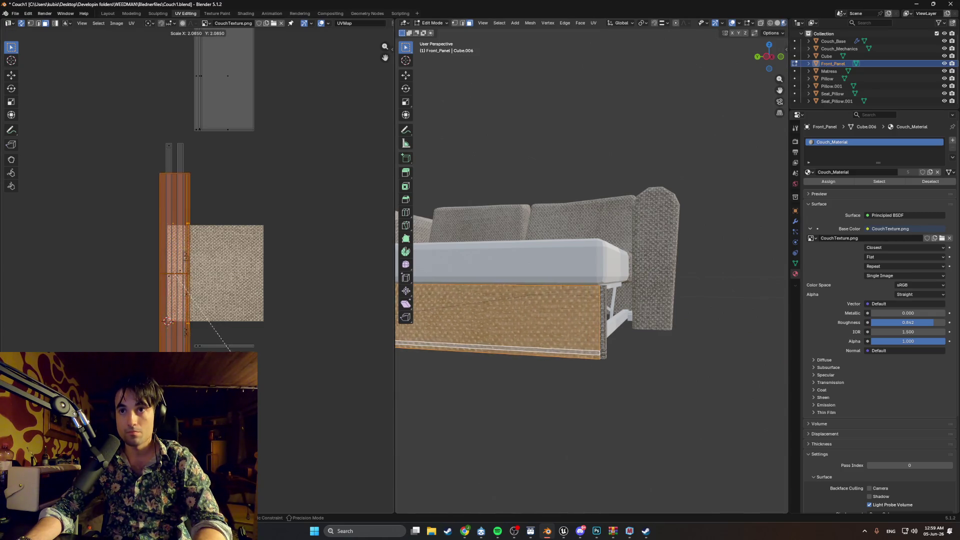
pyautogui.click(266, 405)
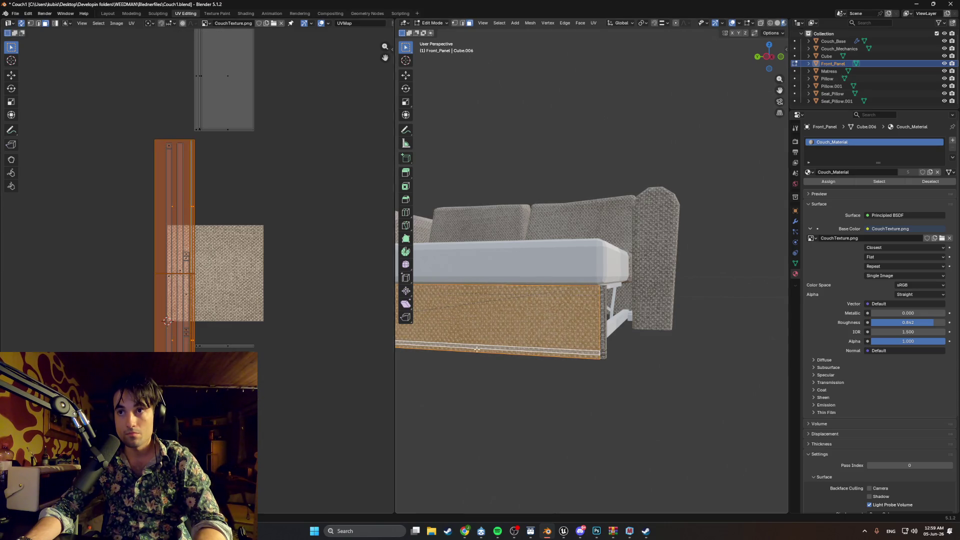
pyautogui.scroll(4, 477, 349)
pyautogui.hotkey('ctrl', 'z')
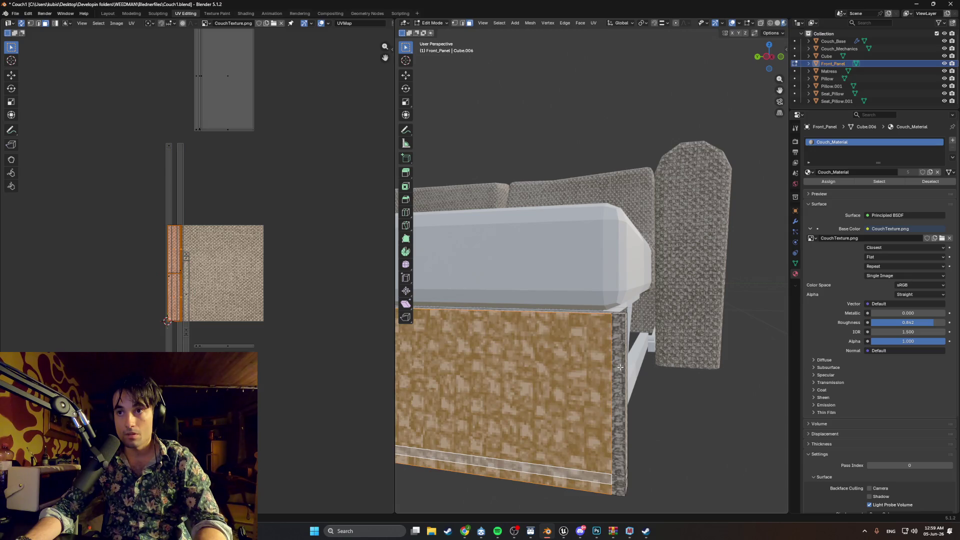
# Add the front panel's narrow side face to the face selection.
pyautogui.keyDown('shift'); pyautogui.click(617, 366); pyautogui.keyUp('shift')
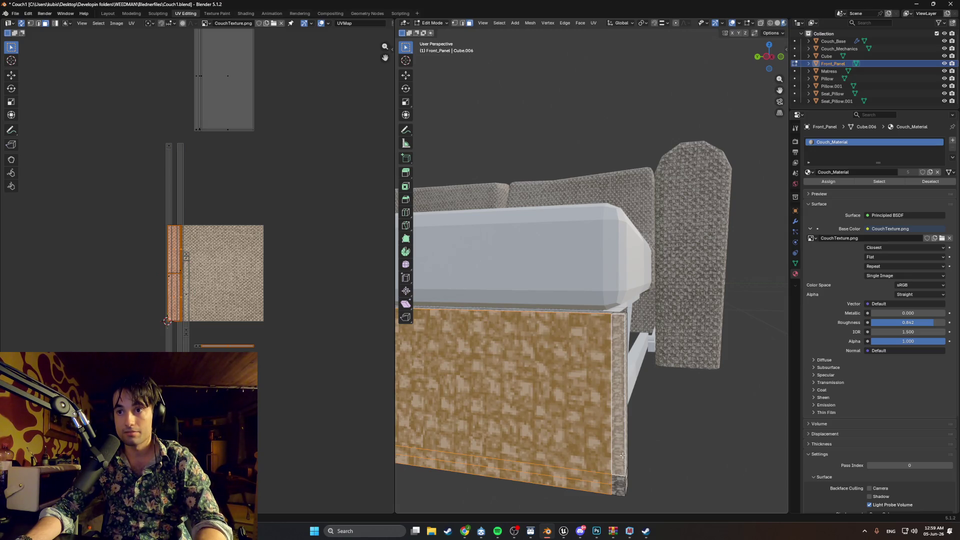
pyautogui.moveTo(622, 455)
pyautogui.mouseDown(button='middle')
pyautogui.moveTo(527, 403)
pyautogui.moveTo(688, 394)
pyautogui.moveTo(625, 400)
pyautogui.moveTo(575, 390)
pyautogui.mouseUp(button='middle')
pyautogui.scroll(2, 550, 350)
pyautogui.scroll(5, 332, 368)
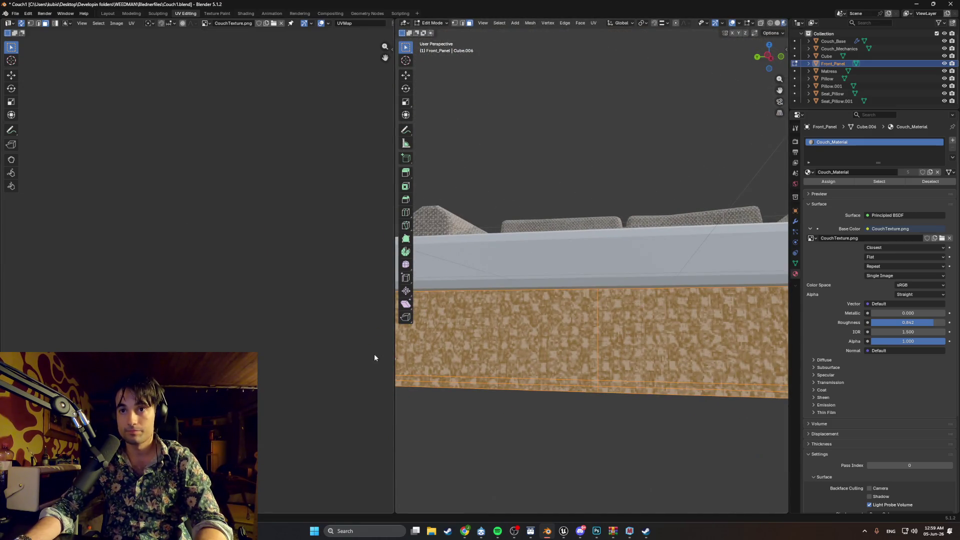
pyautogui.moveTo(440, 345)
pyautogui.mouseDown(button='middle')
pyautogui.moveTo(460, 343)
pyautogui.moveTo(439, 340)
pyautogui.moveTo(425, 358)
pyautogui.moveTo(391, 350)
pyautogui.moveTo(575, 340)
pyautogui.mouseUp(button='middle')
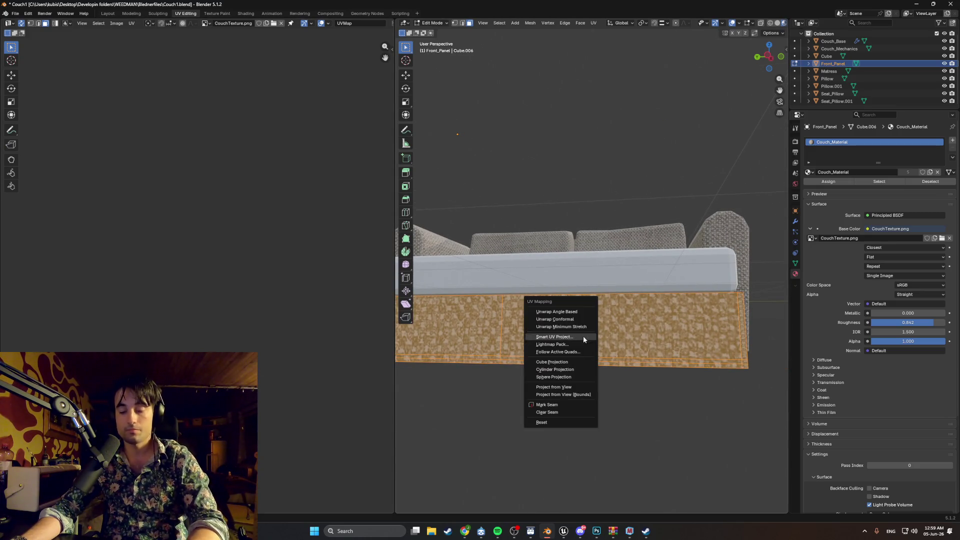
# Smart UV Project the selected panel faces and scale the new UV islands up for a finer weave.
pyautogui.press('u')
pyautogui.click(571, 337)
pyautogui.click(551, 410)
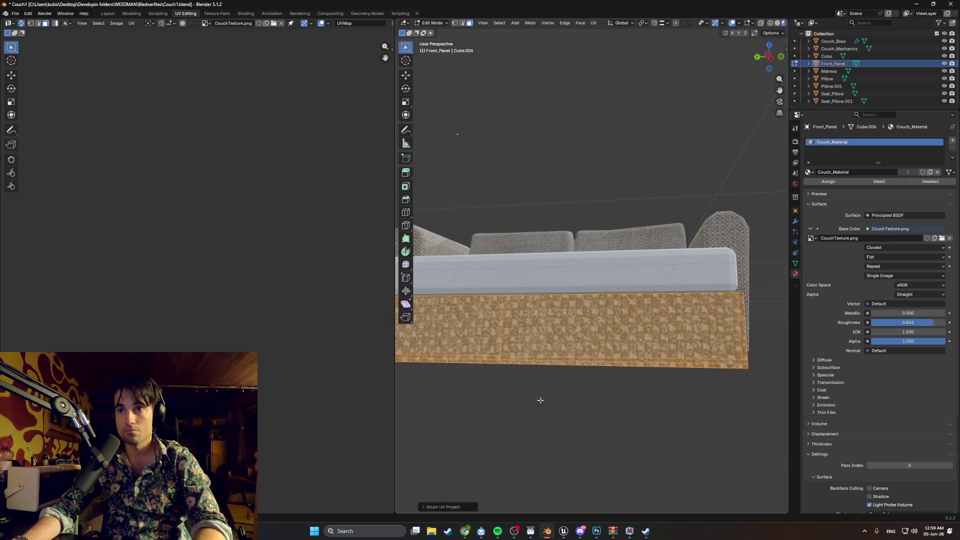
pyautogui.scroll(3, 256, 258)
pyautogui.moveTo(272, 250); pyautogui.dragTo(199, 261, button='middle')
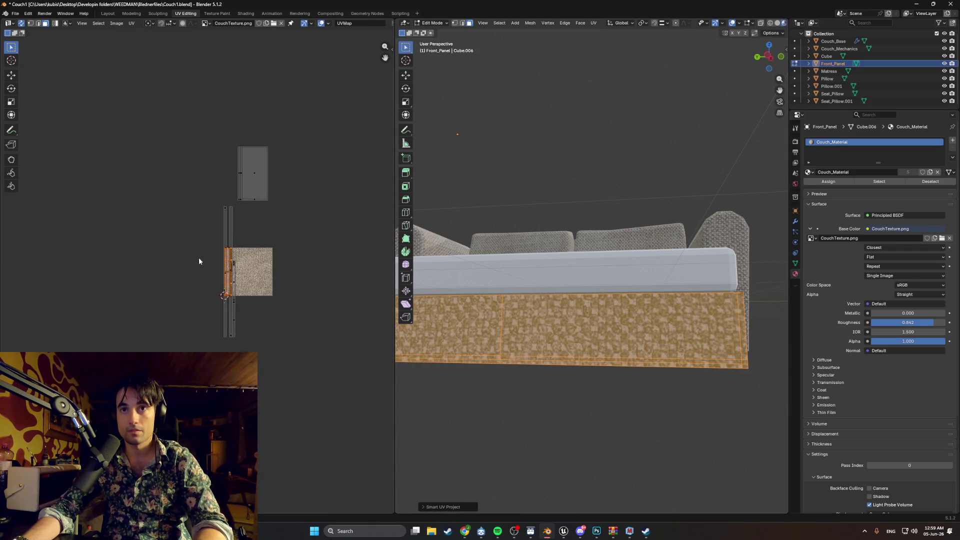
pyautogui.press('s')
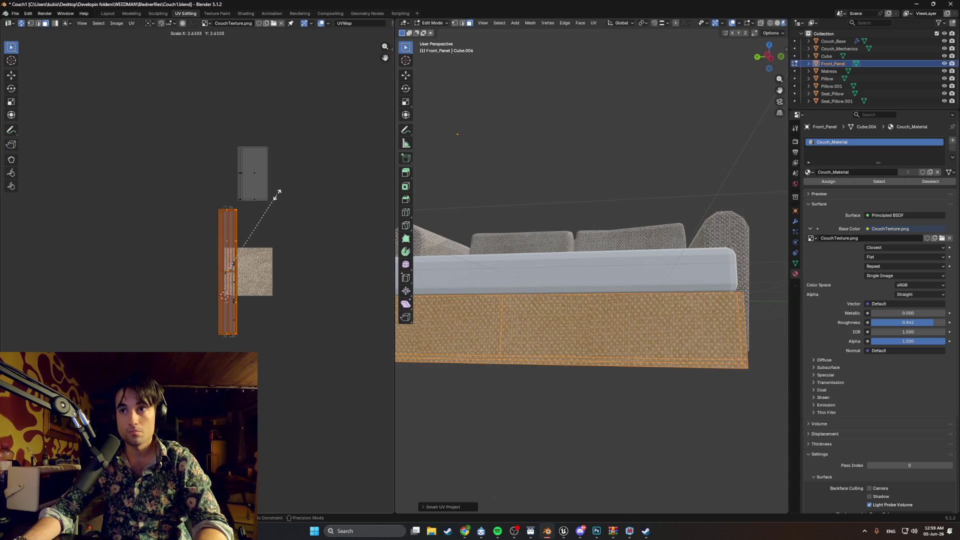
pyautogui.click(278, 198)
# Deselect the front panel faces and return to the Modeling workspace.
pyautogui.click(520, 218)
pyautogui.moveTo(590, 200); pyautogui.dragTo(658, 191, button='middle')
pyautogui.press('z')
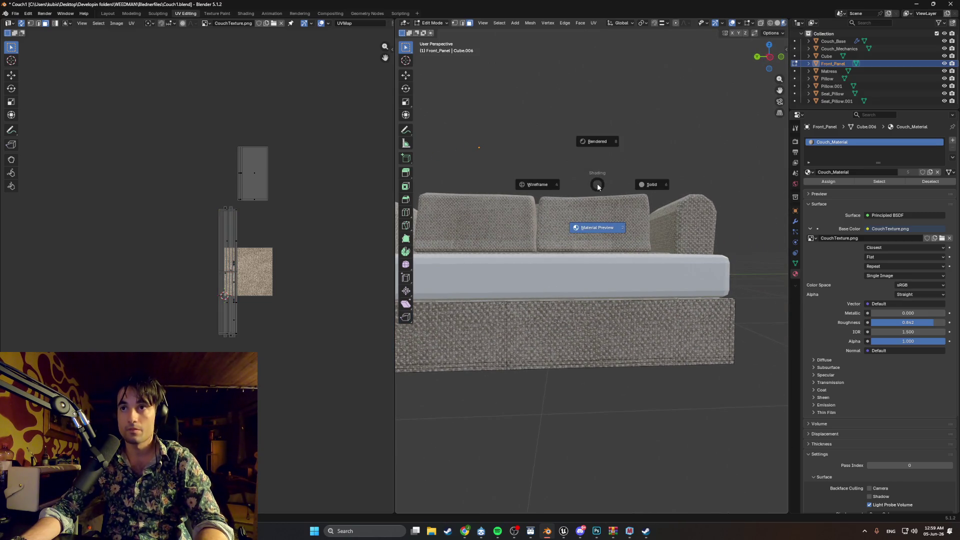
pyautogui.click(132, 14)
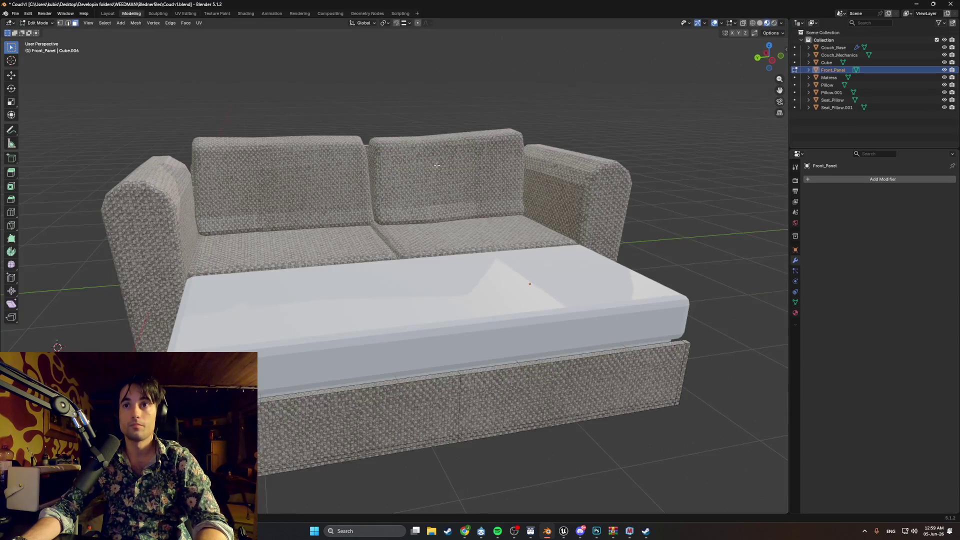
pyautogui.moveTo(491, 191)
pyautogui.mouseDown(button='middle')
pyautogui.moveTo(499, 230)
pyautogui.moveTo(439, 257)
pyautogui.moveTo(494, 350)
pyautogui.moveTo(491, 334)
pyautogui.moveTo(296, 311)
pyautogui.mouseUp(button='middle')
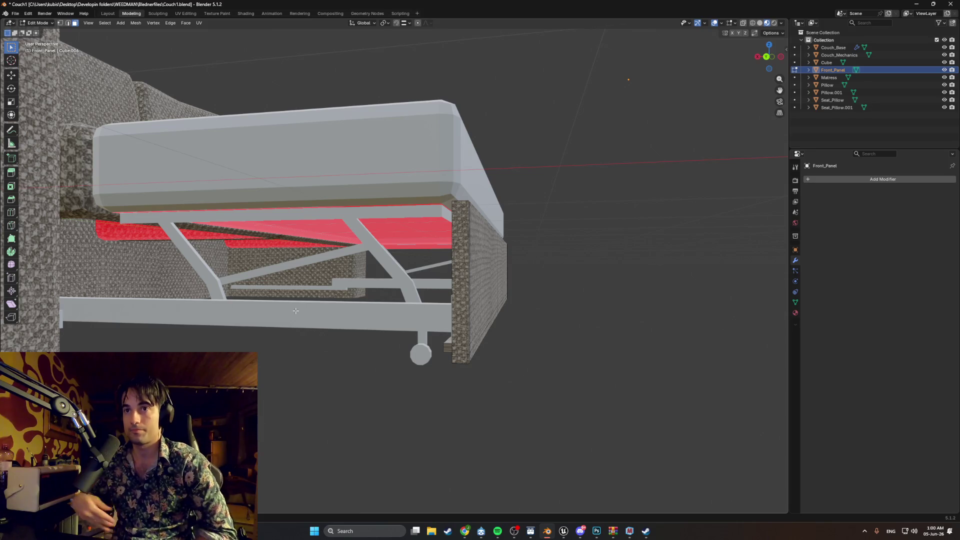
pyautogui.moveTo(495, 301)
pyautogui.mouseDown(button='middle')
pyautogui.moveTo(483, 302)
pyautogui.moveTo(516, 300)
pyautogui.mouseUp(button='middle')
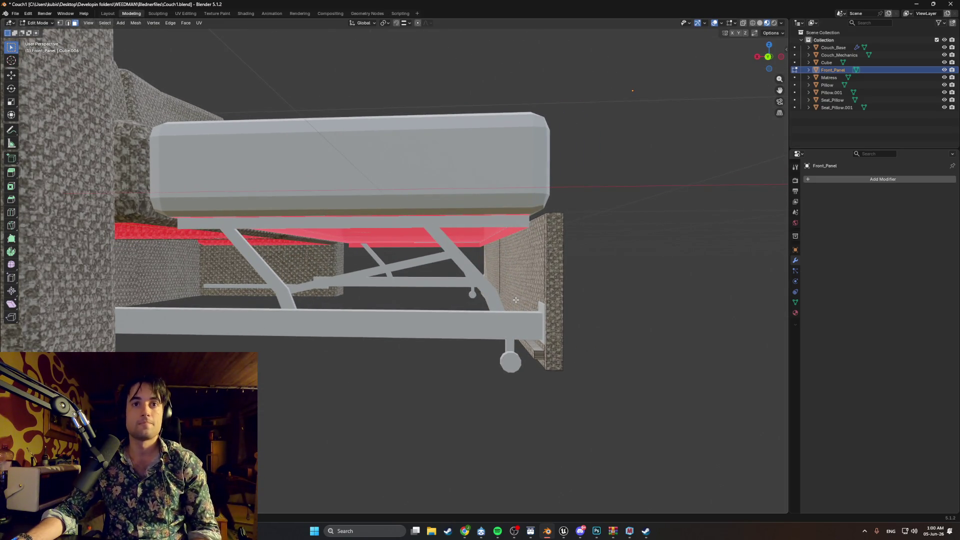
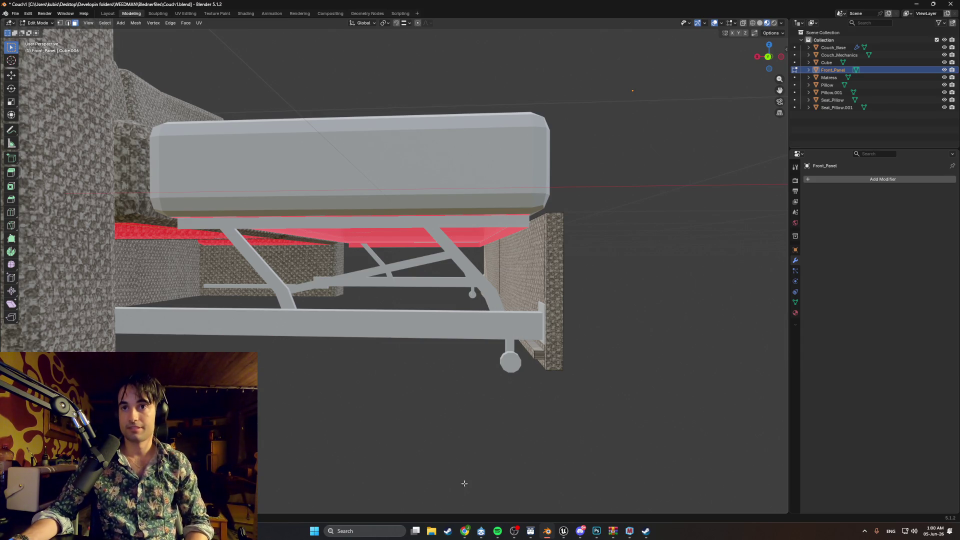
# Browse the Google Images 'wood texture' results and open the Magnific oak wood texture photo page.
pyautogui.click(465, 531)
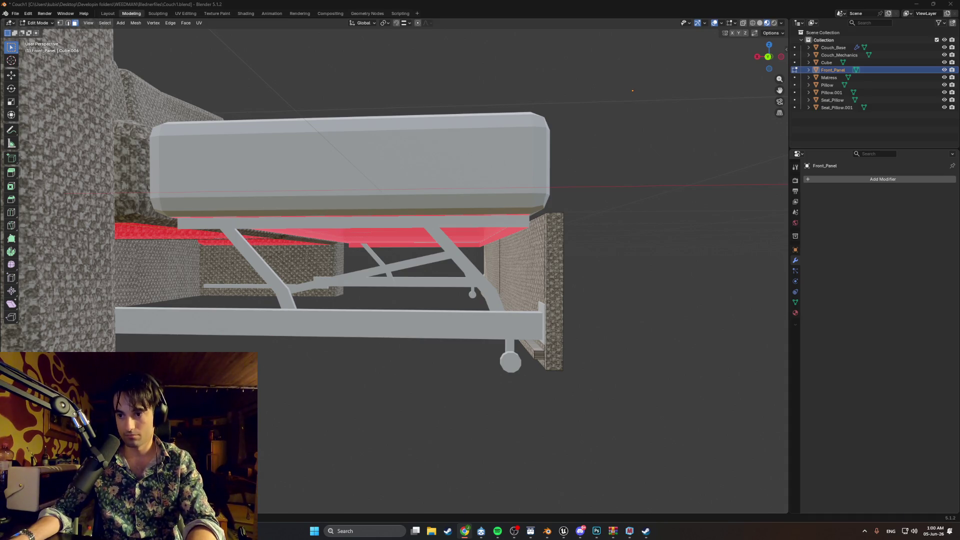
pyautogui.click(393, 85)
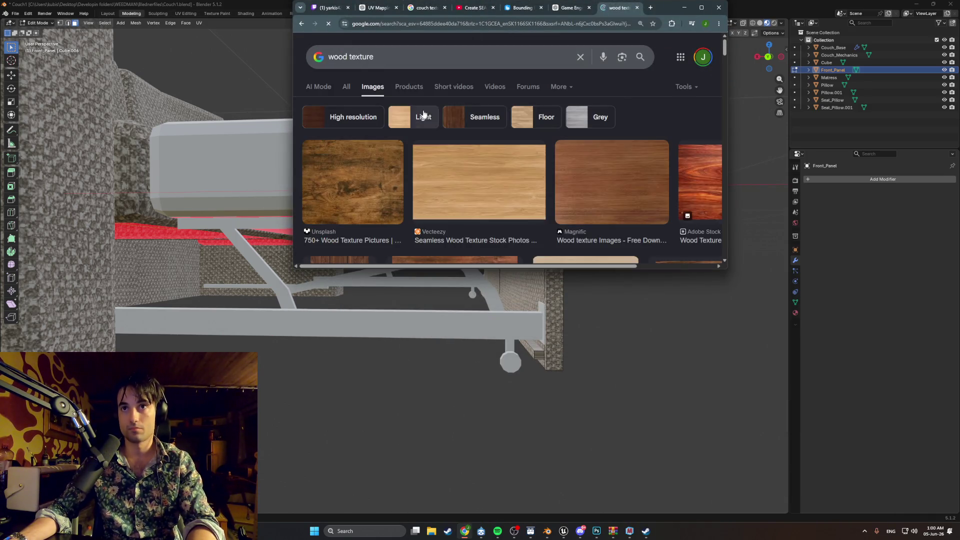
pyautogui.scroll(-4, 446, 128)
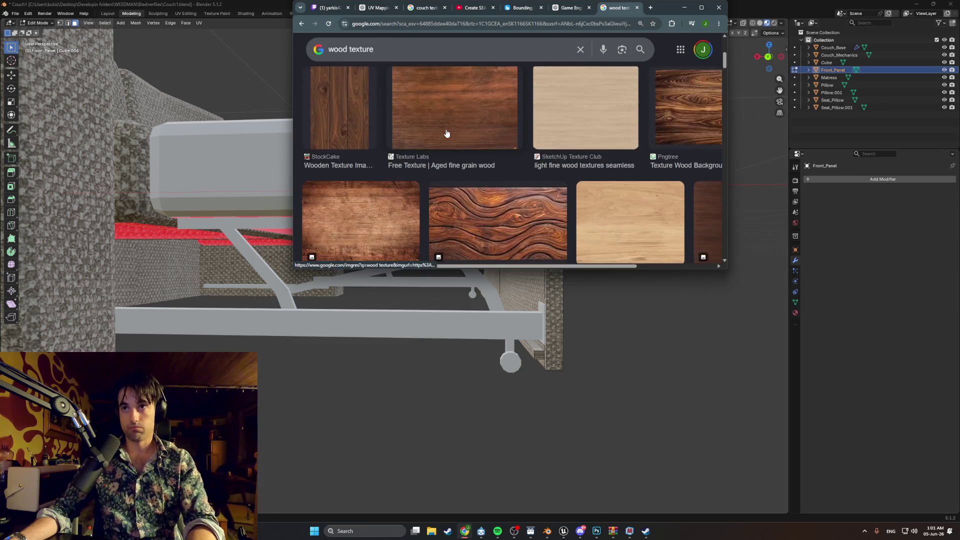
pyautogui.scroll(-6, 447, 133)
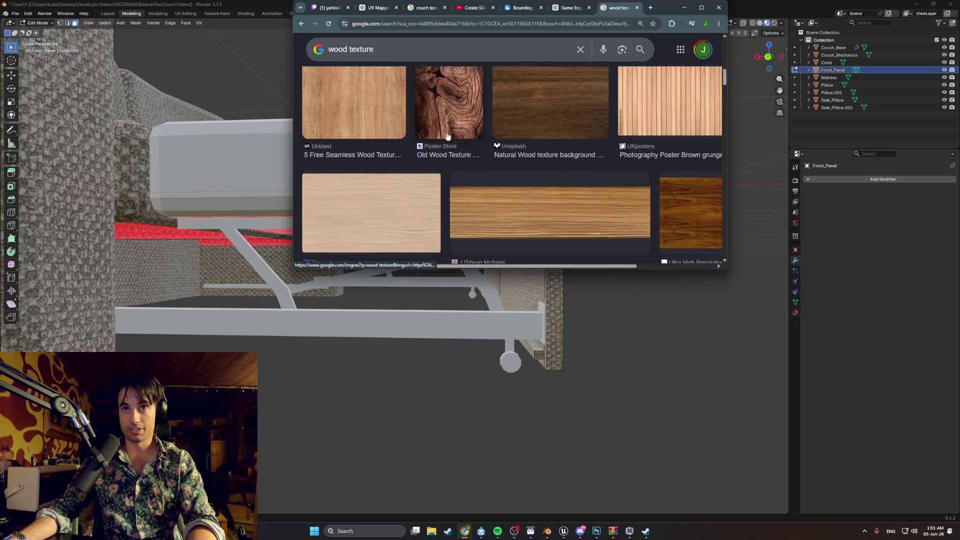
pyautogui.scroll(-3, 447, 135)
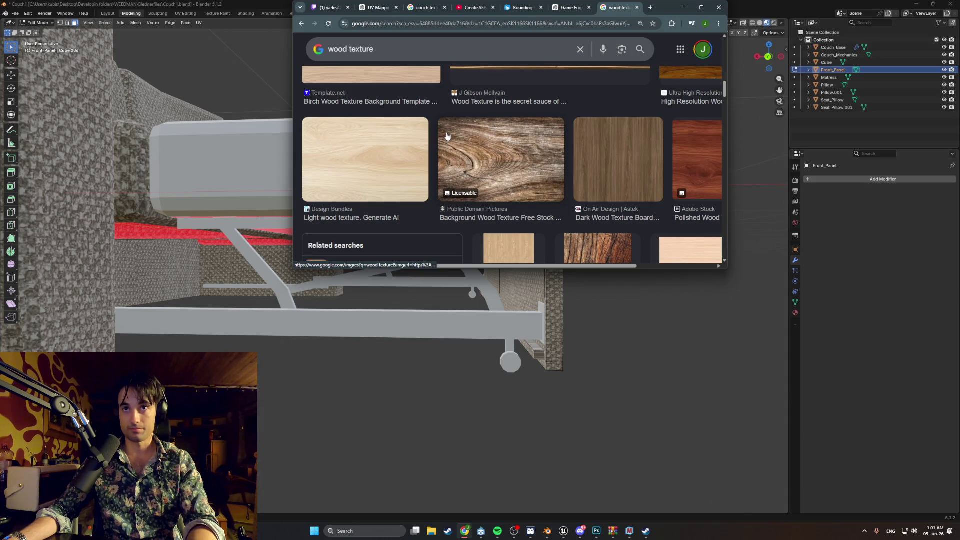
pyautogui.scroll(-2, 447, 136)
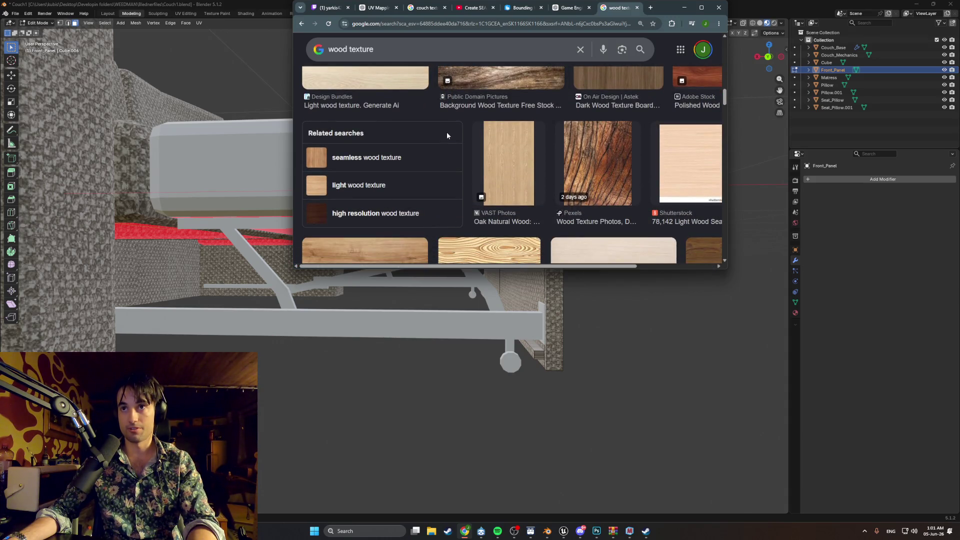
pyautogui.scroll(-3, 447, 136)
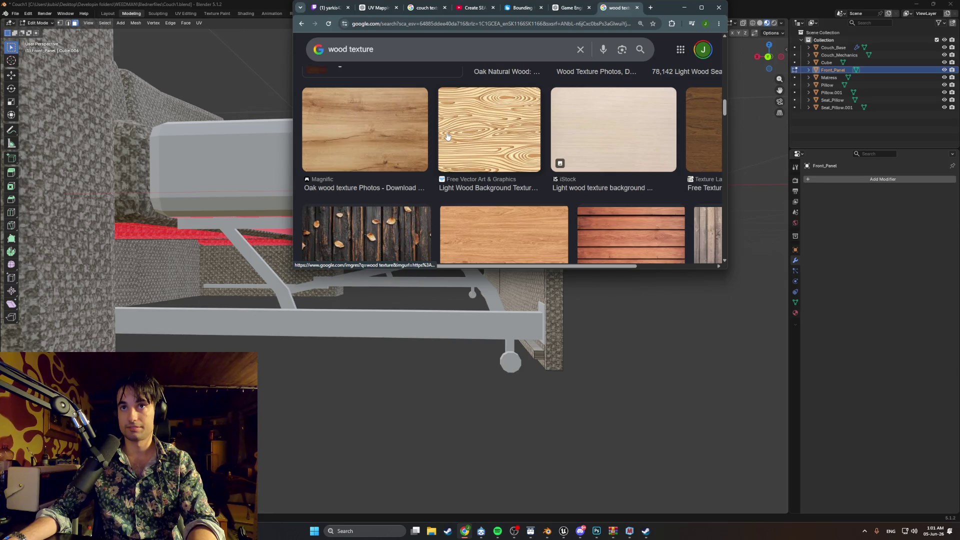
pyautogui.click(373, 146)
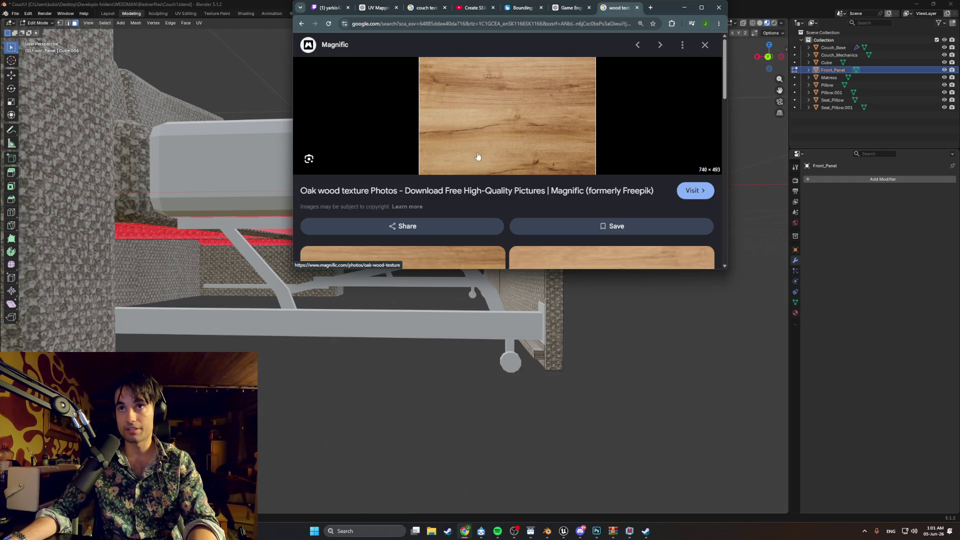
pyautogui.click(505, 122)
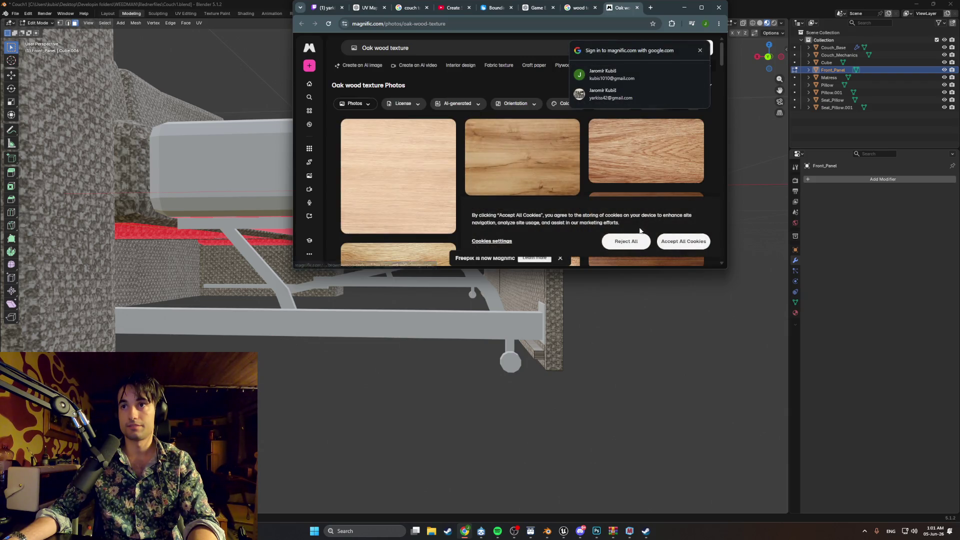
# Reject the cookies and download the light oak wood texture image from Magnific.
pyautogui.click(683, 241)
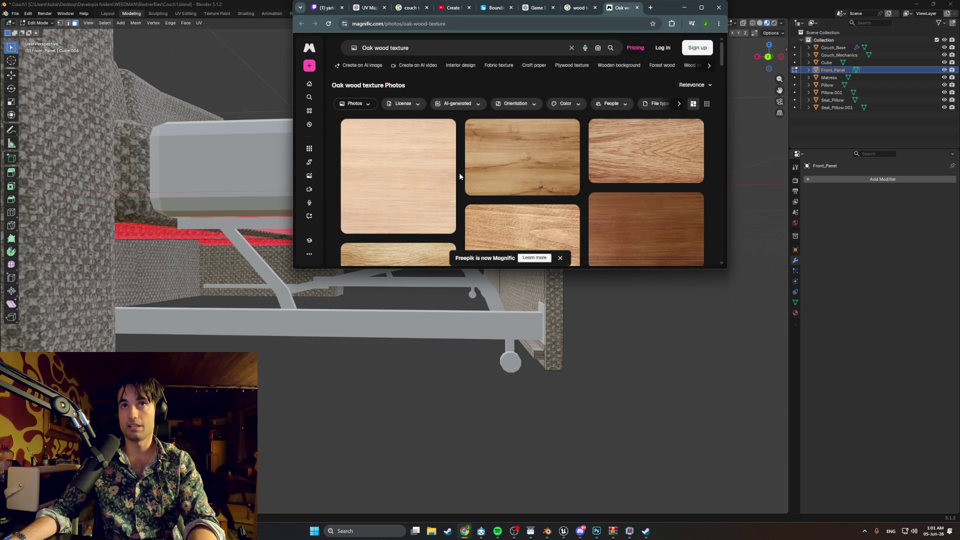
pyautogui.click(425, 178)
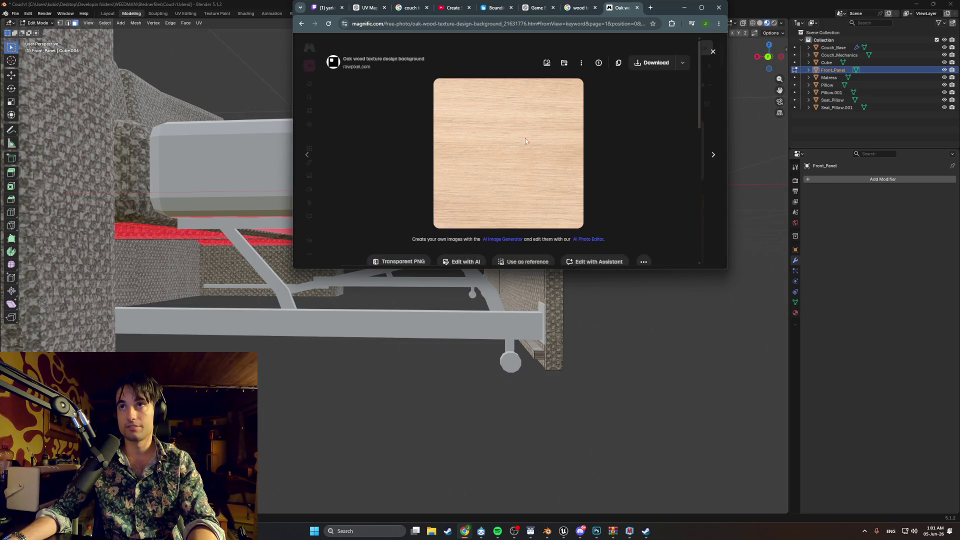
pyautogui.click(701, 7)
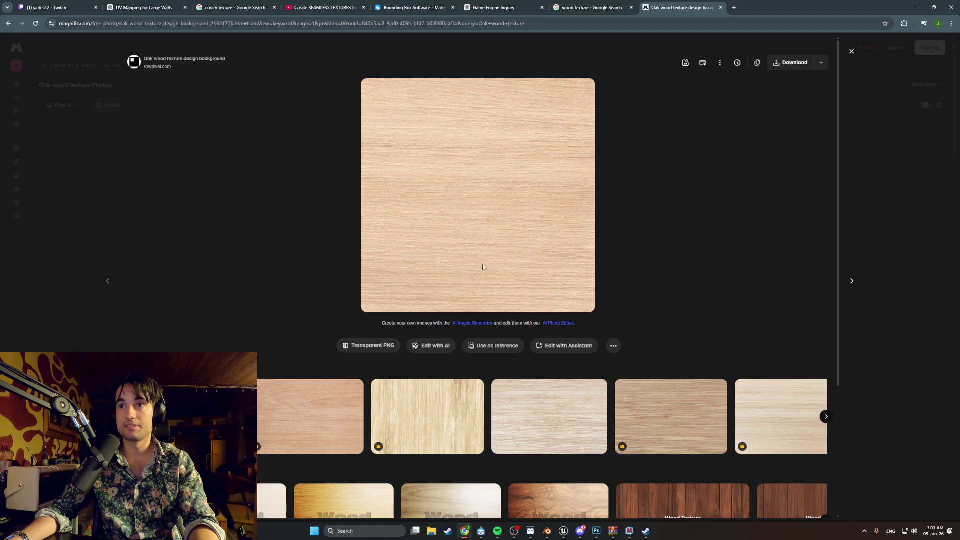
pyautogui.click(774, 69)
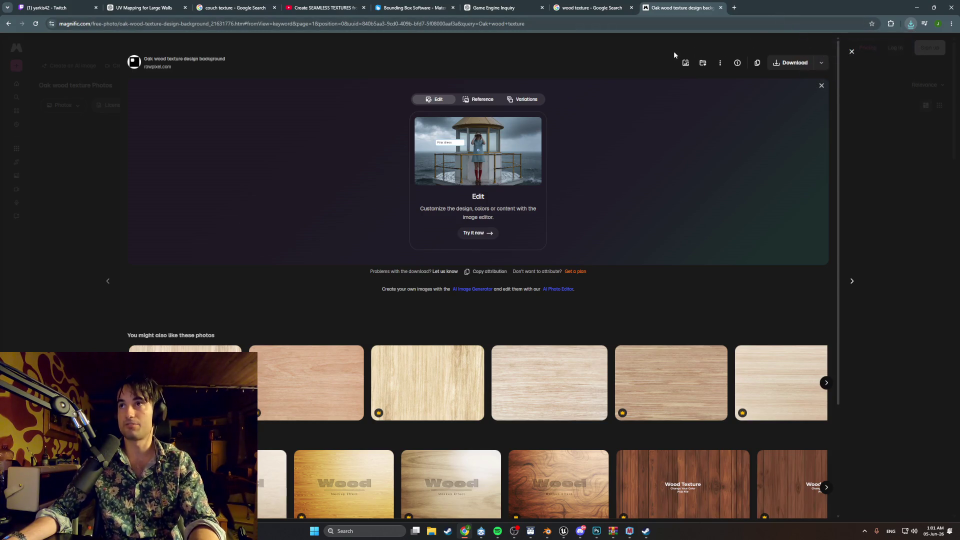
# Shrink and minimize the browser, then bring Photoshop to the front.
pyautogui.moveTo(846, 15)
pyautogui.mouseDown()
pyautogui.moveTo(770, 105)
pyautogui.moveTo(667, 154)
pyautogui.mouseUp()
pyautogui.click(739, 156)
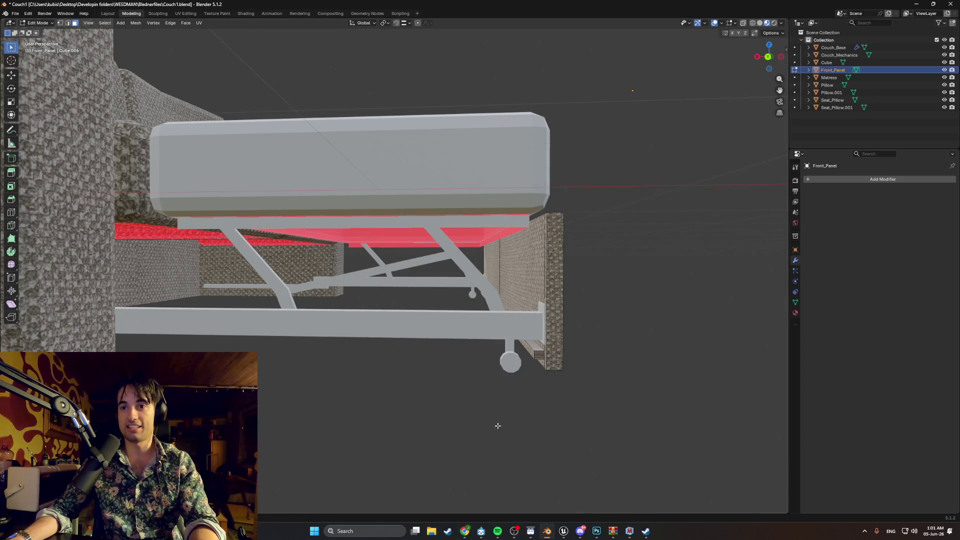
pyautogui.click(596, 531)
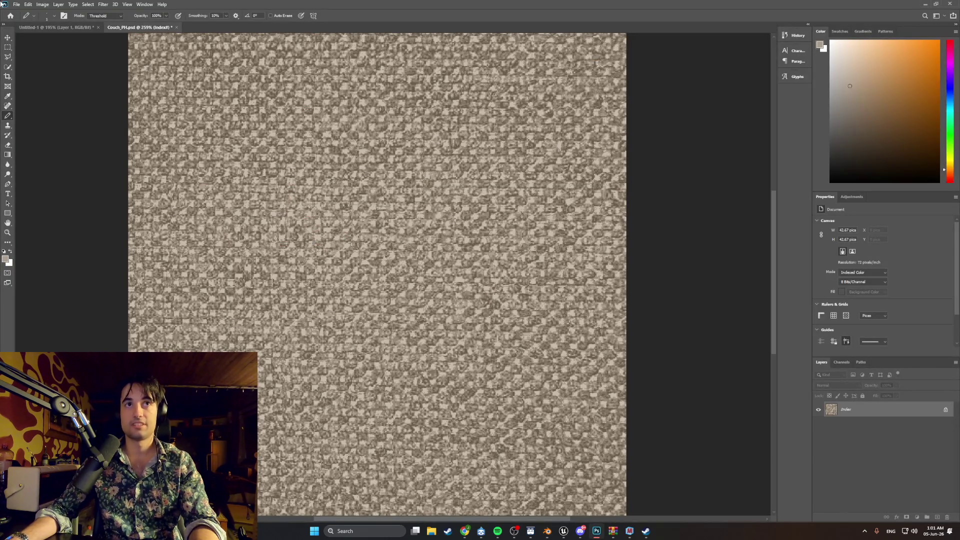
# Create a new 512×512 document in Photoshop.
pyautogui.click(16, 5)
pyautogui.click(25, 13)
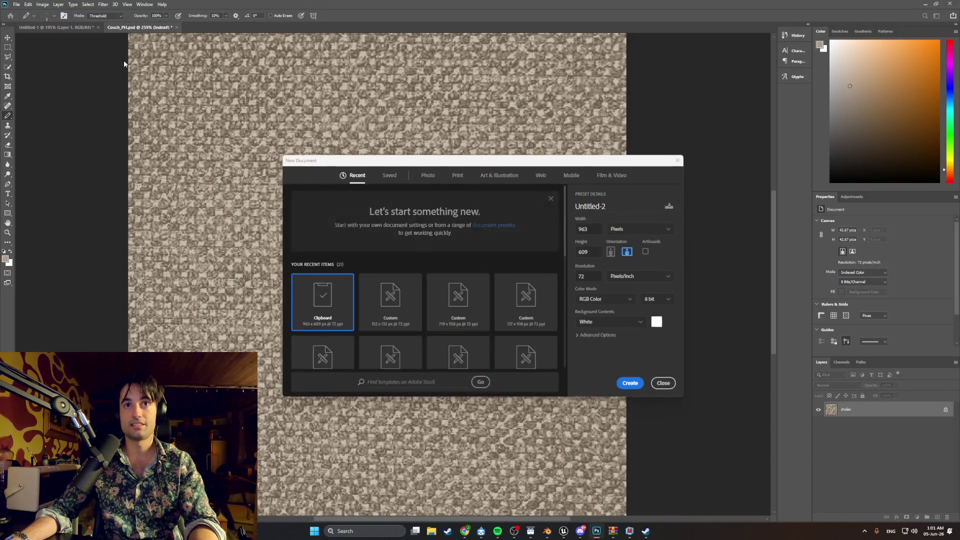
pyautogui.click(381, 322)
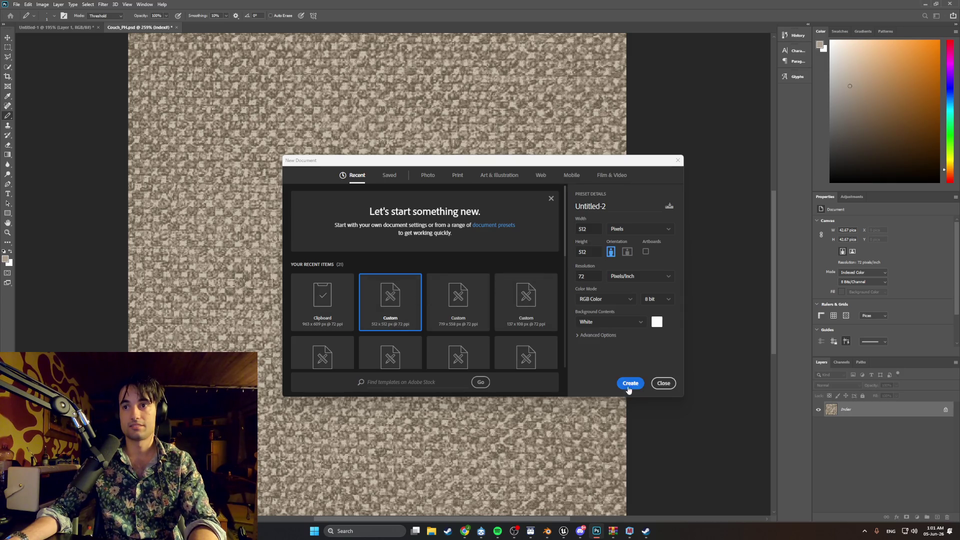
pyautogui.click(629, 385)
pyautogui.click(16, 5)
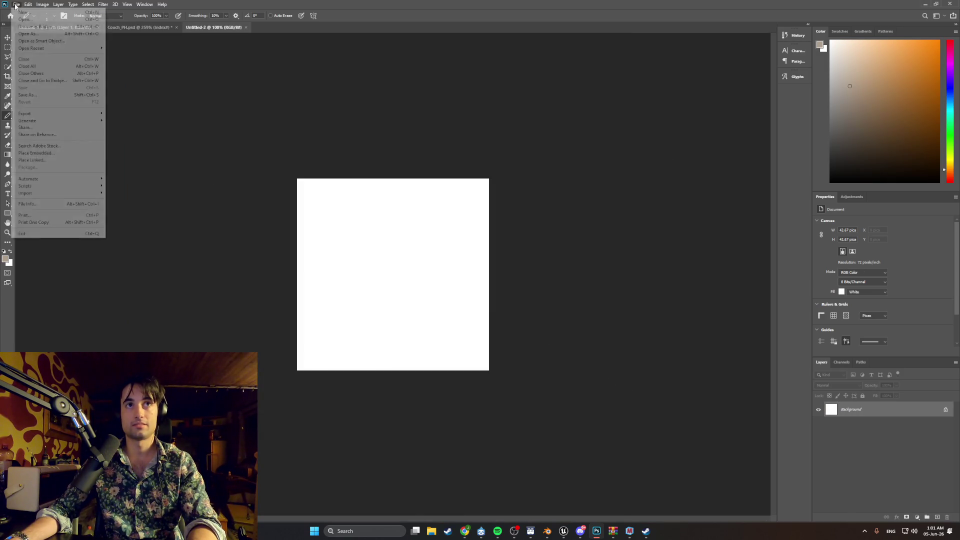
pyautogui.click(238, 96)
pyautogui.click(17, 5)
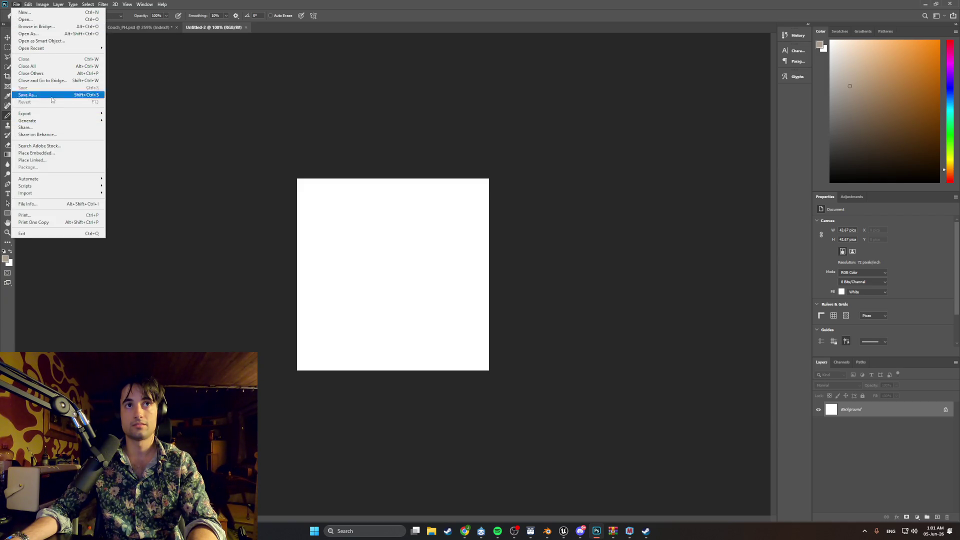
# Drag the oak wood image from Downloads onto the canvas and confirm the placement.
pyautogui.click(431, 531)
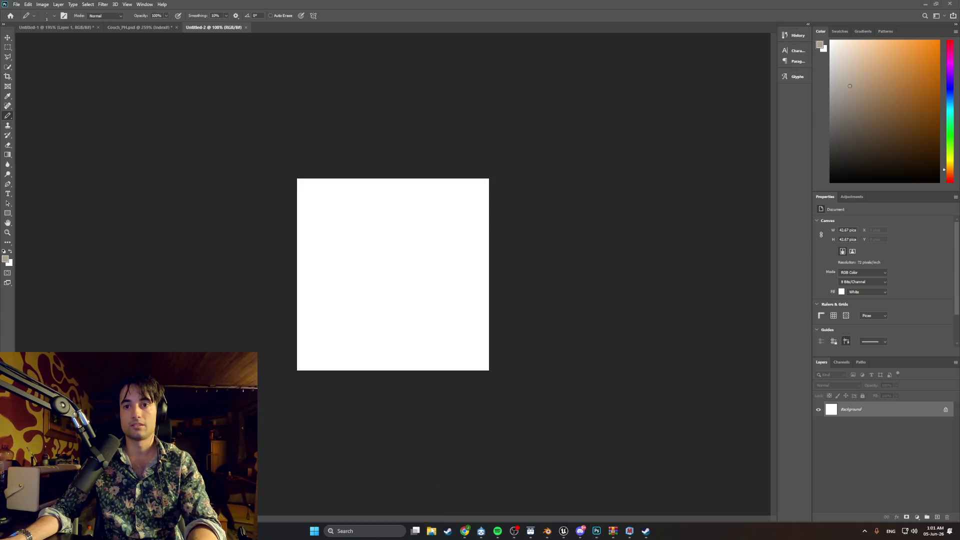
pyautogui.click(94, 190)
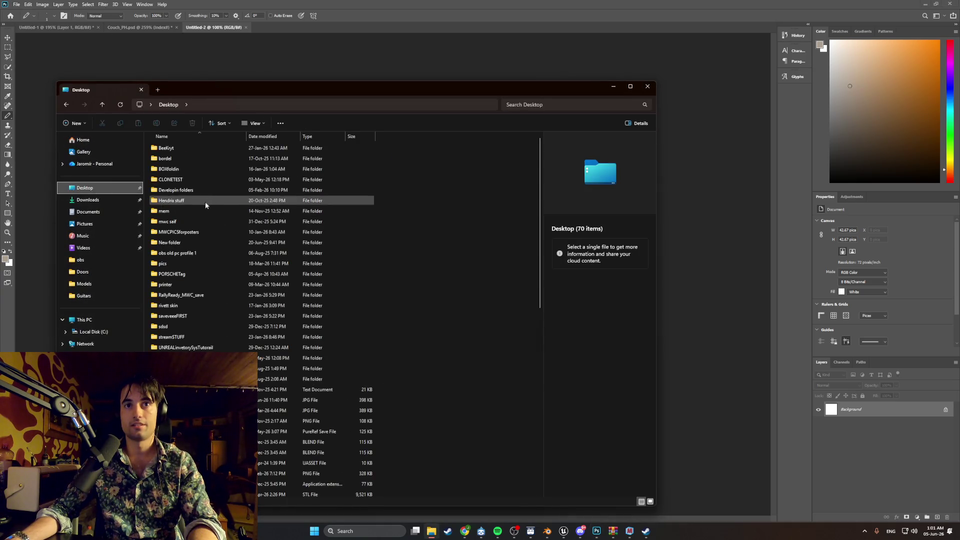
pyautogui.scroll(-5, 260, 300)
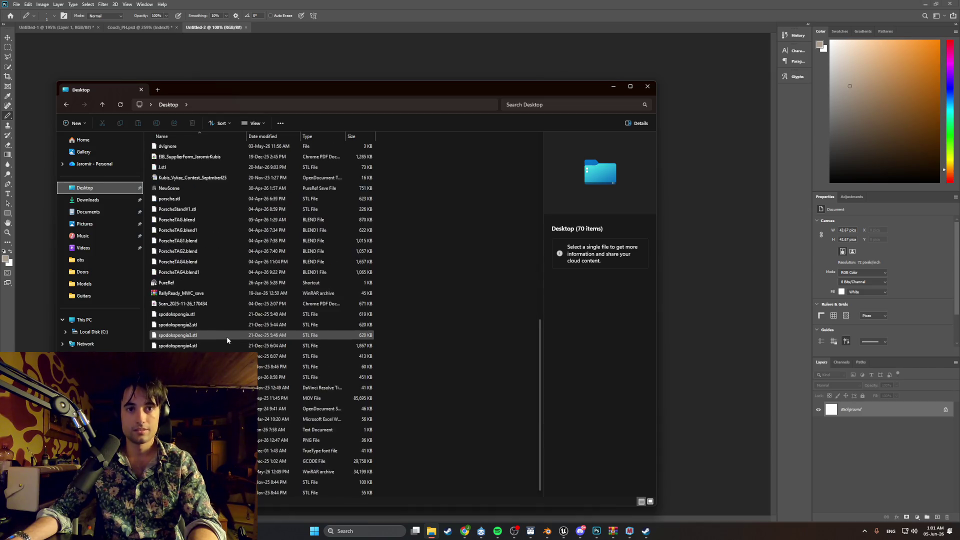
pyautogui.click(88, 199)
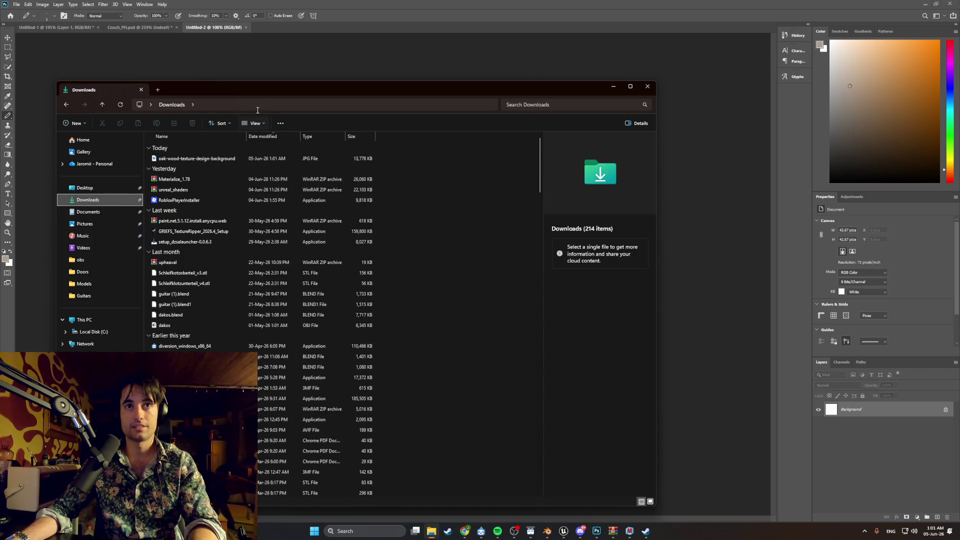
pyautogui.moveTo(267, 89); pyautogui.dragTo(638, 162)
pyautogui.moveTo(561, 230); pyautogui.dragTo(354, 255)
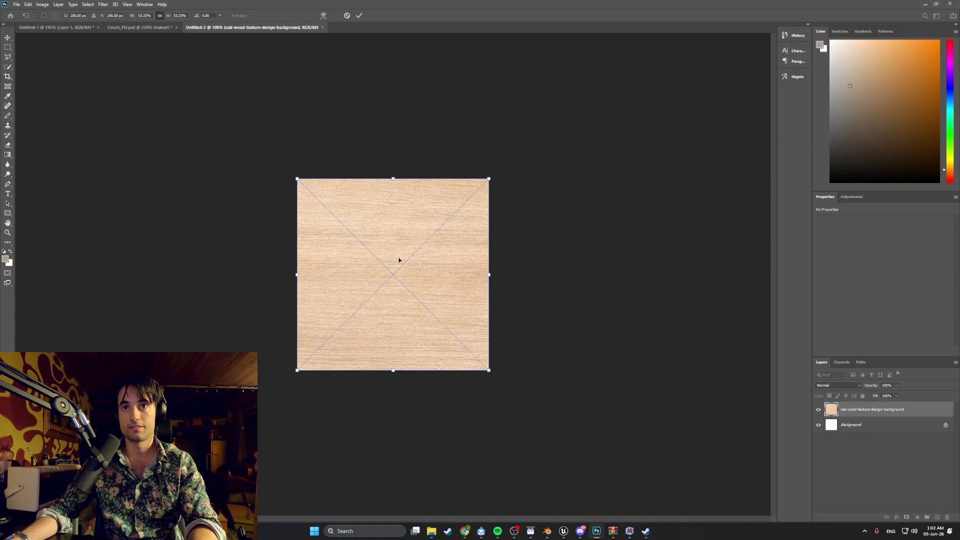
pyautogui.keyDown('alt'); pyautogui.scroll(5, 375, 274); pyautogui.keyUp('alt')
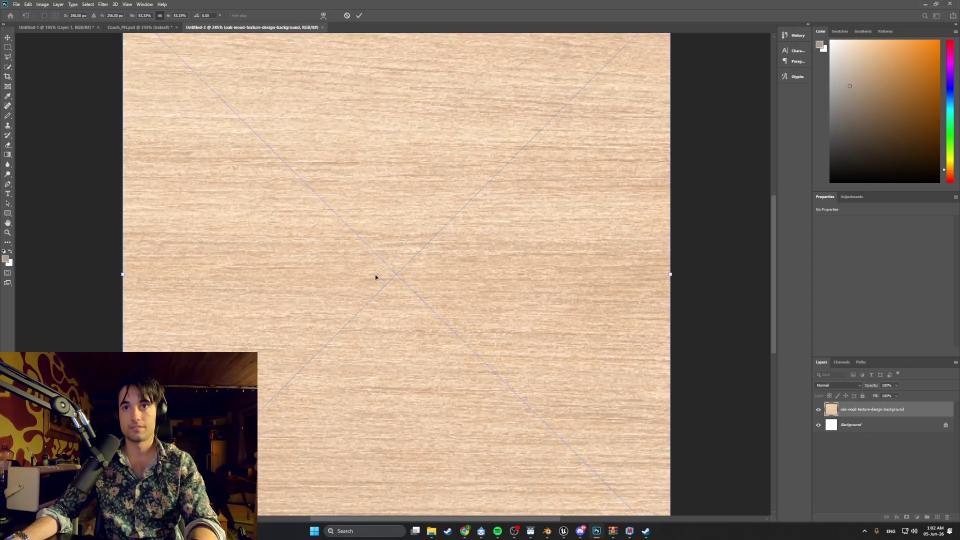
pyautogui.keyDown('alt'); pyautogui.scroll(5, 375, 275); pyautogui.keyUp('alt')
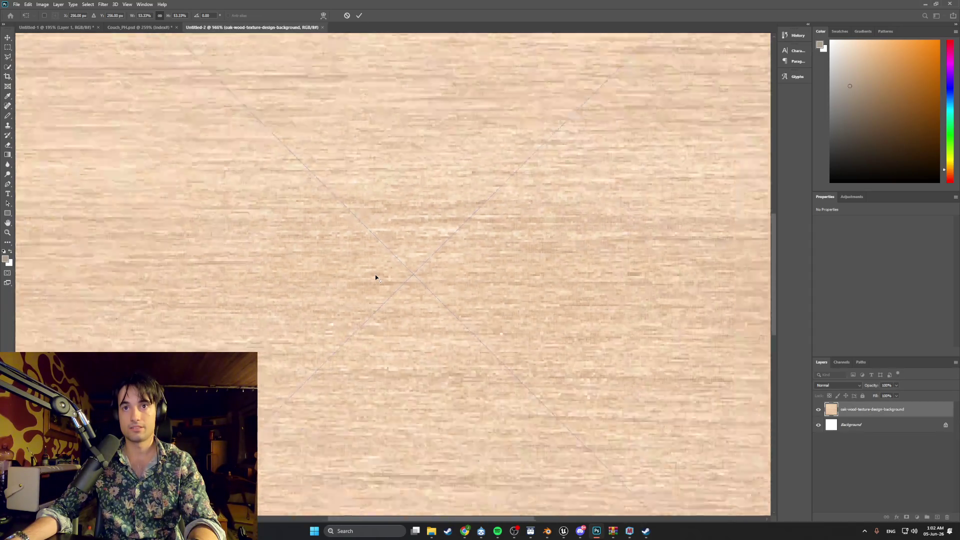
pyautogui.keyDown('alt'); pyautogui.scroll(-5, 375, 274); pyautogui.keyUp('alt')
pyautogui.keyDown('alt'); pyautogui.scroll(2, 375, 274); pyautogui.keyUp('alt')
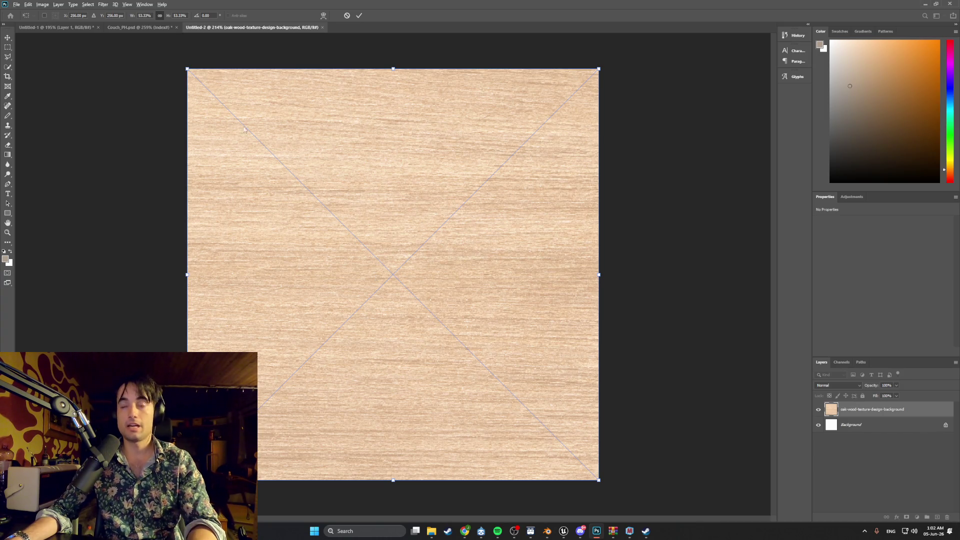
pyautogui.press('b')
pyautogui.press('Return')
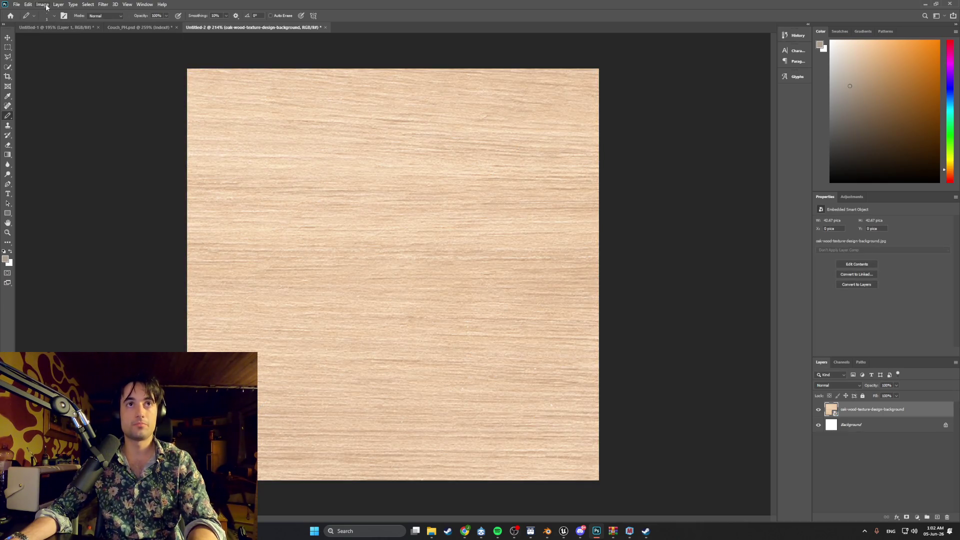
# Convert the image to Indexed Color, flattening the layers.
pyautogui.click(43, 4)
pyautogui.moveTo(95, 13)
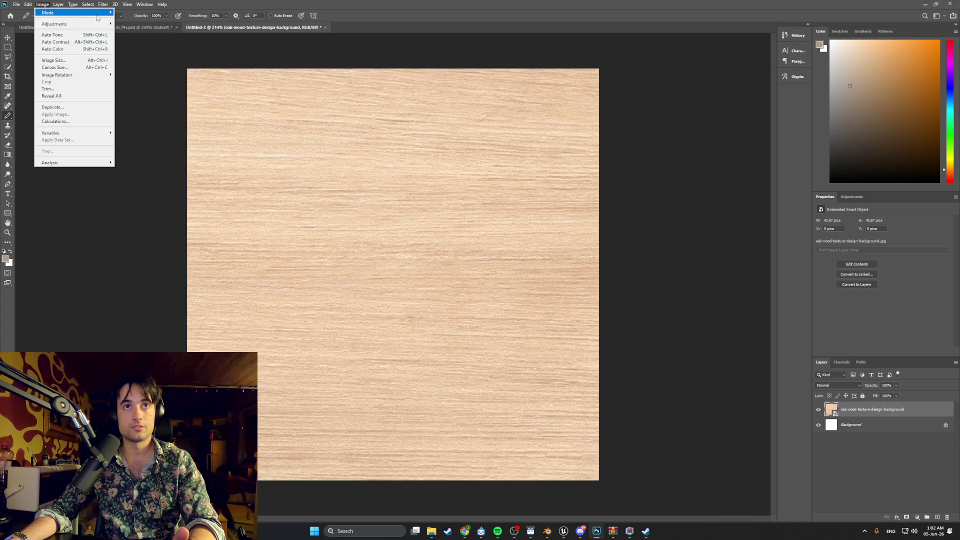
pyautogui.click(147, 34)
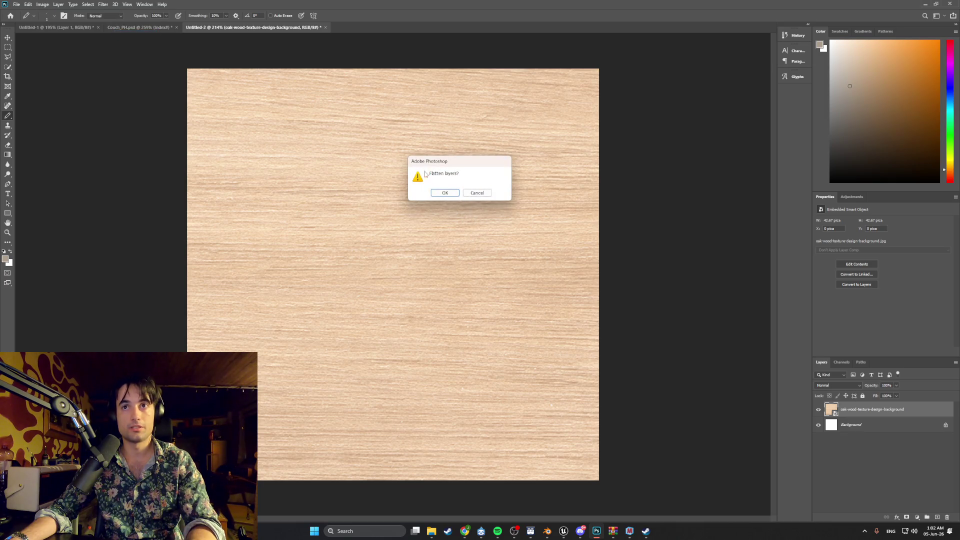
pyautogui.click(444, 192)
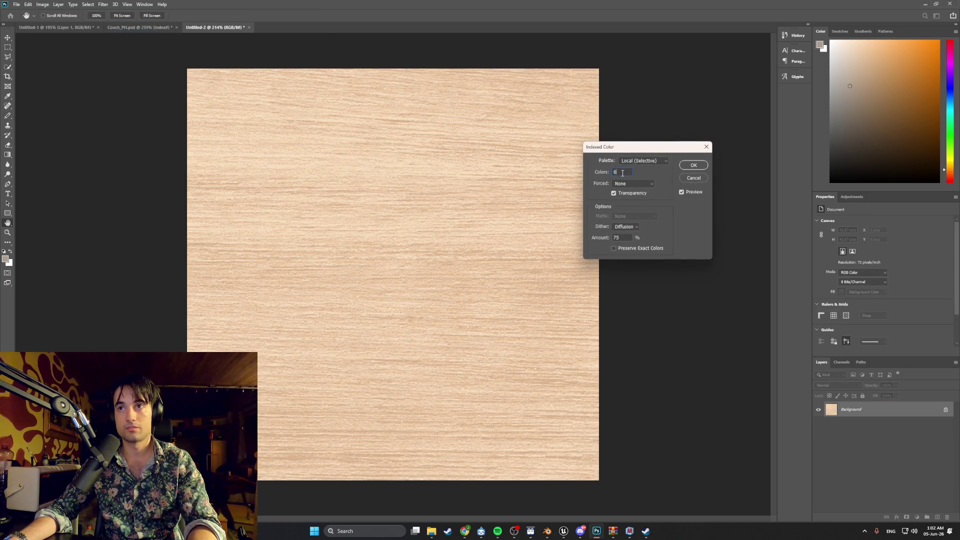
pyautogui.click(687, 167)
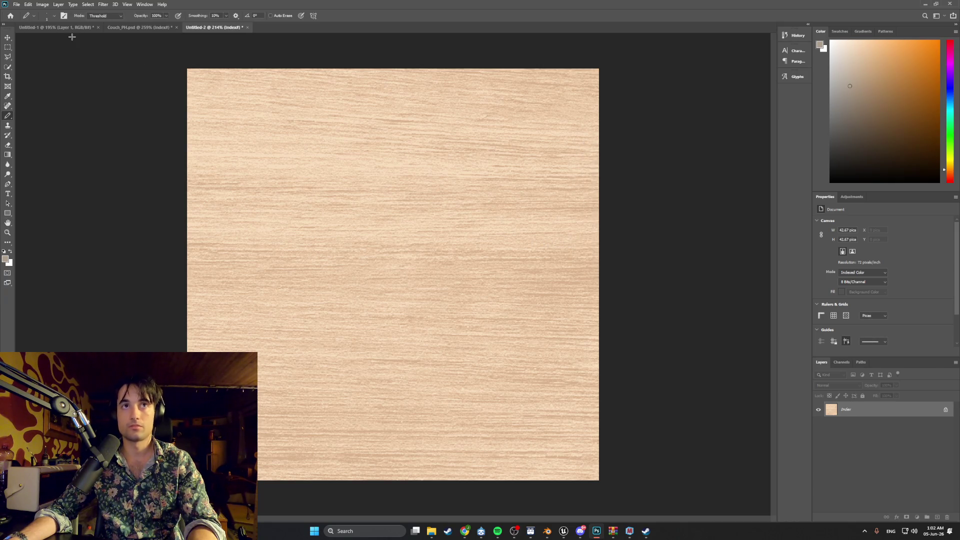
# Quick-export the wood texture as a PNG named GenericWoodTexture.
pyautogui.click(16, 5)
pyautogui.moveTo(52, 116)
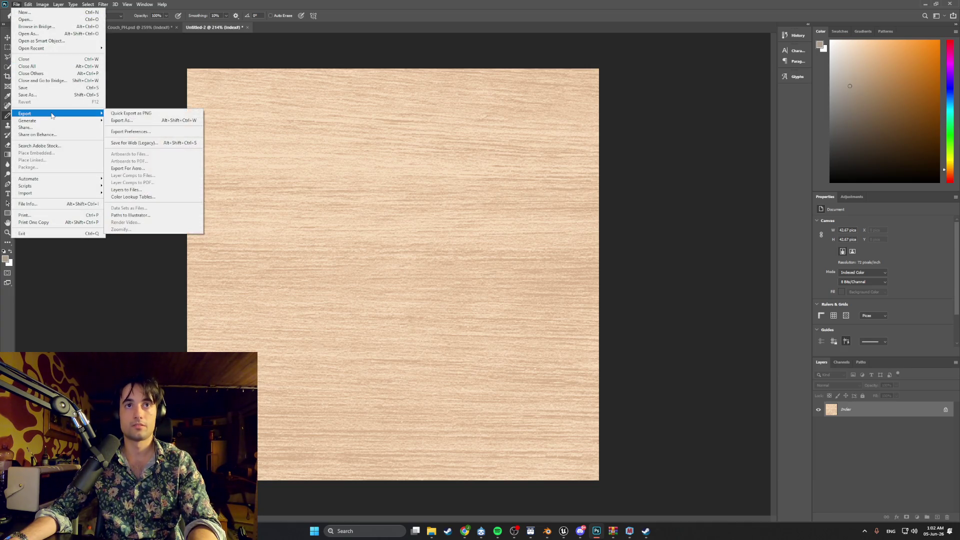
pyautogui.click(130, 114)
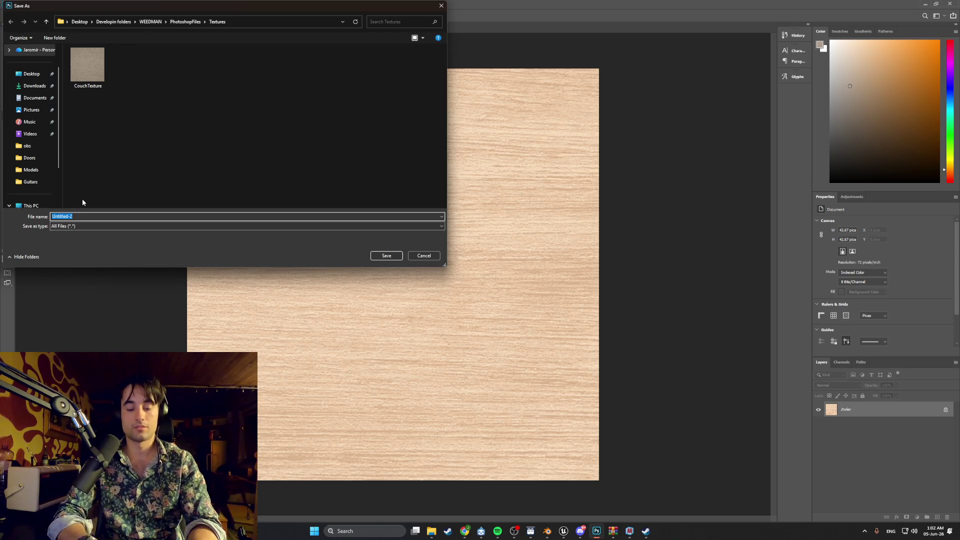
pyautogui.write('gE')
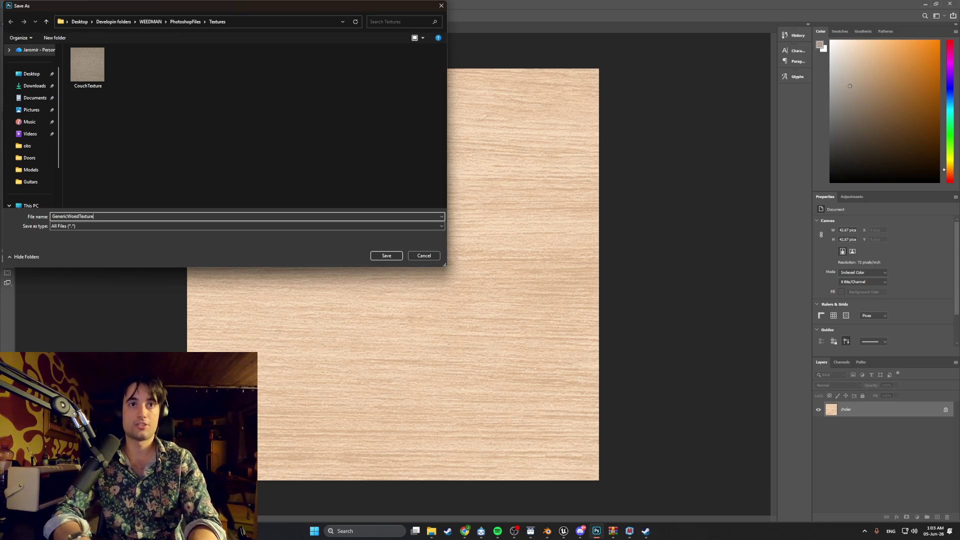
pyautogui.click(386, 256)
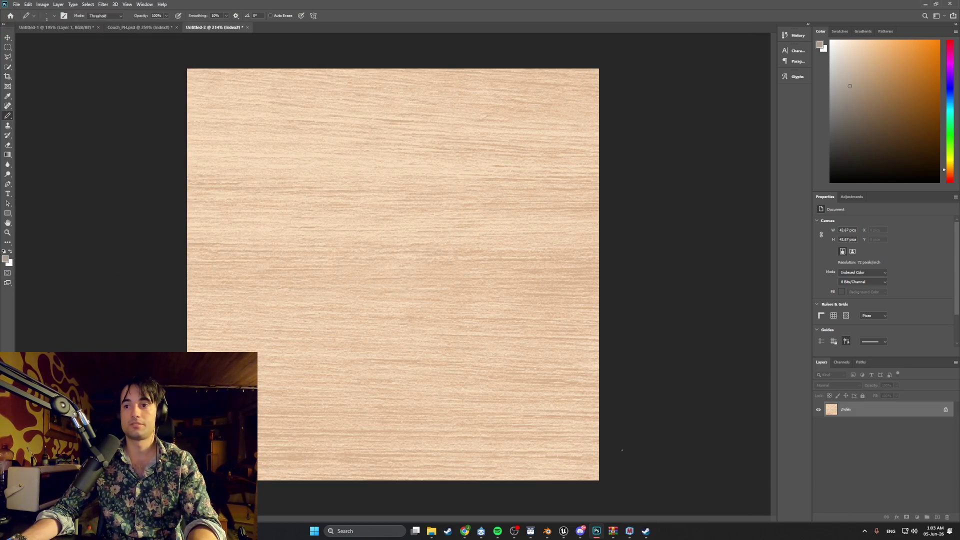
# Apply Levels to the wood texture with input 50, 0.78, 252 and output 0–222.
pyautogui.moveTo(630, 531)
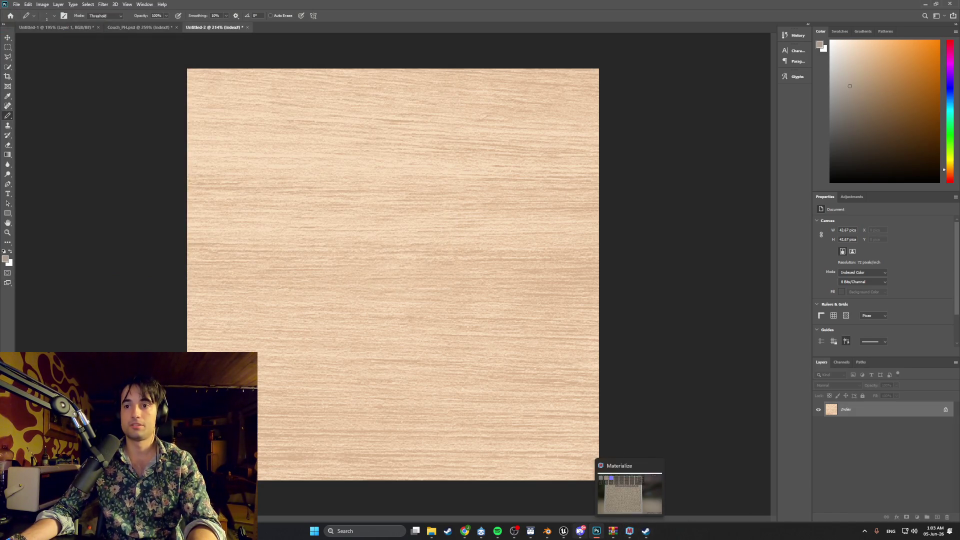
pyautogui.moveTo(578, 529)
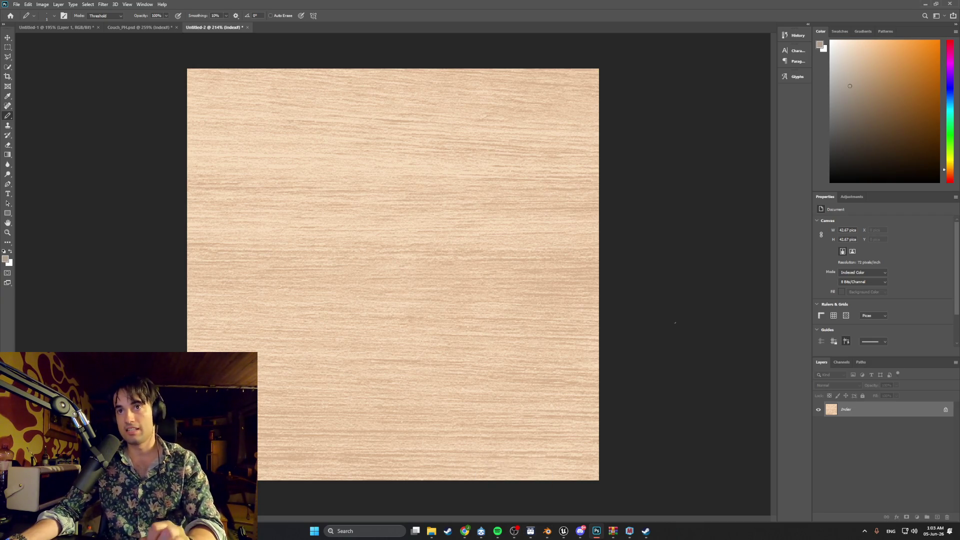
pyautogui.click(44, 5)
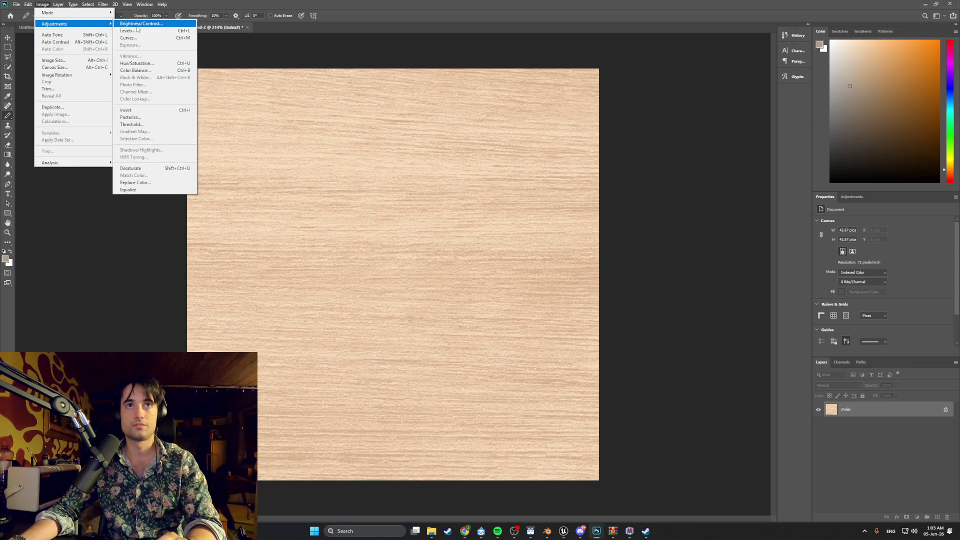
pyautogui.click(131, 30)
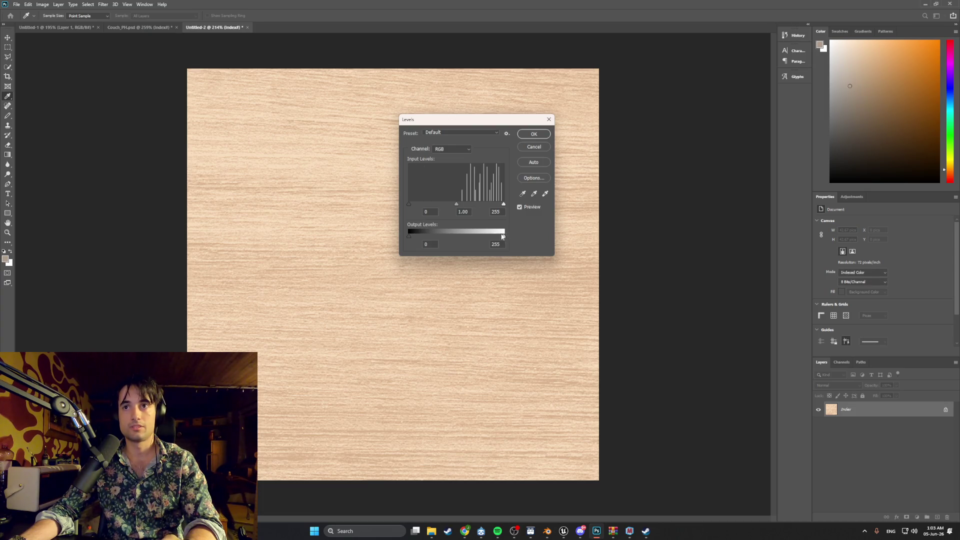
pyautogui.moveTo(504, 238); pyautogui.dragTo(483, 238)
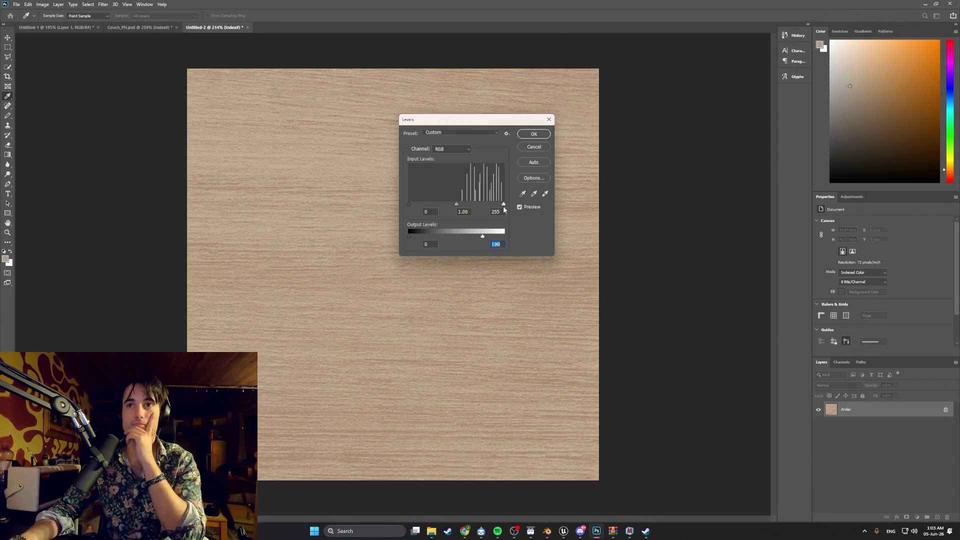
pyautogui.moveTo(503, 205); pyautogui.dragTo(496, 204)
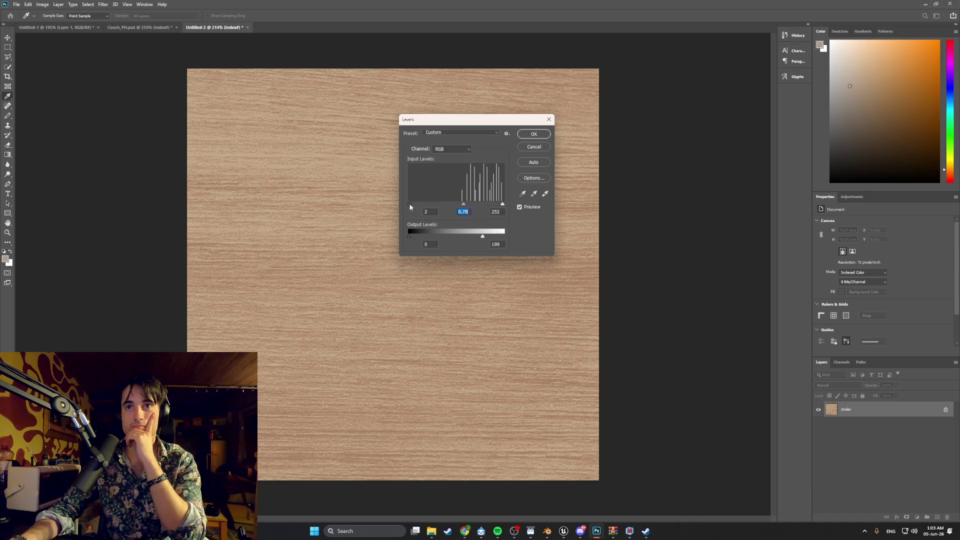
pyautogui.moveTo(409, 204); pyautogui.dragTo(426, 204)
pyautogui.moveTo(416, 204)
pyautogui.mouseDown()
pyautogui.moveTo(445, 205)
pyautogui.moveTo(427, 206)
pyautogui.mouseUp()
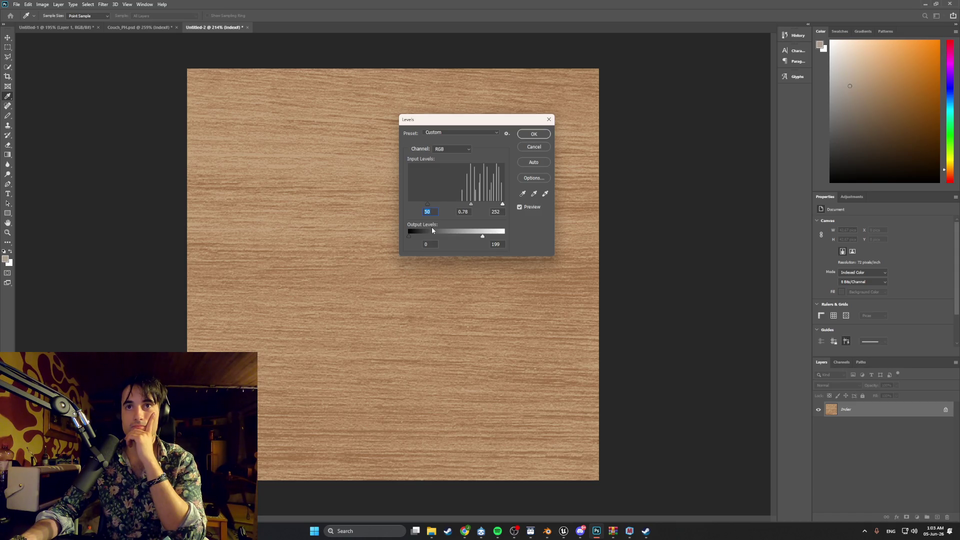
pyautogui.moveTo(485, 237); pyautogui.dragTo(491, 237)
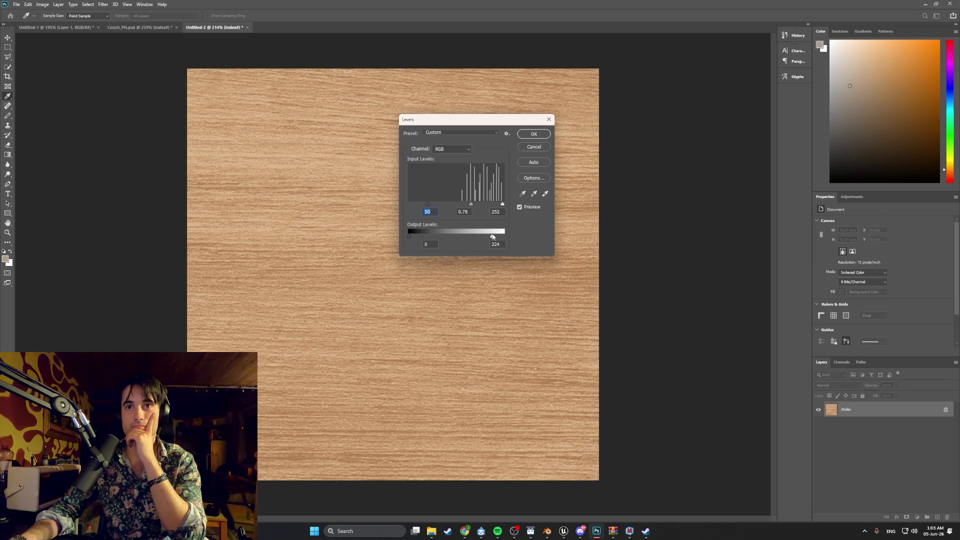
pyautogui.click(533, 134)
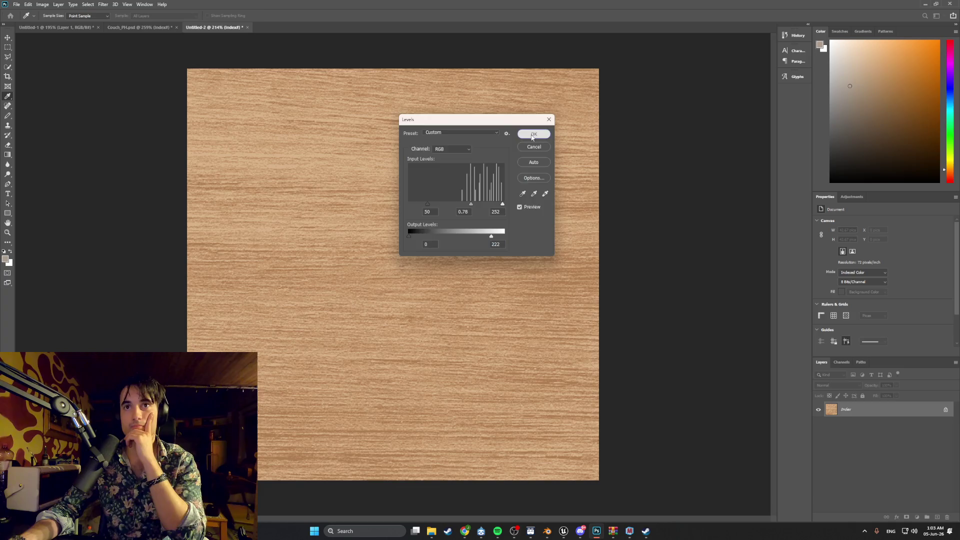
pyautogui.click(16, 4)
# Quick-export the adjusted texture as PNG, overwriting GenericWoodTexture.png.
pyautogui.moveTo(60, 114)
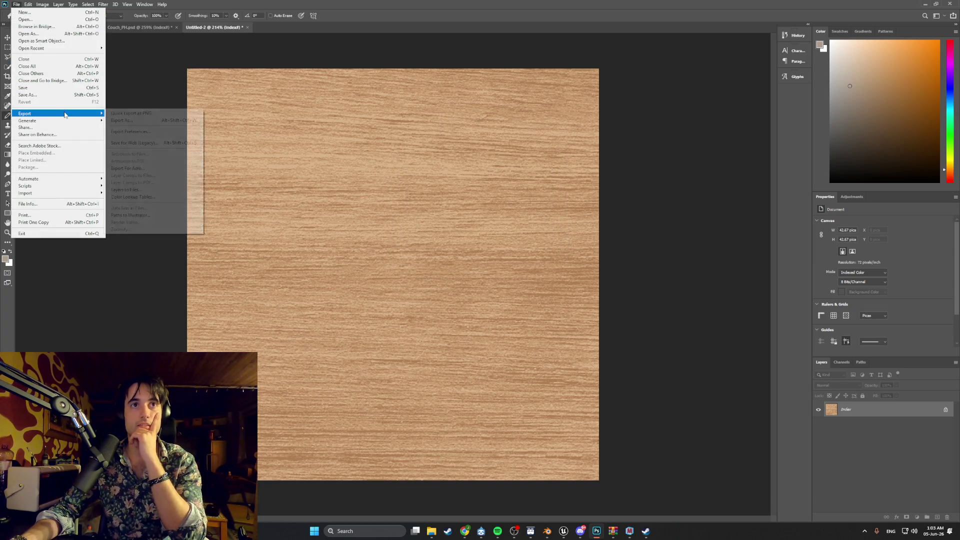
pyautogui.click(135, 114)
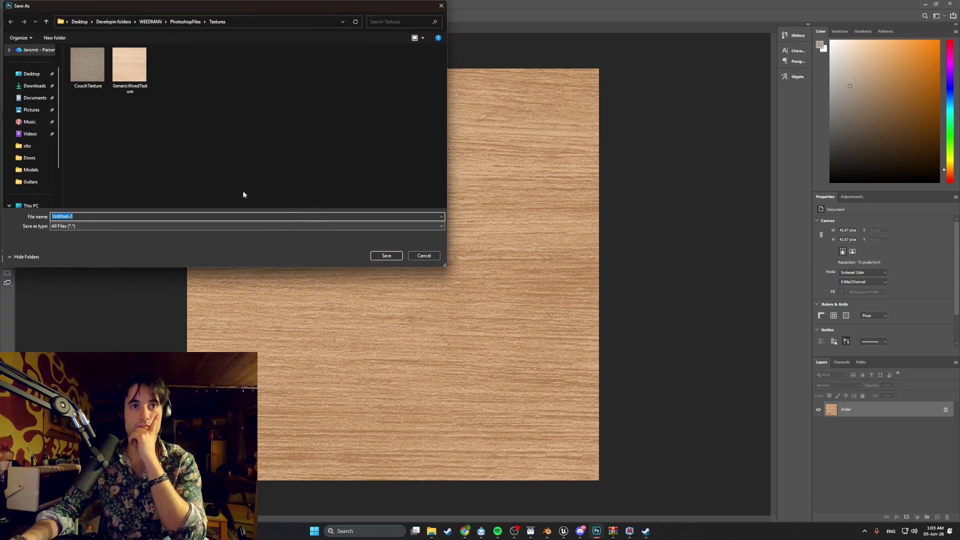
pyautogui.click(129, 75)
pyautogui.click(385, 257)
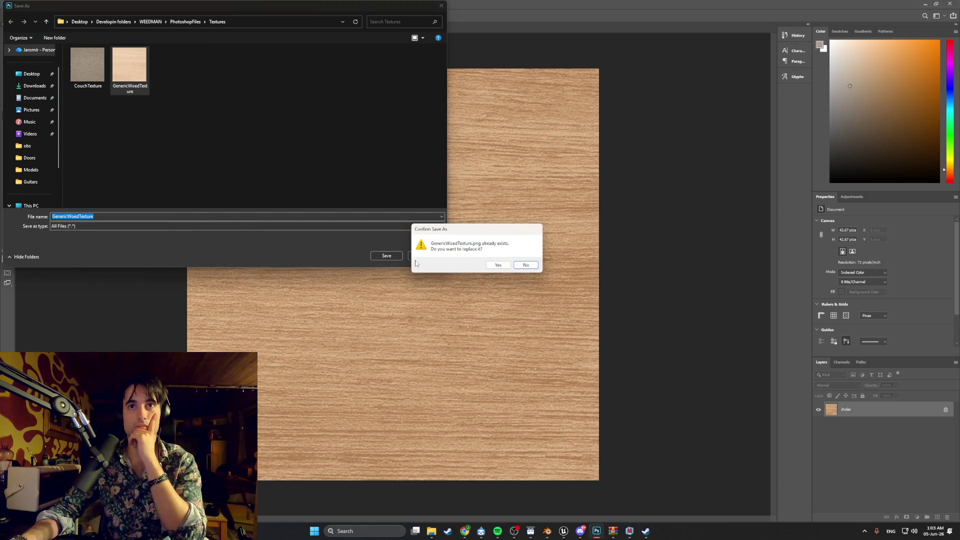
pyautogui.click(500, 265)
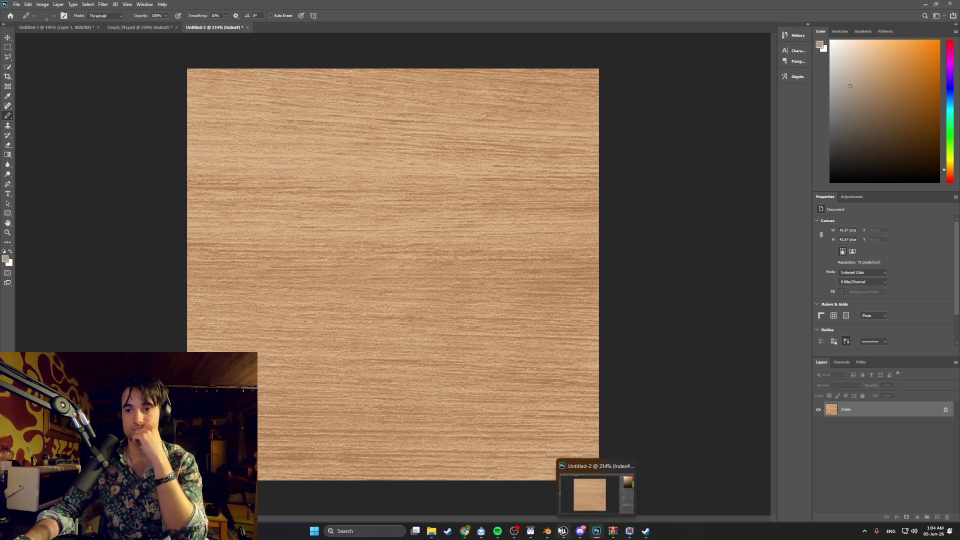
# Return to the Blender couch scene and save the Blender file.
pyautogui.click(597, 532)
pyautogui.moveTo(617, 338)
pyautogui.mouseDown(button='middle')
pyautogui.moveTo(606, 348)
pyautogui.moveTo(533, 336)
pyautogui.moveTo(542, 322)
pyautogui.moveTo(618, 330)
pyautogui.moveTo(513, 318)
pyautogui.moveTo(418, 286)
pyautogui.moveTo(429, 304)
pyautogui.mouseUp(button='middle')
pyautogui.hotkey('ctrl', 's')
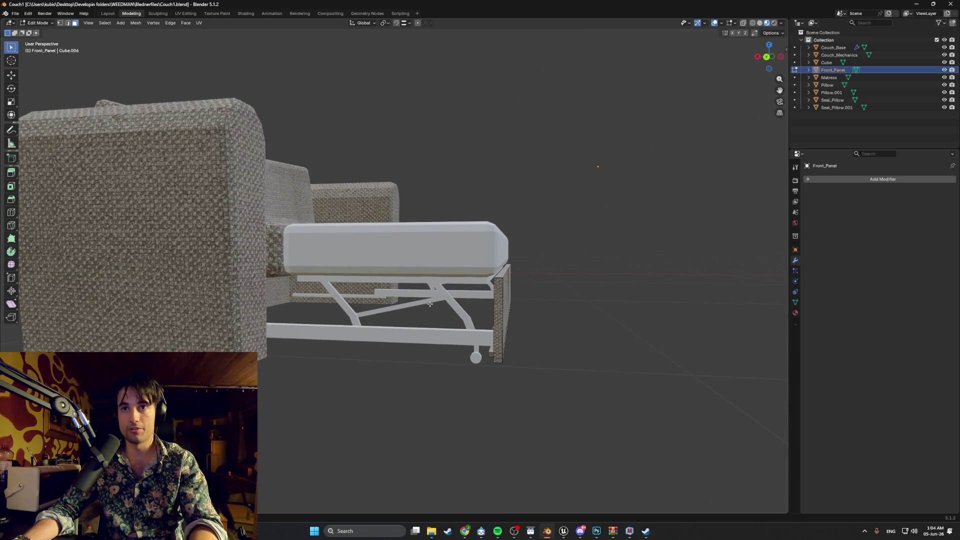
# Enter Edit Mode on the Couch_Mechanics mesh and select the vertical frame bar.
pyautogui.scroll(5, 500, 294)
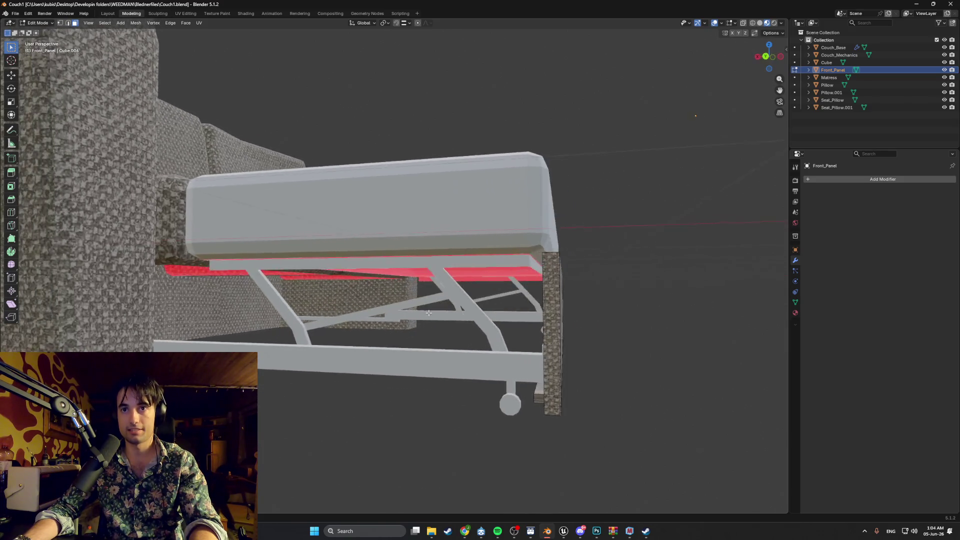
pyautogui.moveTo(386, 331)
pyautogui.mouseDown(button='middle')
pyautogui.moveTo(350, 315)
pyautogui.moveTo(381, 320)
pyautogui.moveTo(300, 287)
pyautogui.mouseUp(button='middle')
pyautogui.press('Tab')
pyautogui.press('Tab')
pyautogui.press('Tab')
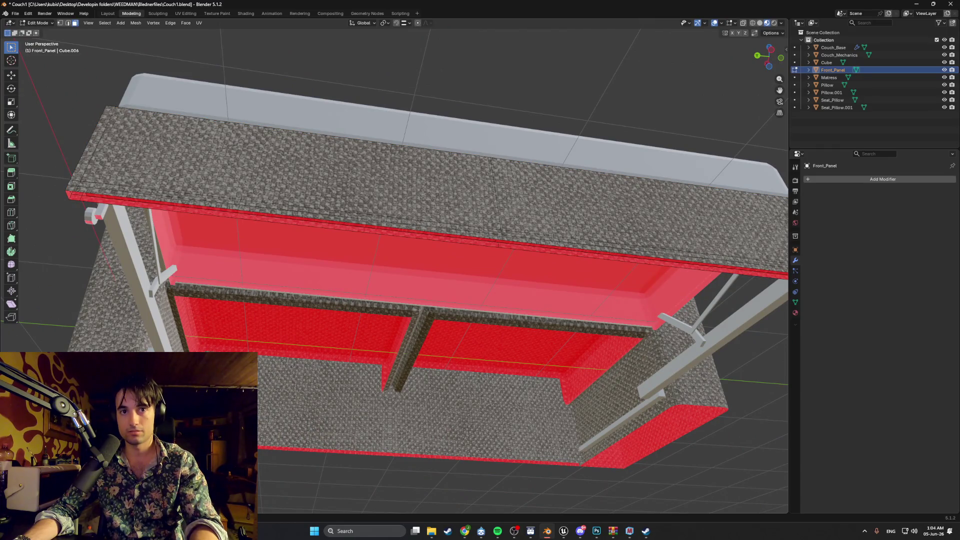
pyautogui.press('Tab')
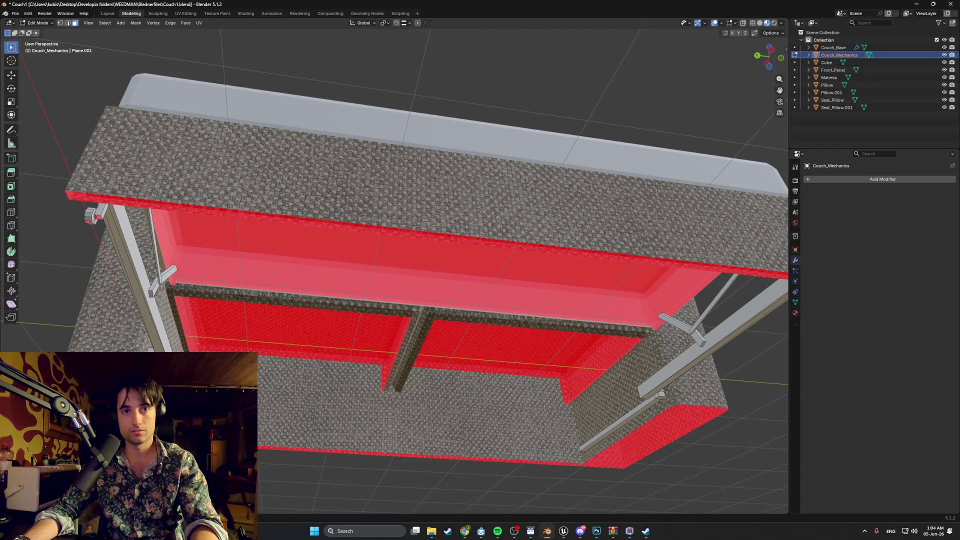
pyautogui.keyDown('shift'); pyautogui.click(151, 343); pyautogui.keyUp('shift')
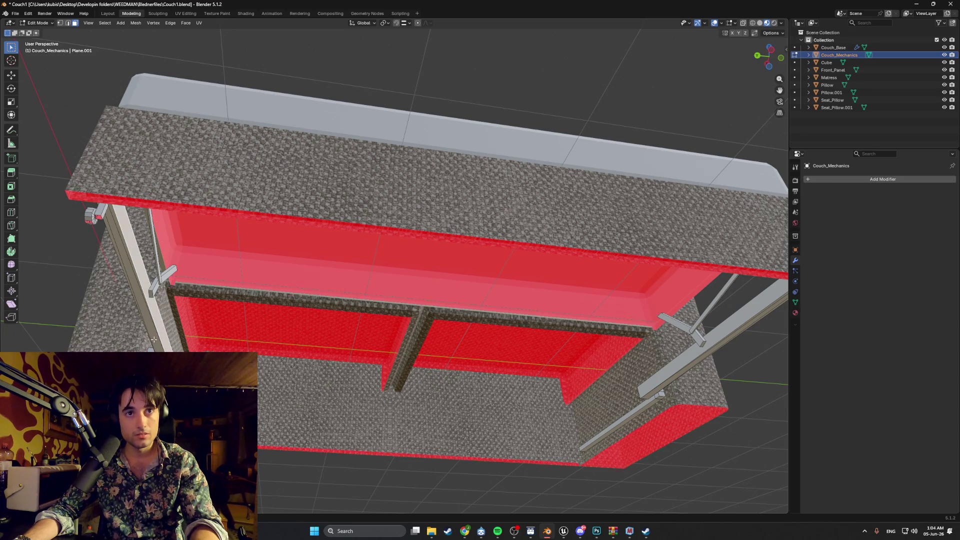
pyautogui.keyDown('shift'); pyautogui.click(154, 339); pyautogui.keyUp('shift')
pyautogui.keyDown('shift'); pyautogui.click(153, 341); pyautogui.keyUp('shift')
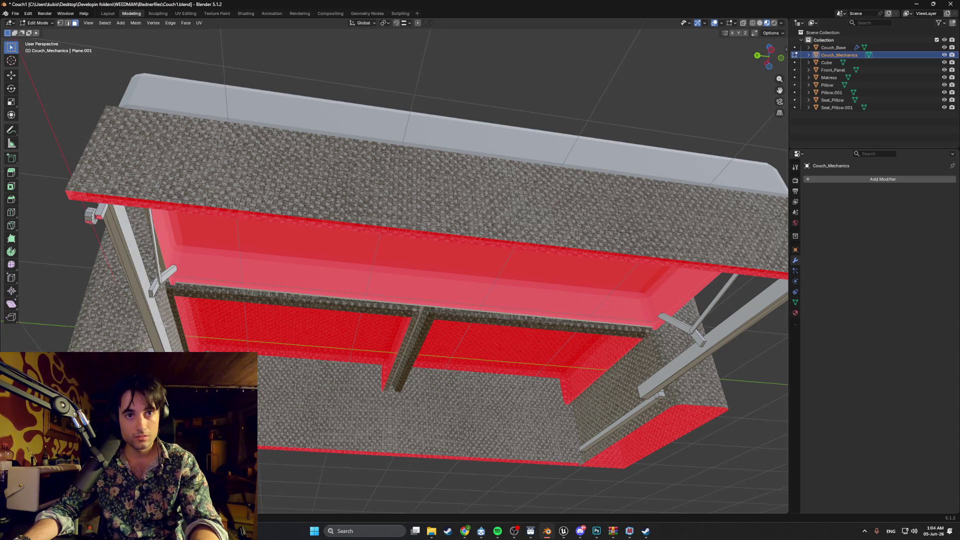
pyautogui.scroll(4, 164, 326)
pyautogui.moveTo(164, 325); pyautogui.dragTo(247, 148, button='middle')
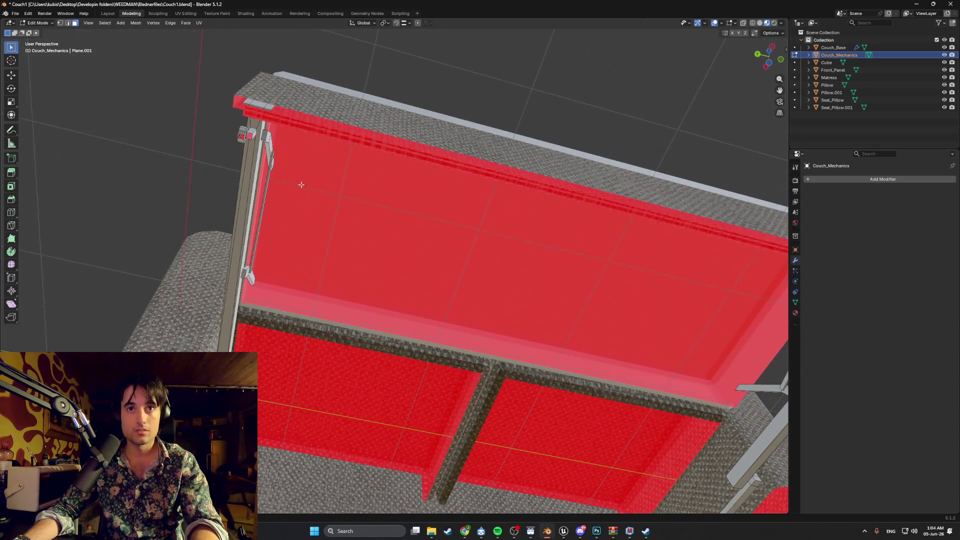
pyautogui.keyDown('shift'); pyautogui.click(246, 148); pyautogui.keyUp('shift')
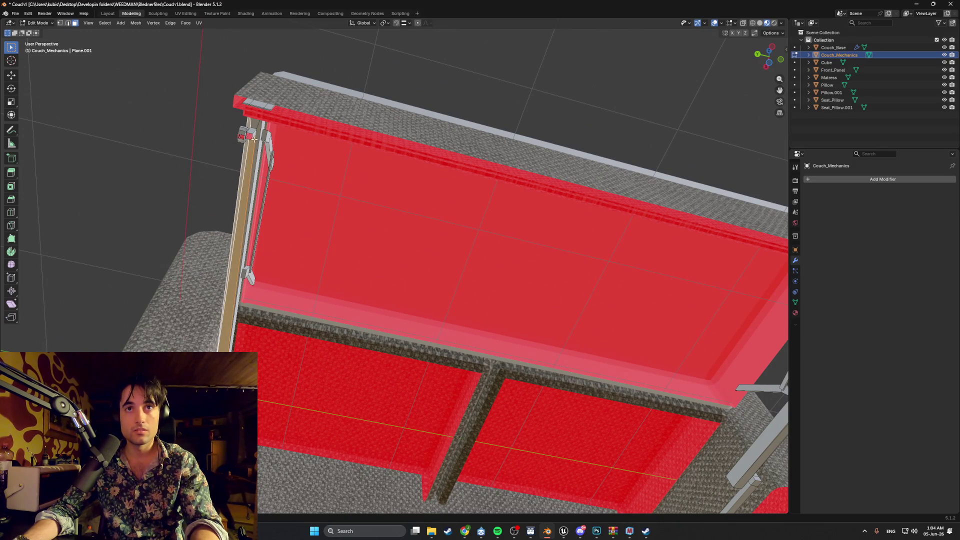
pyautogui.rightClick(266, 165)
pyautogui.click(266, 165)
pyautogui.moveTo(272, 187)
pyautogui.mouseDown(button='middle')
pyautogui.moveTo(300, 210)
pyautogui.moveTo(377, 232)
pyautogui.moveTo(455, 245)
pyautogui.moveTo(437, 229)
pyautogui.moveTo(459, 227)
pyautogui.moveTo(467, 231)
pyautogui.moveTo(424, 238)
pyautogui.moveTo(490, 257)
pyautogui.moveTo(432, 247)
pyautogui.mouseUp(button='middle')
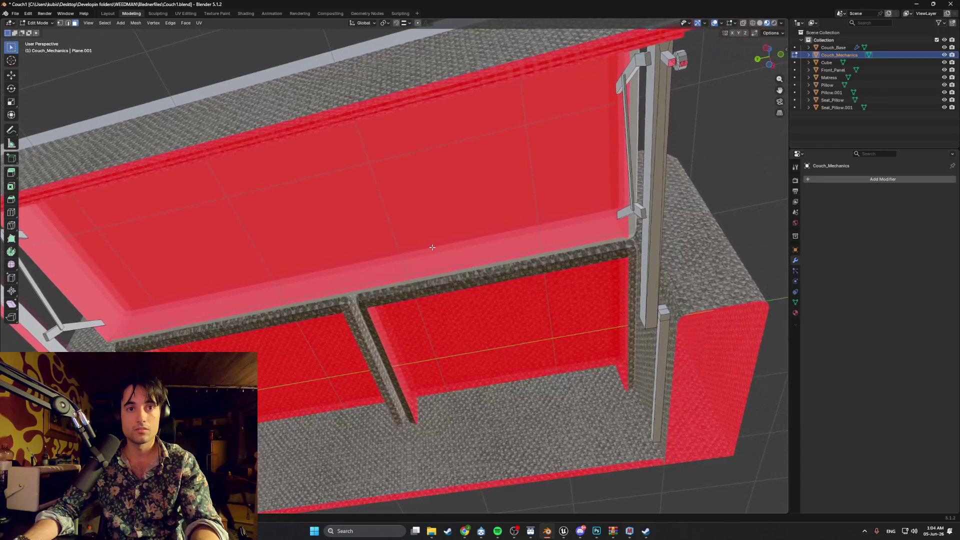
# Delete the faces of the lower and upper vertical rods.
pyautogui.keyDown('shift'); pyautogui.click(666, 346); pyautogui.keyUp('shift')
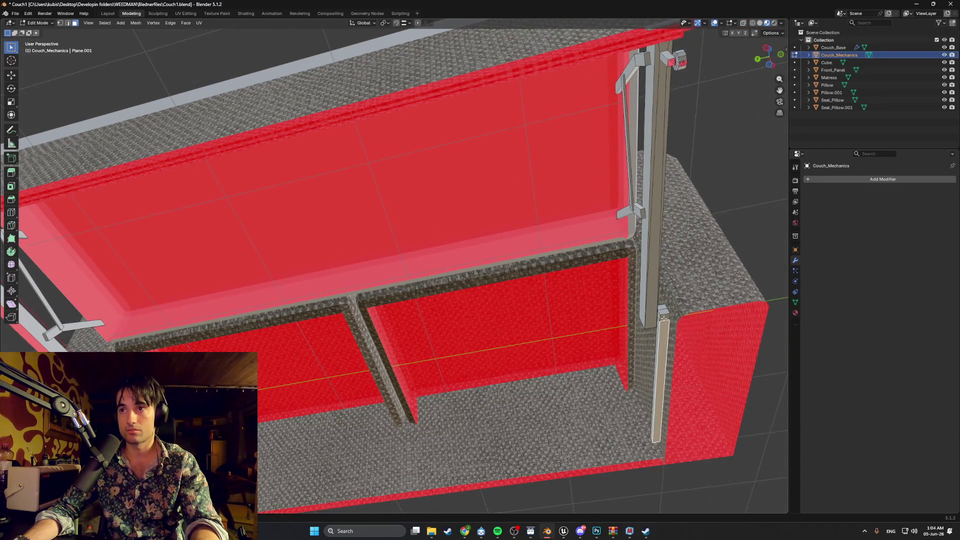
pyautogui.keyDown('shift'); pyautogui.click(652, 104); pyautogui.keyUp('shift')
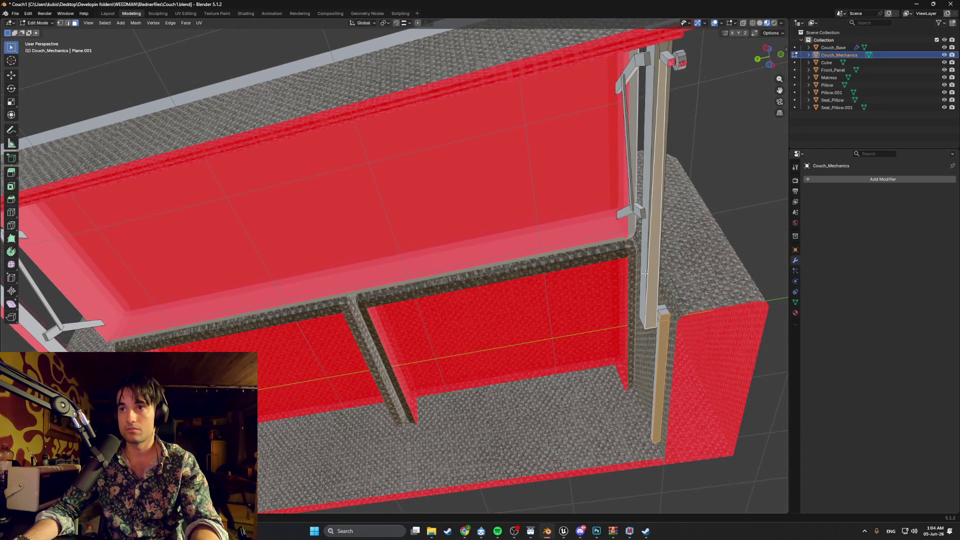
pyautogui.keyDown('shift'); pyautogui.click(661, 75); pyautogui.keyUp('shift')
pyautogui.rightClick(642, 95)
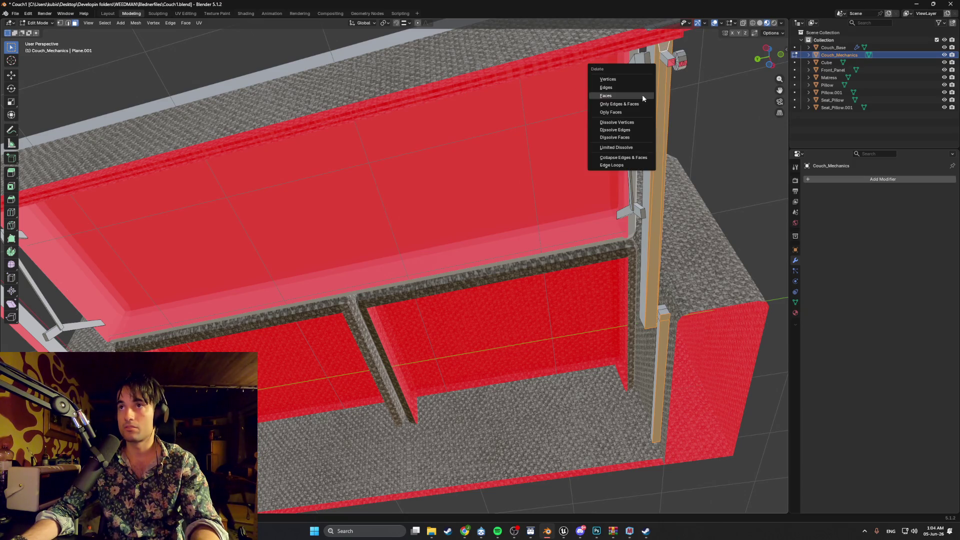
pyautogui.click(629, 101)
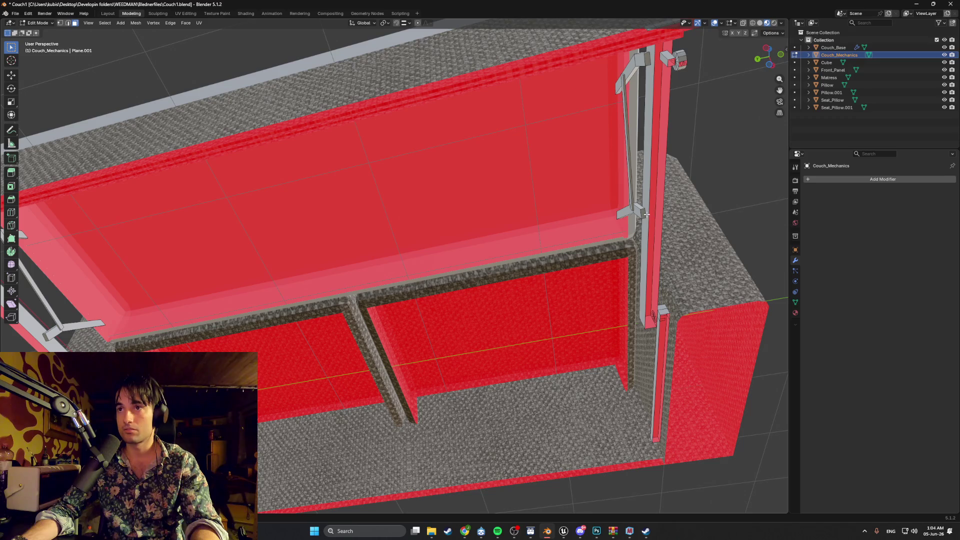
# Delete the small bracket face, then the selected faces at the couch's other end.
pyautogui.keyDown('shift'); pyautogui.click(643, 62); pyautogui.keyUp('shift')
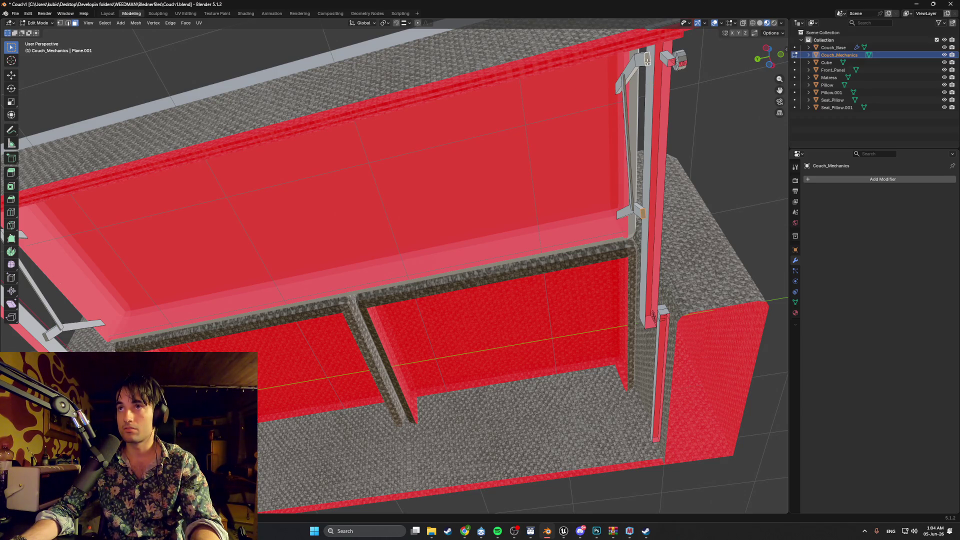
pyautogui.press('x')
pyautogui.click(584, 110)
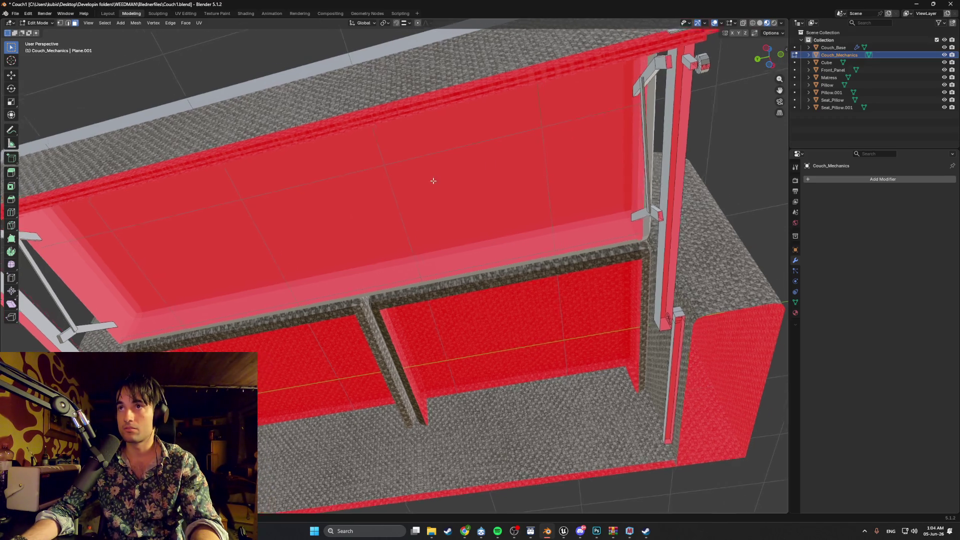
pyautogui.moveTo(433, 178); pyautogui.dragTo(689, 204, button='middle')
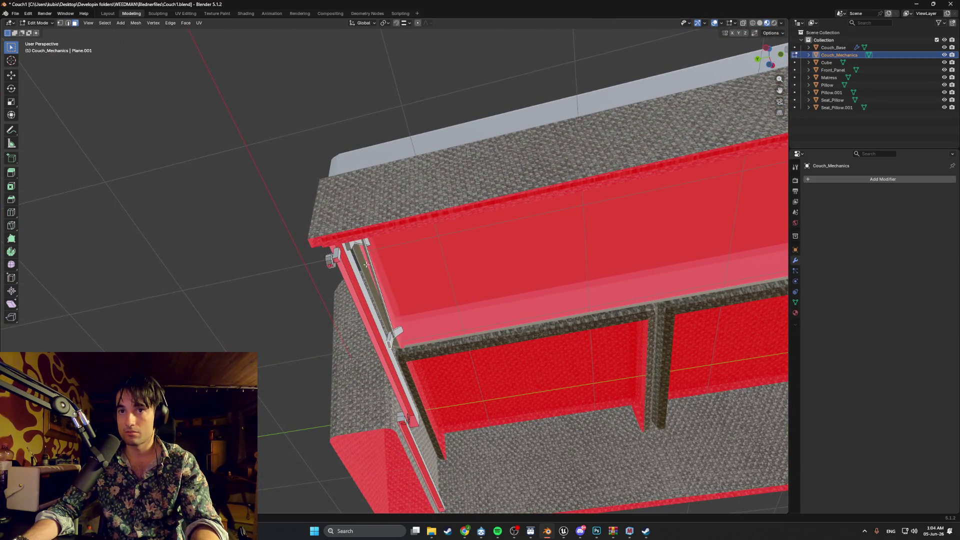
pyautogui.press('x')
pyautogui.click(350, 251)
pyautogui.moveTo(350, 251)
pyautogui.mouseDown(button='middle')
pyautogui.moveTo(432, 269)
pyautogui.moveTo(452, 300)
pyautogui.moveTo(413, 262)
pyautogui.moveTo(500, 353)
pyautogui.moveTo(533, 366)
pyautogui.moveTo(506, 376)
pyautogui.moveTo(579, 375)
pyautogui.moveTo(490, 361)
pyautogui.moveTo(497, 364)
pyautogui.moveTo(483, 326)
pyautogui.moveTo(381, 323)
pyautogui.moveTo(456, 312)
pyautogui.moveTo(487, 321)
pyautogui.mouseUp(button='middle')
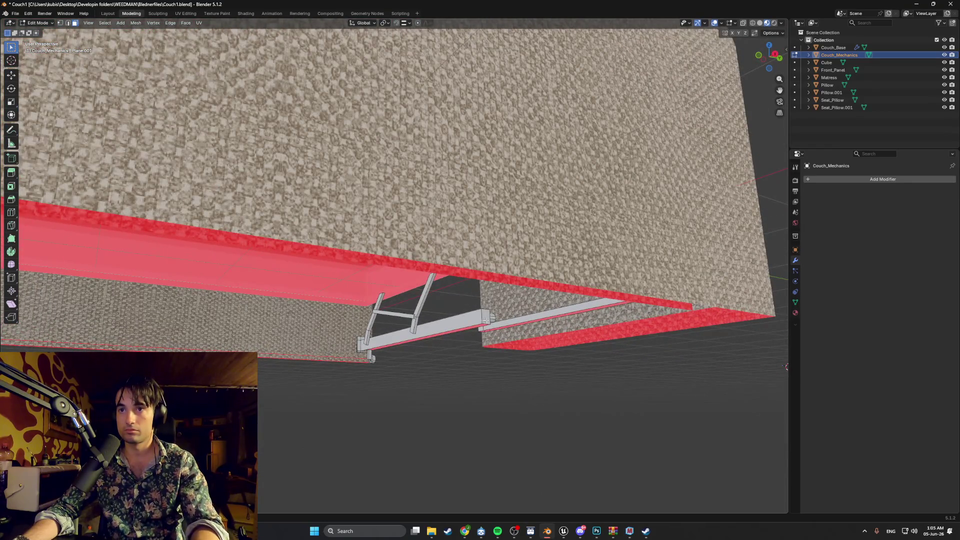
# Inspect the scissor-lift mechanism from underneath, then return to Object Mode and orbit the full couch.
pyautogui.moveTo(424, 328); pyautogui.dragTo(225, 275, button='middle')
pyautogui.rightClick(186, 229)
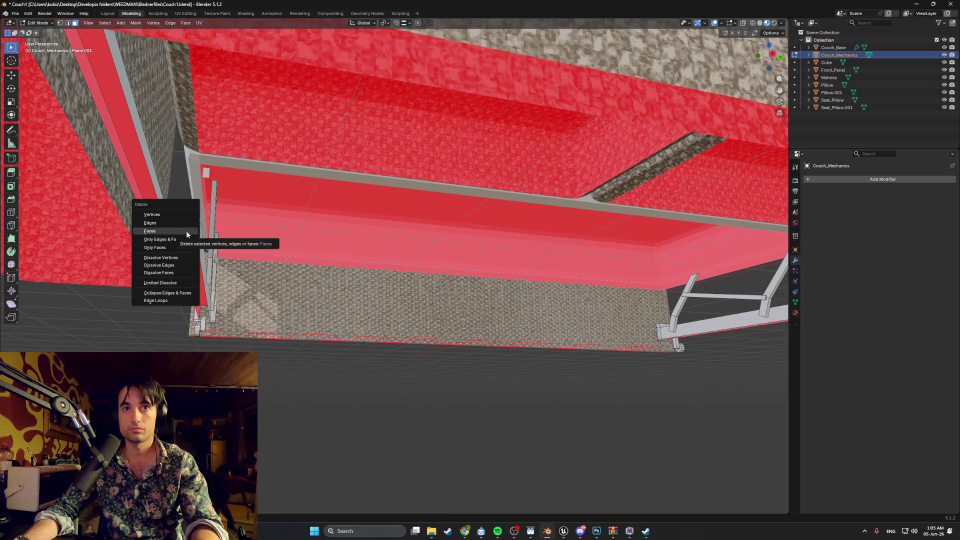
pyautogui.moveTo(258, 248); pyautogui.dragTo(188, 234, button='middle')
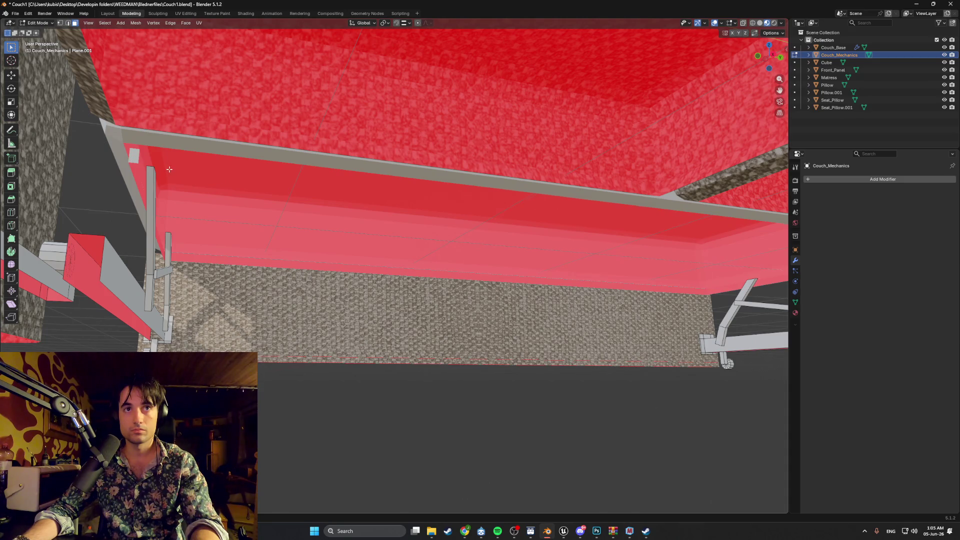
pyautogui.moveTo(169, 170); pyautogui.dragTo(165, 189, button='middle')
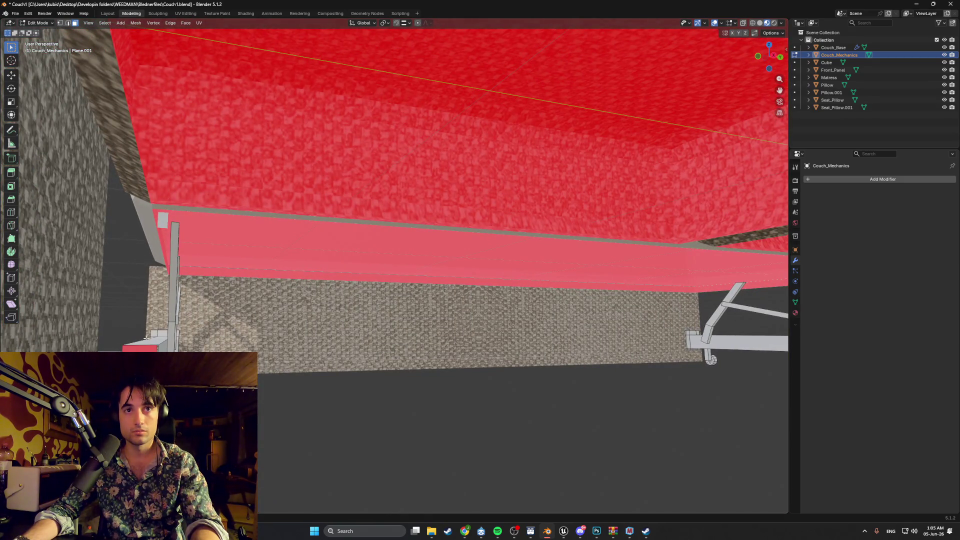
pyautogui.press('Tab')
pyautogui.scroll(-5, 322, 356)
pyautogui.moveTo(330, 356)
pyautogui.mouseDown(button='middle')
pyautogui.moveTo(300, 354)
pyautogui.moveTo(335, 356)
pyautogui.moveTo(362, 340)
pyautogui.moveTo(470, 355)
pyautogui.moveTo(551, 382)
pyautogui.mouseUp(button='middle')
pyautogui.scroll(10, 551, 382)
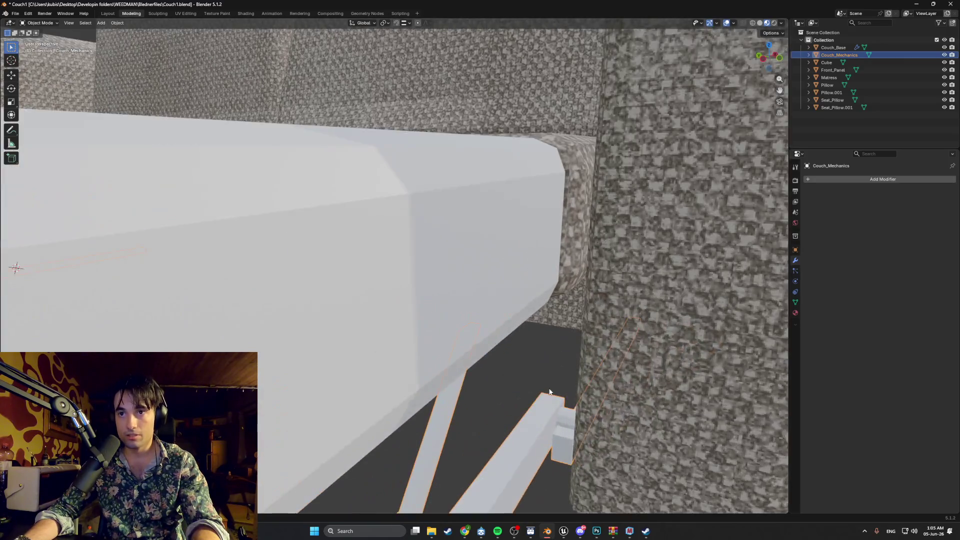
# Re-enter Edit Mode on the mechanism in wireframe shading, facing the round disc.
pyautogui.press('Tab')
pyautogui.click(540, 392)
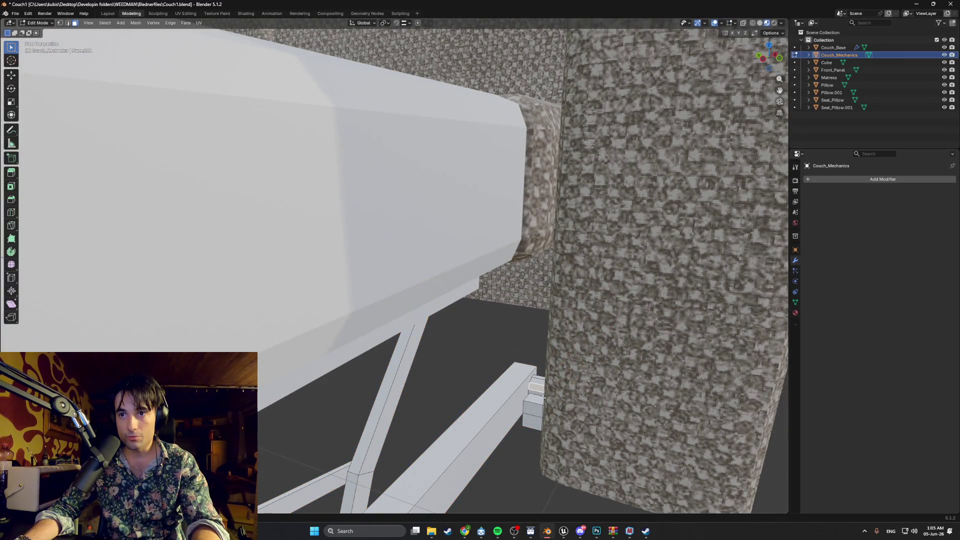
pyautogui.hotkey('shift', 'z')
pyautogui.moveTo(549, 394)
pyautogui.mouseDown(button='middle')
pyautogui.moveTo(520, 350)
pyautogui.moveTo(483, 357)
pyautogui.moveTo(443, 321)
pyautogui.moveTo(557, 379)
pyautogui.moveTo(600, 350)
pyautogui.moveTo(619, 354)
pyautogui.moveTo(597, 340)
pyautogui.mouseUp(button='middle')
pyautogui.moveTo(563, 327)
pyautogui.mouseDown(button='middle')
pyautogui.moveTo(581, 313)
pyautogui.moveTo(643, 317)
pyautogui.moveTo(393, 307)
pyautogui.moveTo(522, 294)
pyautogui.mouseUp(button='middle')
pyautogui.scroll(3, 626, 320)
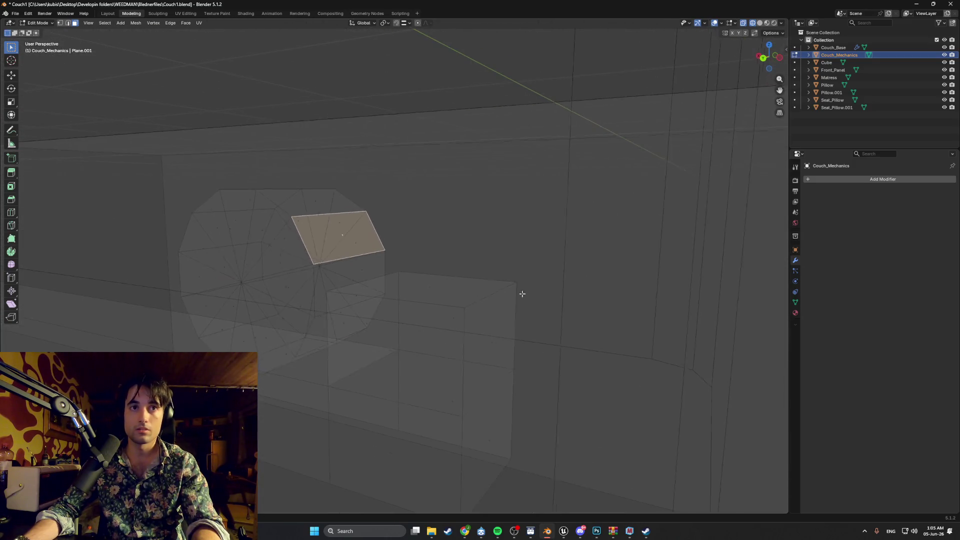
# Delete the disc's centre point and spoke faces, then return to solid shading.
pyautogui.click(272, 307)
pyautogui.moveTo(272, 308)
pyautogui.mouseDown(button='middle')
pyautogui.moveTo(282, 264)
pyautogui.moveTo(307, 284)
pyautogui.mouseUp(button='middle')
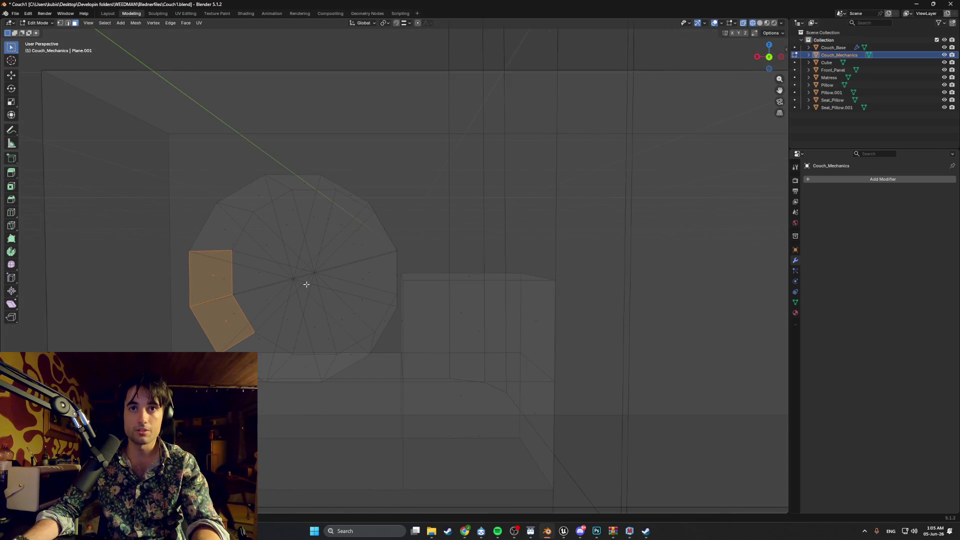
pyautogui.moveTo(304, 278); pyautogui.dragTo(258, 254)
pyautogui.moveTo(314, 269); pyautogui.dragTo(342, 280, button='middle')
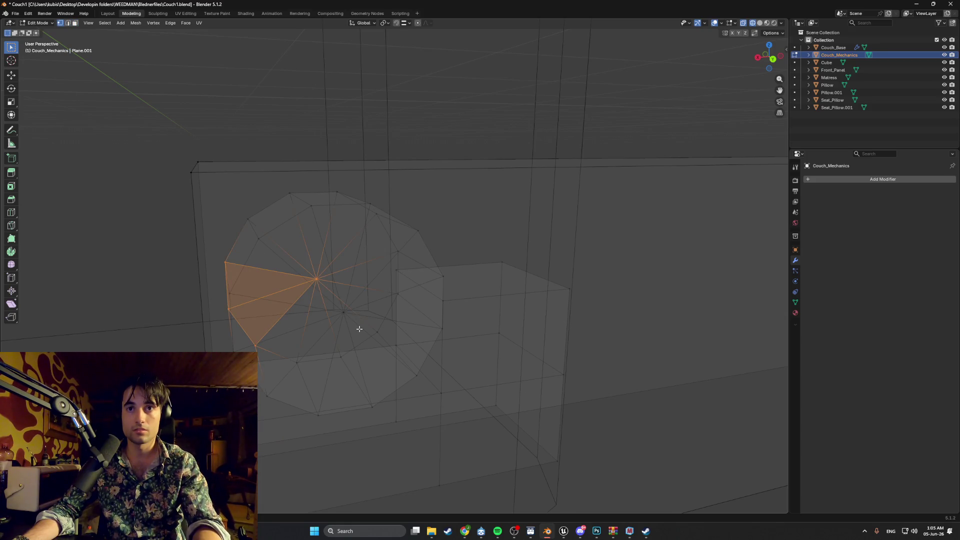
pyautogui.press('x')
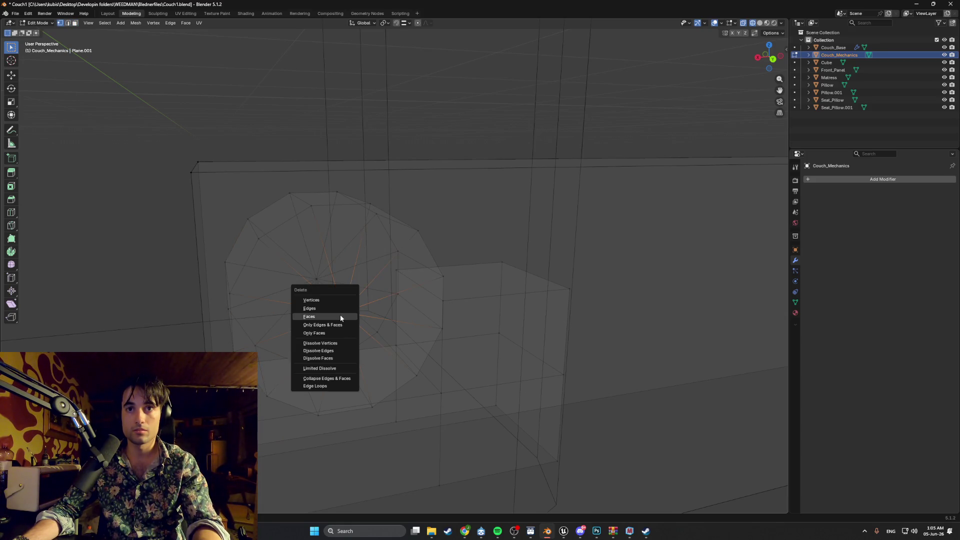
pyautogui.click(335, 302)
pyautogui.press('z')
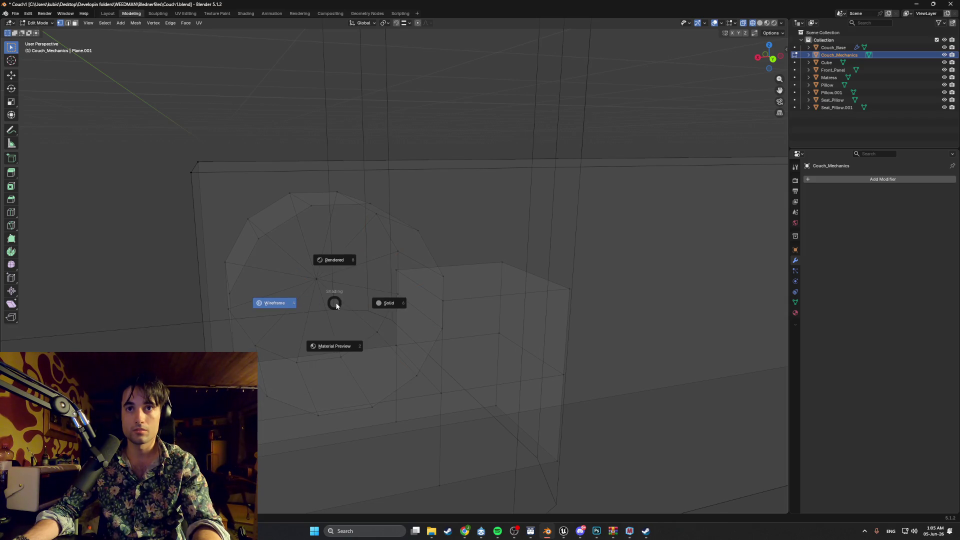
pyautogui.click(396, 304)
pyautogui.moveTo(396, 304)
pyautogui.mouseDown(button='middle')
pyautogui.moveTo(412, 313)
pyautogui.moveTo(515, 295)
pyautogui.moveTo(601, 302)
pyautogui.moveTo(232, 281)
pyautogui.moveTo(590, 275)
pyautogui.moveTo(418, 300)
pyautogui.moveTo(300, 297)
pyautogui.moveTo(493, 144)
pyautogui.moveTo(371, 253)
pyautogui.moveTo(211, 324)
pyautogui.moveTo(234, 327)
pyautogui.mouseUp(button='middle')
pyautogui.moveTo(302, 326)
pyautogui.mouseDown(button='middle')
pyautogui.moveTo(268, 325)
pyautogui.moveTo(543, 333)
pyautogui.moveTo(622, 317)
pyautogui.moveTo(595, 317)
pyautogui.mouseUp(button='middle')
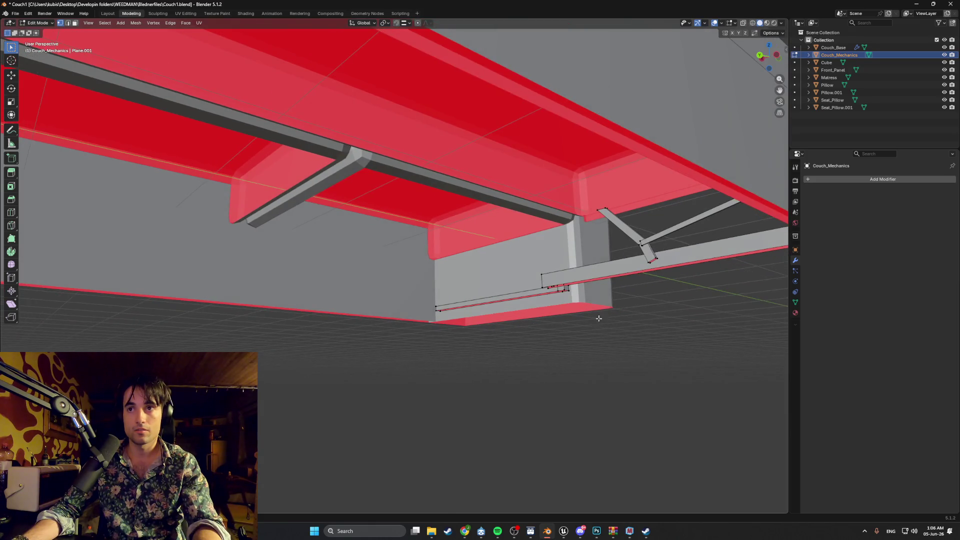
# Walk the camera forward and back beneath the couch using Shift+` navigation.
pyautogui.hotkey('shift', '`')
pyautogui.press('w')
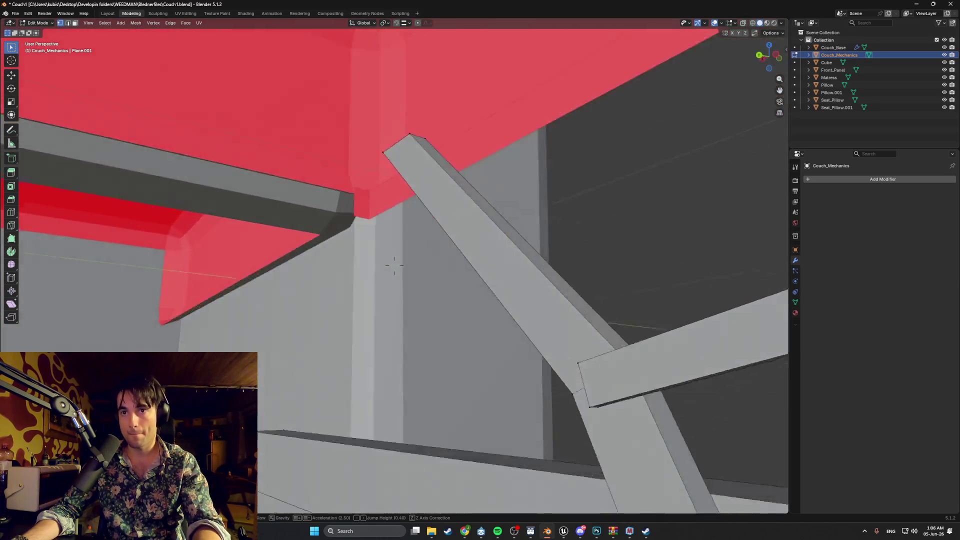
pyautogui.press('s')
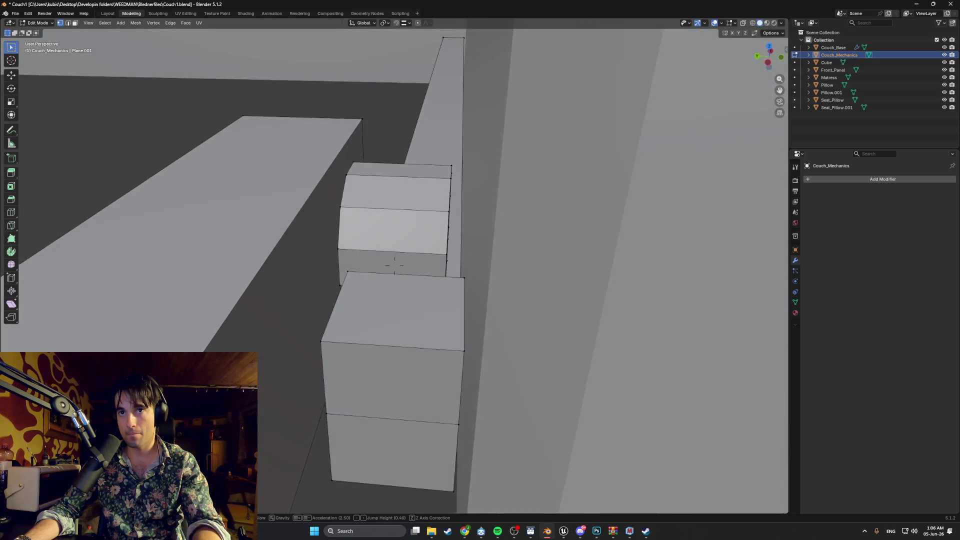
pyautogui.press('Return')
# Snap to Left Orthographic view, then bring up the Magnific oak texture page in the browser.
pyautogui.press('`')
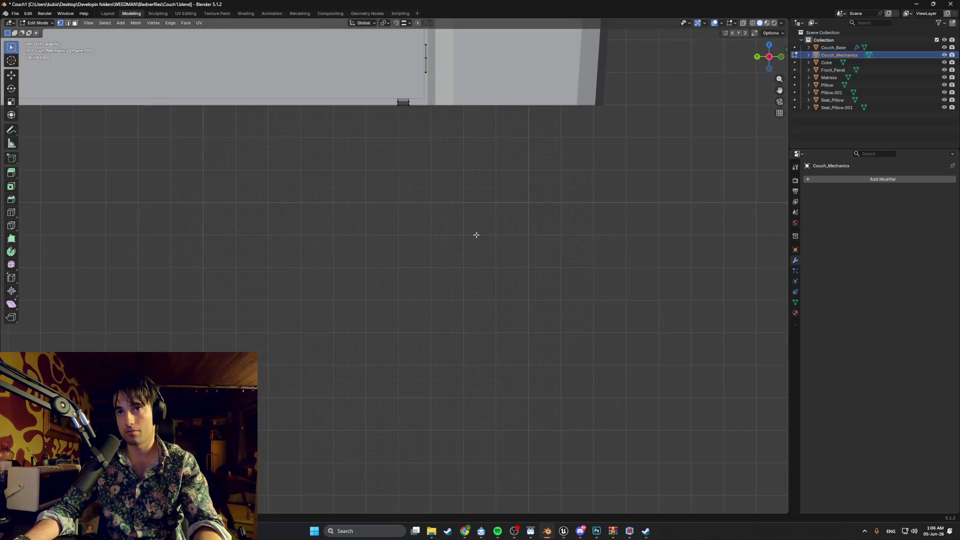
pyautogui.scroll(1, 476, 235)
pyautogui.scroll(-2, 448, 402)
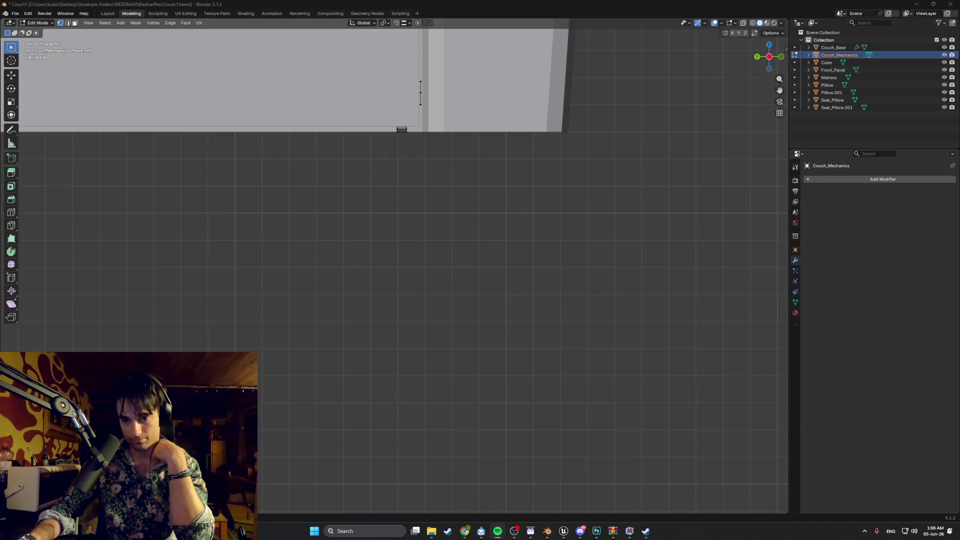
pyautogui.click(462, 532)
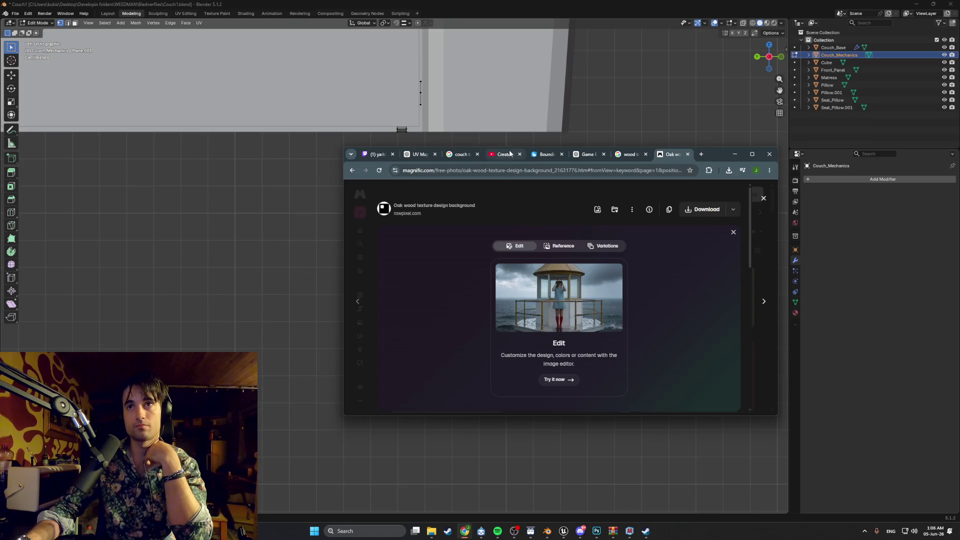
# Switch to the seamless textures video tab, maximize Chrome and go to the YouTube home page.
pyautogui.click(510, 154)
pyautogui.click(752, 154)
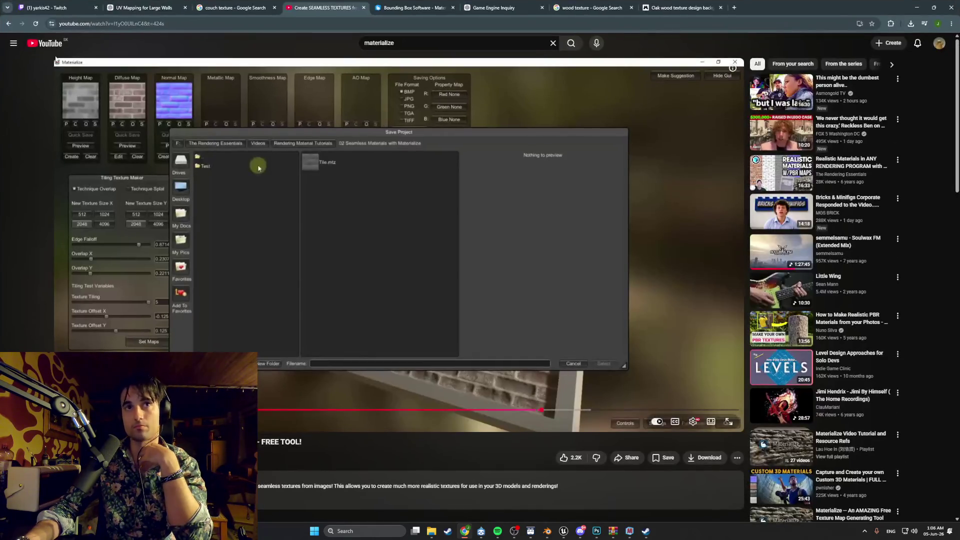
pyautogui.click(47, 44)
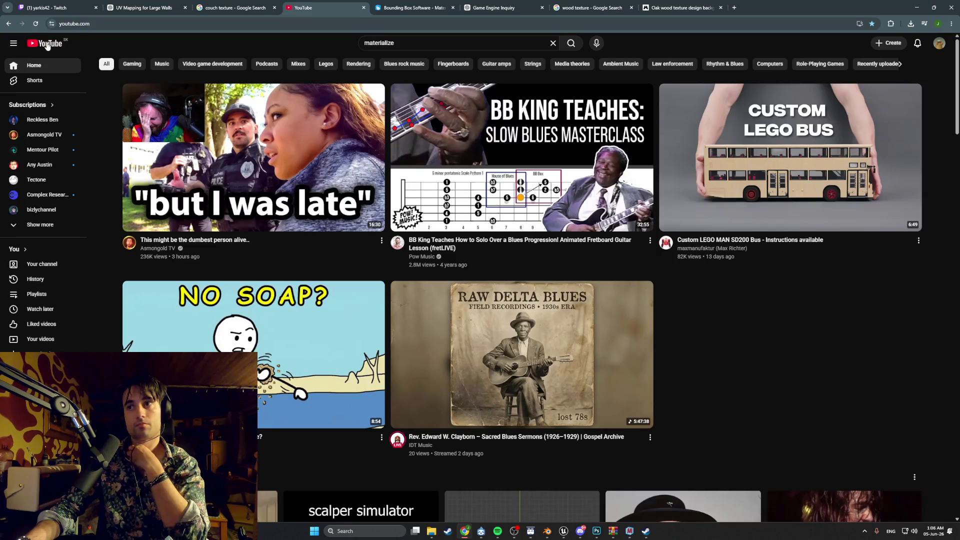
pyautogui.scroll(-4, 520, 254)
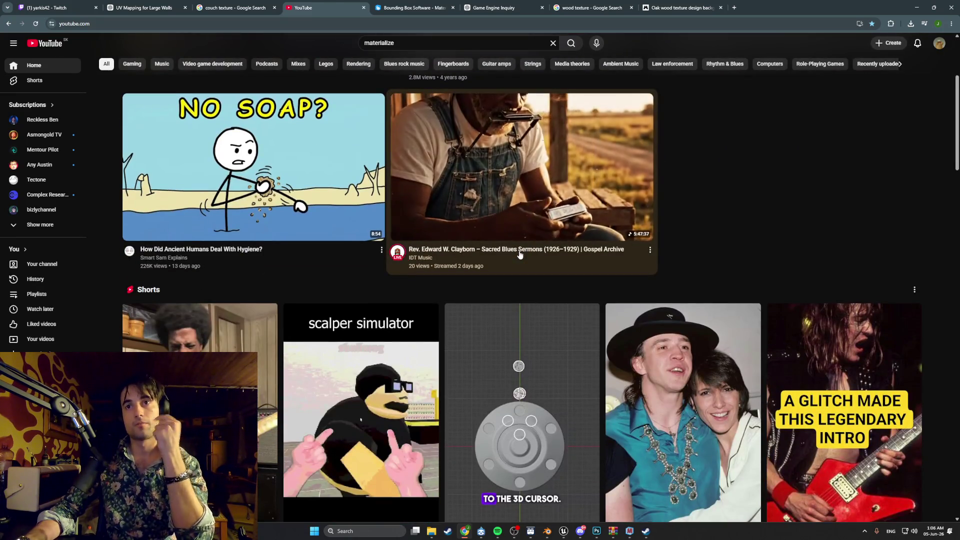
pyautogui.scroll(-8, 520, 255)
pyautogui.scroll(-10, 520, 255)
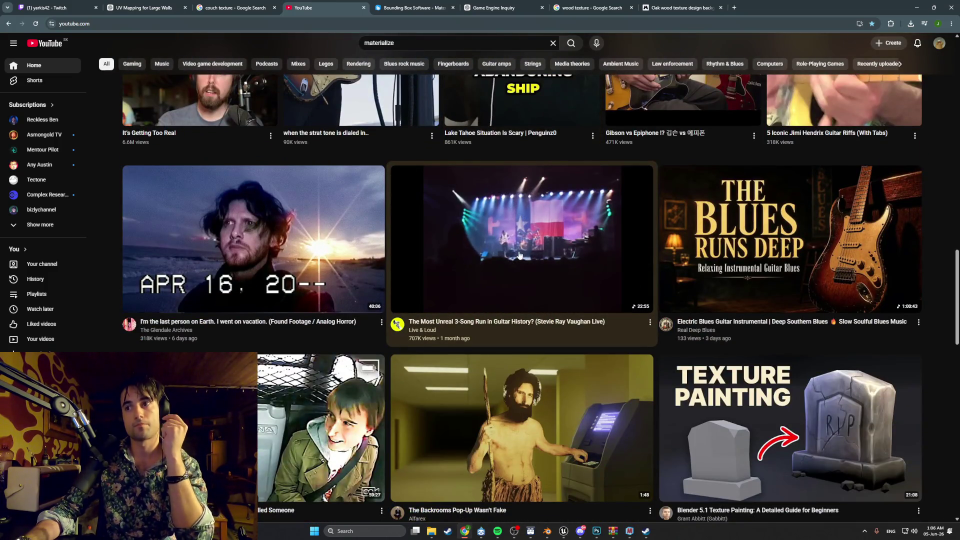
pyautogui.scroll(-7, 519, 255)
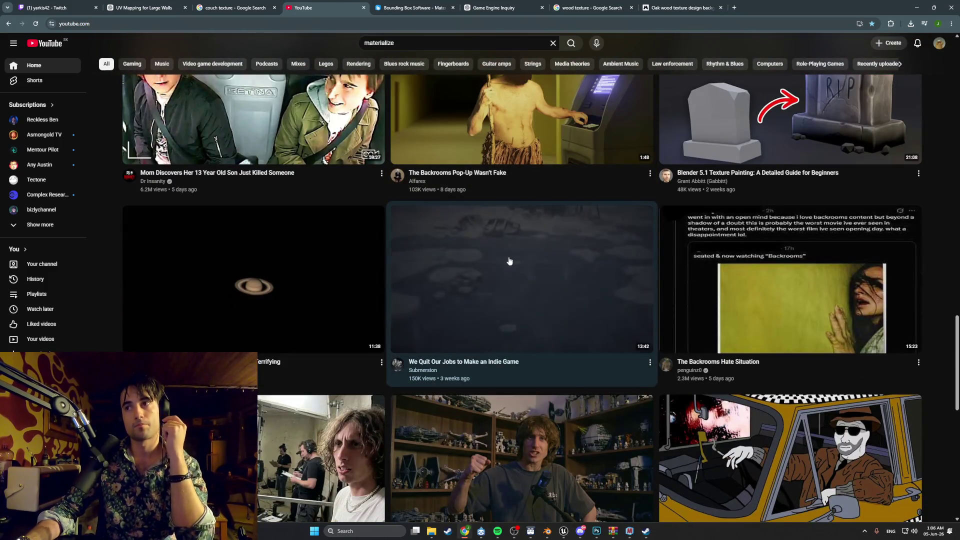
pyautogui.scroll(1, 509, 261)
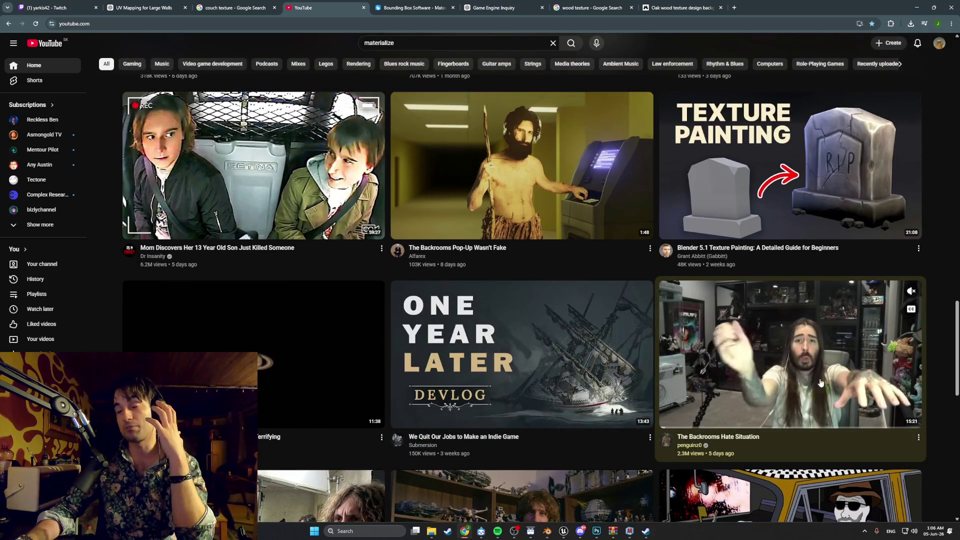
pyautogui.scroll(20, 820, 382)
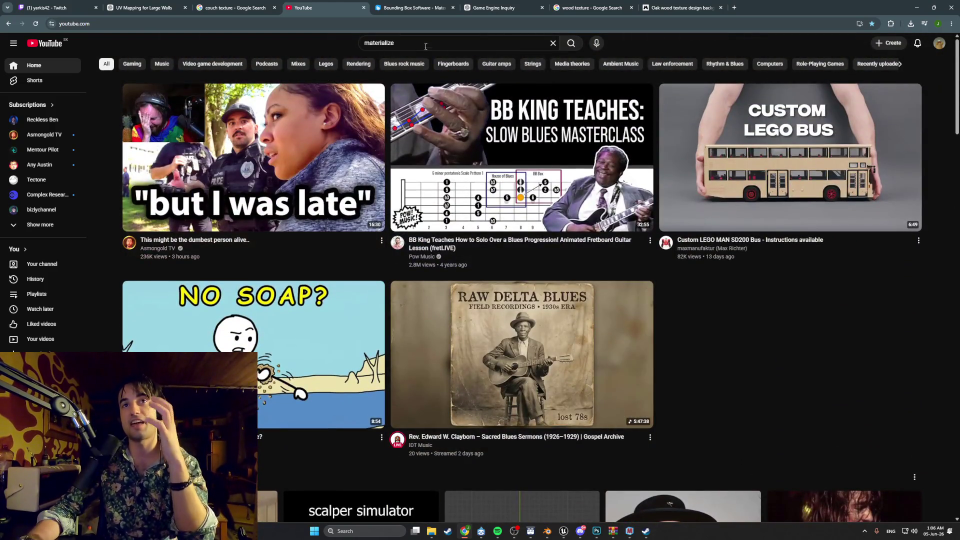
# Search YouTube for 'soulwax' and play Soulwax FM (Extended Mix) from an earlier point.
pyautogui.tripleClick(426, 46)
pyautogui.write('soulwax')
pyautogui.press('Return')
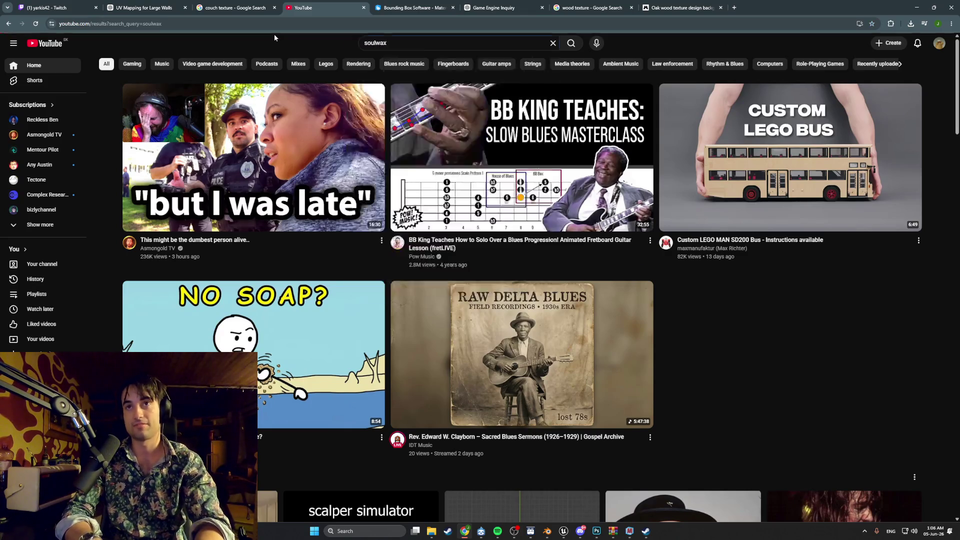
pyautogui.scroll(-6, 403, 297)
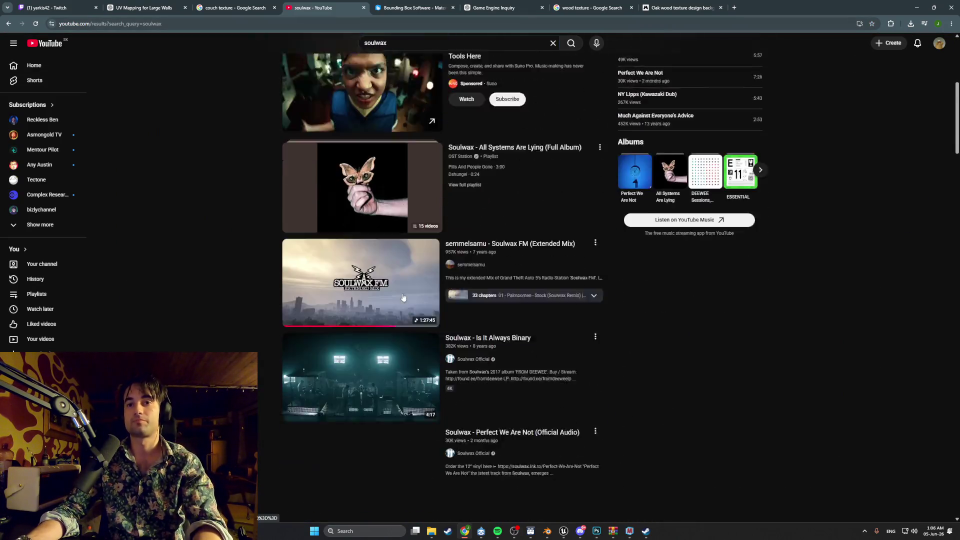
pyautogui.scroll(-2, 403, 297)
pyautogui.click(380, 210)
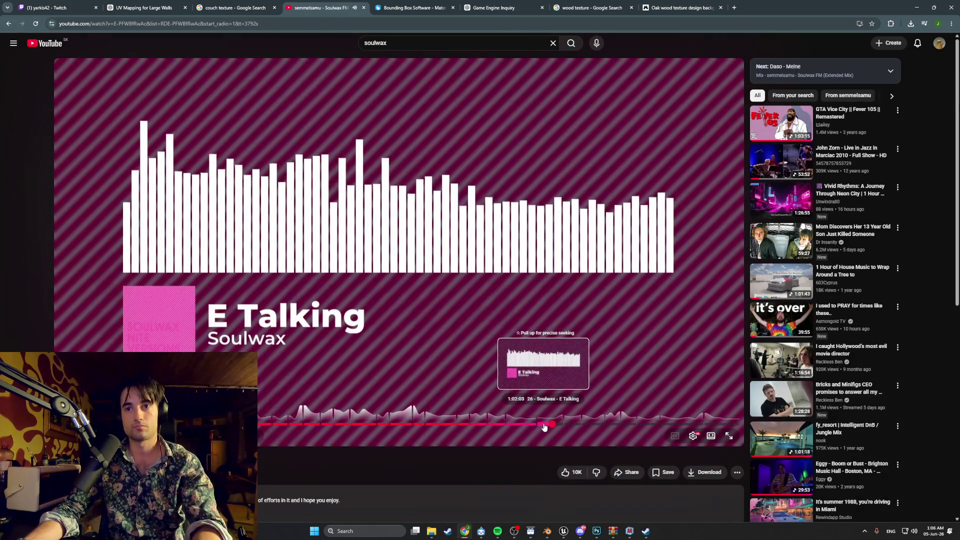
pyautogui.click(504, 425)
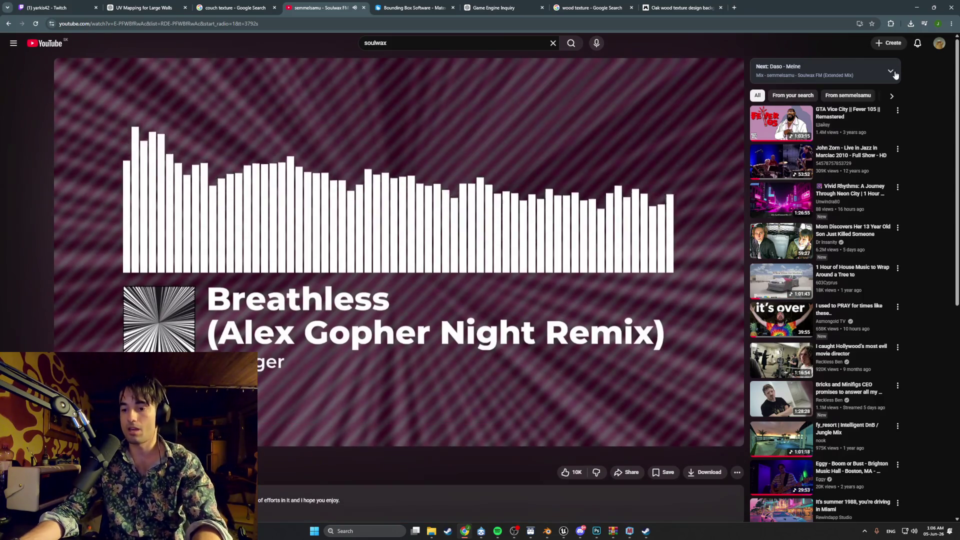
# Minimize Chrome, orbit the couch to its red faces and switch to wireframe display.
pyautogui.click(917, 8)
pyautogui.moveTo(547, 285)
pyautogui.mouseDown(button='middle')
pyautogui.moveTo(489, 265)
pyautogui.moveTo(515, 239)
pyautogui.moveTo(469, 261)
pyautogui.mouseUp(button='middle')
pyautogui.scroll(6, 515, 239)
pyautogui.scroll(3, 469, 262)
pyautogui.press('z')
pyautogui.click(412, 259)
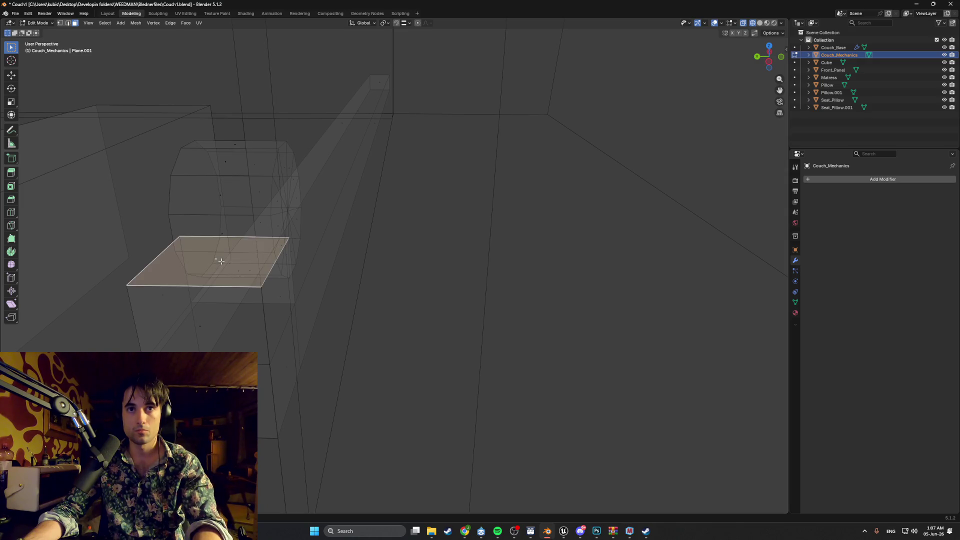
# Add the long diagonal face to the selection and delete the stray faces.
pyautogui.moveTo(291, 262)
pyautogui.mouseDown(button='middle')
pyautogui.moveTo(263, 262)
pyautogui.moveTo(302, 258)
pyautogui.mouseUp(button='middle')
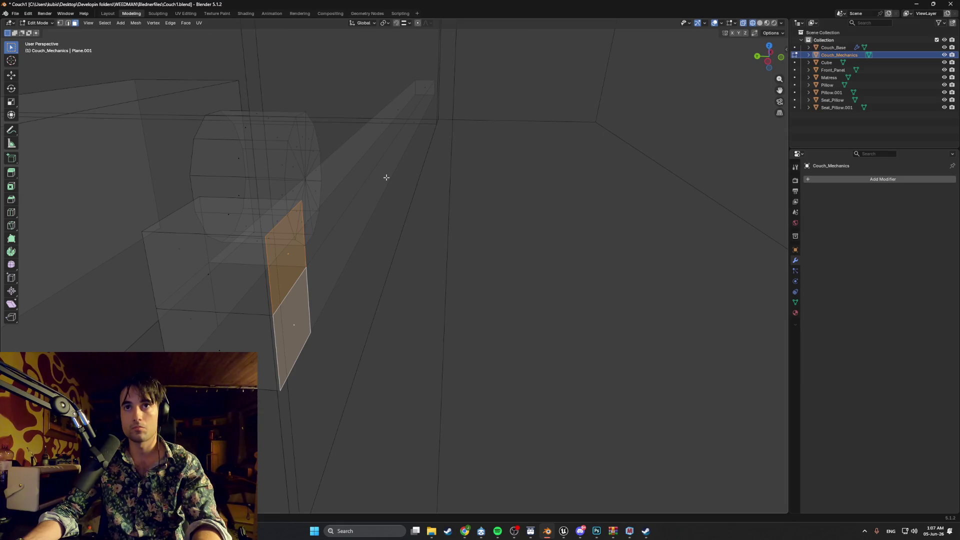
pyautogui.keyDown('shift'); pyautogui.click(411, 125); pyautogui.keyUp('shift')
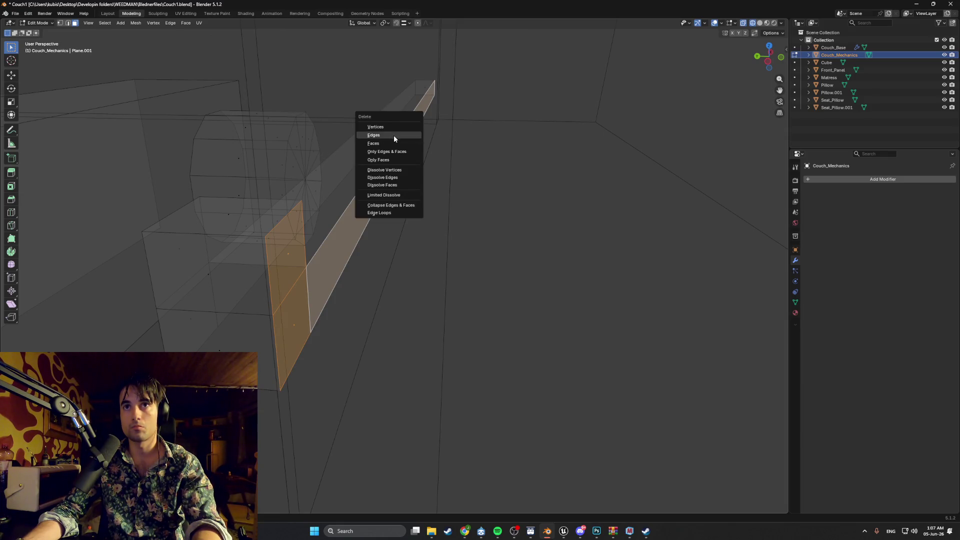
pyautogui.click(395, 142)
pyautogui.moveTo(396, 140)
pyautogui.mouseDown(button='middle')
pyautogui.moveTo(424, 140)
pyautogui.moveTo(428, 115)
pyautogui.mouseUp(button='middle')
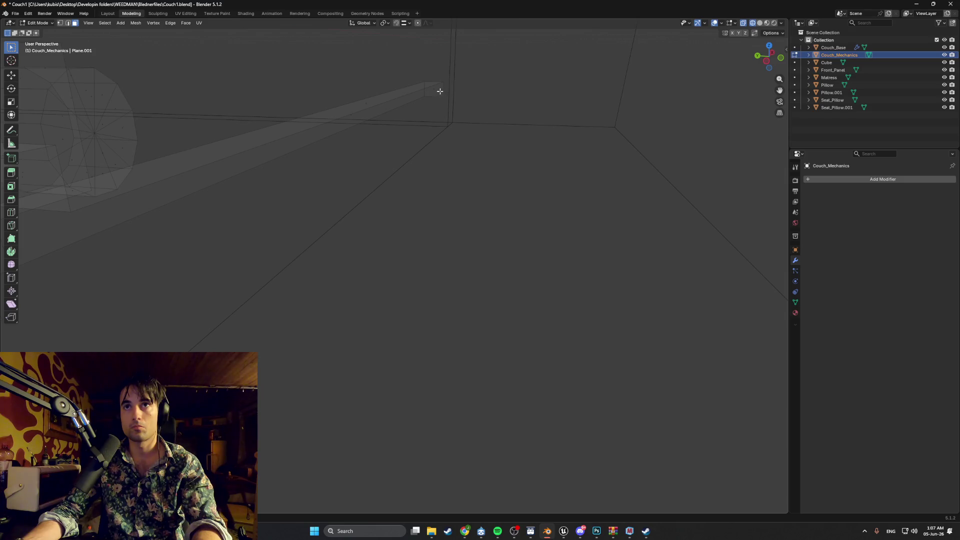
pyautogui.click(436, 103)
pyautogui.scroll(5, 433, 111)
# Select the long beam face, open its context options, and return to solid shading.
pyautogui.moveTo(435, 105)
pyautogui.mouseDown(button='middle')
pyautogui.moveTo(470, 116)
pyautogui.moveTo(377, 148)
pyautogui.moveTo(510, 173)
pyautogui.moveTo(539, 197)
pyautogui.moveTo(347, 223)
pyautogui.moveTo(361, 207)
pyautogui.moveTo(383, 232)
pyautogui.mouseUp(button='middle')
pyautogui.scroll(3, 350, 223)
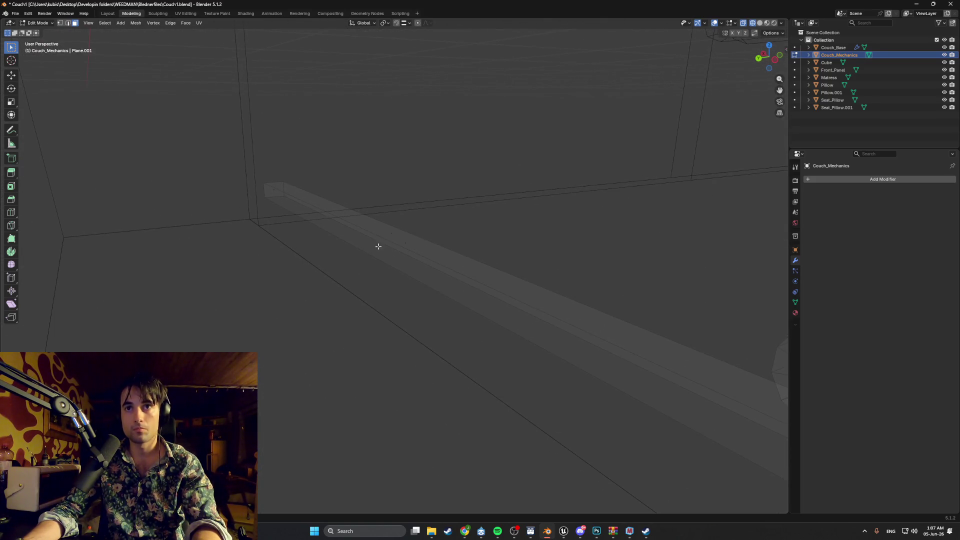
pyautogui.click(378, 246)
pyautogui.rightClick(273, 192)
pyautogui.click(274, 194)
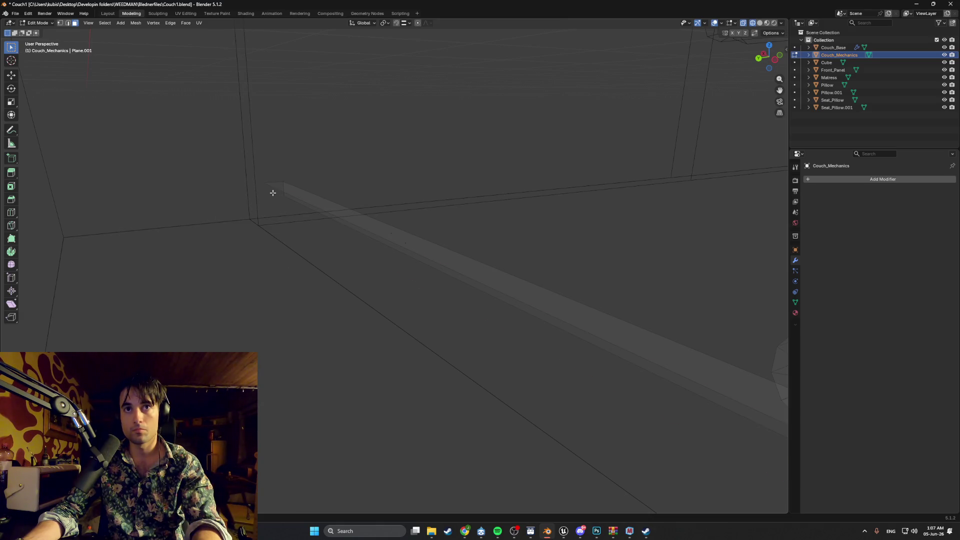
pyautogui.moveTo(272, 193); pyautogui.dragTo(449, 228, button='middle')
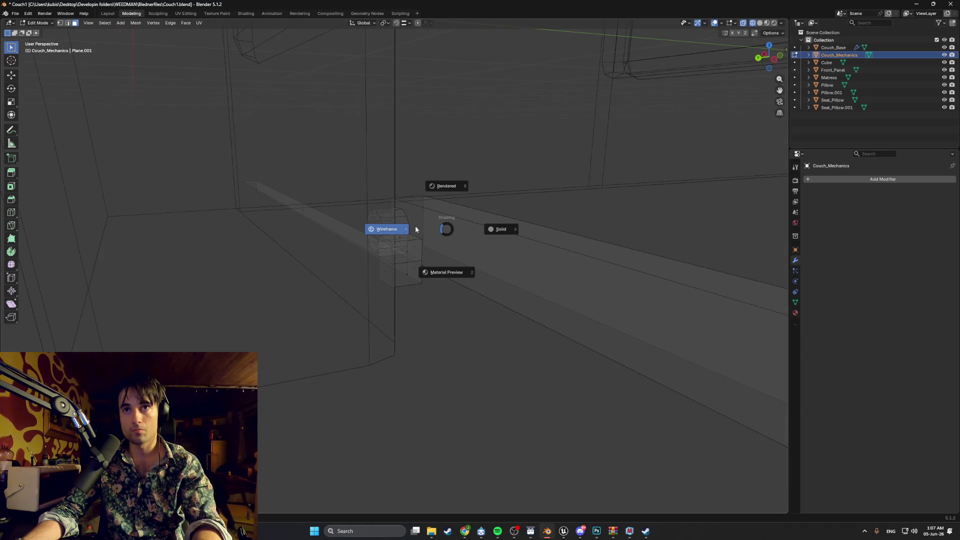
pyautogui.click(470, 229)
# Orbit and zoom in so the long beam crosses the view.
pyautogui.scroll(-3, 470, 232)
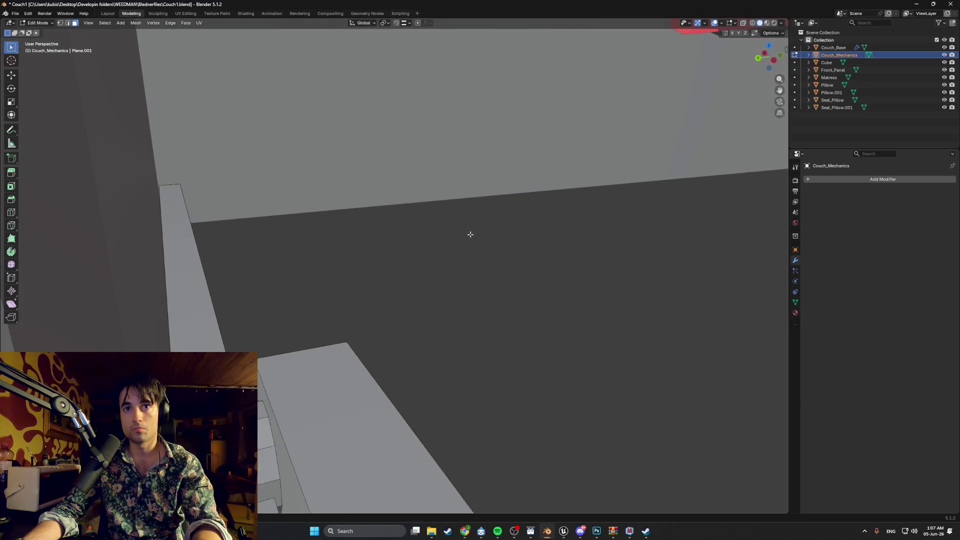
pyautogui.moveTo(470, 235)
pyautogui.mouseDown(button='middle')
pyautogui.moveTo(573, 218)
pyautogui.moveTo(494, 203)
pyautogui.moveTo(636, 199)
pyautogui.moveTo(630, 208)
pyautogui.mouseUp(button='middle')
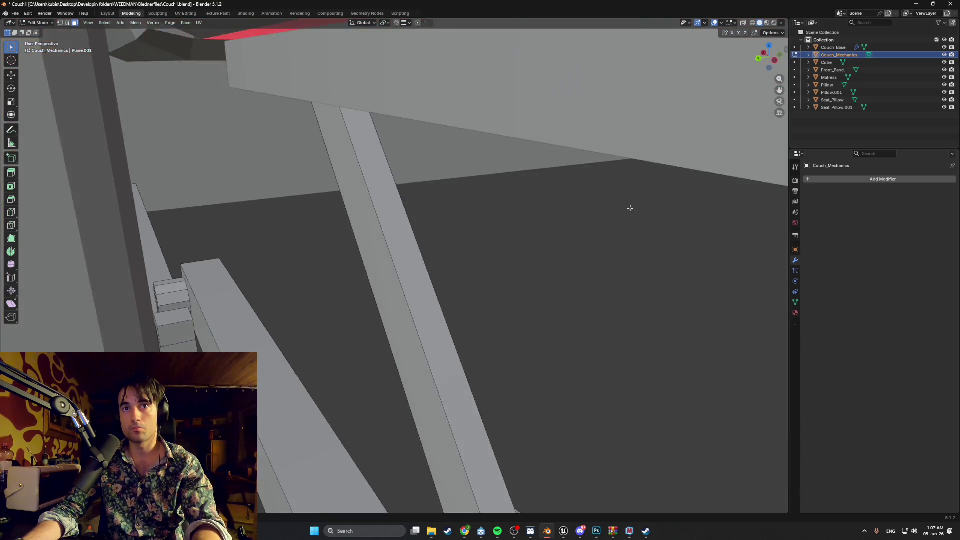
pyautogui.scroll(-10, 630, 208)
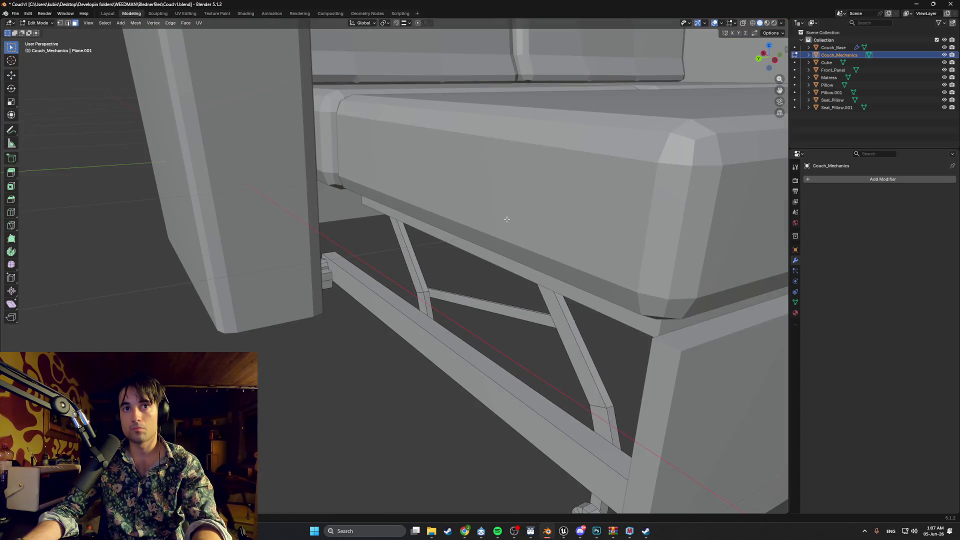
pyautogui.scroll(-8, 507, 219)
pyautogui.scroll(6, 467, 218)
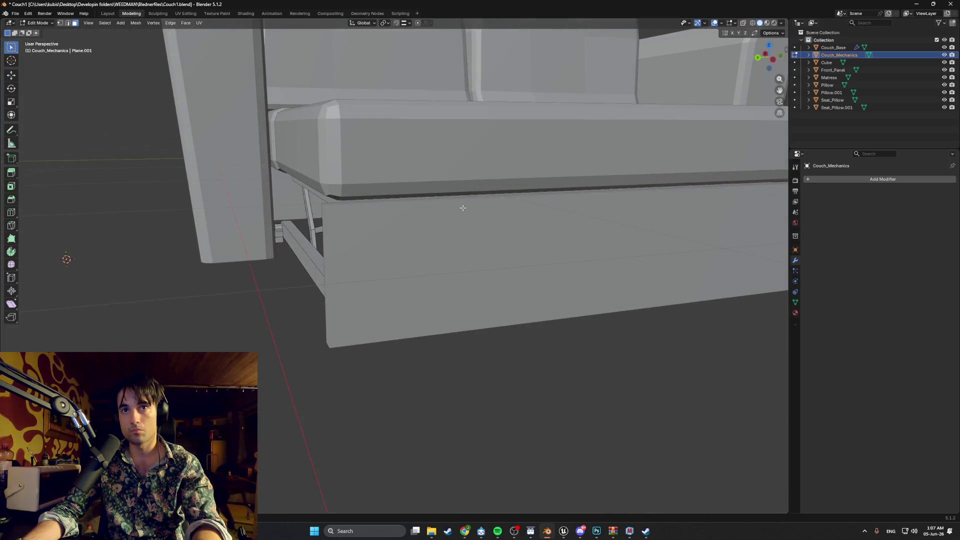
pyautogui.scroll(8, 463, 208)
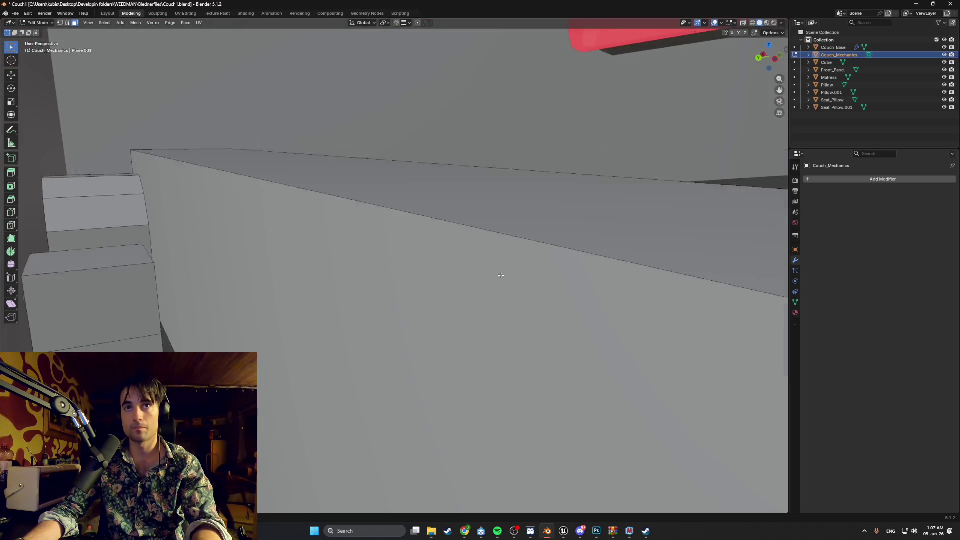
pyautogui.scroll(-2, 495, 275)
pyautogui.scroll(5, 420, 262)
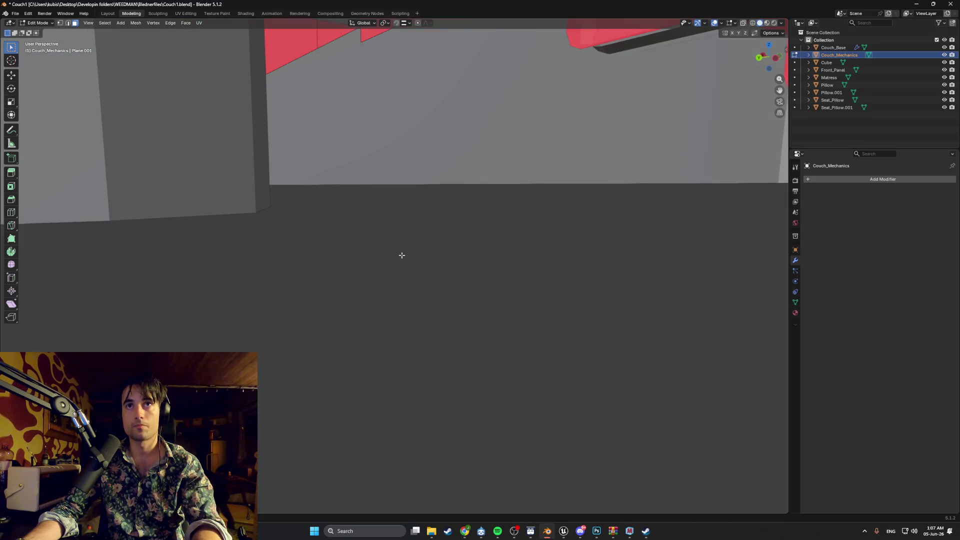
pyautogui.scroll(4, 402, 255)
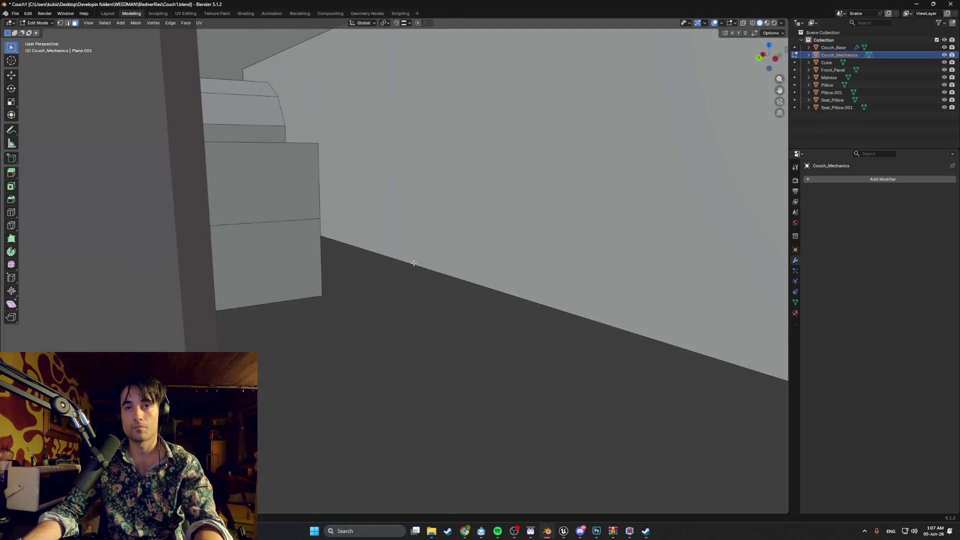
pyautogui.scroll(-8, 395, 265)
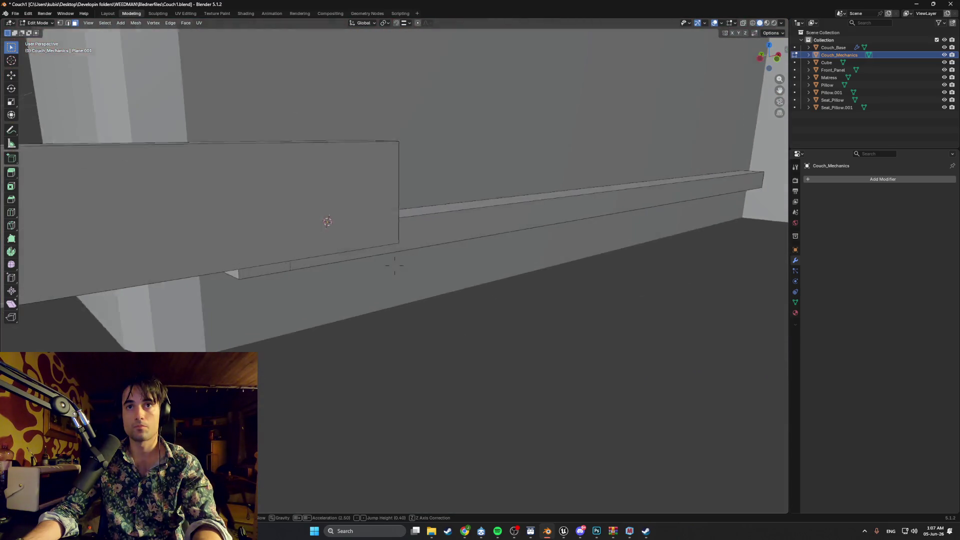
# Walk along the beam to the box-shaped block, add its lower face, and switch to wireframe.
pyautogui.press('w')
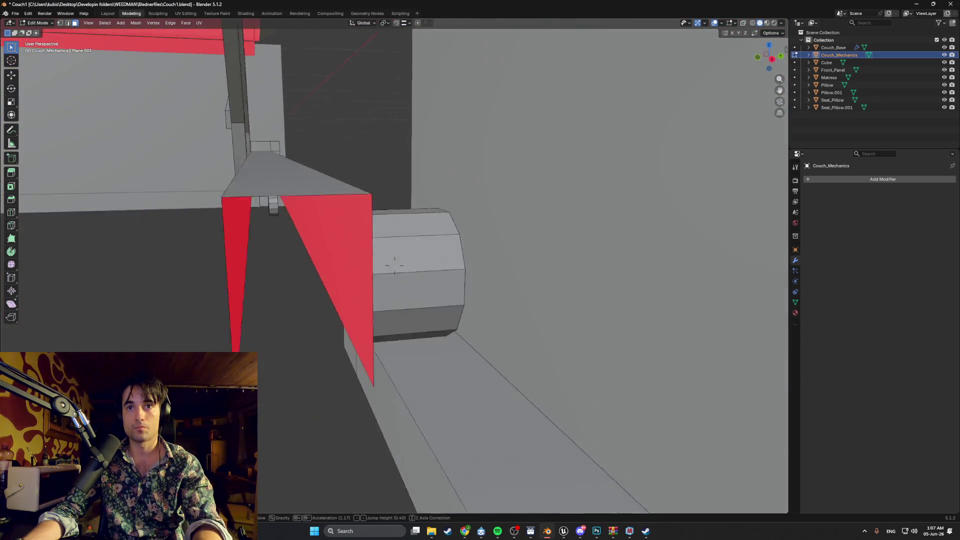
pyautogui.press('w')
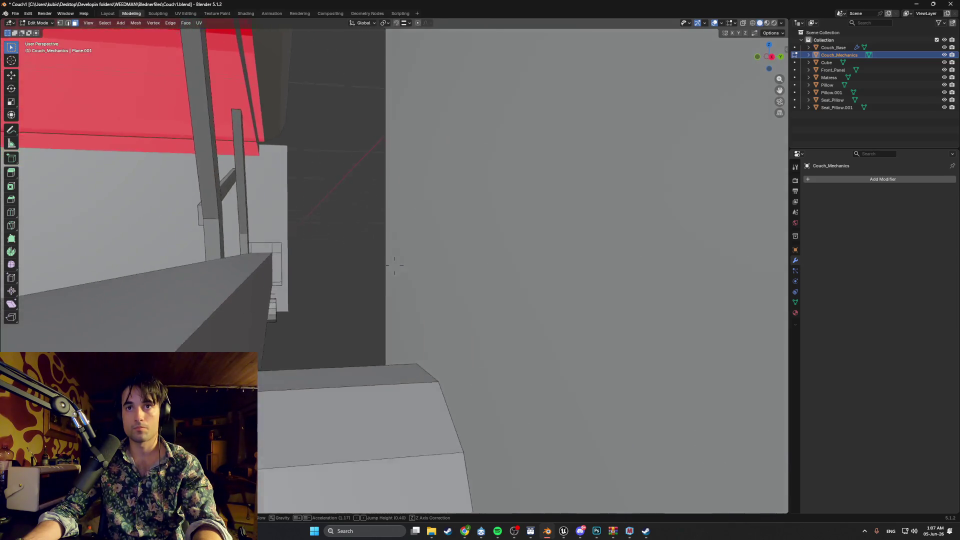
pyautogui.press('w')
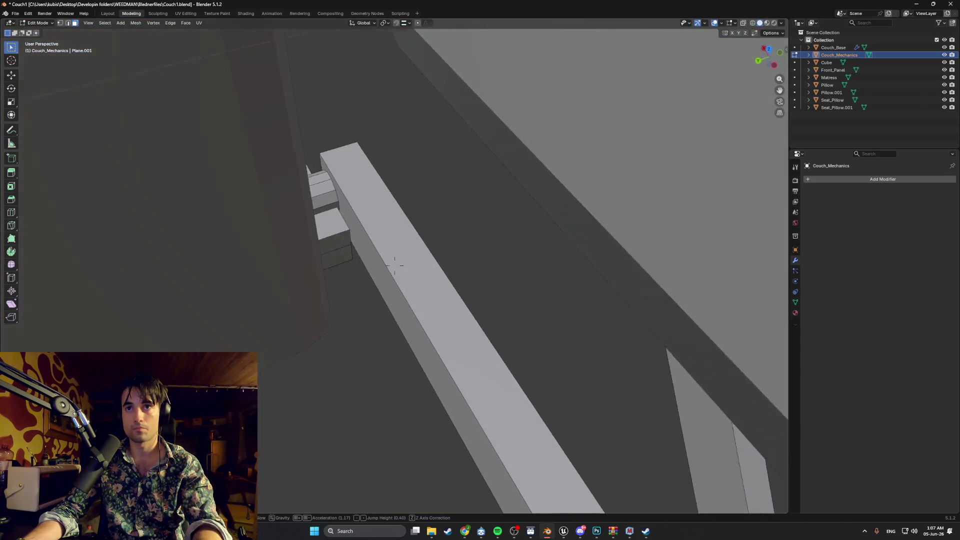
pyautogui.press('w')
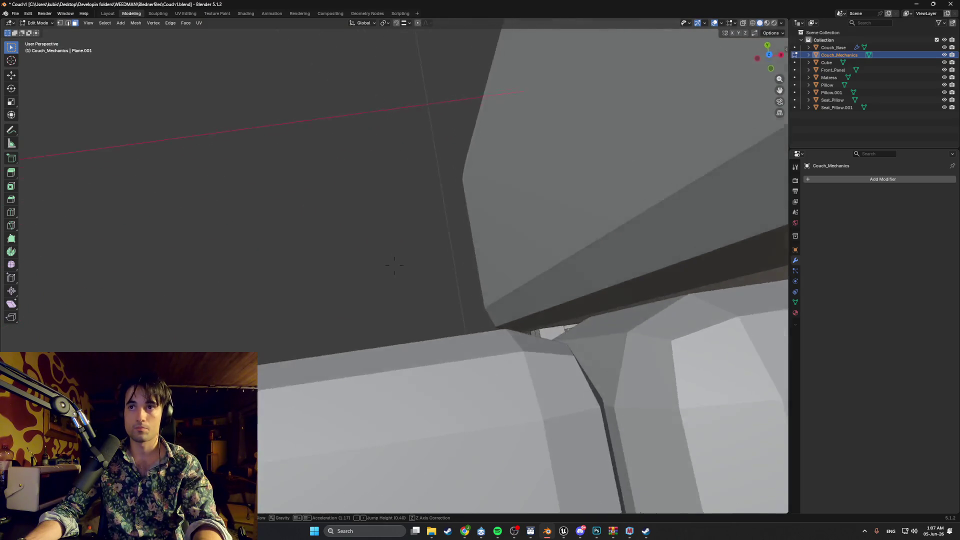
pyautogui.press('w')
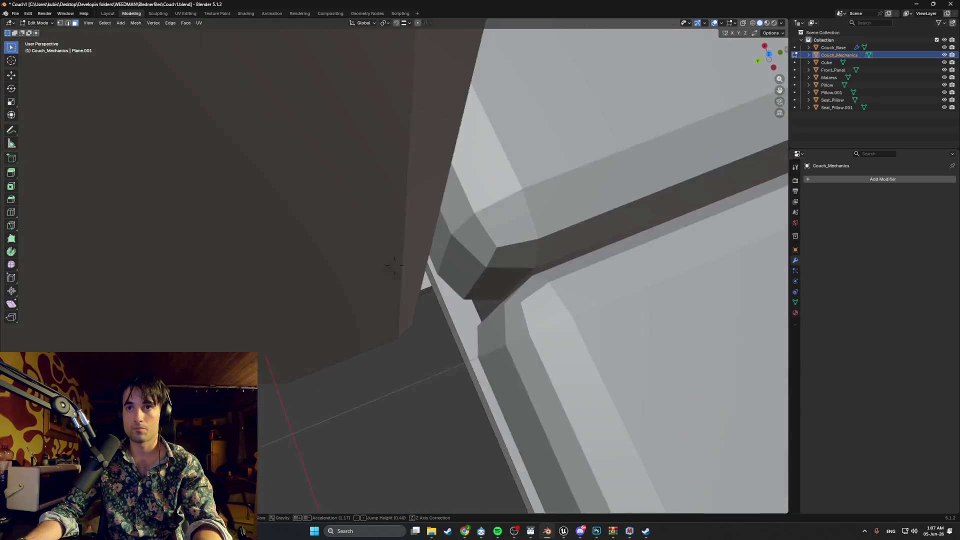
pyautogui.press('w')
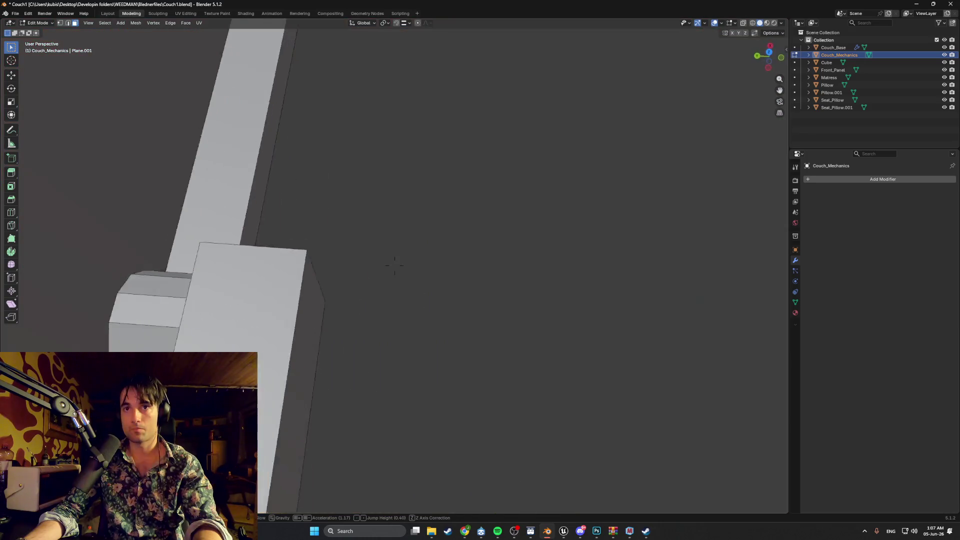
pyautogui.press('w')
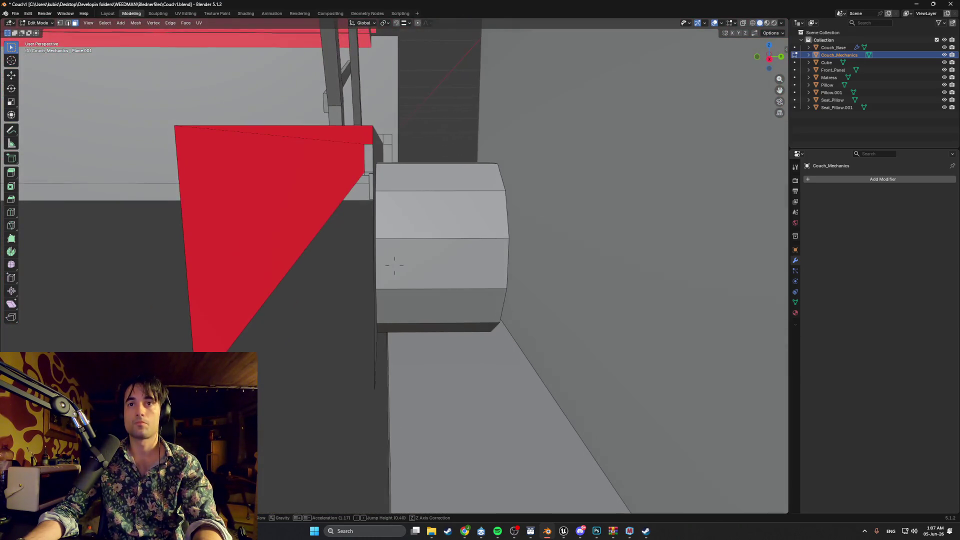
pyautogui.click(394, 266)
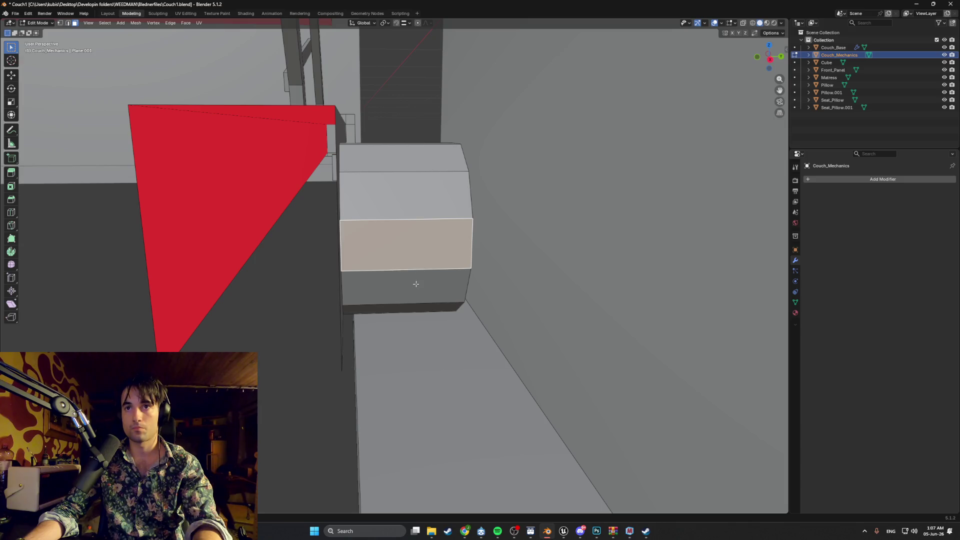
pyautogui.keyDown('shift'); pyautogui.click(415, 284); pyautogui.keyUp('shift')
pyautogui.click(385, 307)
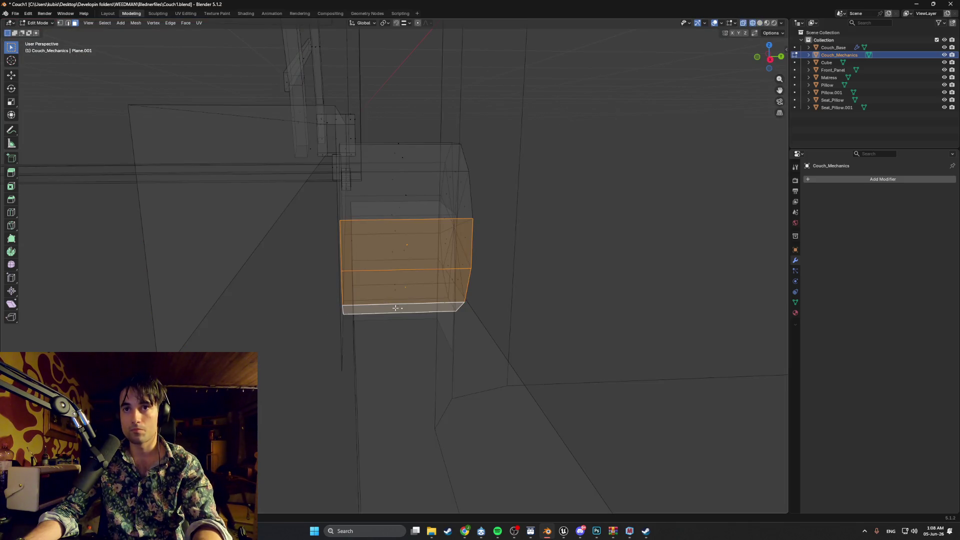
# Delete the selected front faces of the block and orbit around the mechanism.
pyautogui.click(379, 245)
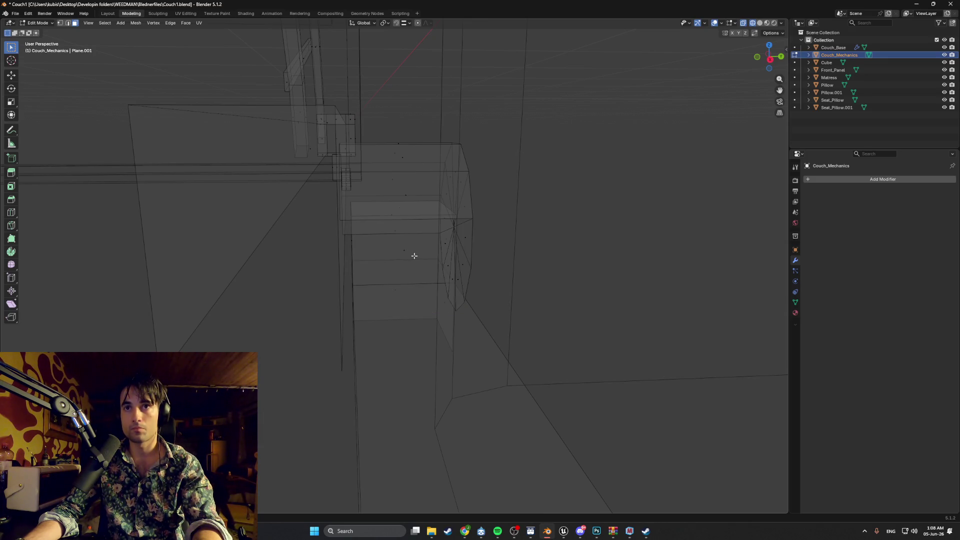
pyautogui.press('z')
pyautogui.click(441, 261)
pyautogui.moveTo(449, 259)
pyautogui.mouseDown(button='middle')
pyautogui.moveTo(431, 259)
pyautogui.moveTo(616, 240)
pyautogui.moveTo(439, 260)
pyautogui.moveTo(438, 272)
pyautogui.mouseUp(button='middle')
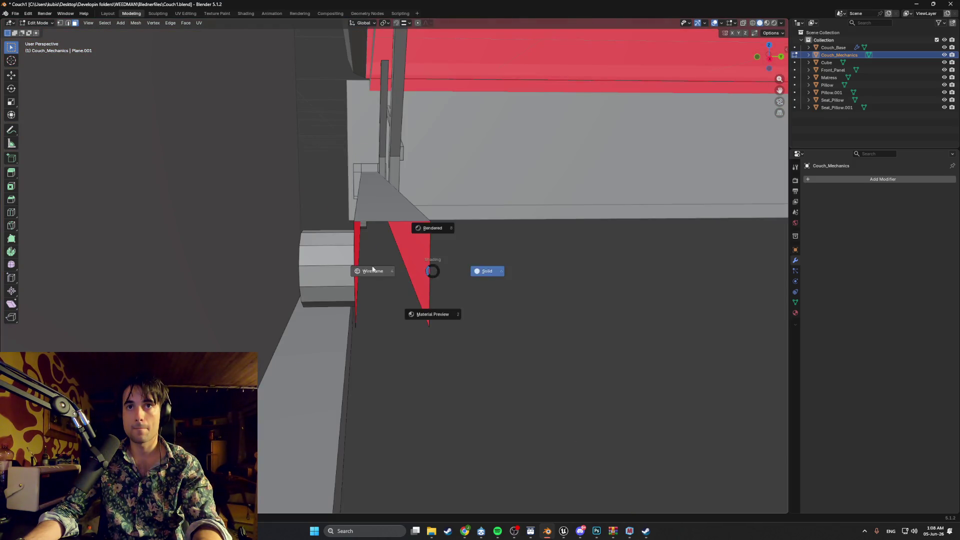
pyautogui.click(373, 270)
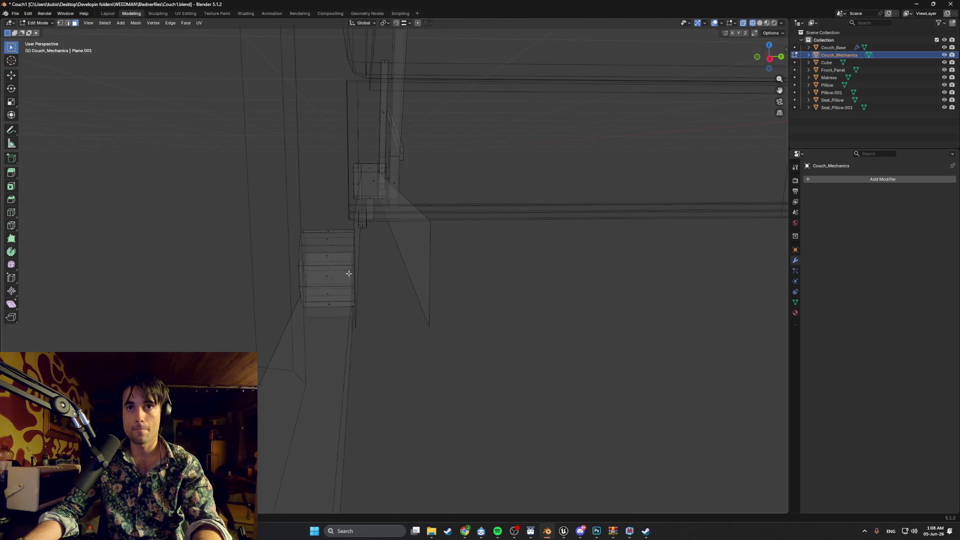
# Walk to the block's end, select its two remaining front faces and delete them.
pyautogui.hotkey('shift', '`')
pyautogui.press('w')
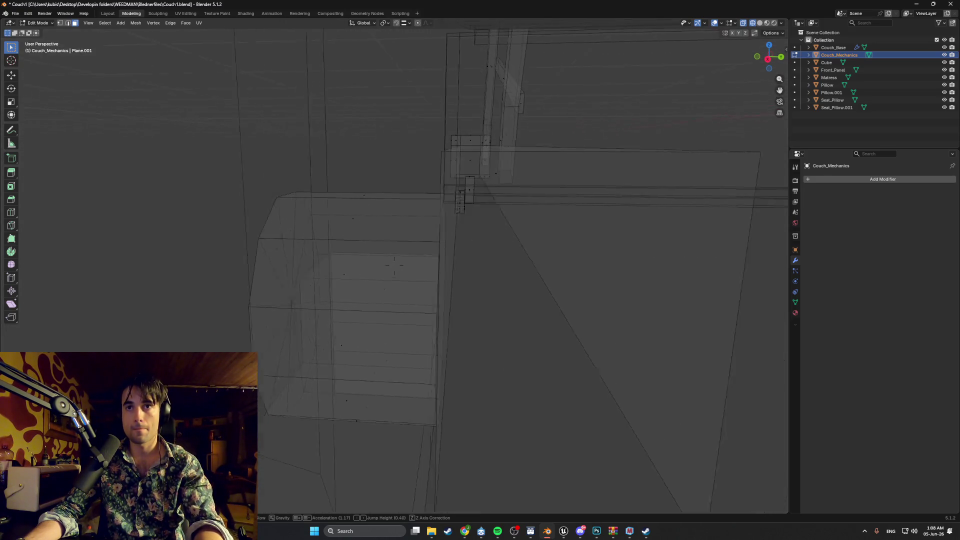
pyautogui.press('a')
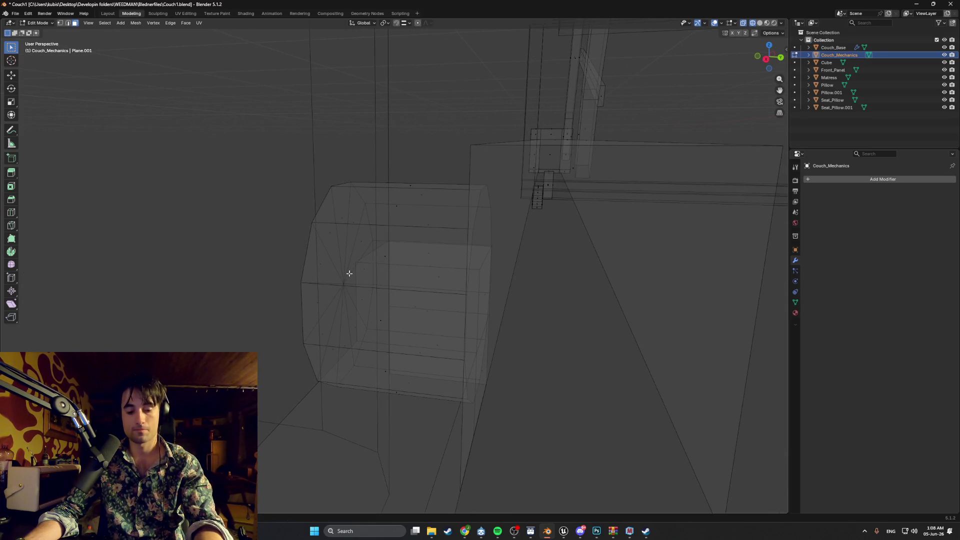
pyautogui.press('z')
pyautogui.click(388, 275)
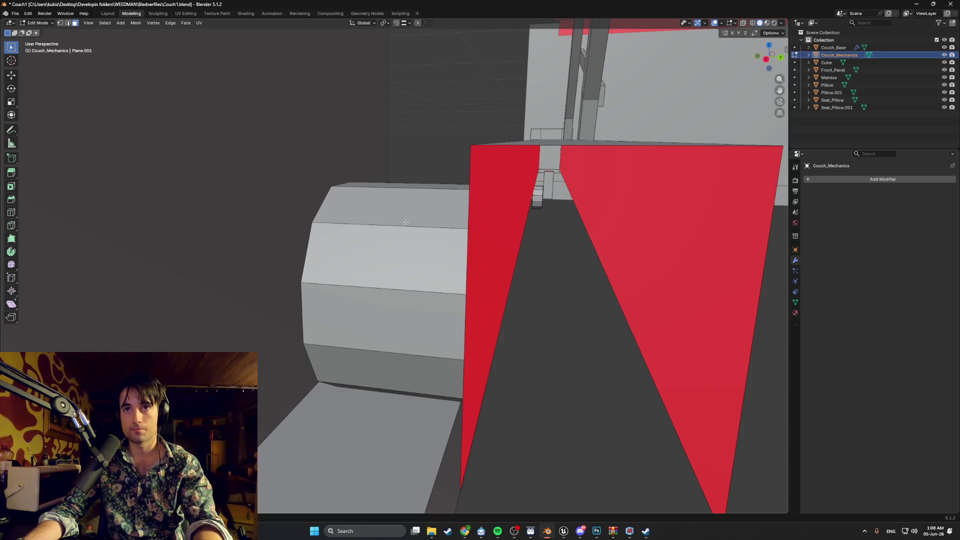
pyautogui.click(388, 310)
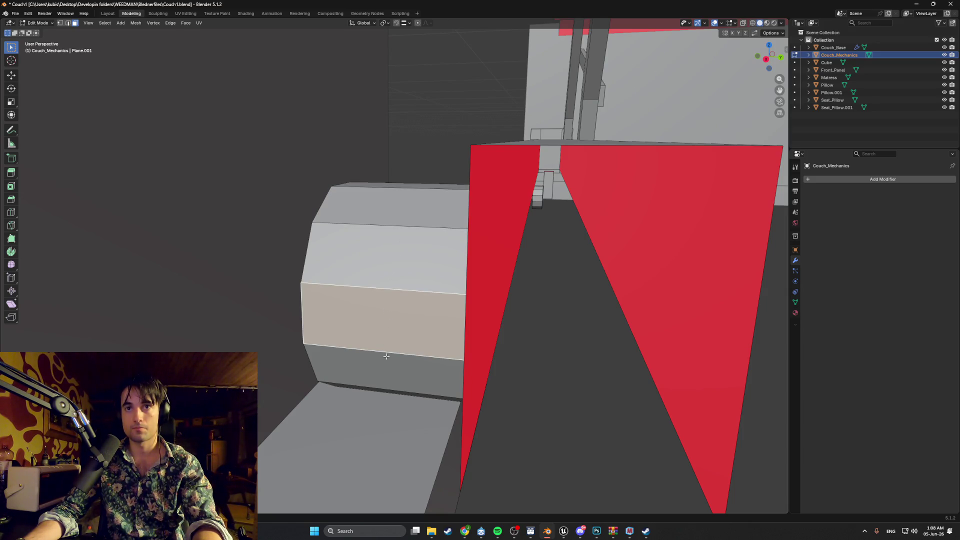
pyautogui.keyDown('shift'); pyautogui.click(386, 373); pyautogui.keyUp('shift')
pyautogui.hotkey('shift', 'z')
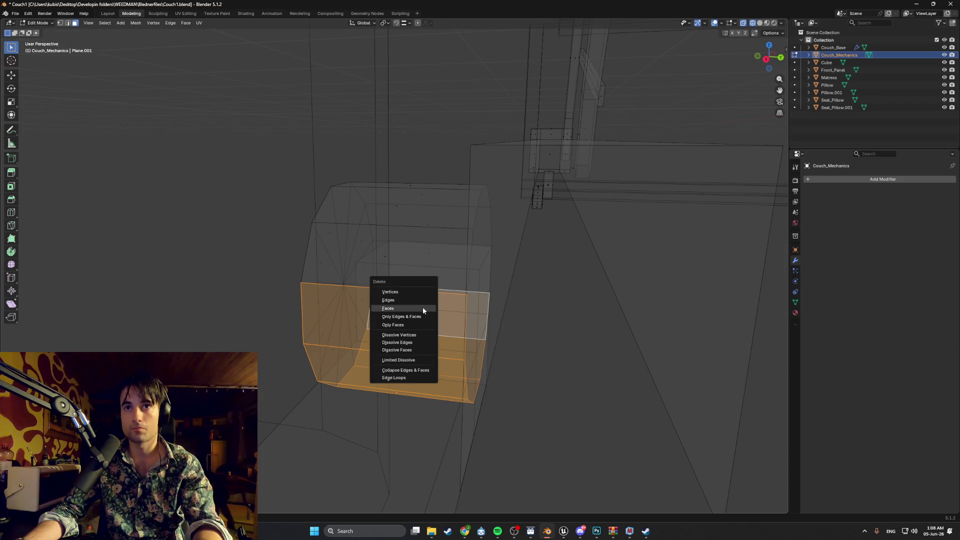
pyautogui.click(423, 310)
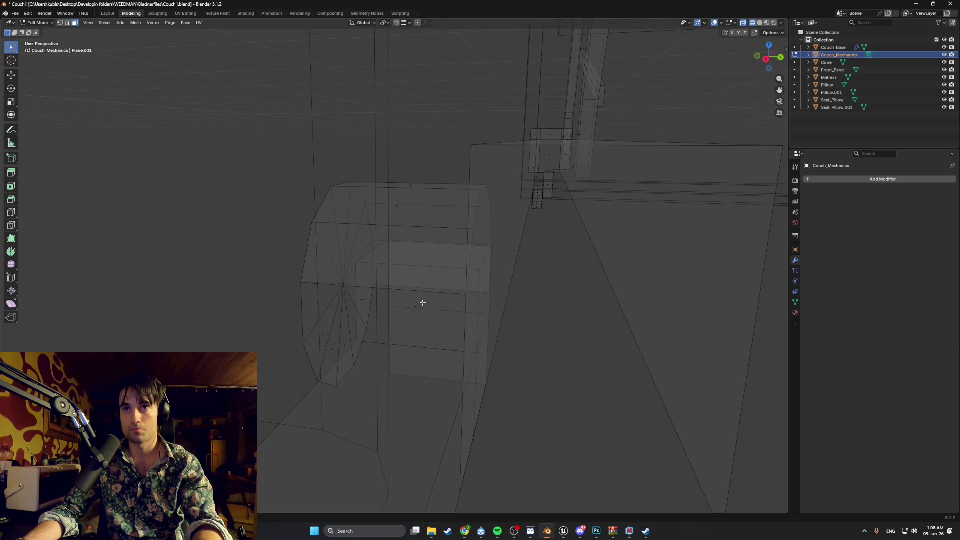
pyautogui.click(453, 302)
# Orbit out over the couch to a side view of the mechanism and wheel.
pyautogui.scroll(-10, 456, 301)
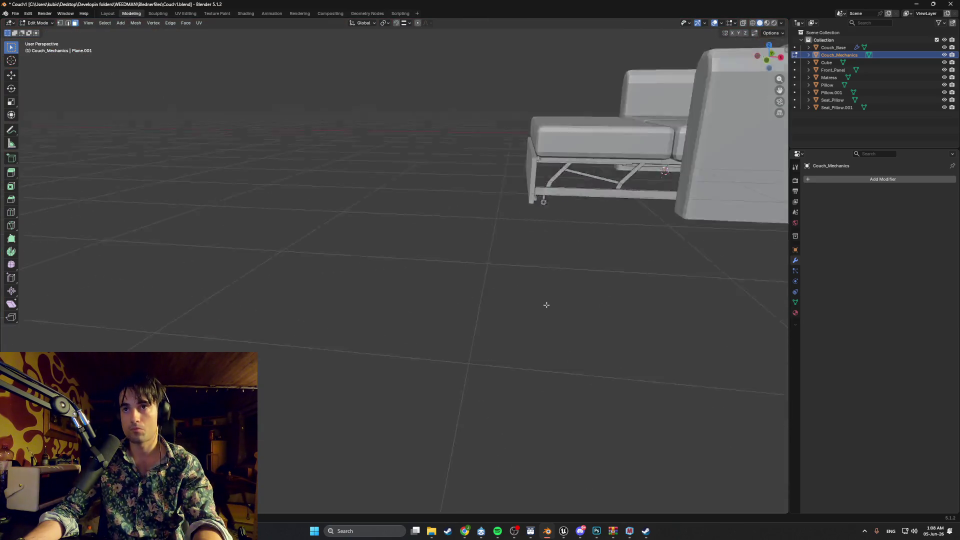
pyautogui.moveTo(547, 304)
pyautogui.mouseDown(button='middle')
pyautogui.moveTo(480, 249)
pyautogui.moveTo(415, 261)
pyautogui.moveTo(476, 261)
pyautogui.moveTo(317, 307)
pyautogui.moveTo(479, 217)
pyautogui.moveTo(485, 242)
pyautogui.moveTo(397, 315)
pyautogui.moveTo(418, 306)
pyautogui.mouseUp(button='middle')
pyautogui.scroll(10, 407, 205)
pyautogui.scroll(-3, 411, 235)
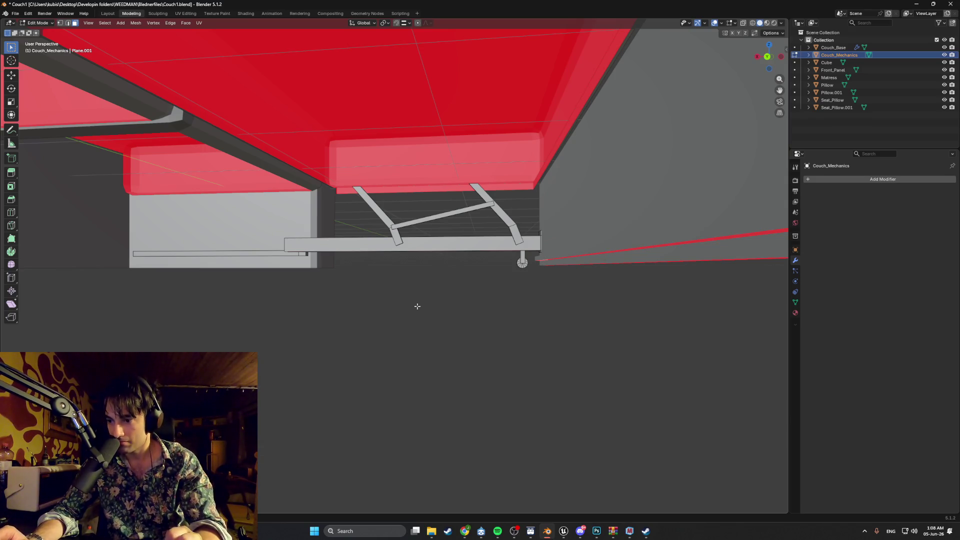
pyautogui.moveTo(418, 306)
pyautogui.mouseDown(button='middle')
pyautogui.moveTo(424, 279)
pyautogui.moveTo(416, 282)
pyautogui.moveTo(450, 315)
pyautogui.moveTo(429, 295)
pyautogui.mouseUp(button='middle')
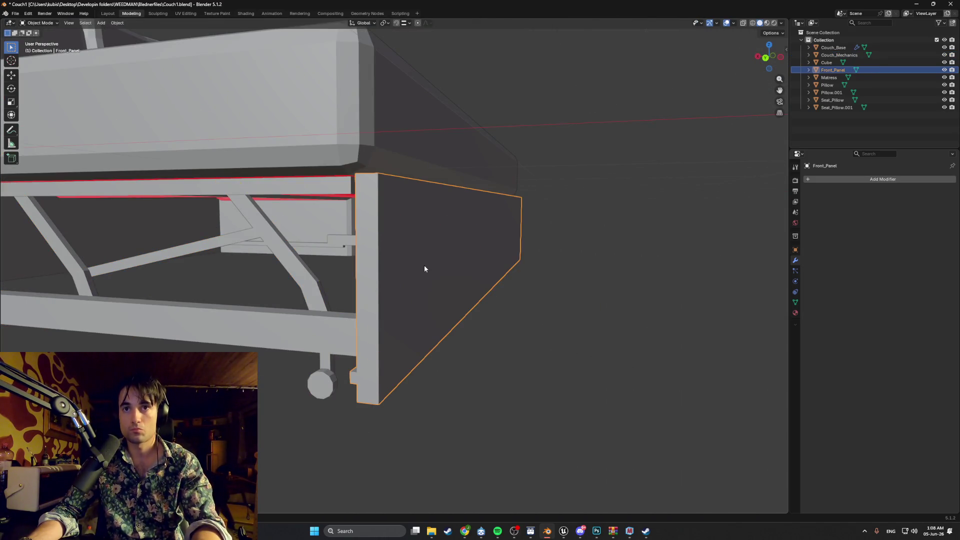
# Hide Front_Panel and start editing the Couch_Mechanics mesh.
pyautogui.click(944, 70)
pyautogui.scroll(-5, 515, 257)
pyautogui.moveTo(550, 241); pyautogui.dragTo(517, 257, button='middle')
pyautogui.click(516, 258)
pyautogui.press('Tab')
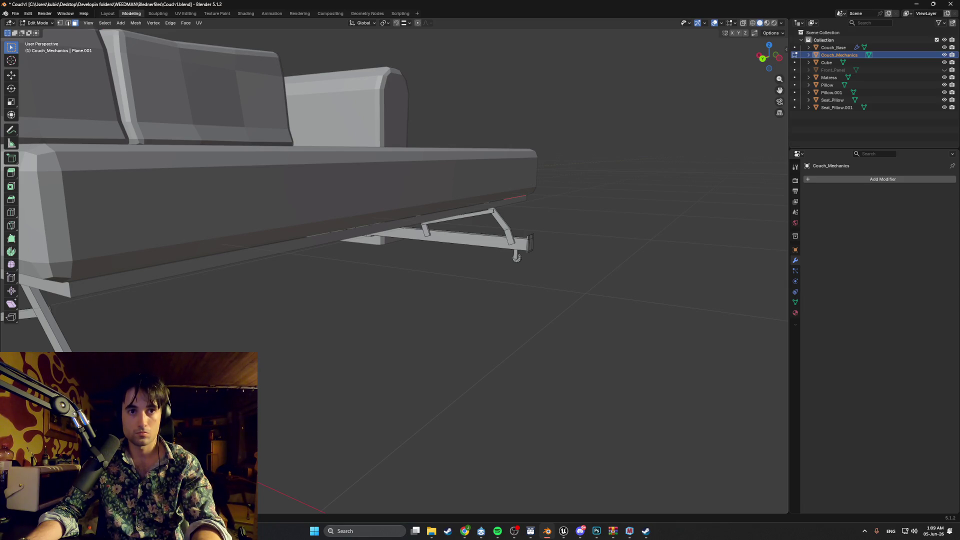
# Flip the normal of the selected rail end face with Alt+N.
pyautogui.moveTo(353, 382)
pyautogui.mouseDown(button='middle')
pyautogui.moveTo(300, 382)
pyautogui.moveTo(467, 307)
pyautogui.mouseUp(button='middle')
pyautogui.scroll(5, 477, 278)
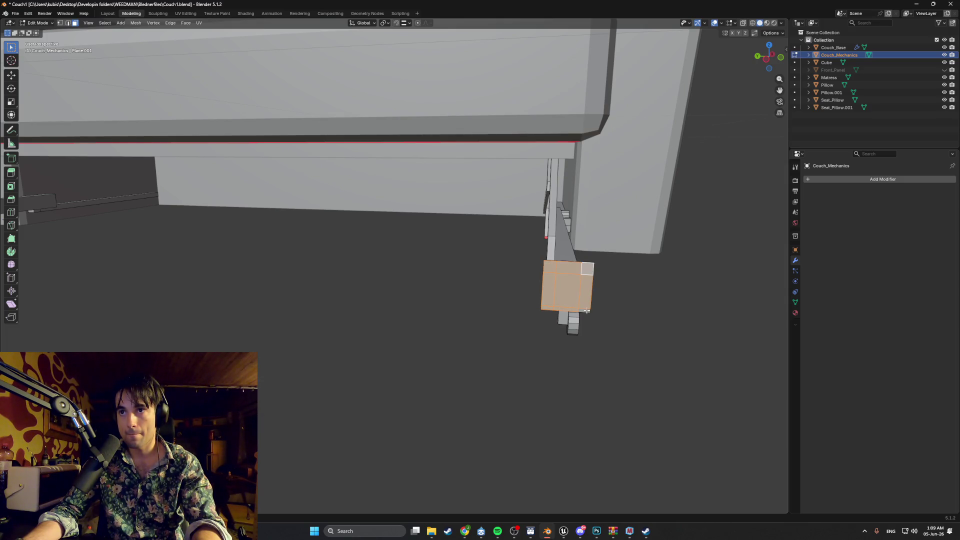
pyautogui.hotkey('alt', 'n')
pyautogui.click(579, 307)
pyautogui.moveTo(578, 307)
pyautogui.mouseDown(button='middle')
pyautogui.moveTo(575, 295)
pyautogui.moveTo(620, 285)
pyautogui.moveTo(653, 298)
pyautogui.moveTo(548, 313)
pyautogui.moveTo(490, 300)
pyautogui.moveTo(838, 124)
pyautogui.mouseUp(button='middle')
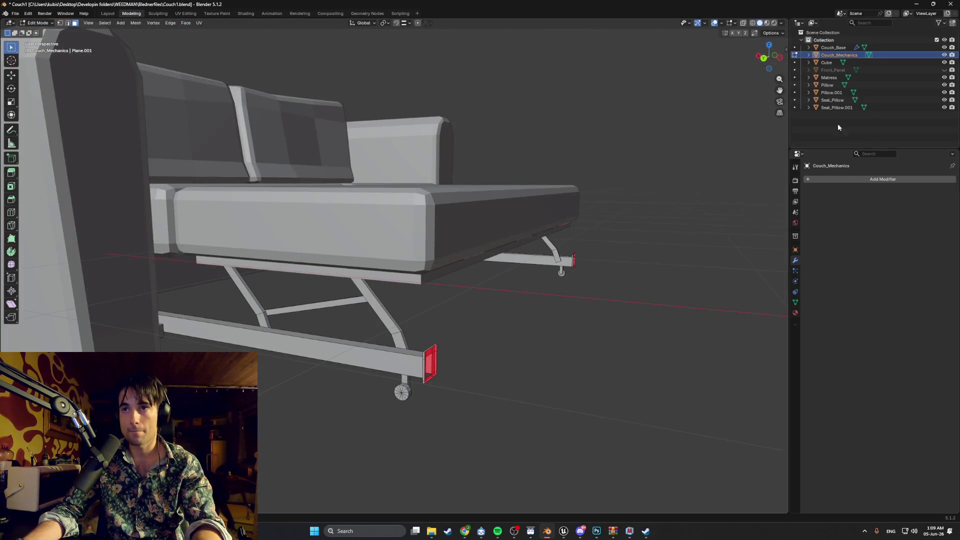
# Show Front_Panel again and look under the couch at the mechanism frame.
pyautogui.click(945, 70)
pyautogui.moveTo(617, 265)
pyautogui.mouseDown(button='middle')
pyautogui.moveTo(620, 317)
pyautogui.moveTo(637, 245)
pyautogui.moveTo(628, 253)
pyautogui.moveTo(675, 240)
pyautogui.moveTo(646, 255)
pyautogui.moveTo(615, 230)
pyautogui.moveTo(517, 228)
pyautogui.mouseUp(button='middle')
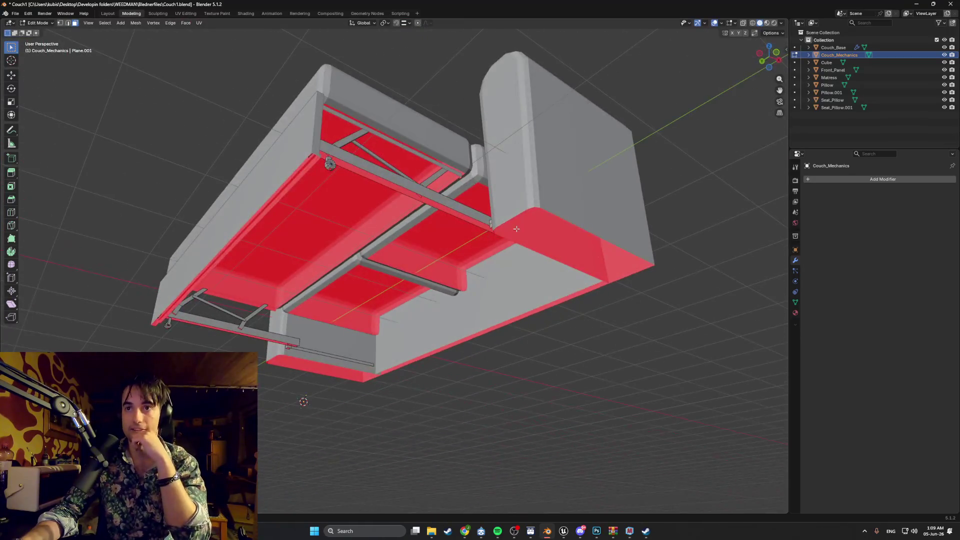
pyautogui.scroll(3, 400, 267)
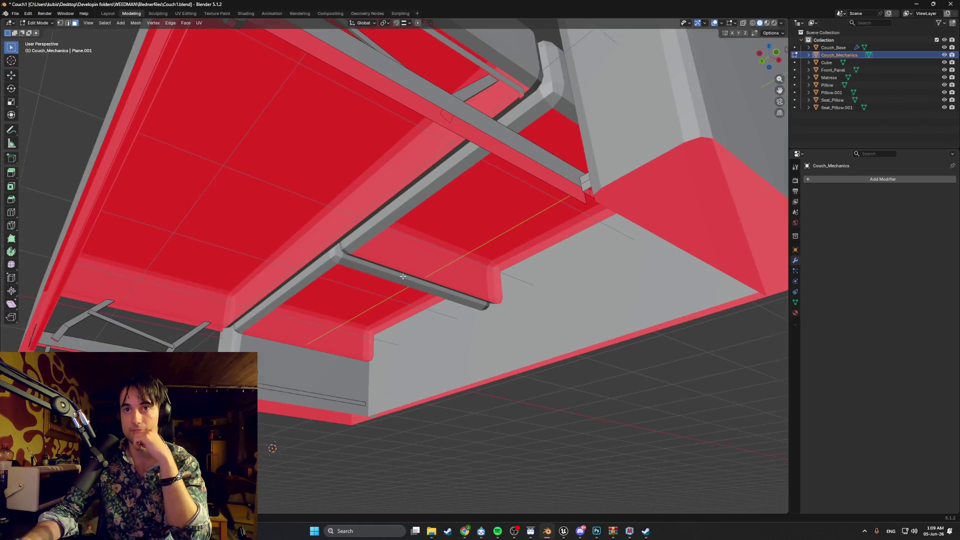
pyautogui.scroll(-3, 403, 276)
pyautogui.moveTo(403, 276)
pyautogui.mouseDown(button='middle')
pyautogui.moveTo(464, 269)
pyautogui.moveTo(491, 288)
pyautogui.mouseUp(button='middle')
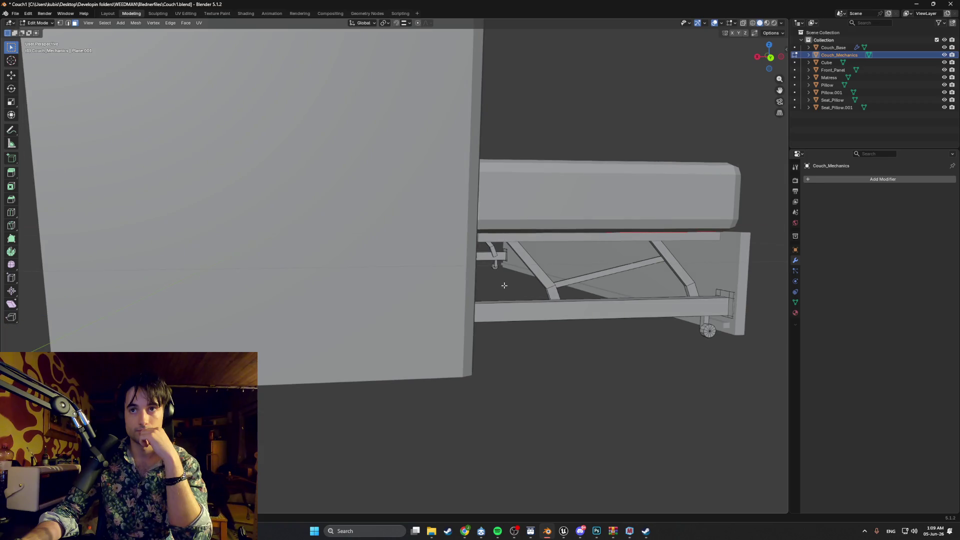
# Zoom and orbit around the couch mechanism to inspect the sliding rail and lift bars.
pyautogui.scroll(5, 533, 248)
pyautogui.scroll(5, 533, 248)
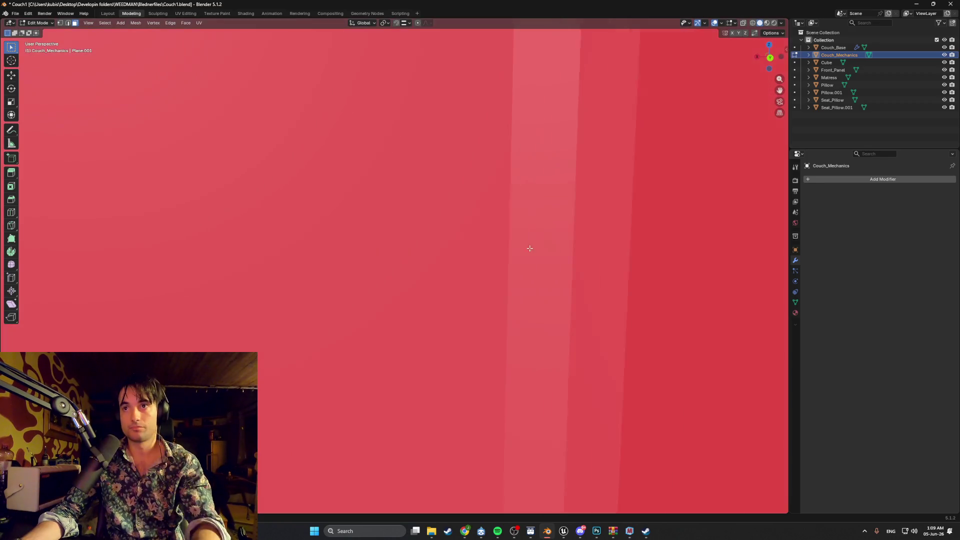
pyautogui.scroll(2, 508, 229)
pyautogui.scroll(-8, 505, 227)
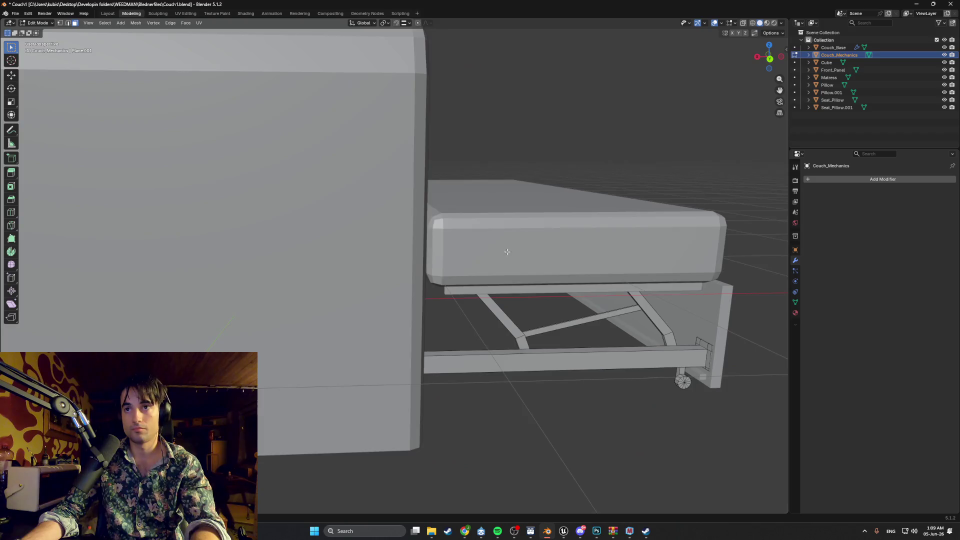
pyautogui.moveTo(506, 227); pyautogui.dragTo(505, 251, button='middle')
pyautogui.scroll(1, 509, 251)
pyautogui.scroll(8, 510, 251)
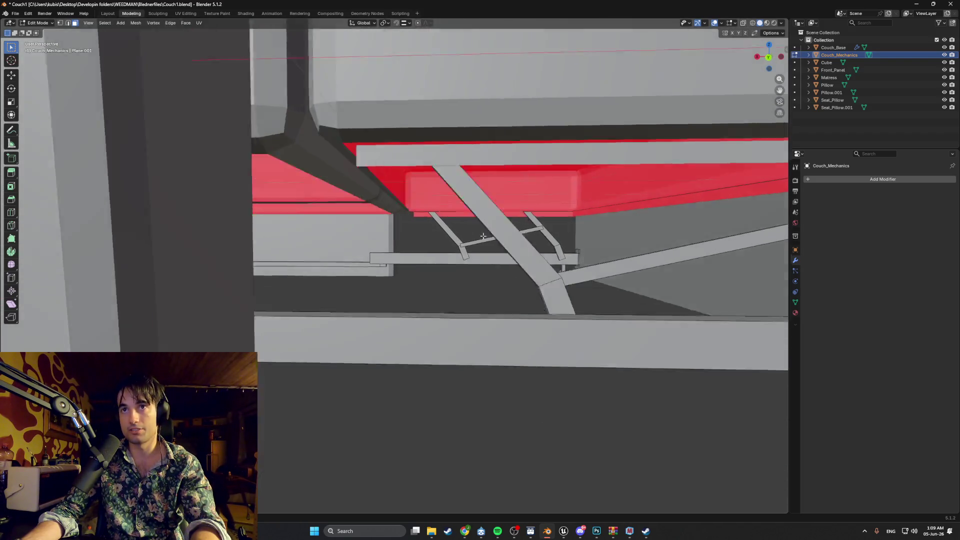
pyautogui.moveTo(483, 236); pyautogui.dragTo(385, 242, button='middle')
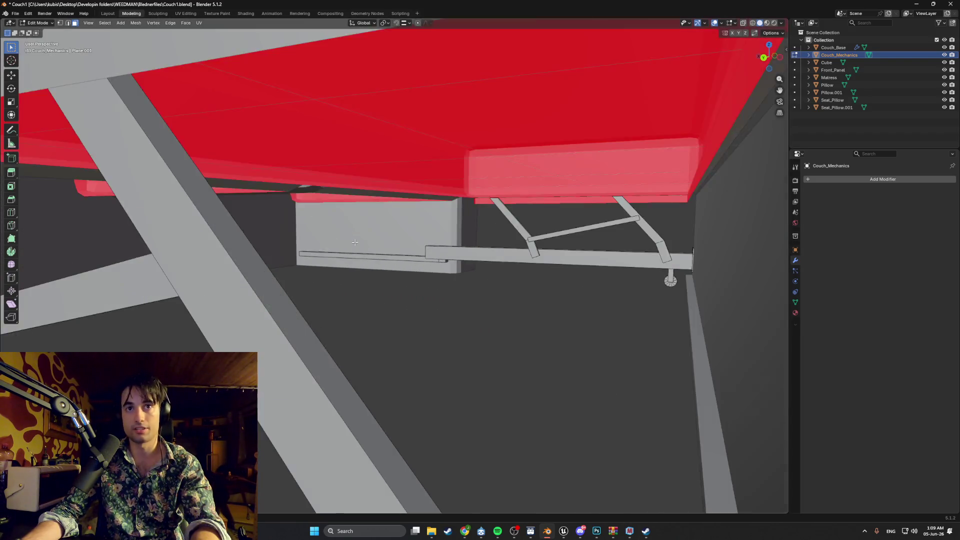
pyautogui.scroll(6, 385, 243)
pyautogui.scroll(-5, 384, 244)
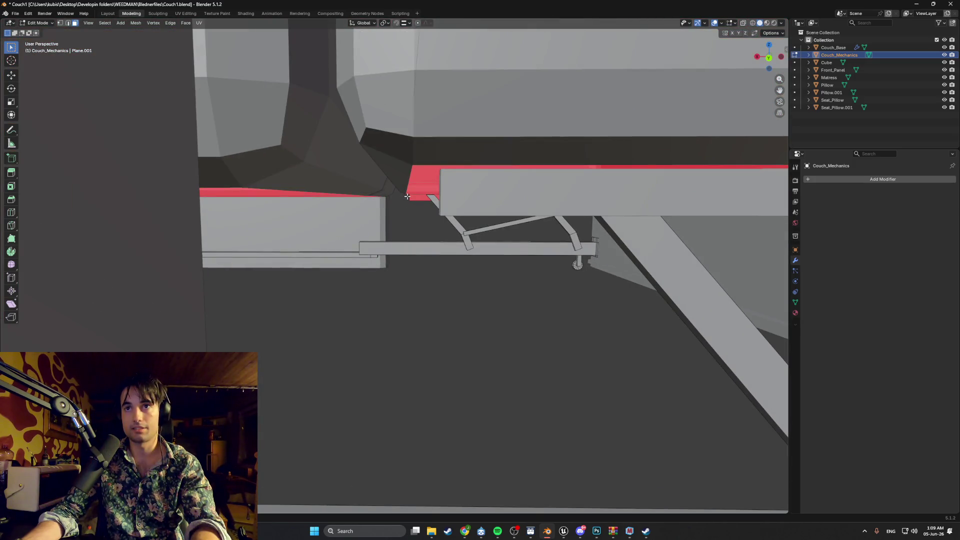
pyautogui.scroll(-2, 448, 209)
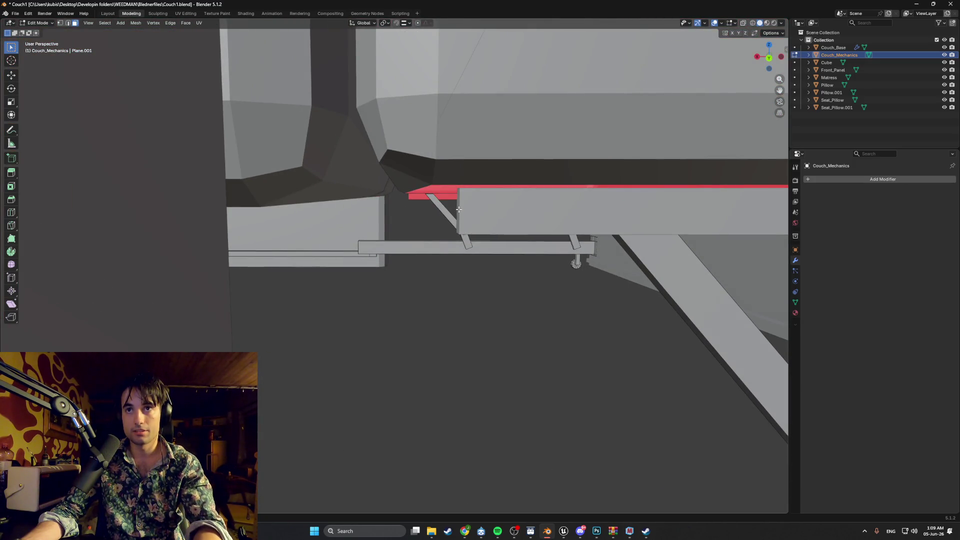
# Switch from Couch_Mechanics to editing the Cube side board's mesh.
pyautogui.press('Tab')
pyautogui.click(459, 209)
pyautogui.press('Tab')
pyautogui.press('a')
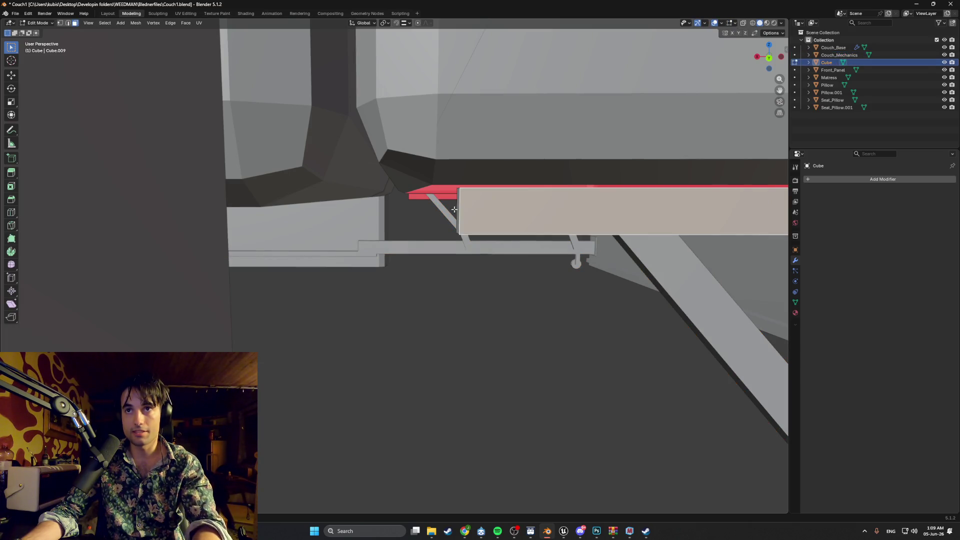
pyautogui.hotkey('alt', 'a')
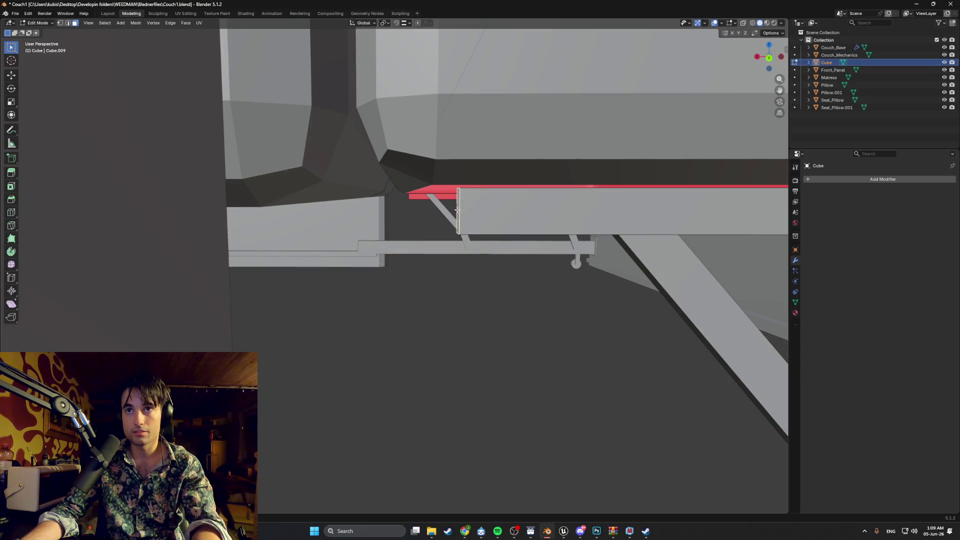
pyautogui.rightClick(457, 210)
pyautogui.click(451, 209)
# Delete the board's unwanted faces, switch to vertex select, and inspect under the couch.
pyautogui.scroll(3, 431, 214)
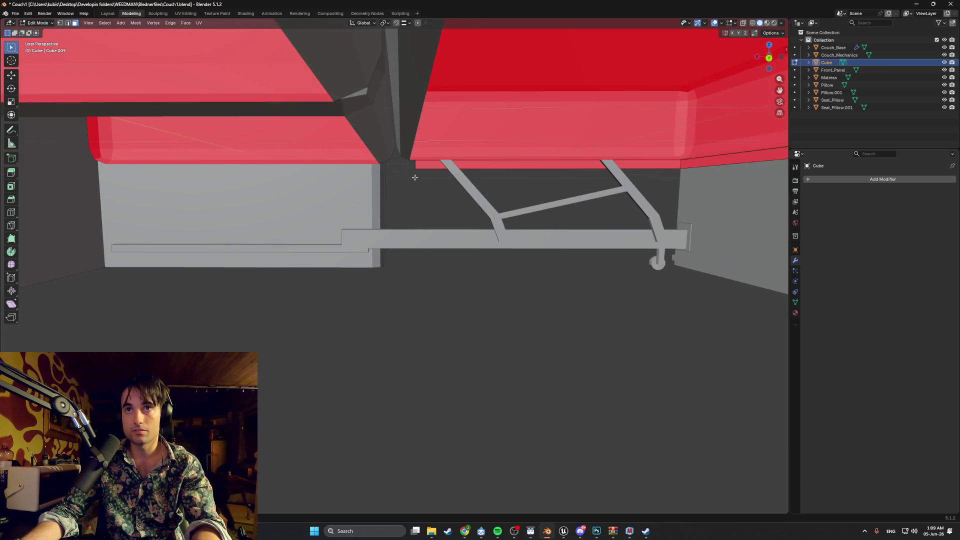
pyautogui.moveTo(415, 177); pyautogui.dragTo(162, 156, button='middle')
pyautogui.rightClick(203, 169)
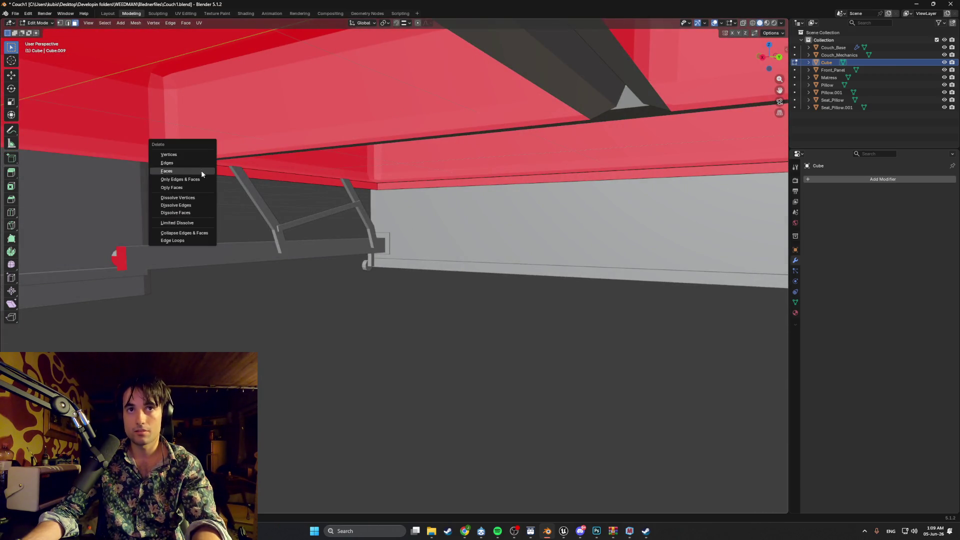
pyautogui.click(201, 170)
pyautogui.press('1')
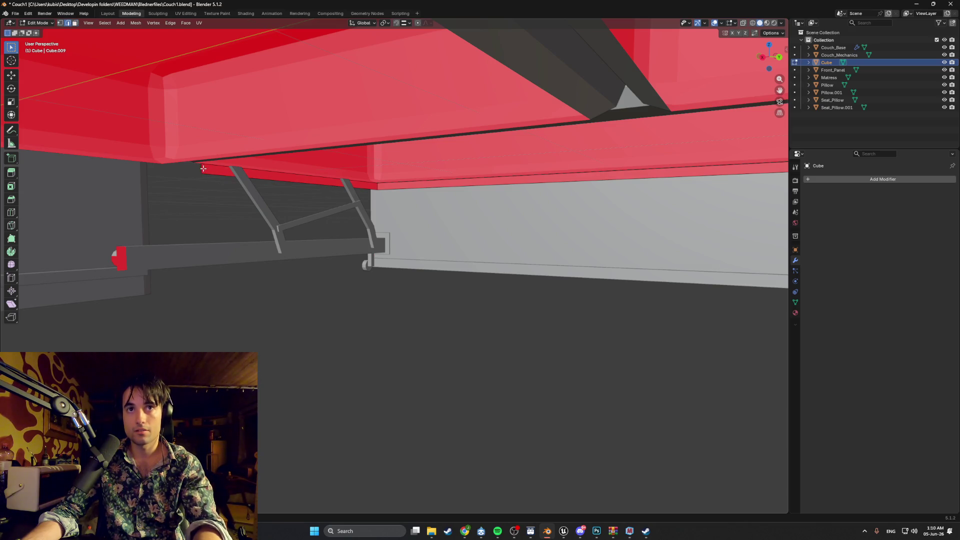
pyautogui.moveTo(372, 199)
pyautogui.mouseDown(button='middle')
pyautogui.moveTo(497, 220)
pyautogui.moveTo(328, 235)
pyautogui.moveTo(399, 248)
pyautogui.moveTo(386, 253)
pyautogui.moveTo(239, 210)
pyautogui.moveTo(215, 227)
pyautogui.moveTo(228, 246)
pyautogui.mouseUp(button='middle')
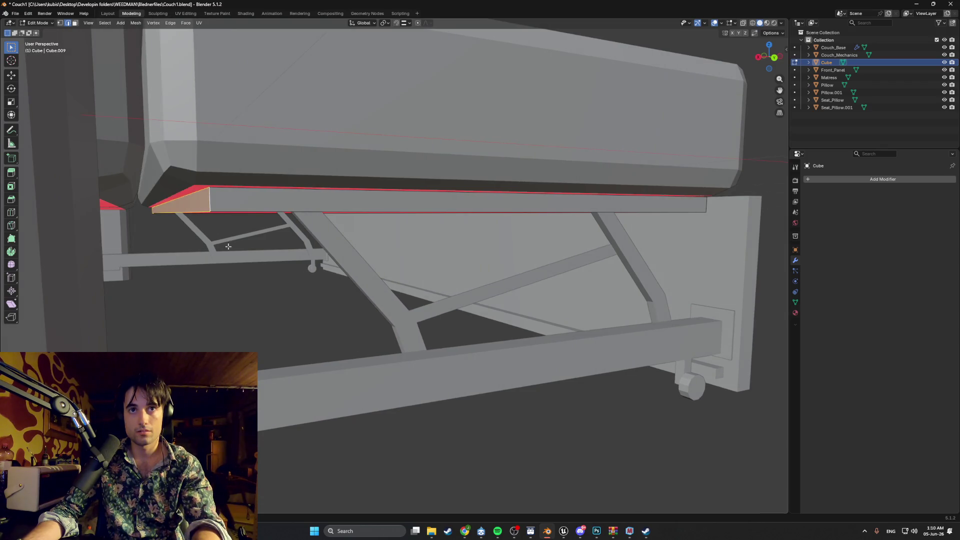
pyautogui.moveTo(278, 269)
pyautogui.mouseDown(button='middle')
pyautogui.moveTo(231, 271)
pyautogui.moveTo(347, 213)
pyautogui.moveTo(411, 205)
pyautogui.mouseUp(button='middle')
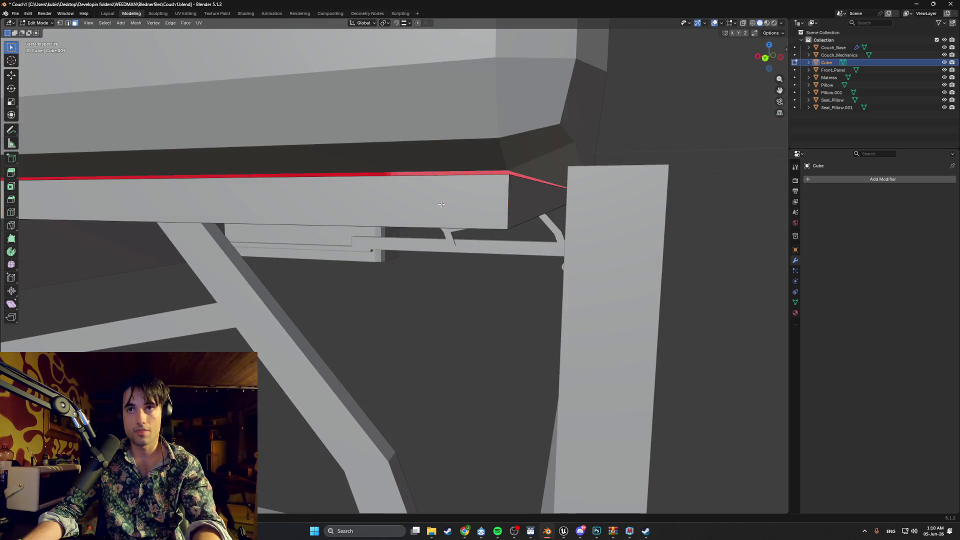
pyautogui.press('Tab')
# In Back Orthographic view, raise the side board slightly along the Z axis.
pyautogui.moveTo(472, 200); pyautogui.dragTo(390, 210, button='middle')
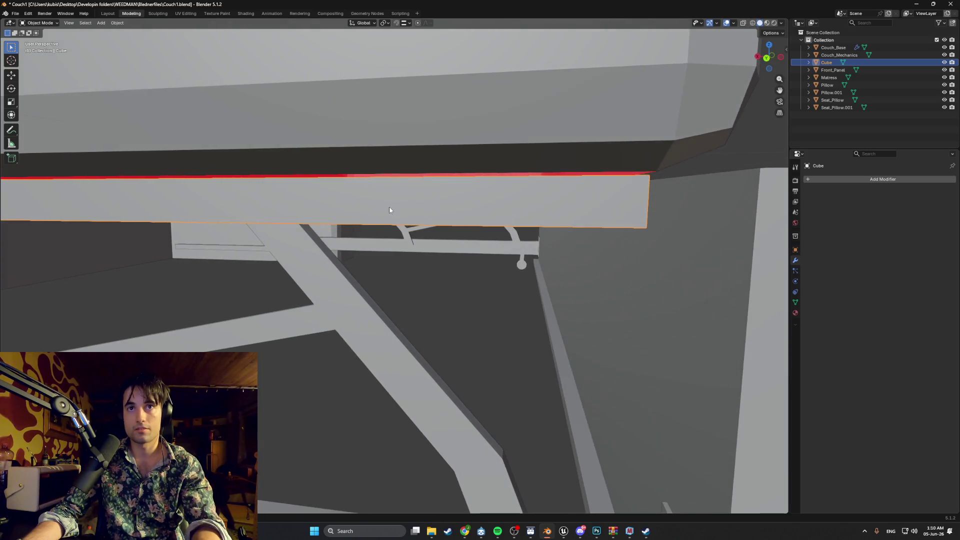
pyautogui.press('ctrl+KP_1')
pyautogui.scroll(2, 275, 171)
pyautogui.keyDown('shift'); pyautogui.moveTo(275, 171); pyautogui.dragTo(532, 275, button='middle'); pyautogui.keyUp('shift')
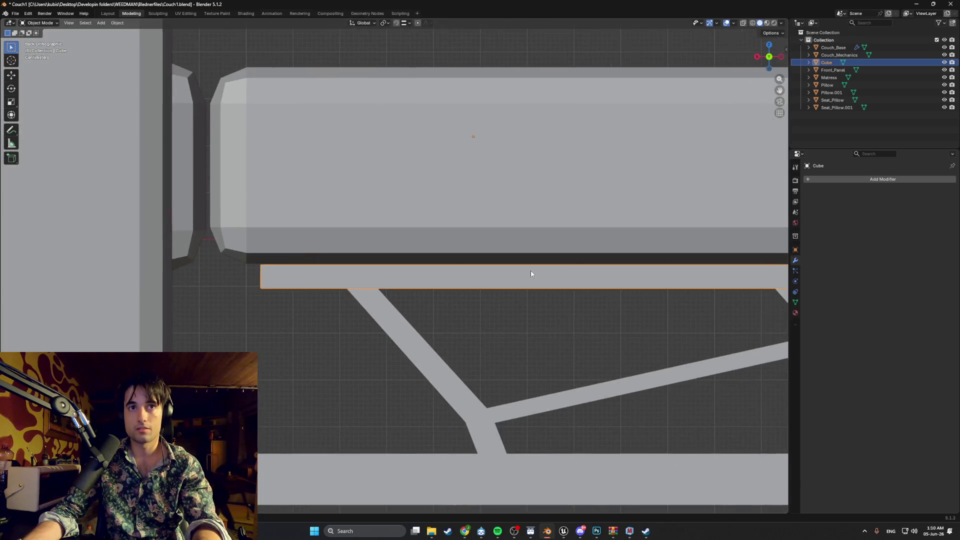
pyautogui.scroll(4, 196, 253)
pyautogui.keyDown('shift'); pyautogui.moveTo(196, 253); pyautogui.dragTo(307, 272, button='middle'); pyautogui.keyUp('shift')
pyautogui.scroll(7, 245, 274)
pyautogui.press('g')
pyautogui.press('z')
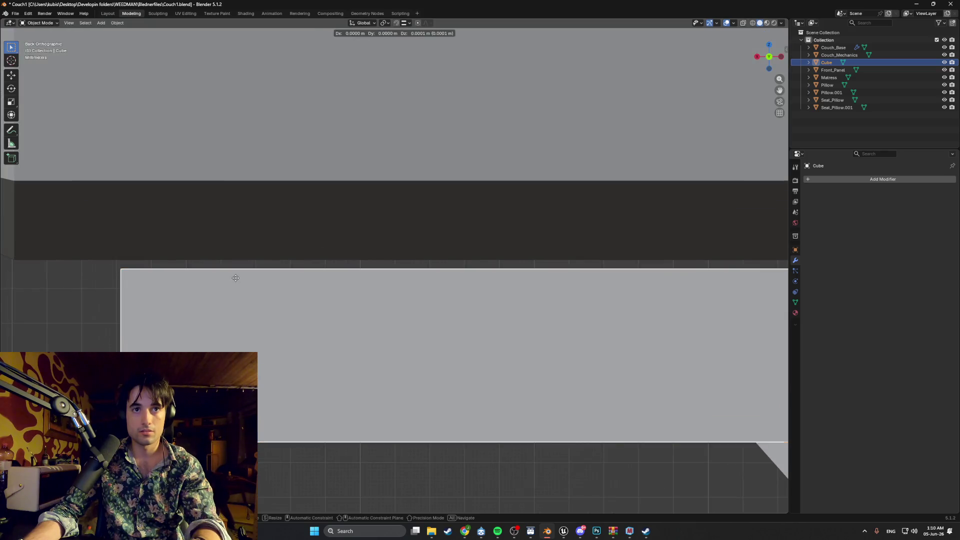
pyautogui.click(237, 278)
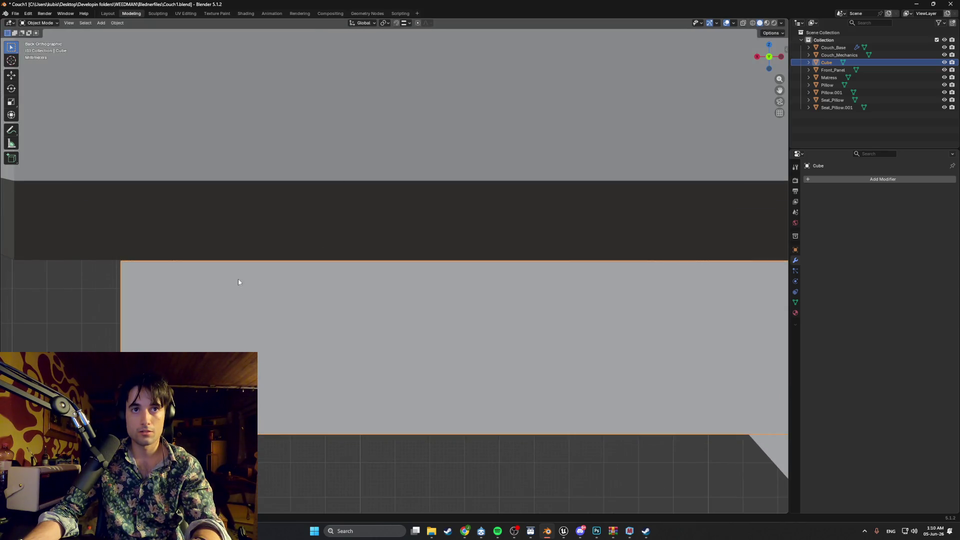
# Deselect the board and orbit out to view the couch from the front.
pyautogui.scroll(-4, 238, 279)
pyautogui.scroll(-2, 276, 299)
pyautogui.click(386, 337)
pyautogui.moveTo(386, 337)
pyautogui.mouseDown(button='middle')
pyautogui.moveTo(413, 328)
pyautogui.moveTo(373, 331)
pyautogui.mouseUp(button='middle')
pyautogui.scroll(-6, 403, 326)
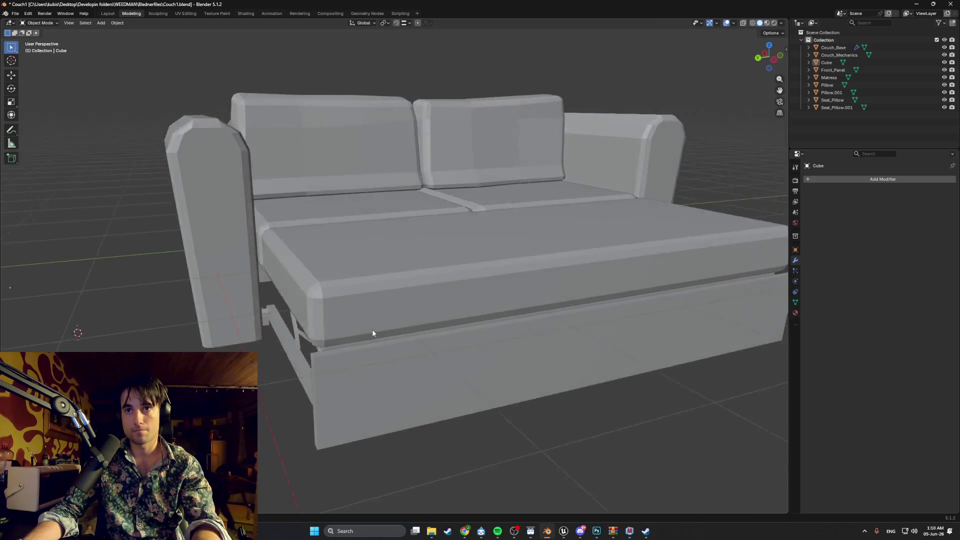
pyautogui.scroll(5, 313, 328)
pyautogui.moveTo(313, 328)
pyautogui.mouseDown(button='middle')
pyautogui.moveTo(285, 319)
pyautogui.moveTo(404, 319)
pyautogui.moveTo(431, 301)
pyautogui.moveTo(417, 284)
pyautogui.moveTo(416, 322)
pyautogui.moveTo(409, 301)
pyautogui.mouseUp(button='middle')
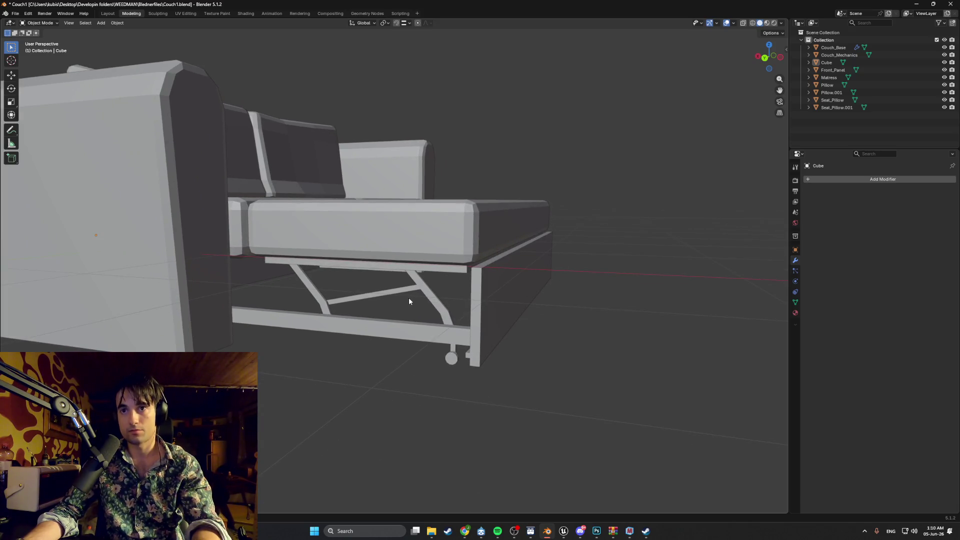
# Search Google Images in Chrome for 'dark metal texture'.
pyautogui.click(464, 531)
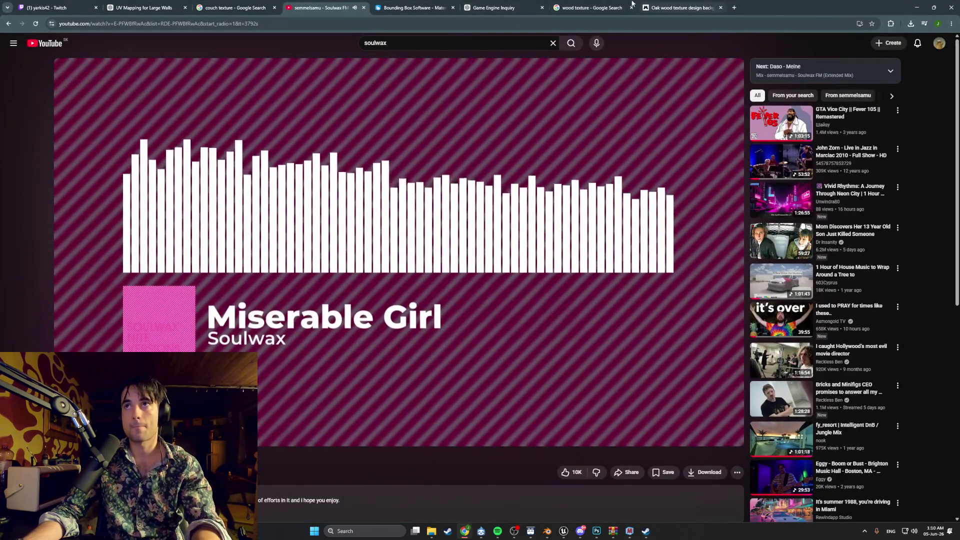
pyautogui.click(631, 4)
pyautogui.write('dar')
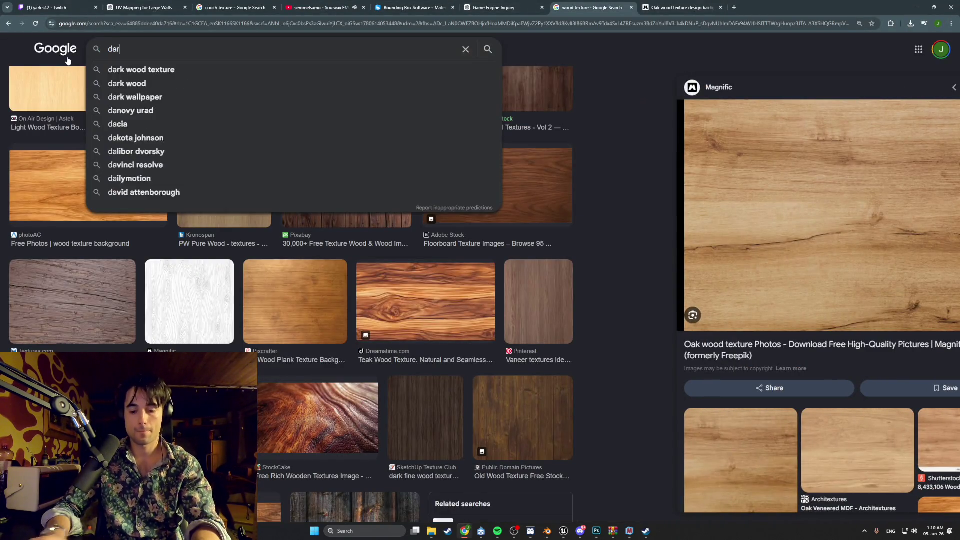
pyautogui.write('k metal tex')
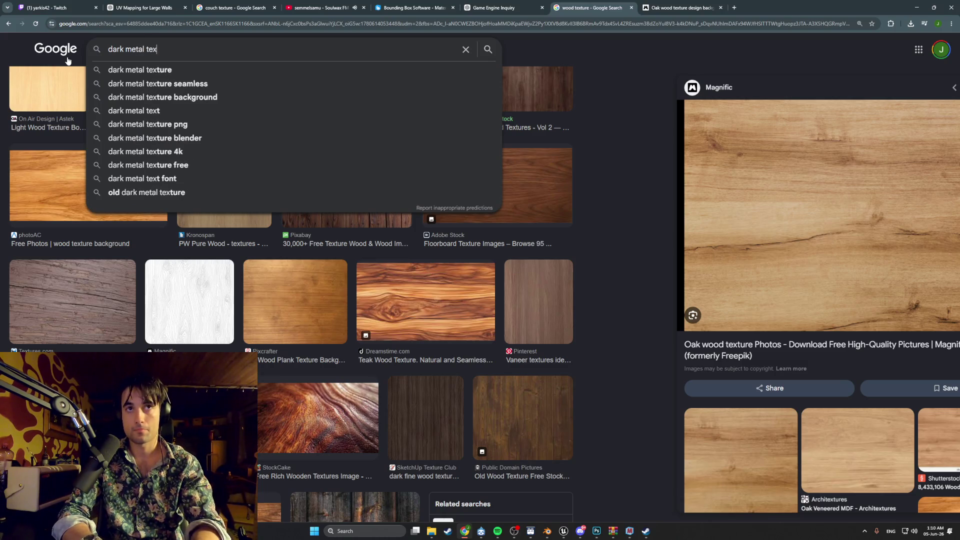
pyautogui.write('ture')
pyautogui.press('Return')
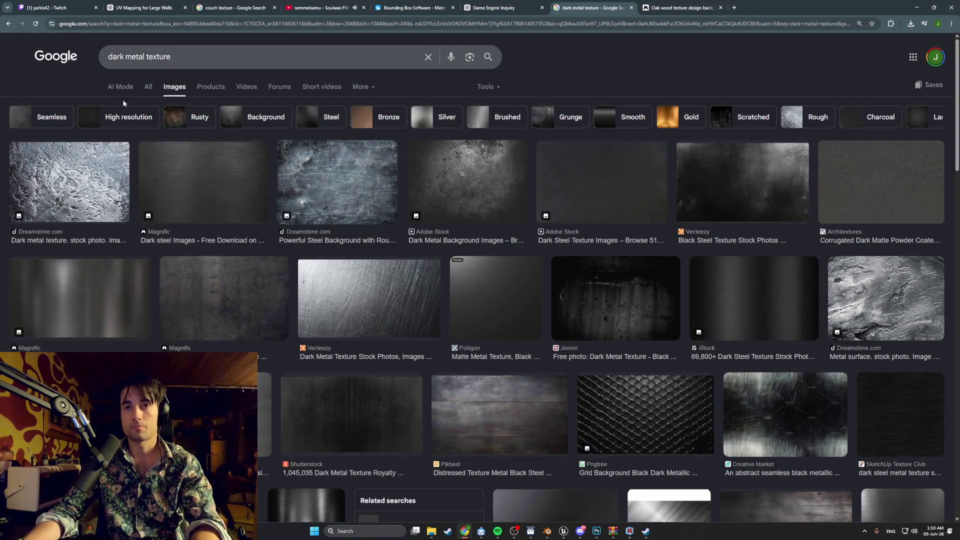
# Preview the Adobe Stock dark steel texture and snip its image with Win+Shift+S.
pyautogui.click(563, 176)
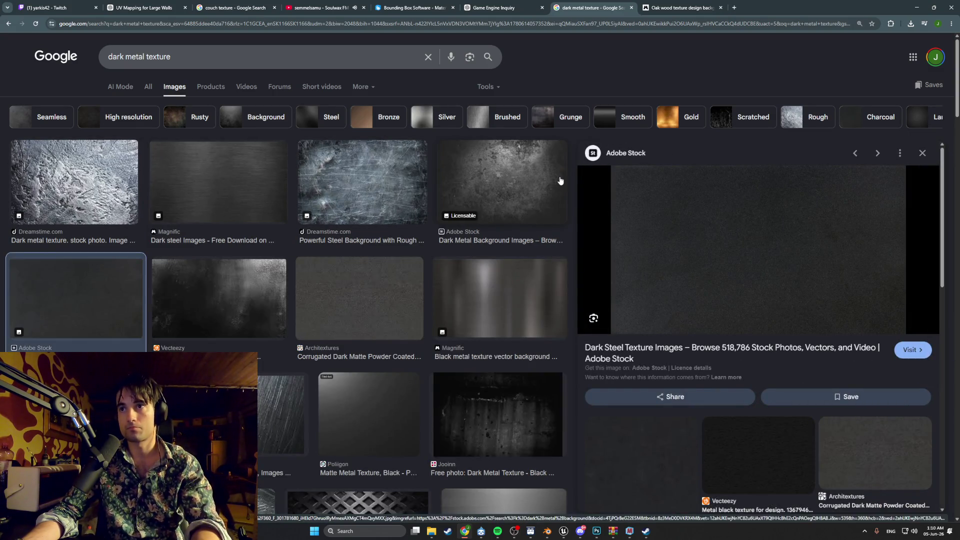
pyautogui.click(686, 257)
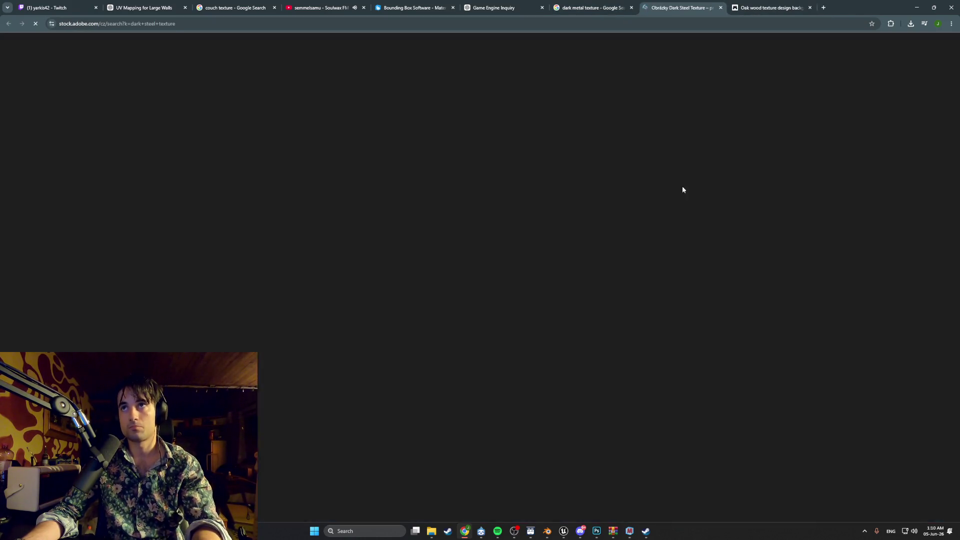
pyautogui.scroll(-3, 497, 295)
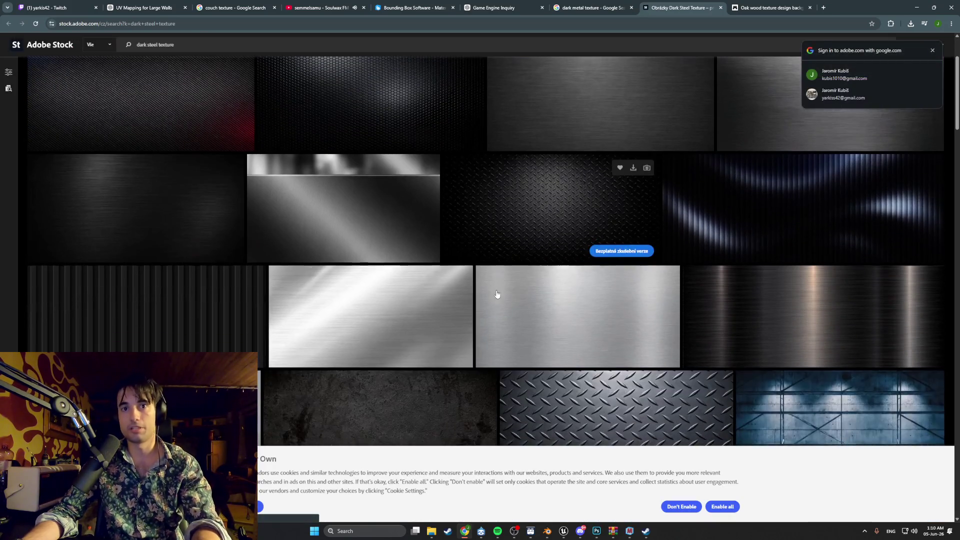
pyautogui.click(721, 8)
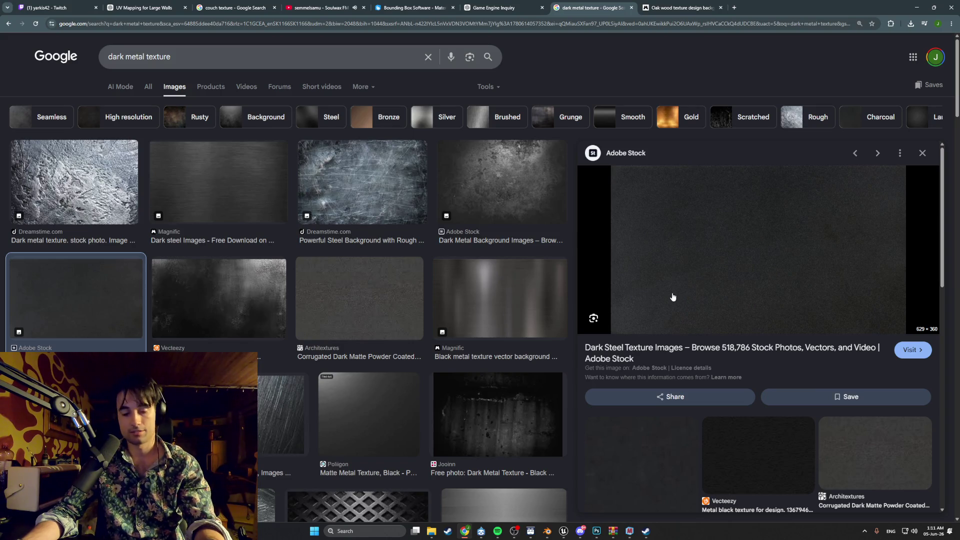
pyautogui.press('super+shift+s')
pyautogui.moveTo(613, 331)
pyautogui.mouseDown()
pyautogui.moveTo(874, 165)
pyautogui.moveTo(906, 170)
pyautogui.mouseUp()
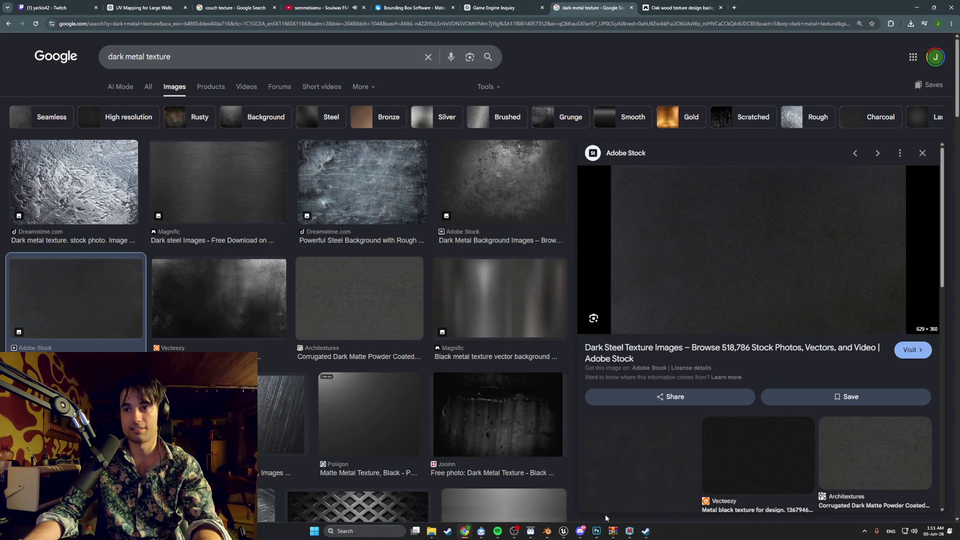
pyautogui.click(602, 534)
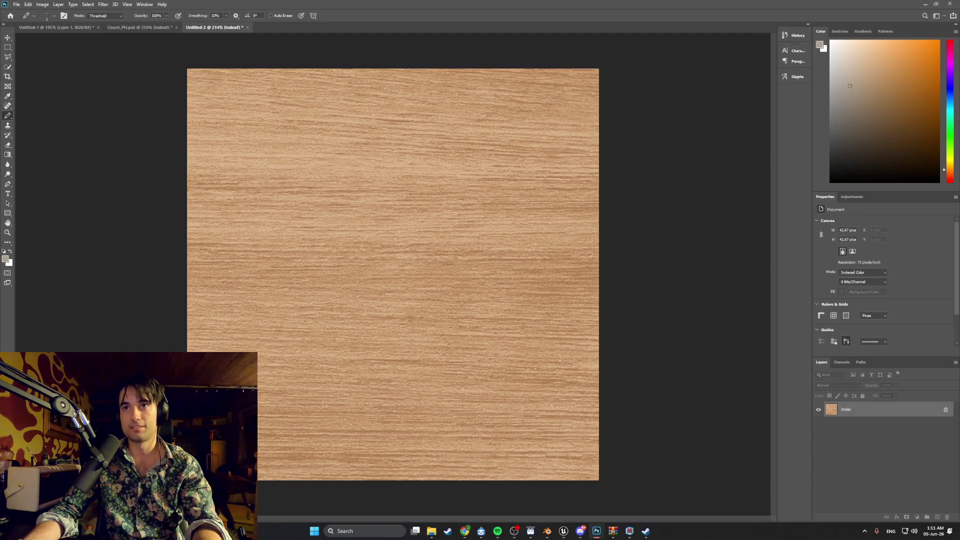
# Save the wood texture document as Wood1_PH.psd.
pyautogui.click(16, 5)
pyautogui.click(388, 47)
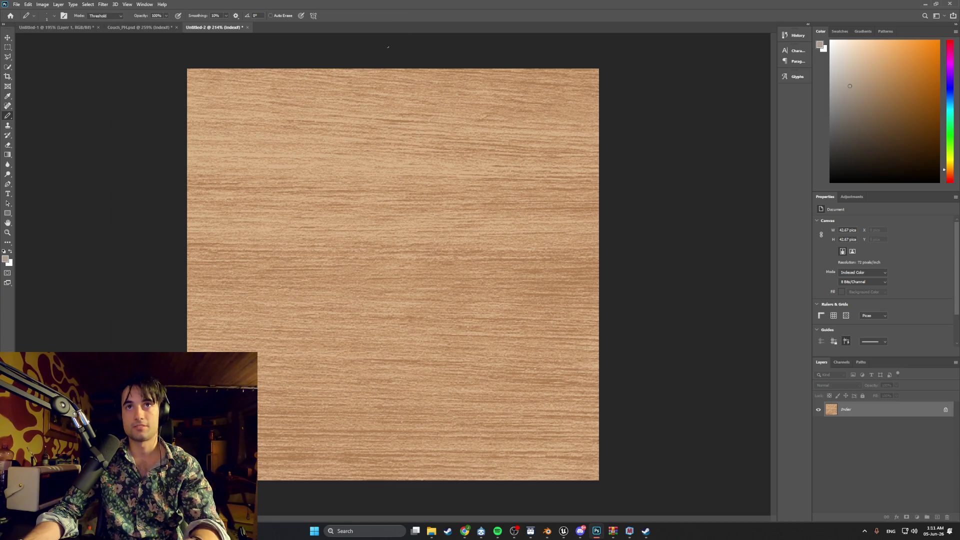
pyautogui.hotkey('ctrl', 's')
pyautogui.write('Wood1_PH')
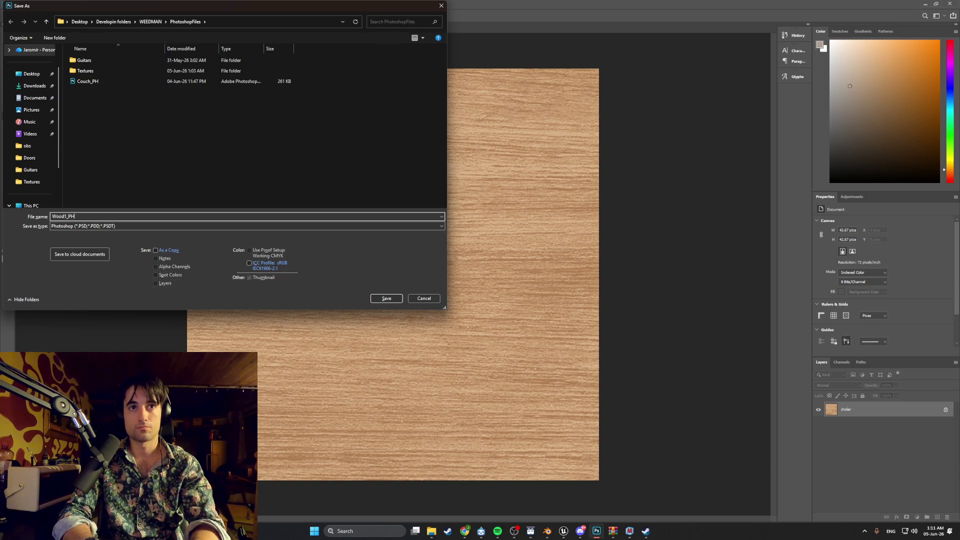
pyautogui.click(391, 301)
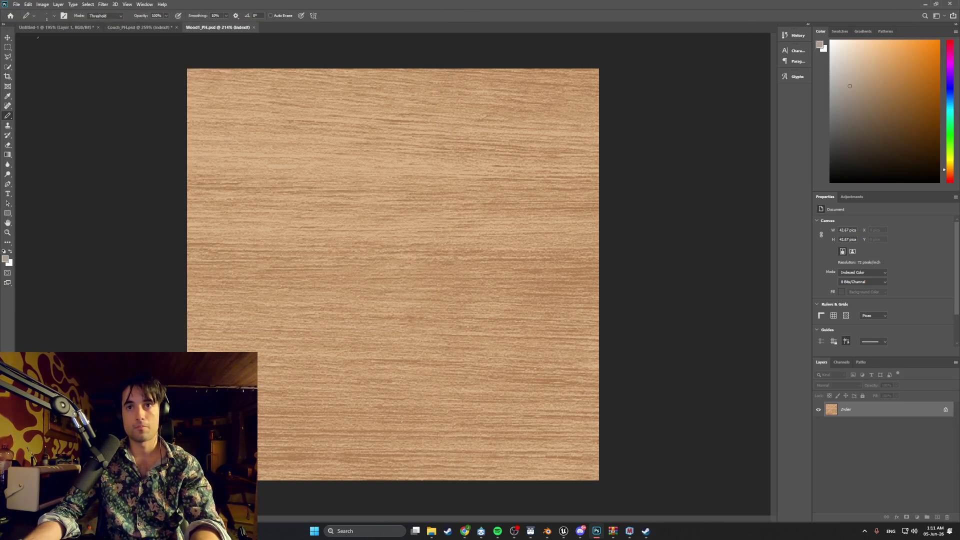
# Create a new 512x512 canvas, paste the dark steel snip, and scale it to cover the canvas.
pyautogui.click(15, 4)
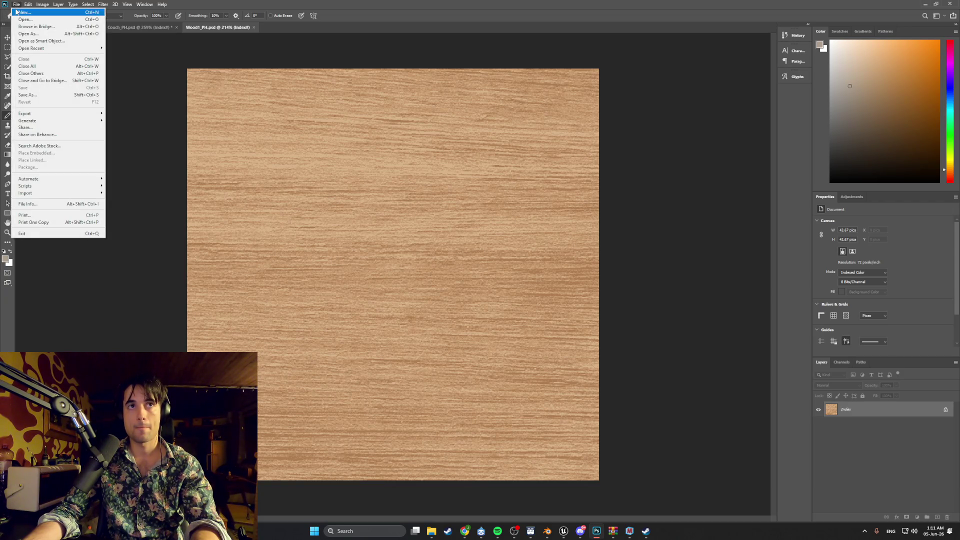
pyautogui.click(23, 13)
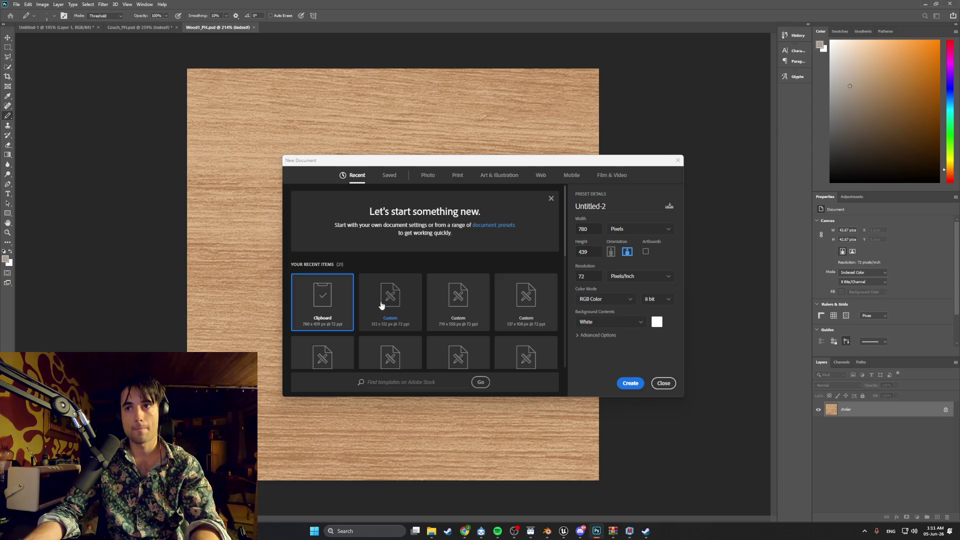
pyautogui.doubleClick(380, 305)
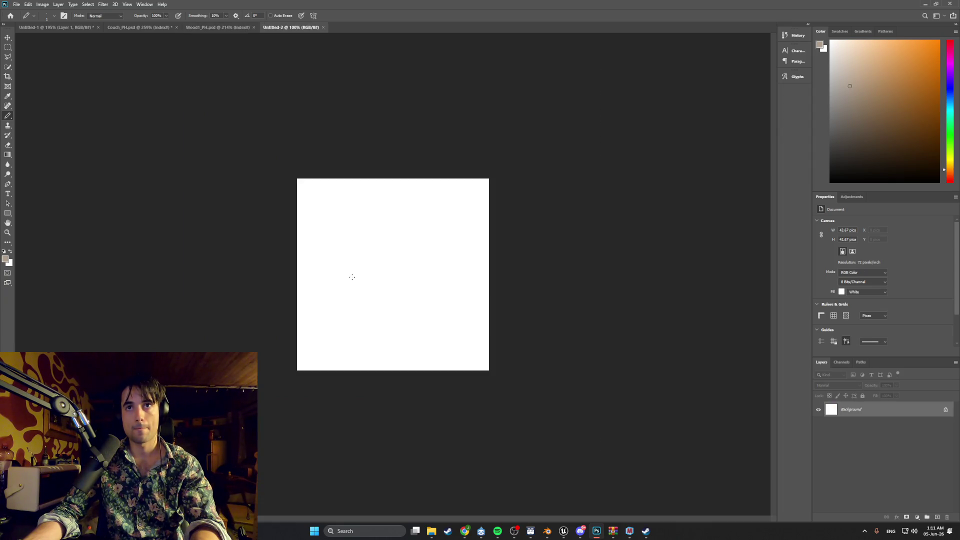
pyautogui.hotkey('ctrl', 'v')
pyautogui.hotkey('ctrl', 't')
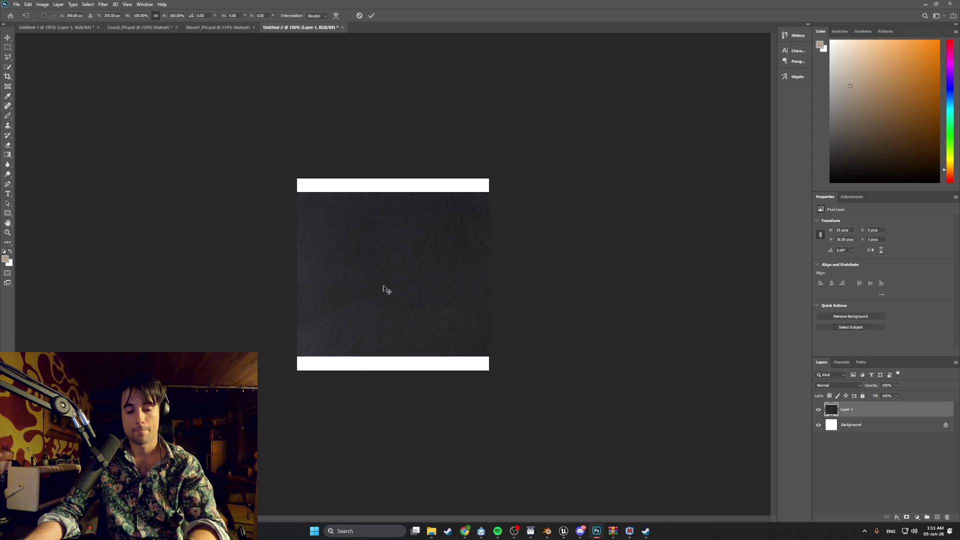
pyautogui.moveTo(299, 355); pyautogui.dragTo(137, 447)
pyautogui.moveTo(339, 337); pyautogui.dragTo(356, 316)
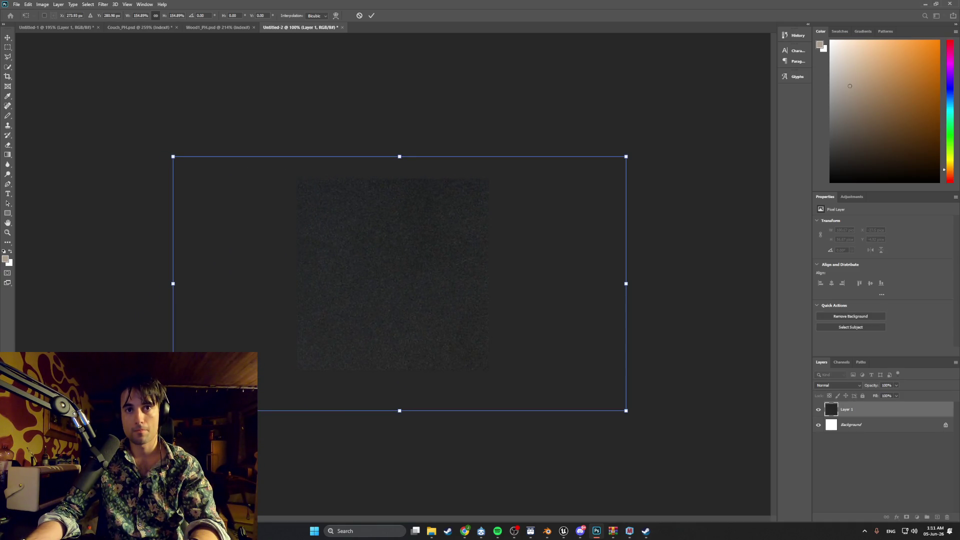
pyautogui.moveTo(175, 410); pyautogui.dragTo(238, 373)
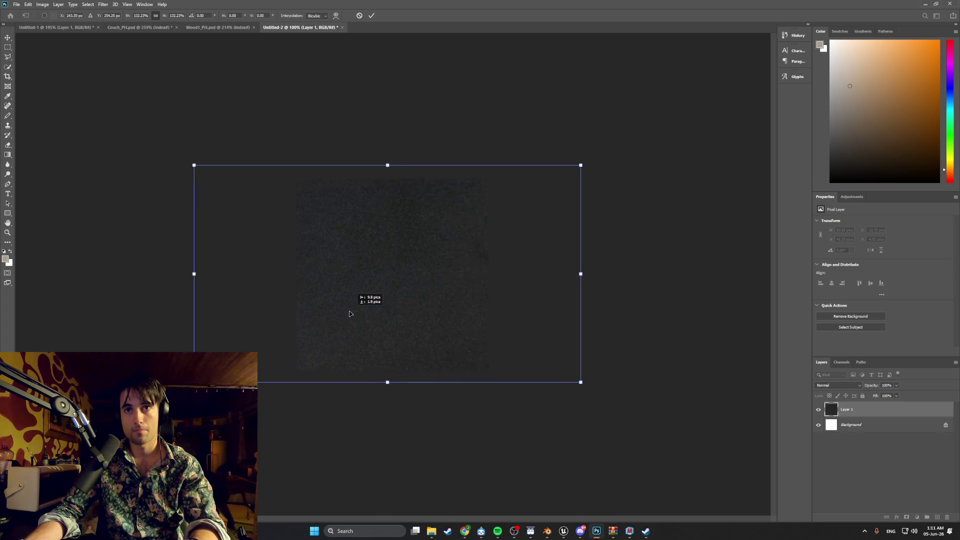